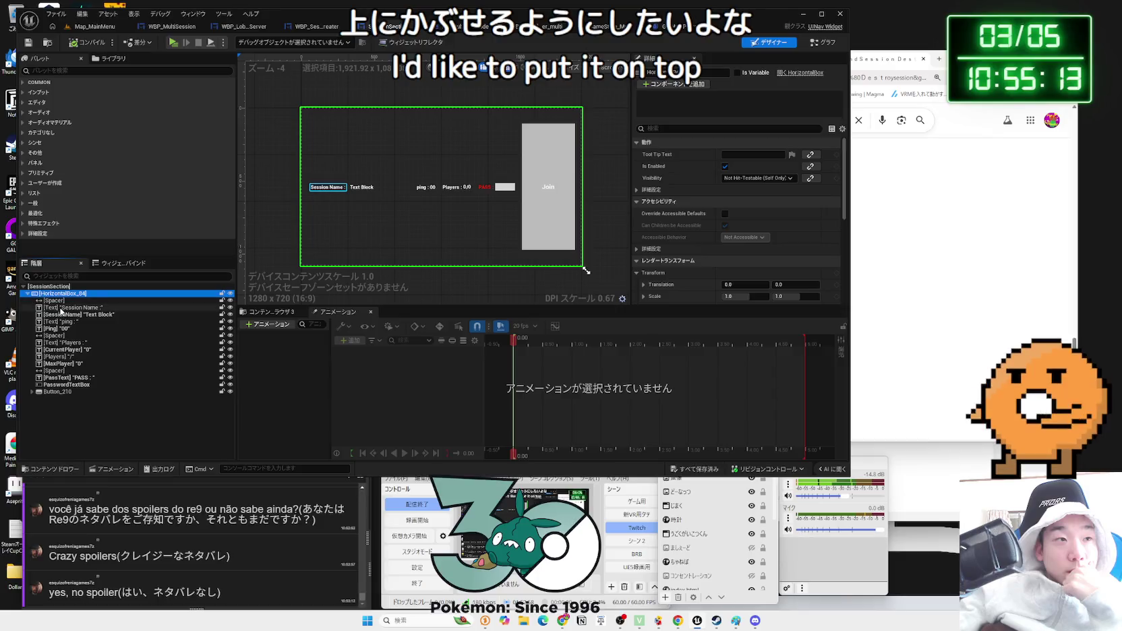
Select HorizontalBox_84 in the session row's Hierarchy and collapse its child widgets
{"action": "left_click", "coordinate": [65, 300]}
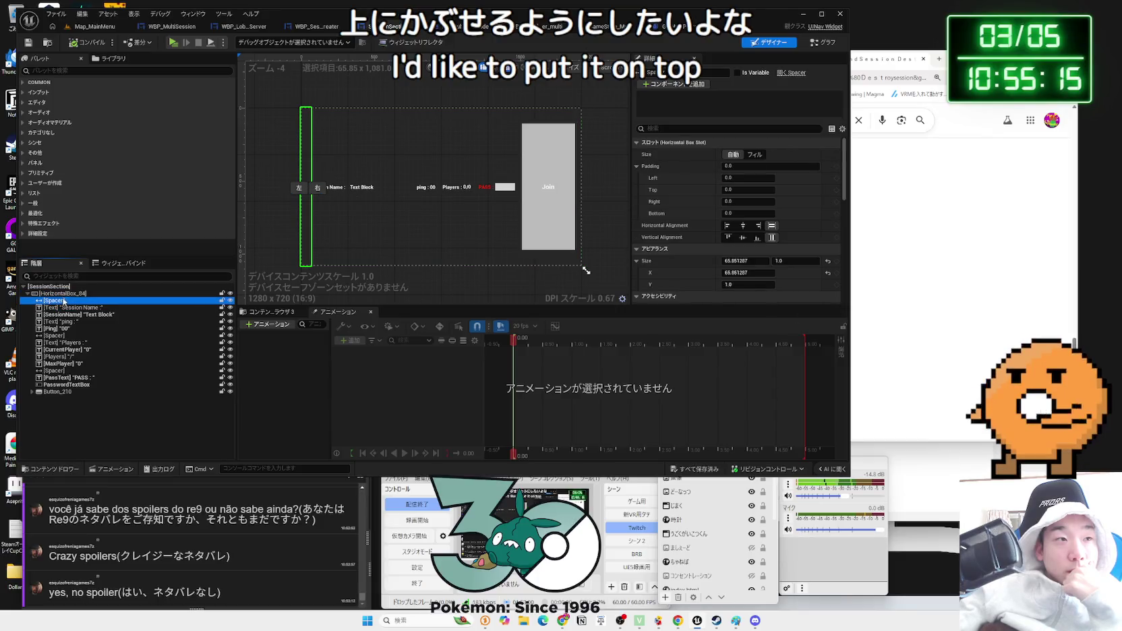
{"action": "left_click", "coordinate": [54, 294]}
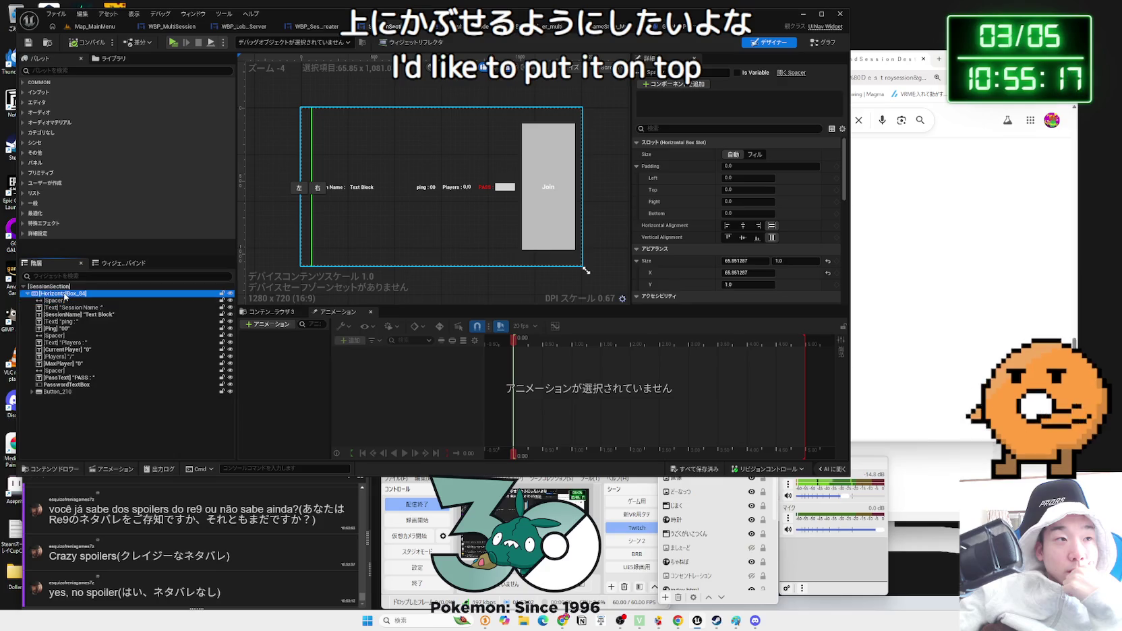
{"action": "left_click", "coordinate": [28, 294]}
{"action": "left_click", "coordinate": [45, 288]}
{"action": "left_click", "coordinate": [51, 294]}
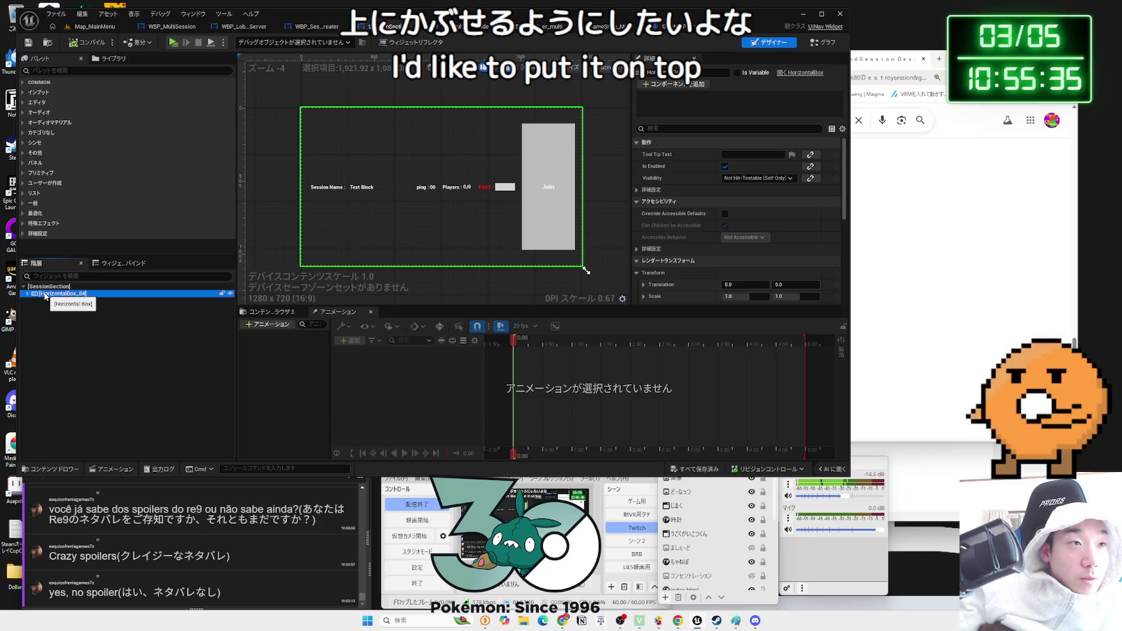
{"action": "left_click", "coordinate": [27, 295]}
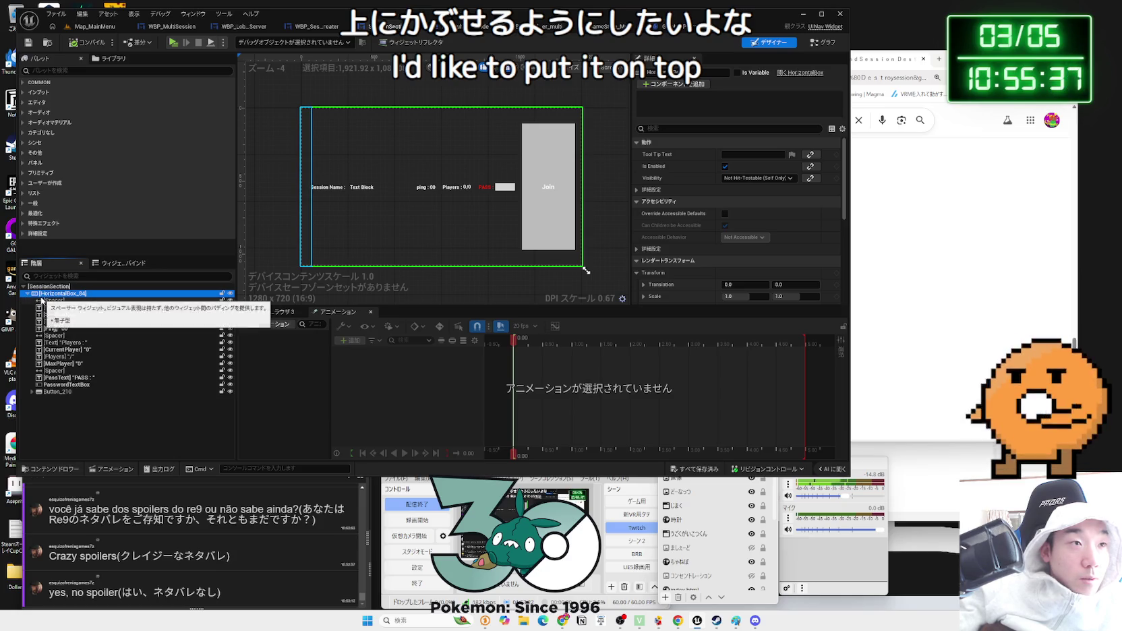
{"action": "left_click", "coordinate": [27, 295]}
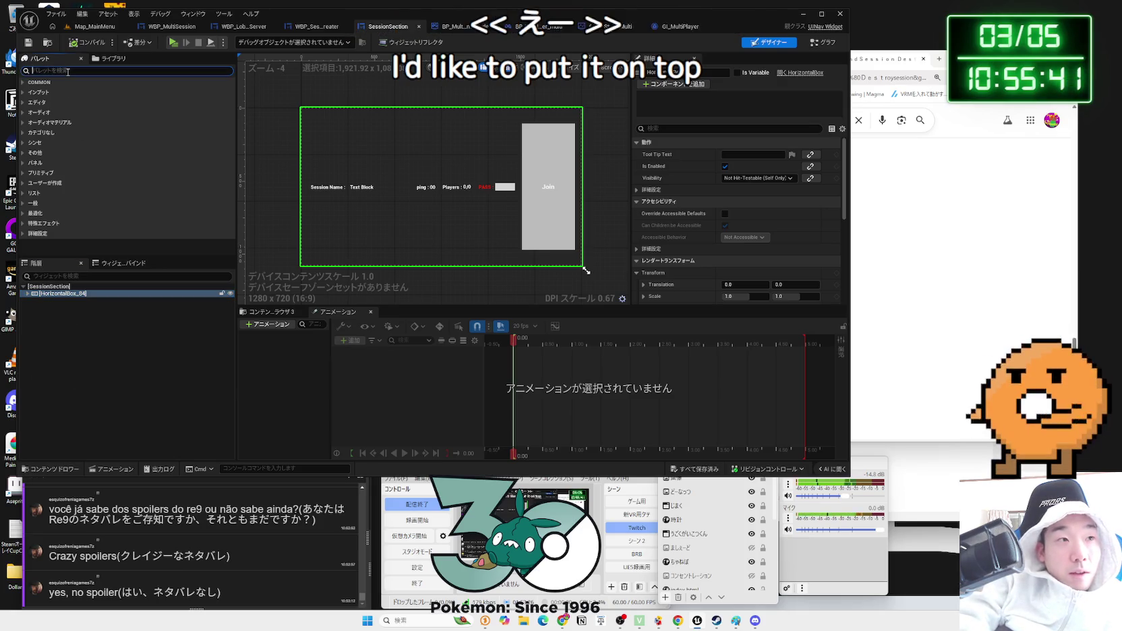
Add a Vertical Box from the Palette, delete it, then delete HorizontalBox_84
{"action": "type", "text": "ho"}
{"action": "key", "text": "BackSpace"}
{"action": "key", "text": "BackSpace"}
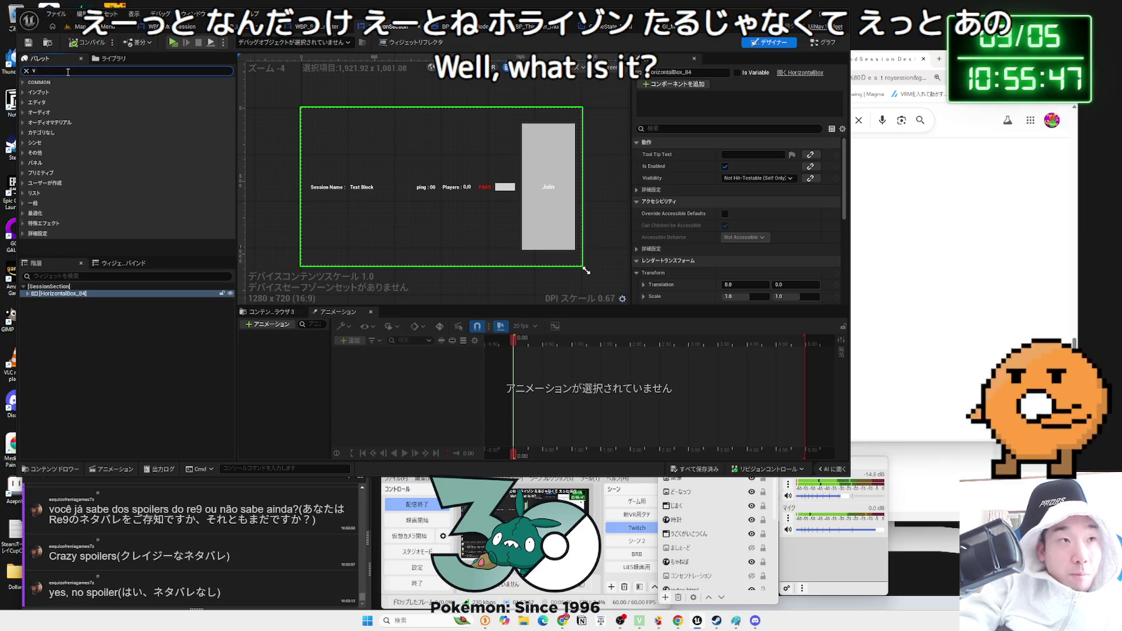
{"action": "type", "text": "vertica"}
{"action": "mouse_move", "coordinate": [59, 92]}
{"action": "left_mouse_down"}
{"action": "mouse_move", "coordinate": [67, 291]}
{"action": "mouse_move", "coordinate": [49, 296]}
{"action": "left_mouse_up"}
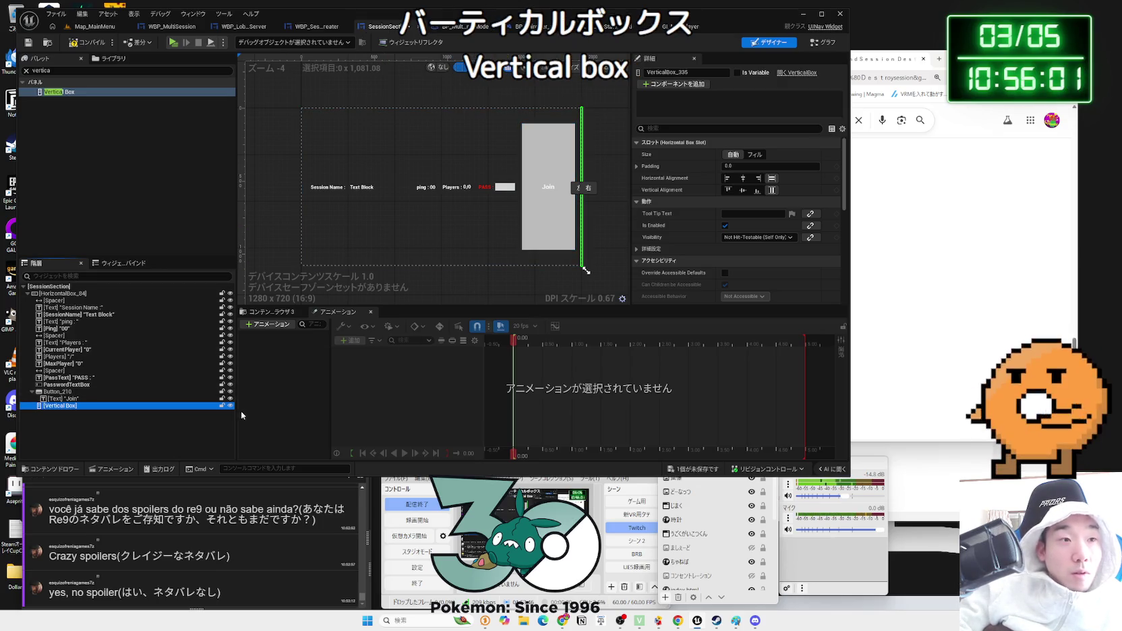
{"action": "key", "text": "Delete"}
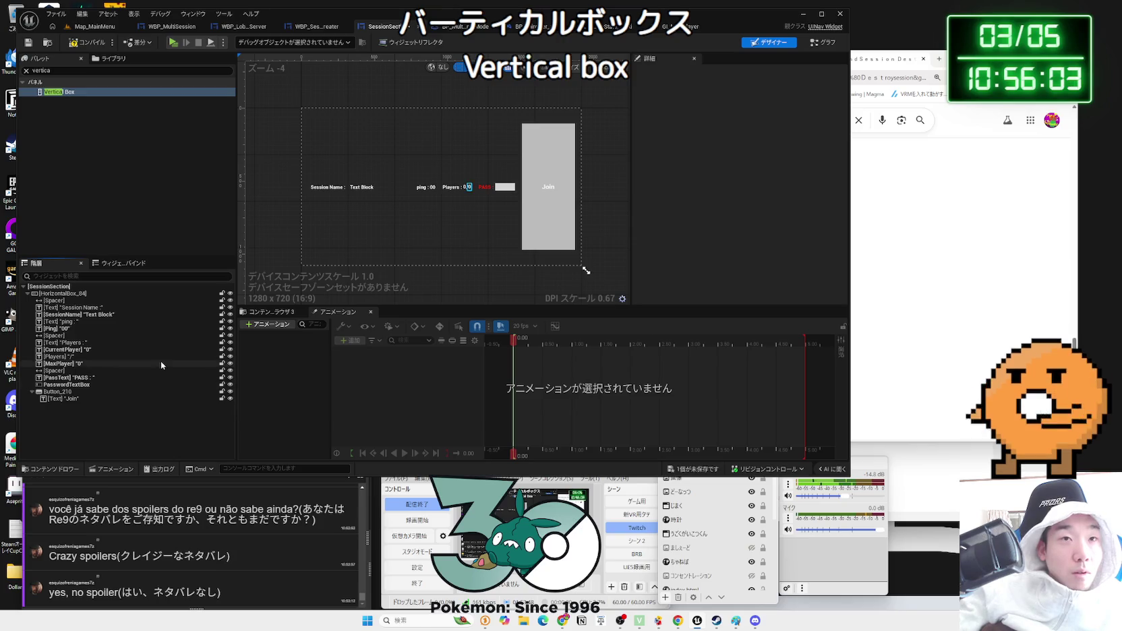
{"action": "double_click", "coordinate": [47, 295]}
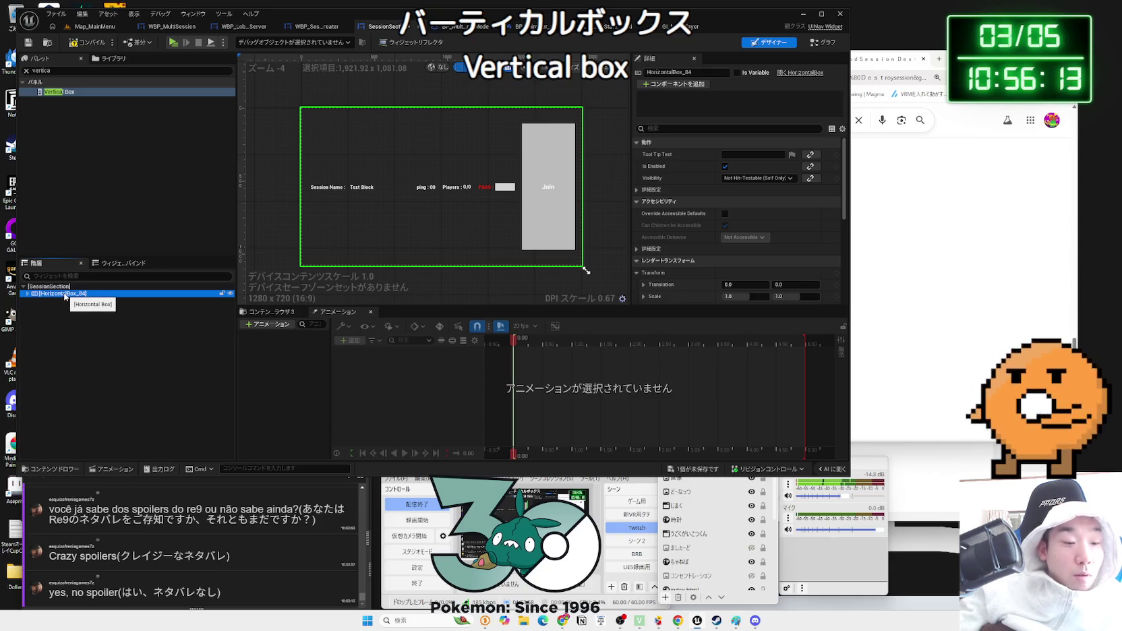
{"action": "key", "text": "Delete"}
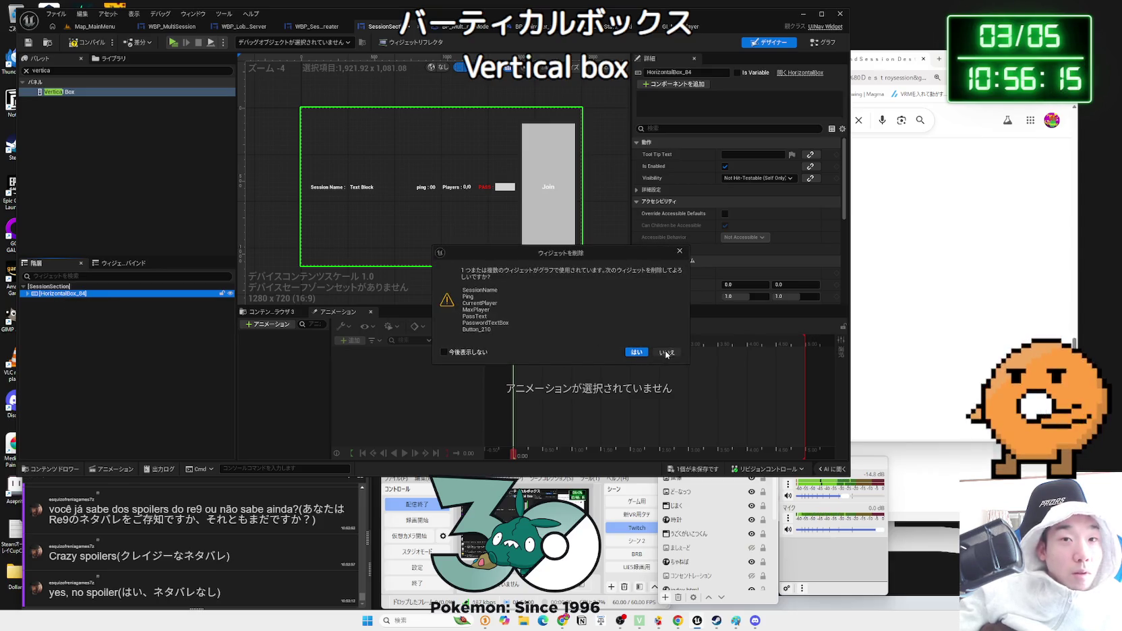
Cancel deleting HorizontalBox_84, then add a Canvas Panel to the hierarchy and delete it
{"action": "left_click", "coordinate": [666, 353]}
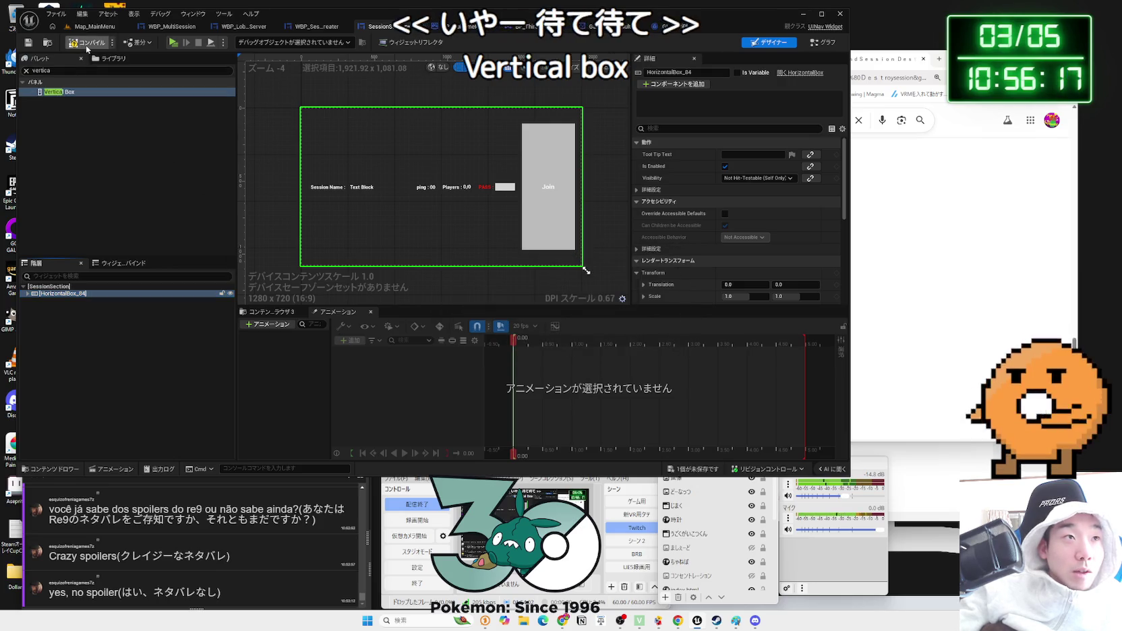
{"action": "left_click", "coordinate": [56, 71]}
{"action": "key", "text": "BackSpace"}
{"action": "key", "text": "BackSpace"}
{"action": "key", "text": "BackSpace"}
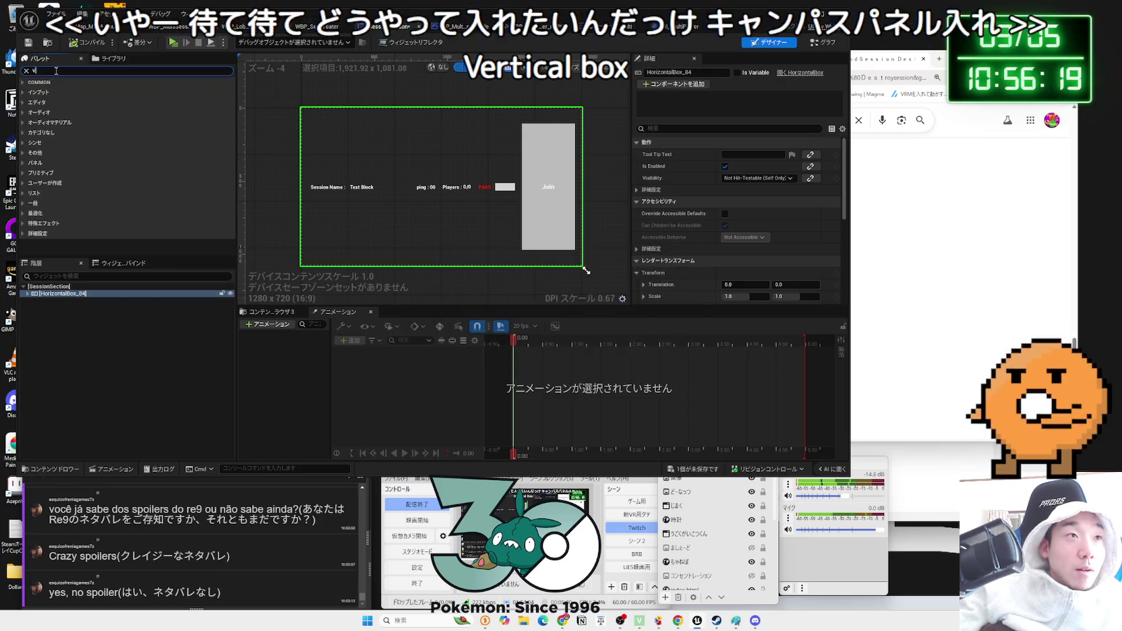
{"action": "key", "text": "BackSpace"}
{"action": "type", "text": "canvas"}
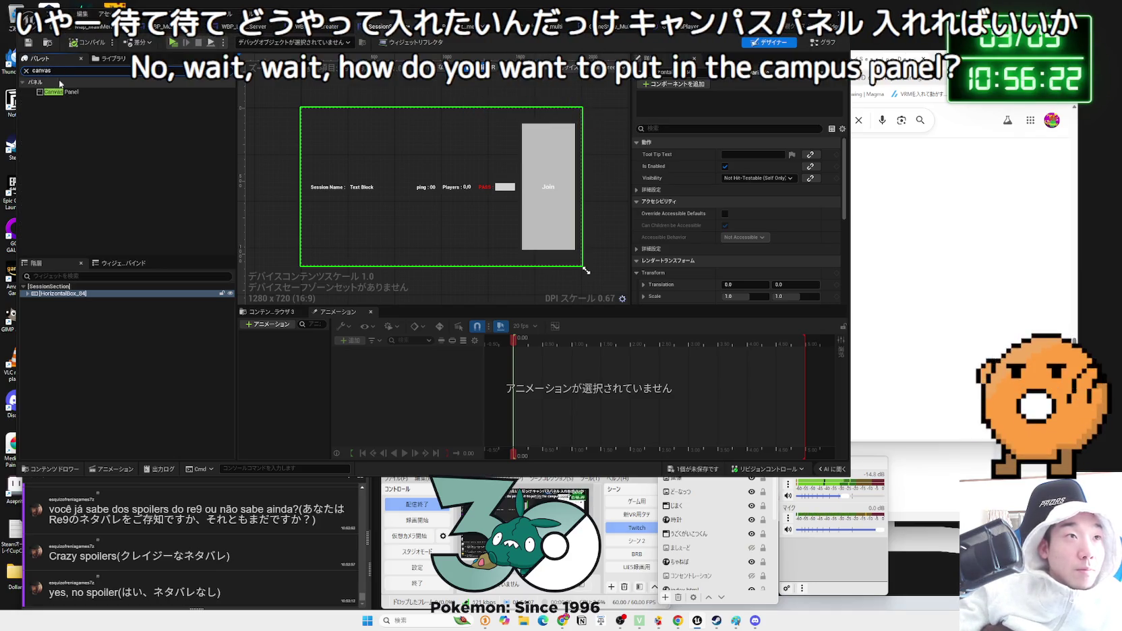
{"action": "left_click_drag", "start_coordinate": [64, 92], "coordinate": [95, 134]}
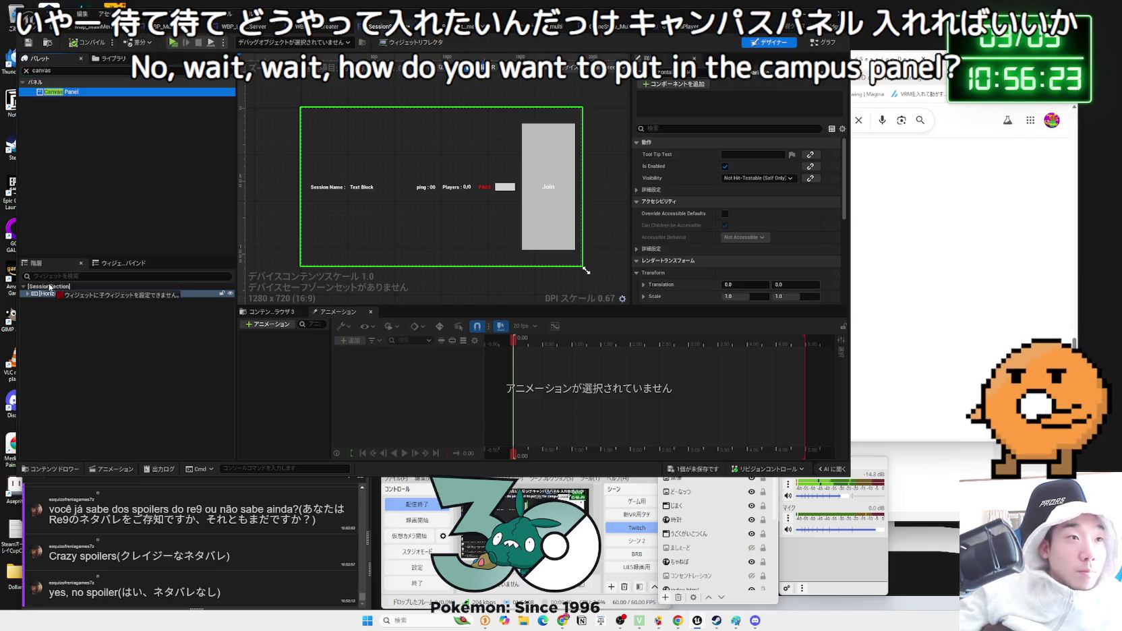
{"action": "left_click_drag", "start_coordinate": [53, 294], "coordinate": [57, 392]}
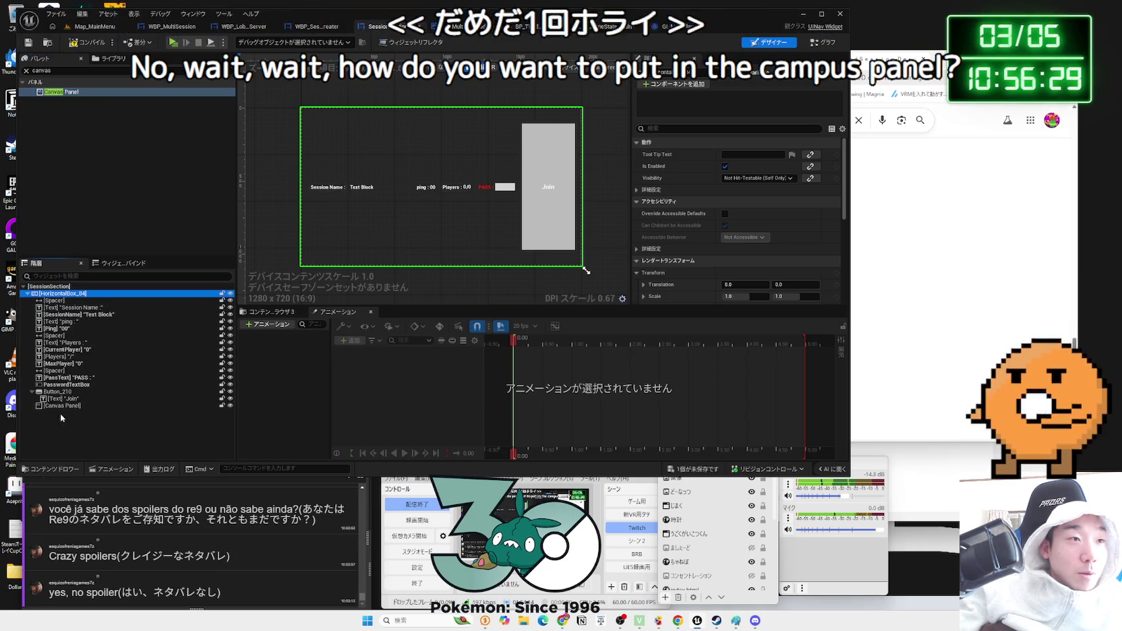
{"action": "left_click", "coordinate": [59, 405]}
{"action": "mouse_move", "coordinate": [59, 405]}
{"action": "left_mouse_down"}
{"action": "mouse_move", "coordinate": [51, 296]}
{"action": "mouse_move", "coordinate": [110, 329]}
{"action": "mouse_move", "coordinate": [64, 408]}
{"action": "left_mouse_up"}
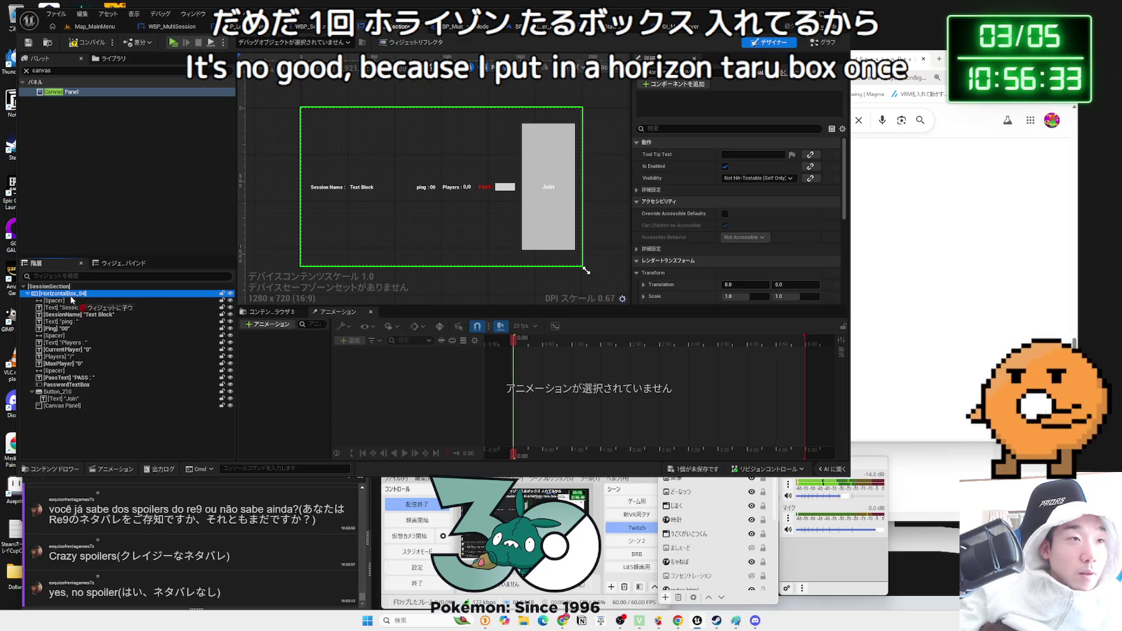
{"action": "key", "text": "Delete"}
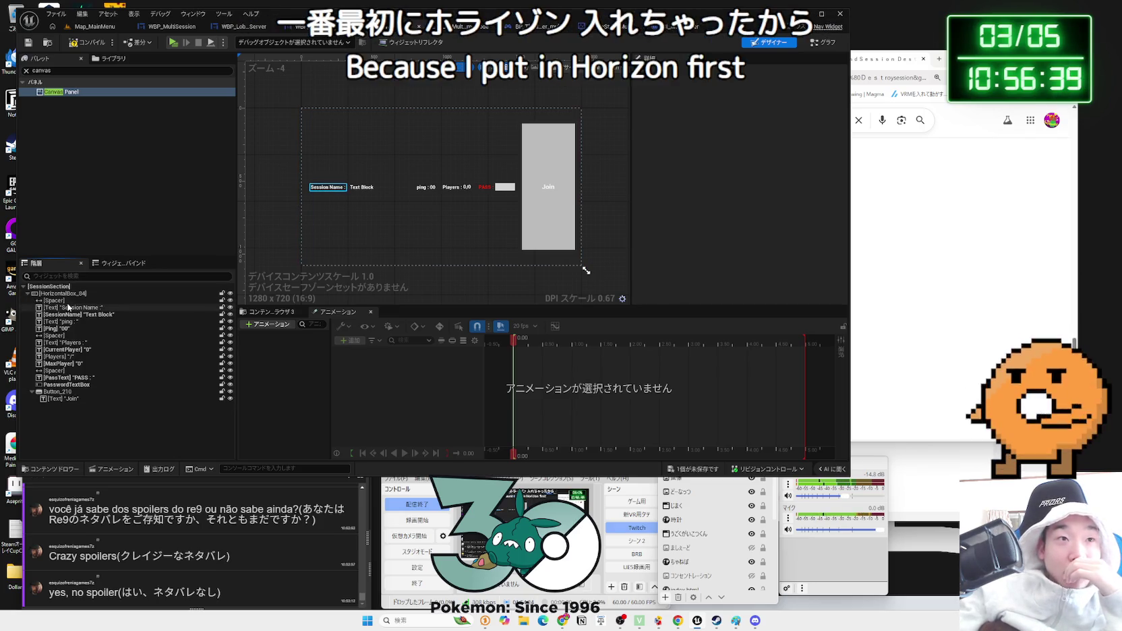
Select the session-row spacer, clear the Palette search, and switch to BP_MultiGameMode's graph
{"action": "left_click", "coordinate": [69, 300]}
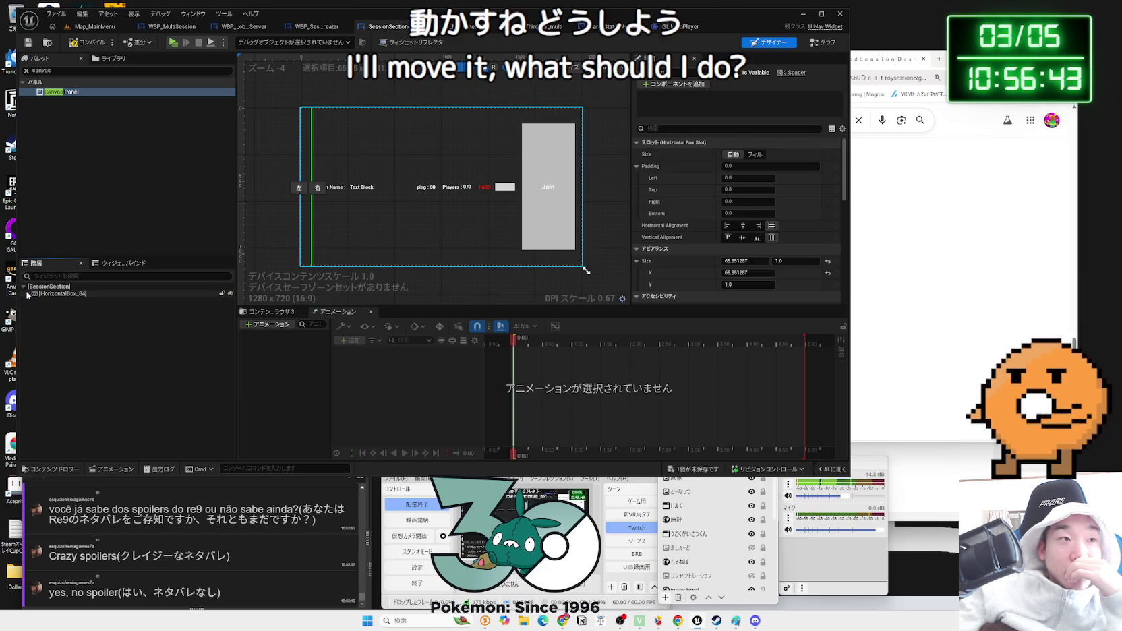
{"action": "left_click", "coordinate": [25, 70]}
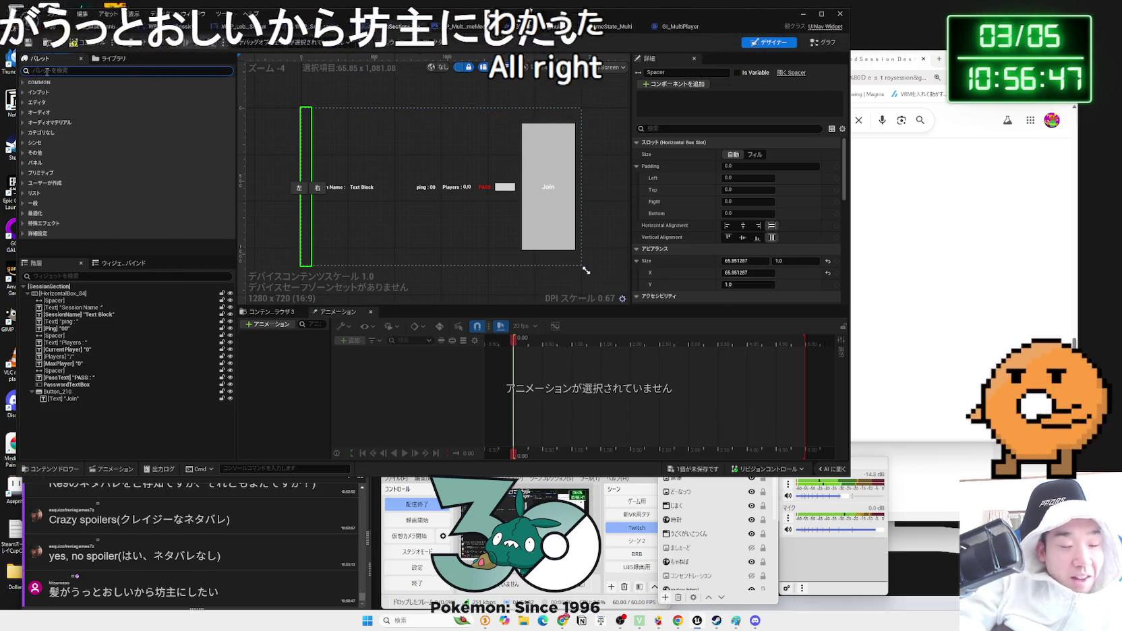
{"action": "type", "text": "text"}
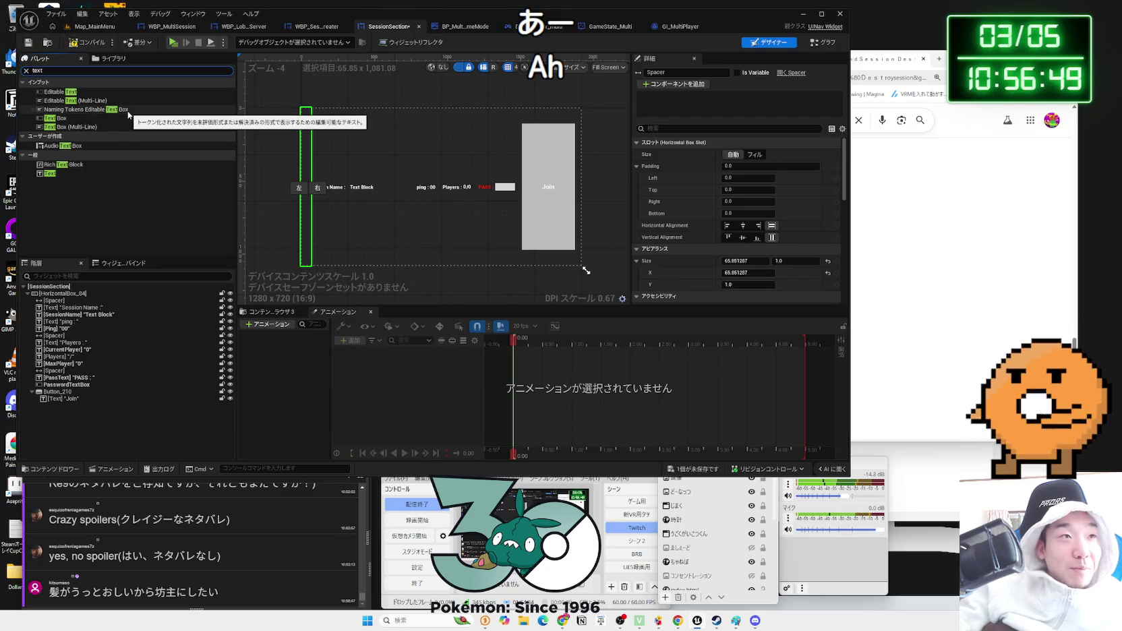
{"action": "key", "text": "BackSpace"}
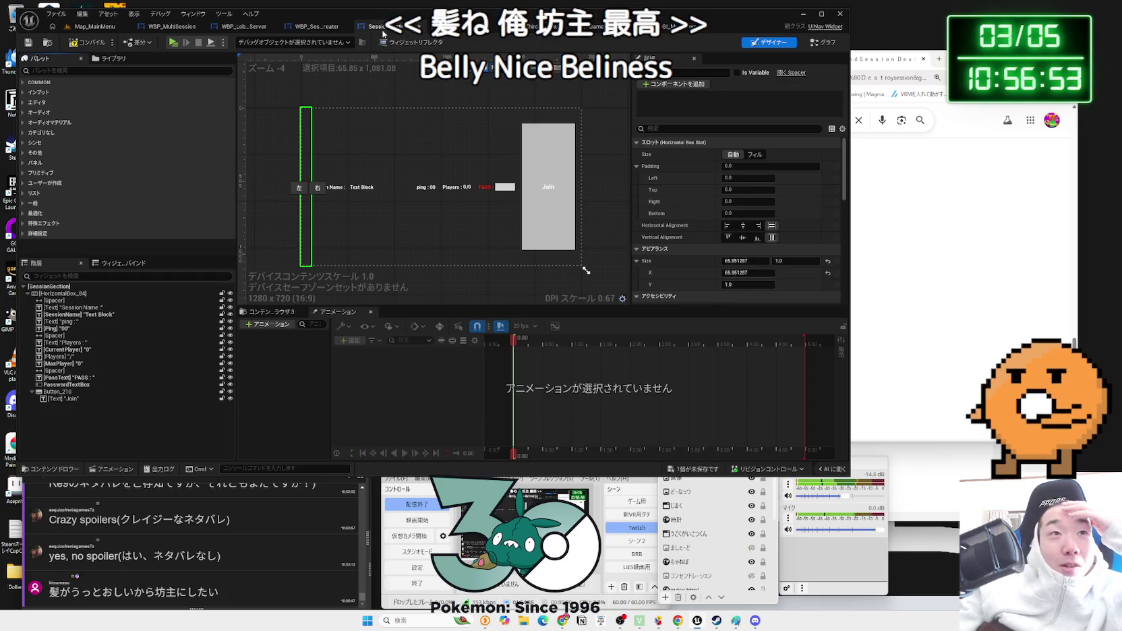
{"action": "left_click", "coordinate": [310, 26]}
{"action": "left_click", "coordinate": [381, 27]}
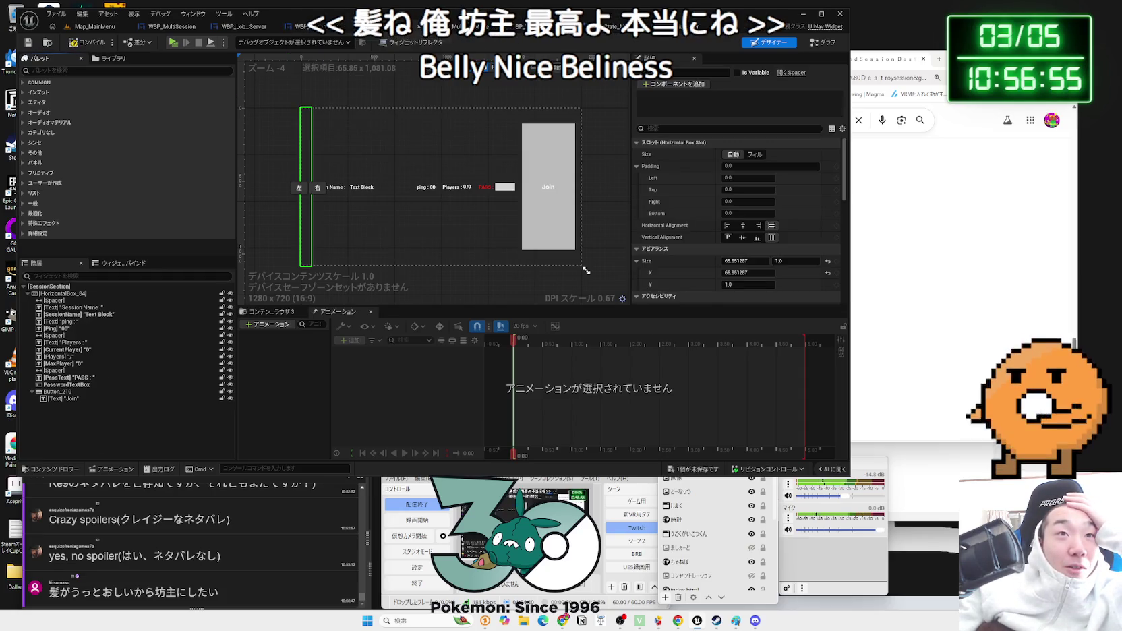
{"action": "left_click", "coordinate": [512, 26]}
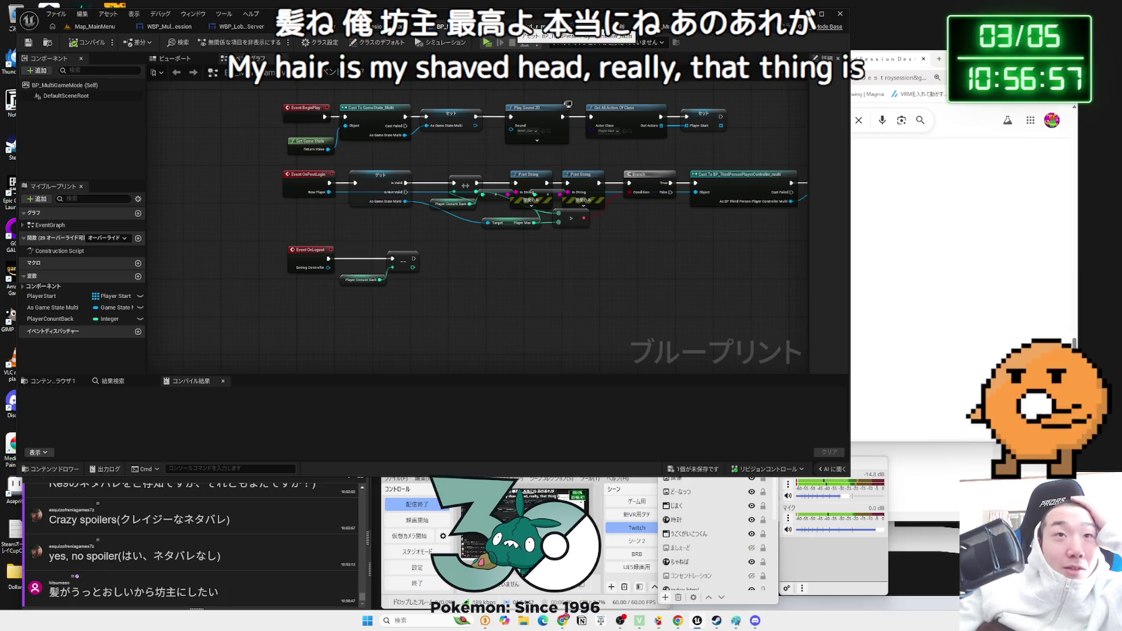
Tidy WBP_Lobby_Server's graph by moving the Get Game State, Cast and Set nodes left
{"action": "left_click", "coordinate": [586, 27]}
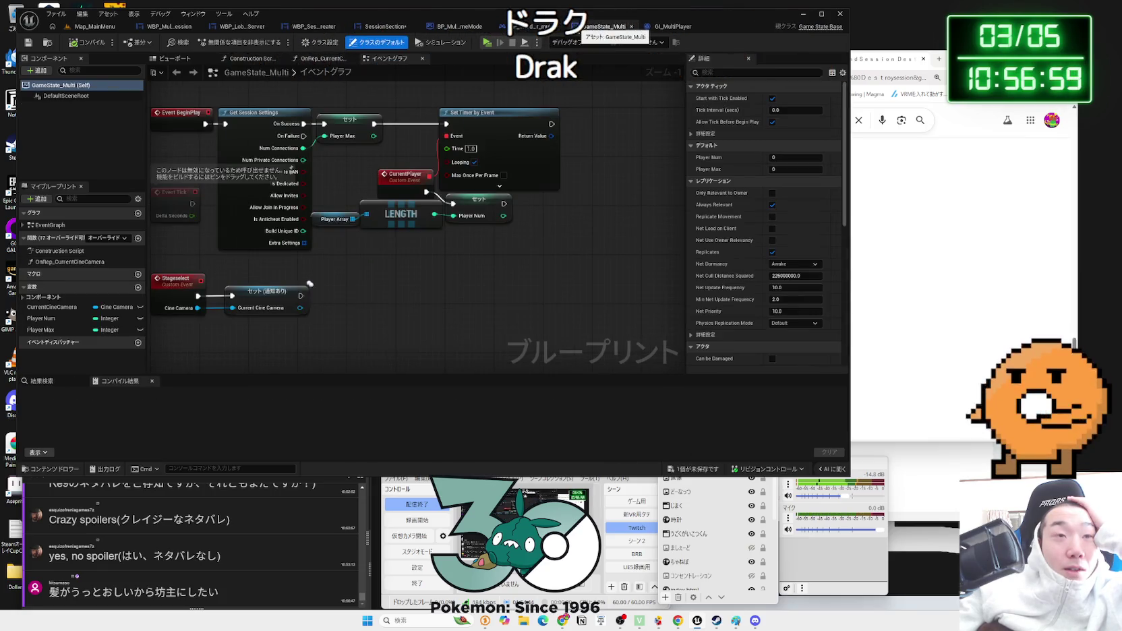
{"action": "left_click", "coordinate": [459, 26]}
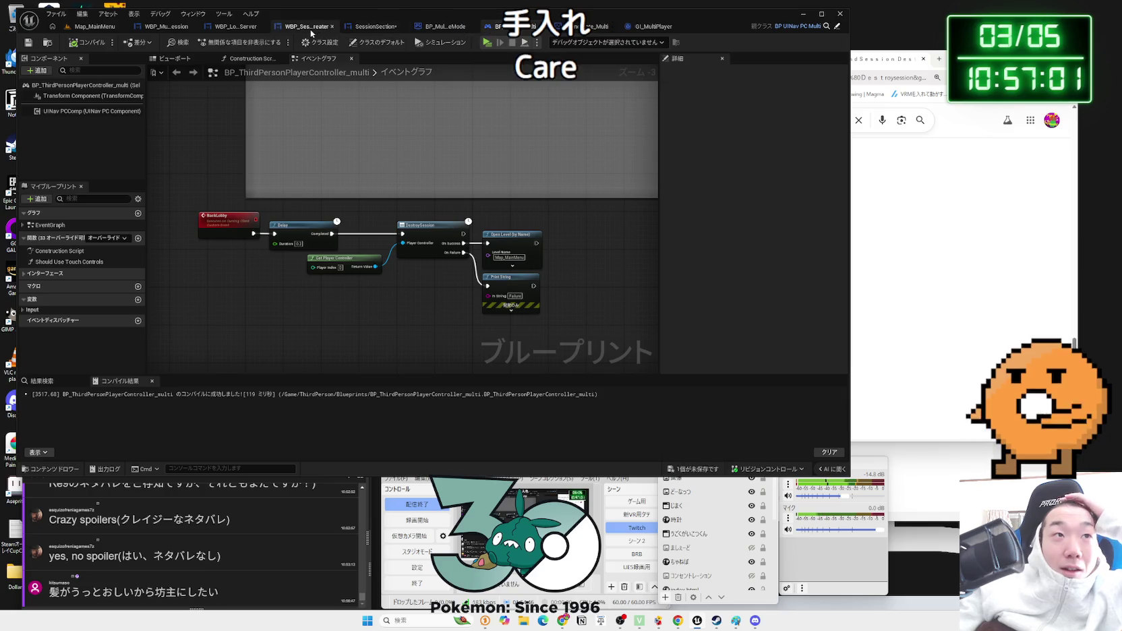
{"action": "left_click", "coordinate": [252, 30]}
{"action": "mouse_move", "coordinate": [383, 206]}
{"action": "left_mouse_down"}
{"action": "mouse_move", "coordinate": [442, 262]}
{"action": "mouse_move", "coordinate": [569, 251]}
{"action": "left_mouse_up"}
{"action": "left_click_drag", "start_coordinate": [424, 209], "coordinate": [419, 209]}
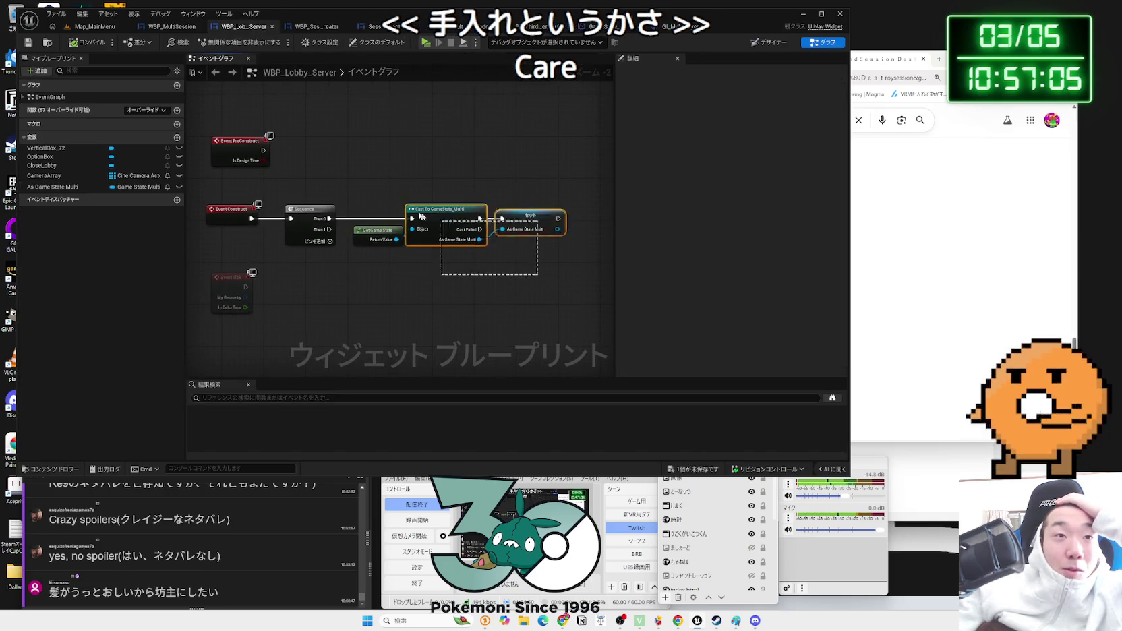
{"action": "left_click_drag", "start_coordinate": [558, 268], "coordinate": [283, 195]}
{"action": "mouse_move", "coordinate": [532, 219]}
{"action": "left_mouse_down"}
{"action": "mouse_move", "coordinate": [501, 218]}
{"action": "mouse_move", "coordinate": [517, 219]}
{"action": "left_mouse_up"}
{"action": "left_click", "coordinate": [331, 130]}
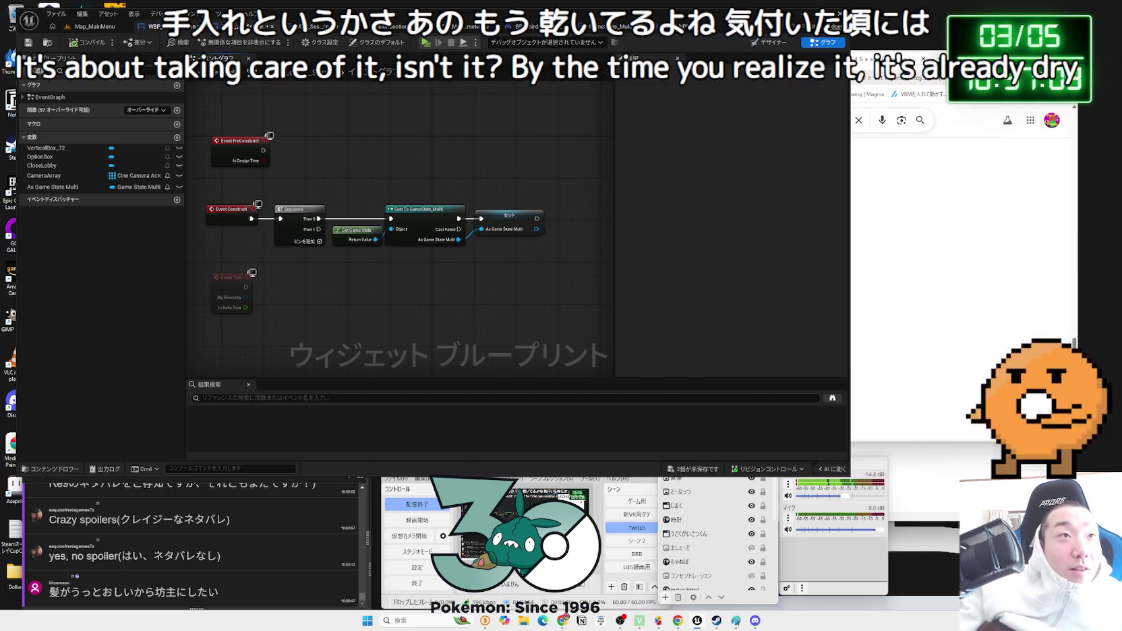
In BP_ThirdPersonPlayerController_multi, move Get Player Controller, DestroySession, Open Level and Print String left
{"action": "left_click", "coordinate": [172, 26]}
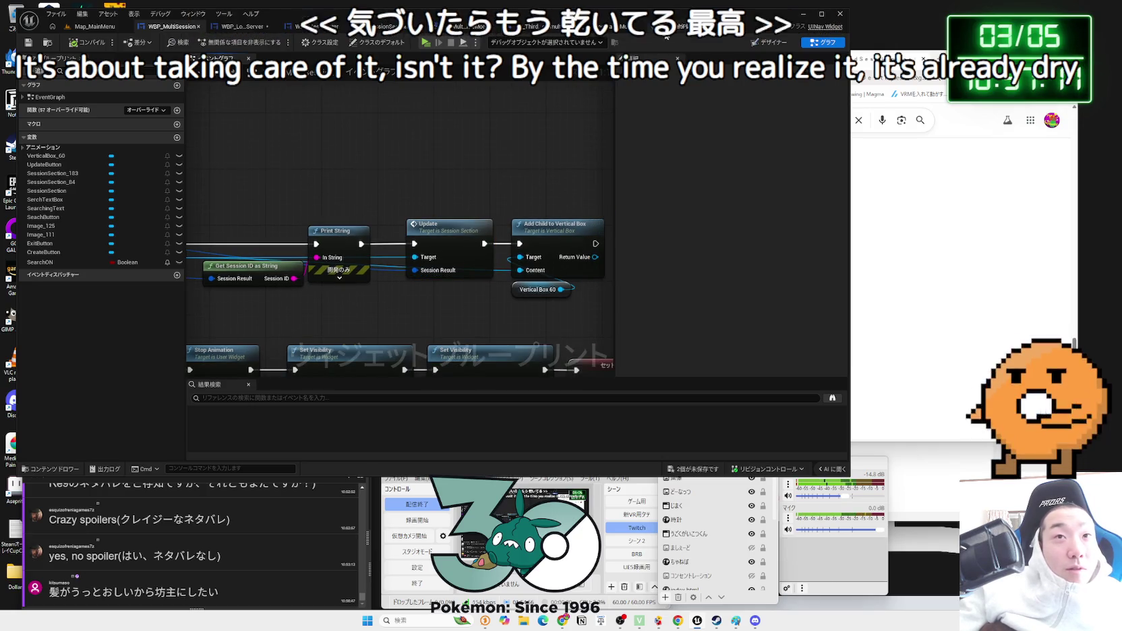
{"action": "left_click", "coordinate": [621, 27]}
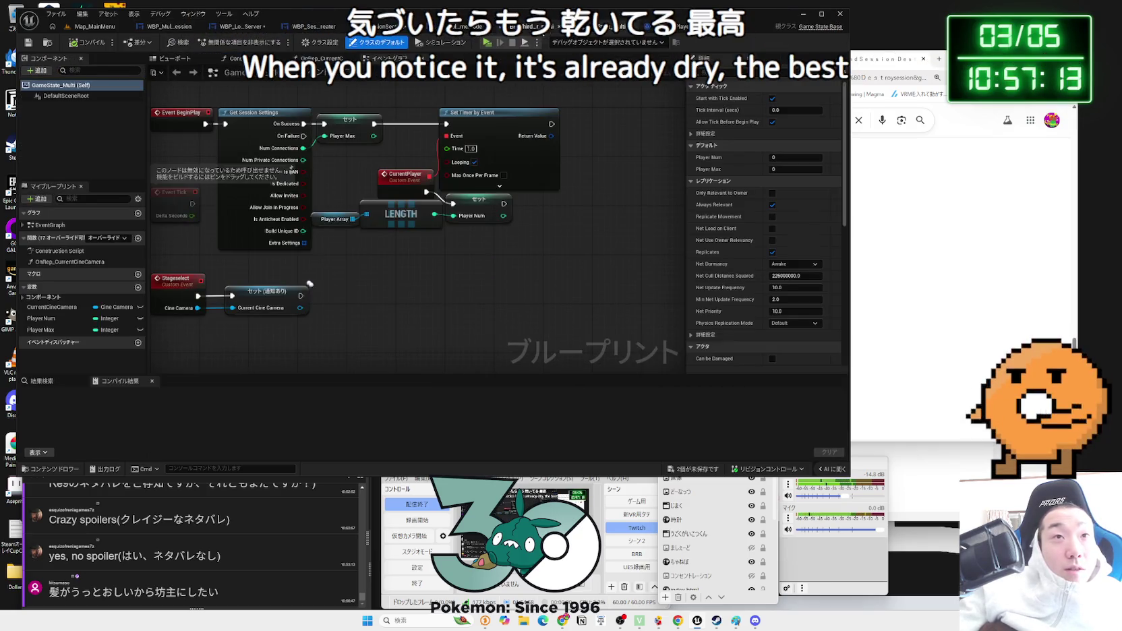
{"action": "left_click", "coordinate": [530, 28]}
{"action": "left_click_drag", "start_coordinate": [354, 290], "coordinate": [311, 294]}
{"action": "left_click_drag", "start_coordinate": [384, 234], "coordinate": [533, 342]}
{"action": "left_click_drag", "start_coordinate": [503, 262], "coordinate": [459, 261]}
{"action": "scroll", "coordinate": [516, 300], "scroll_direction": "down", "scroll_amount": 3}
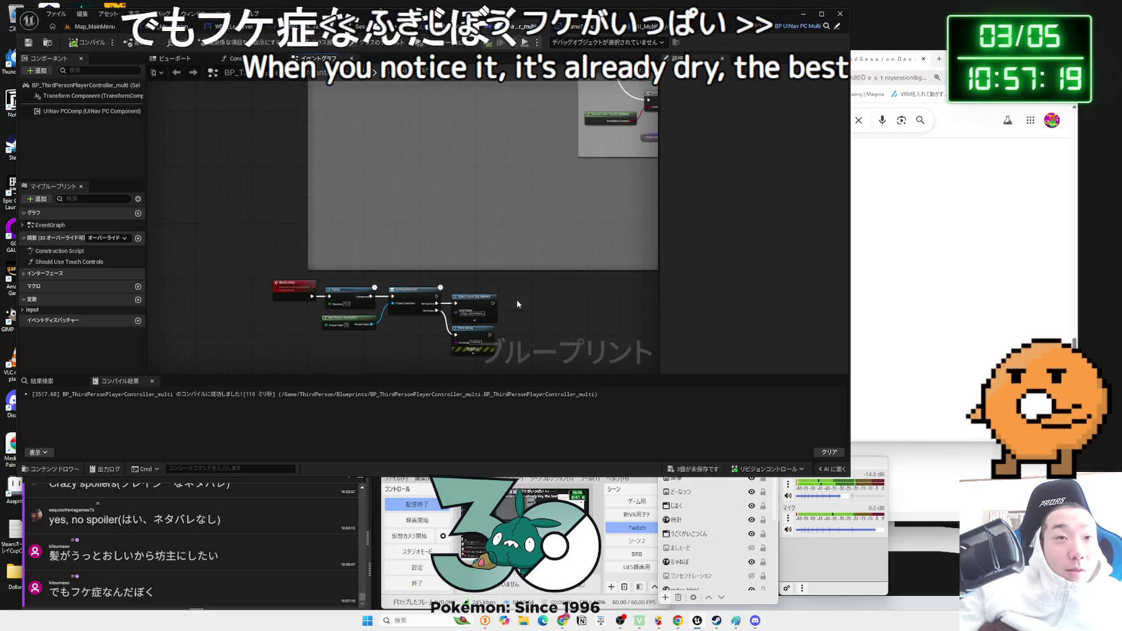
Save all unsaved assets and return to the SessionSection widget designer
{"action": "left_click", "coordinate": [684, 467]}
{"action": "left_click", "coordinate": [626, 406]}
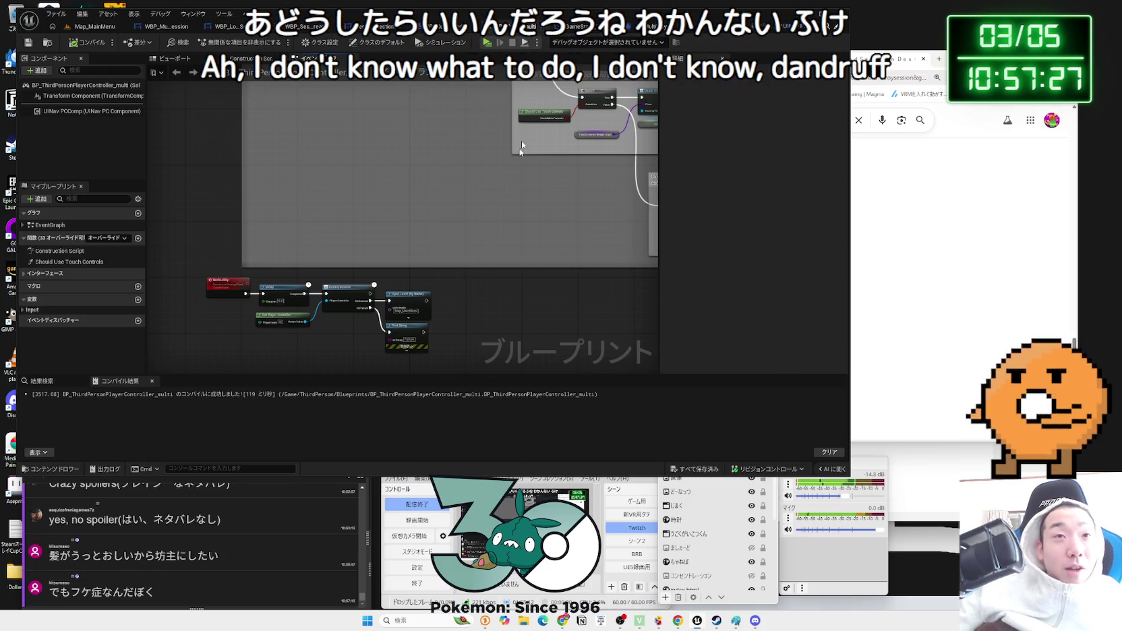
{"action": "left_click", "coordinate": [590, 26]}
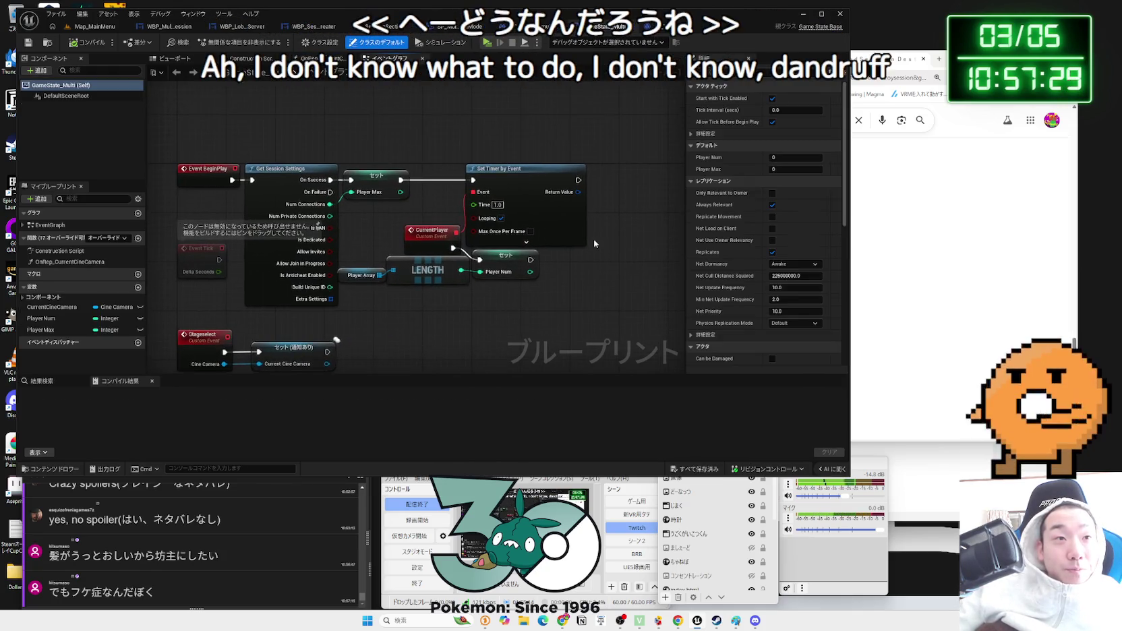
{"action": "left_click", "coordinate": [417, 28]}
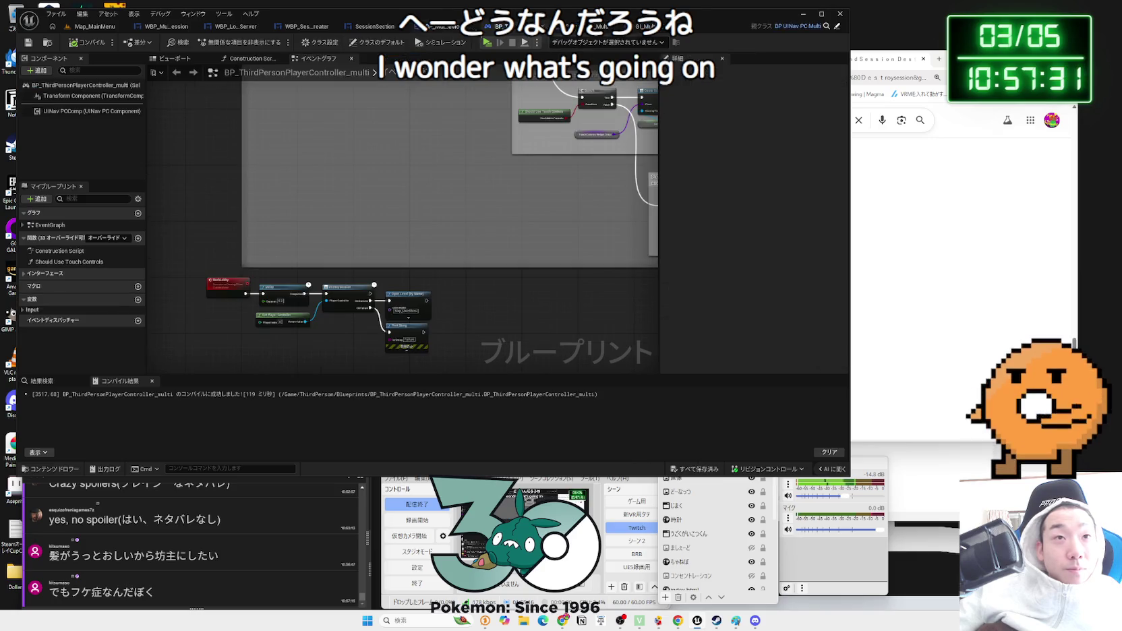
{"action": "left_click", "coordinate": [377, 28]}
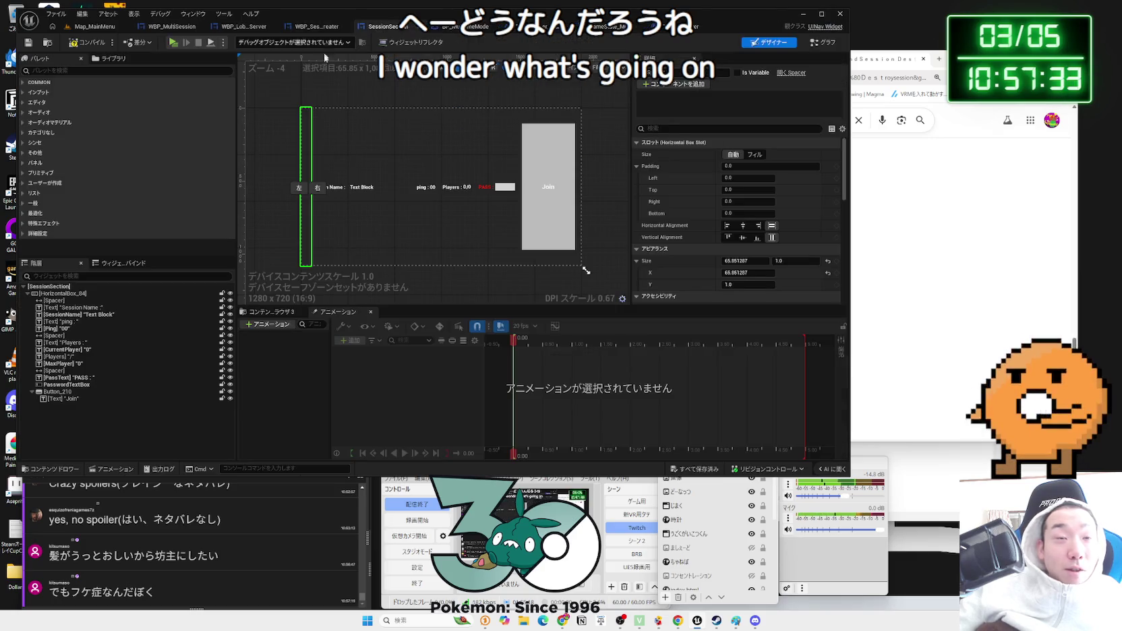
Select the Spacer and HorizontalBox_84 in the Hierarchy, then view WBP_Lobby_Server's event graph
{"action": "left_click", "coordinate": [51, 301]}
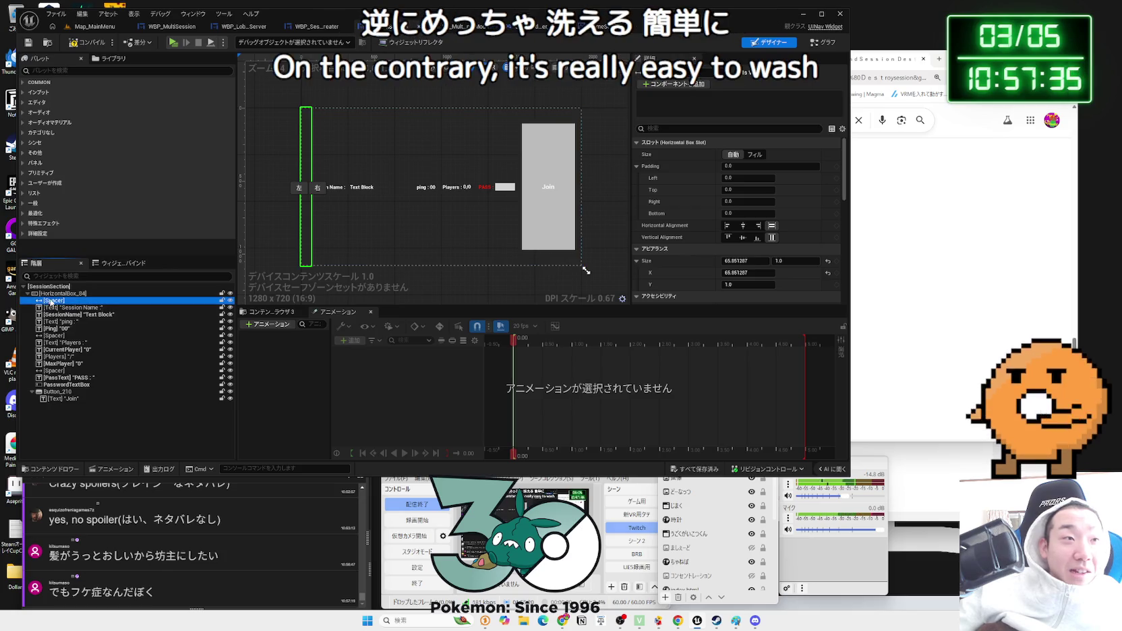
{"action": "left_click", "coordinate": [122, 413]}
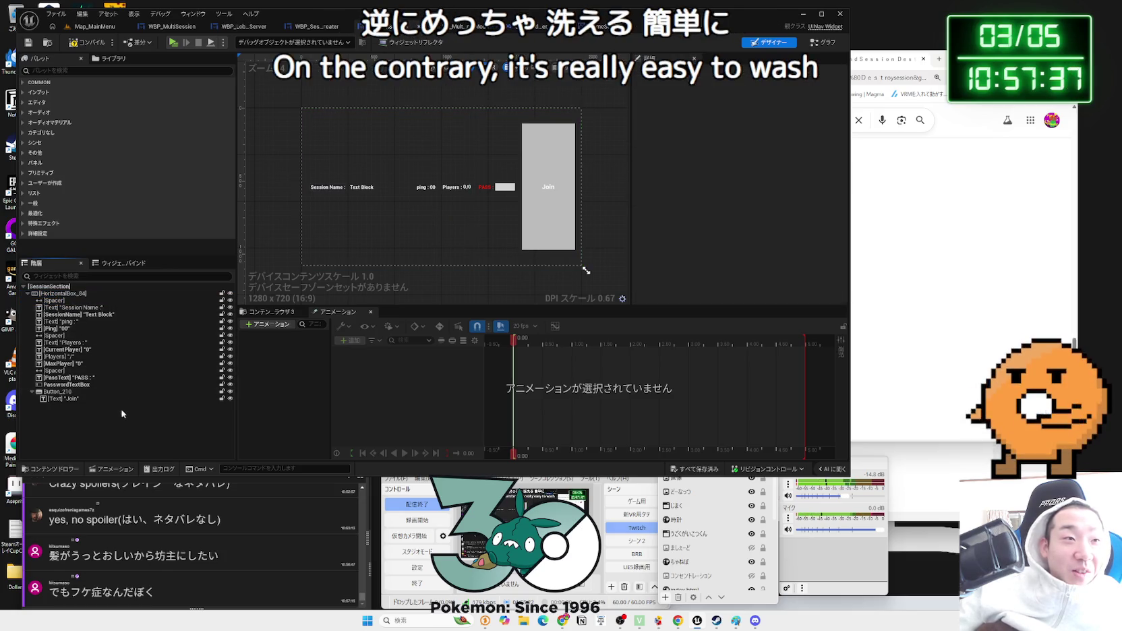
{"action": "left_click", "coordinate": [72, 294]}
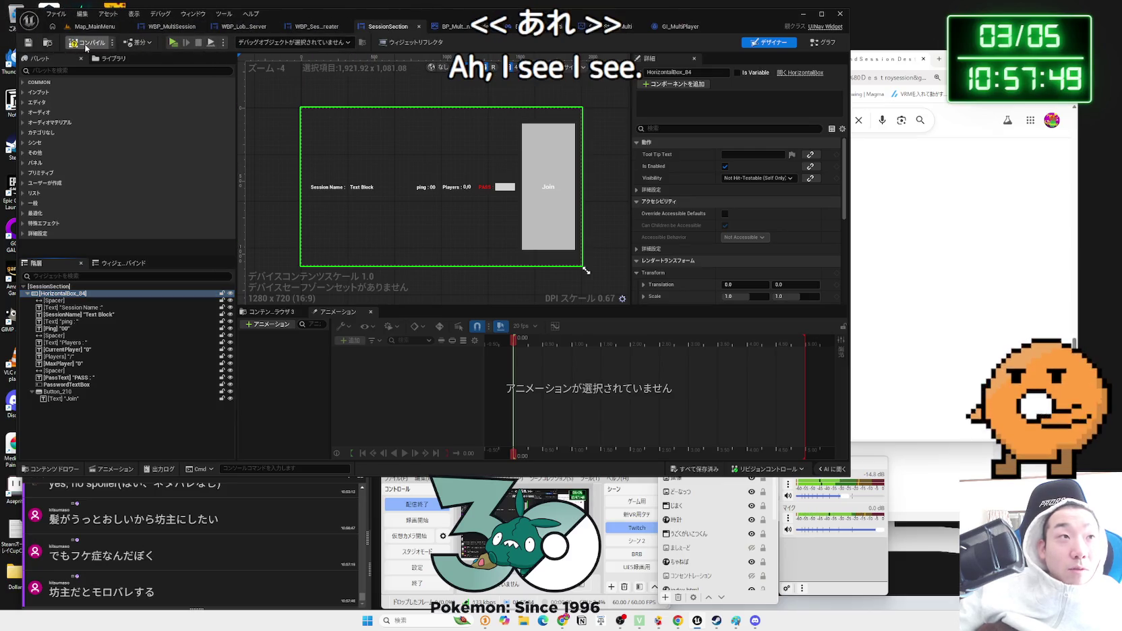
{"action": "left_click", "coordinate": [173, 27]}
{"action": "left_click", "coordinate": [242, 26]}
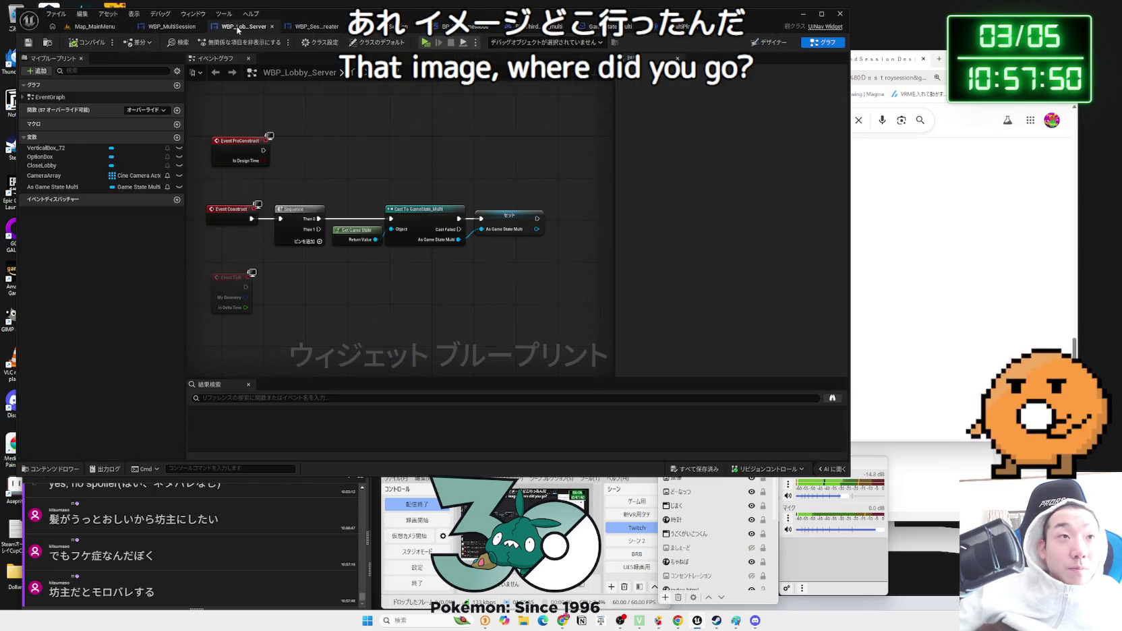
Review WBP_SessionCreater, GameState_Multi, GI_MultiPlayer, the player controller and WBP_Lobby_Server, ending at Map_MainMenu
{"action": "left_click", "coordinate": [315, 27]}
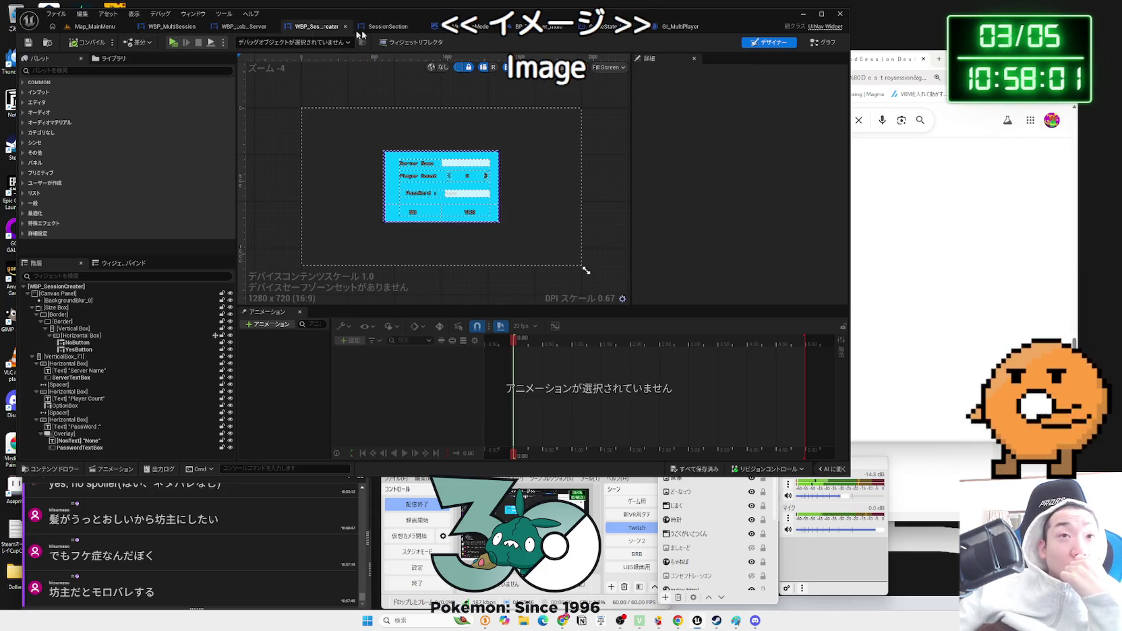
{"action": "left_click", "coordinate": [606, 28]}
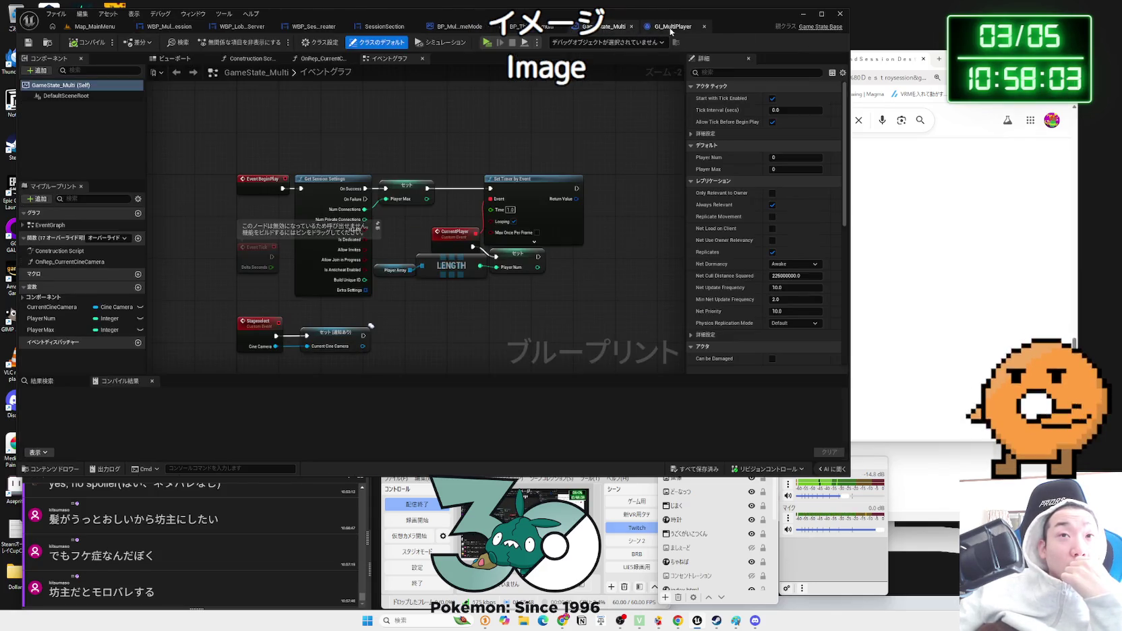
{"action": "left_click", "coordinate": [670, 28]}
{"action": "left_click", "coordinate": [607, 26]}
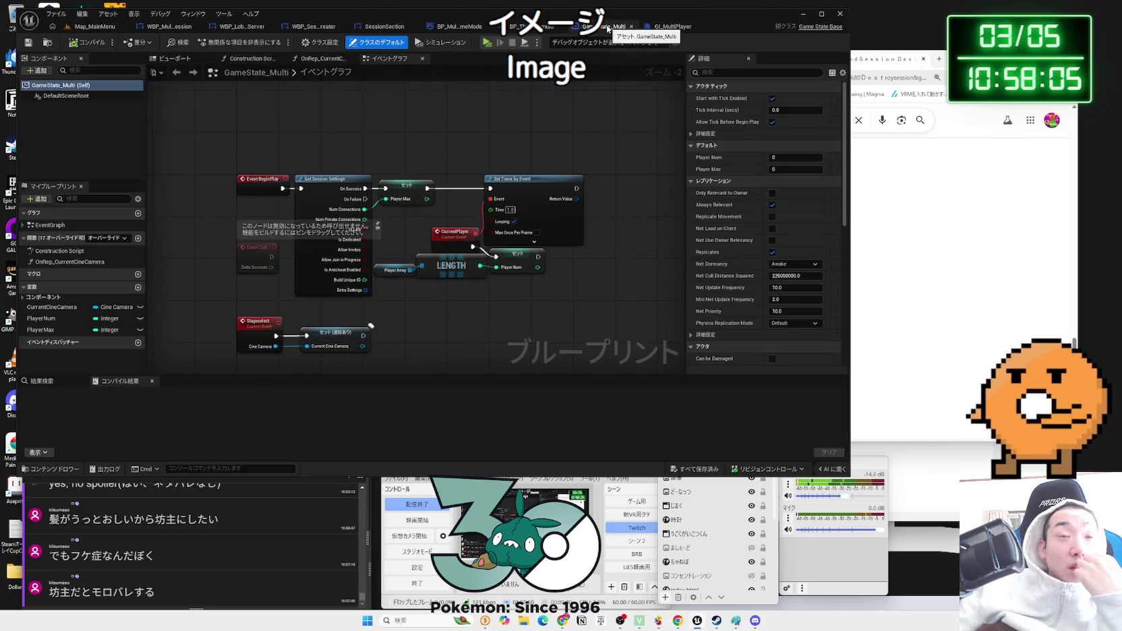
{"action": "left_click", "coordinate": [533, 27]}
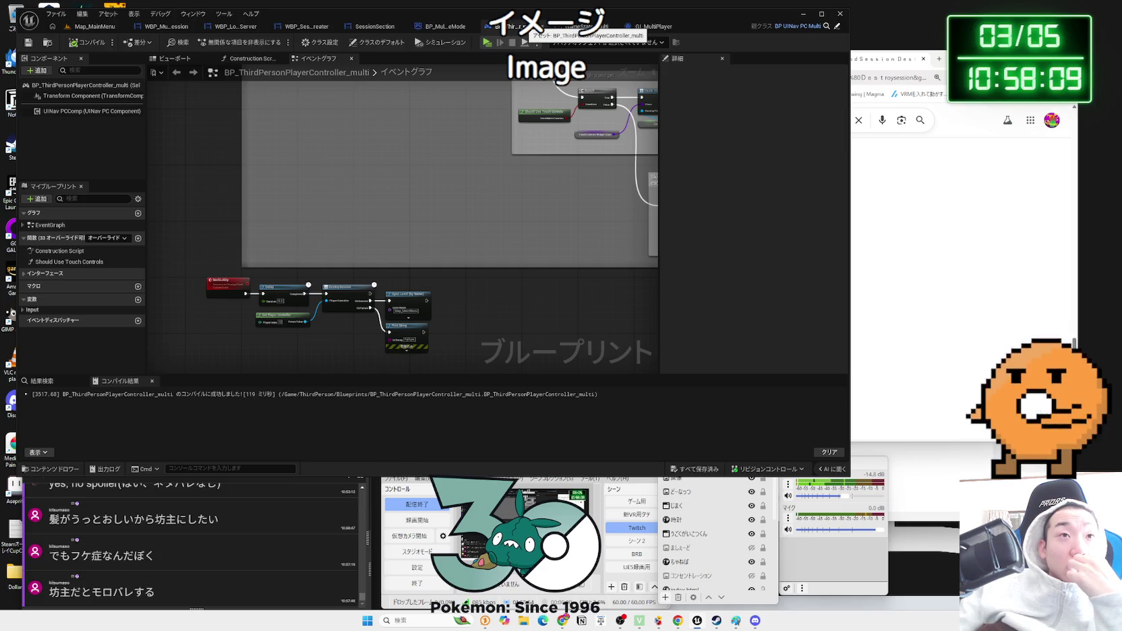
{"action": "left_click", "coordinate": [232, 26]}
{"action": "left_click", "coordinate": [99, 31]}
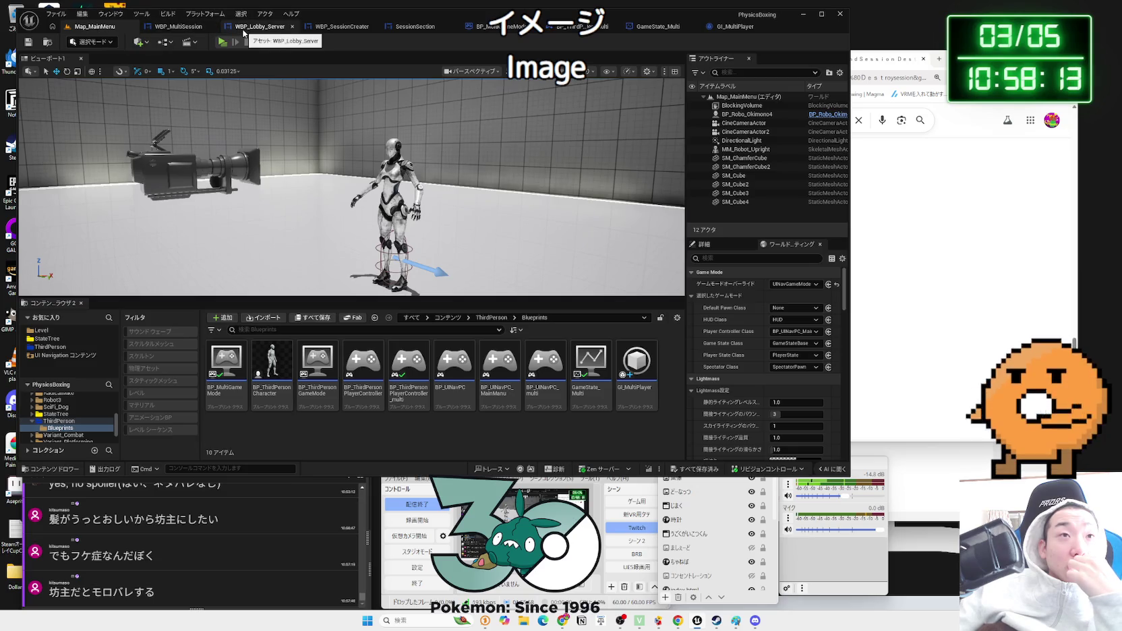
Cycle through WBP_MultiSession, GI_MultiPlayer and GameState_Multi back to the SessionSection designer
{"action": "left_click", "coordinate": [161, 31]}
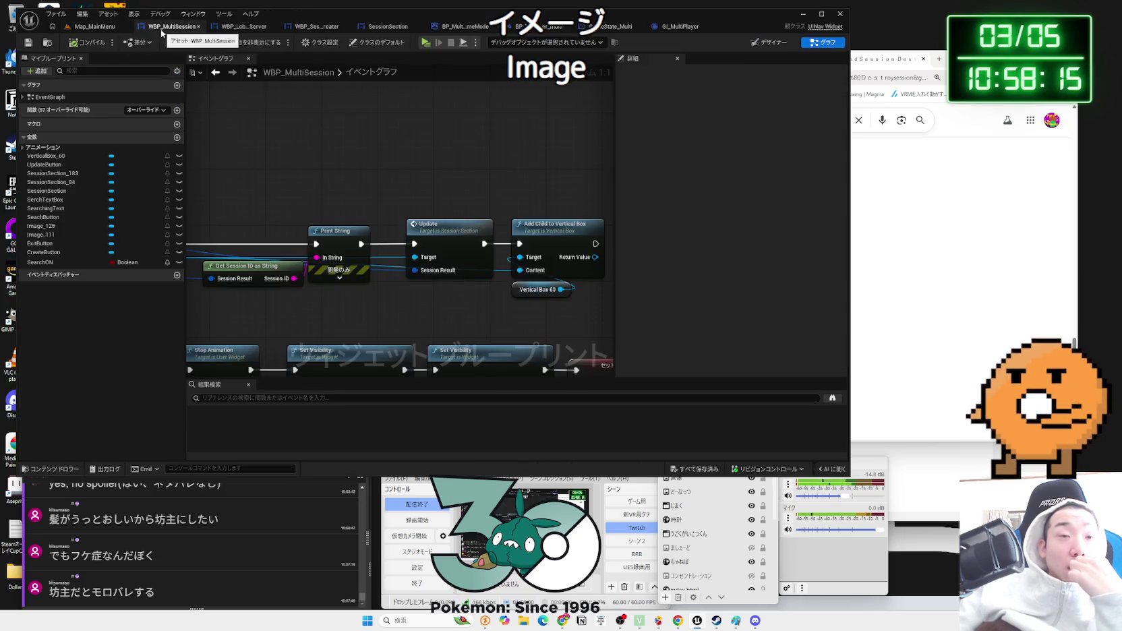
{"action": "left_click", "coordinate": [465, 26]}
{"action": "left_click", "coordinate": [539, 27]}
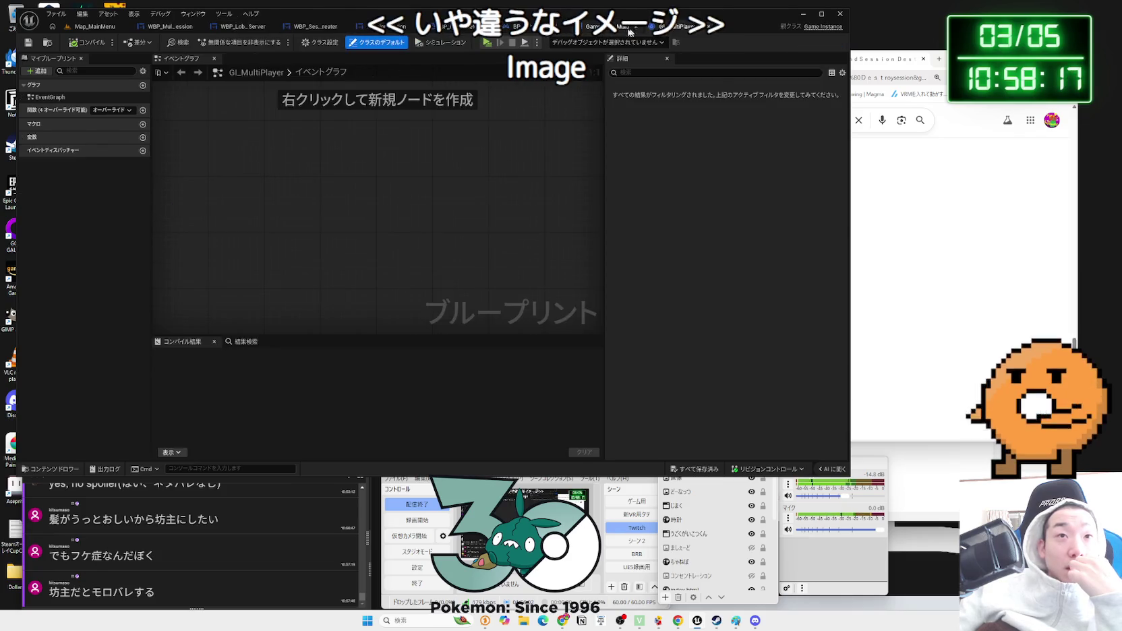
{"action": "left_click", "coordinate": [553, 30]}
{"action": "left_click", "coordinate": [465, 27]}
{"action": "left_click", "coordinate": [378, 26]}
{"action": "left_click", "coordinate": [303, 31]}
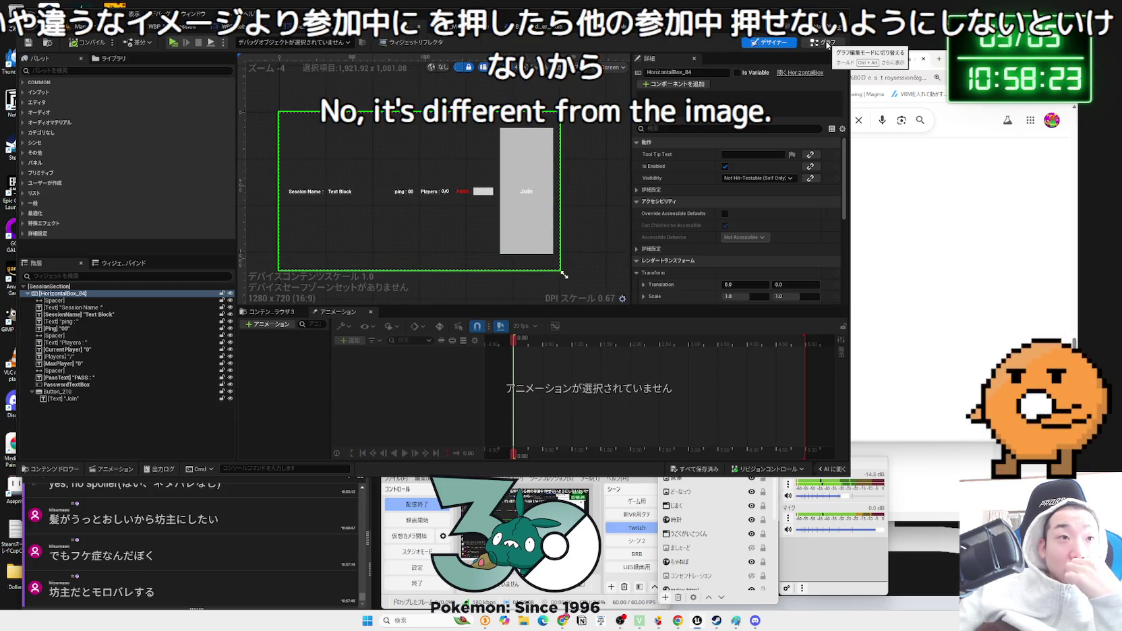
In SessionSection's event graph, move the Play Animation node away from Set Is Enabled
{"action": "left_click", "coordinate": [827, 45]}
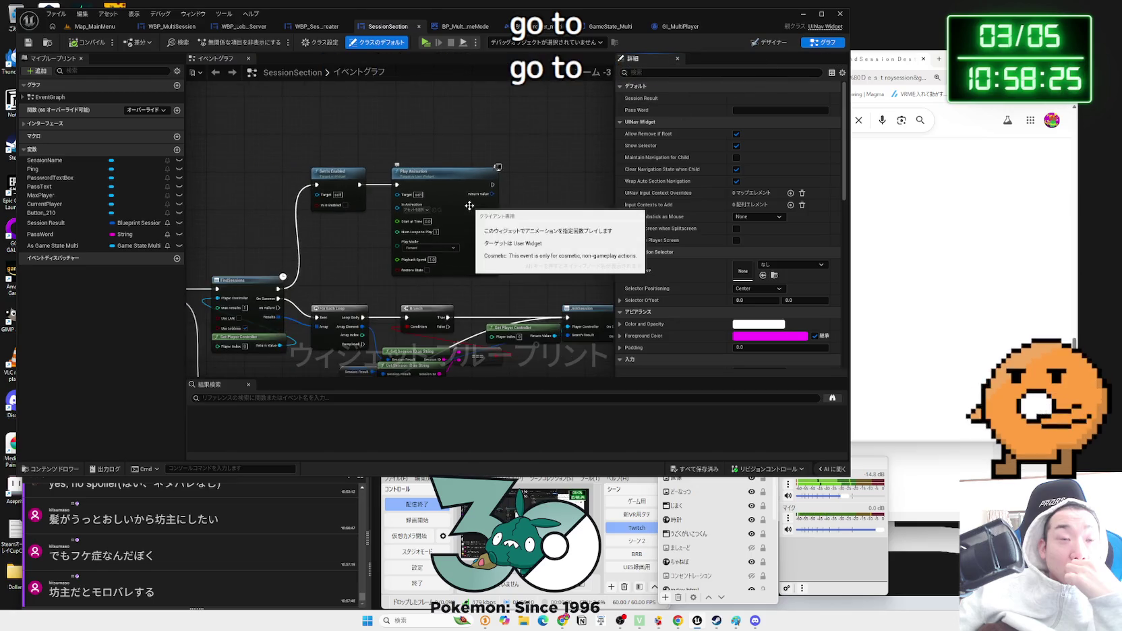
{"action": "scroll", "coordinate": [469, 205], "scroll_direction": "down", "scroll_amount": 5}
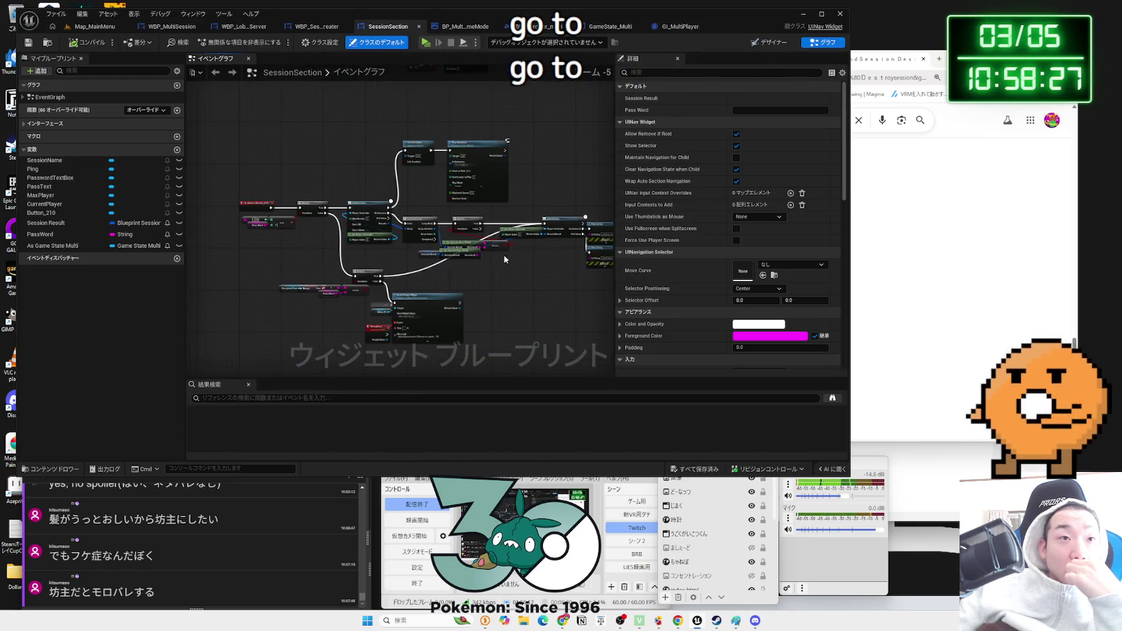
{"action": "scroll", "coordinate": [481, 207], "scroll_direction": "up", "scroll_amount": 2}
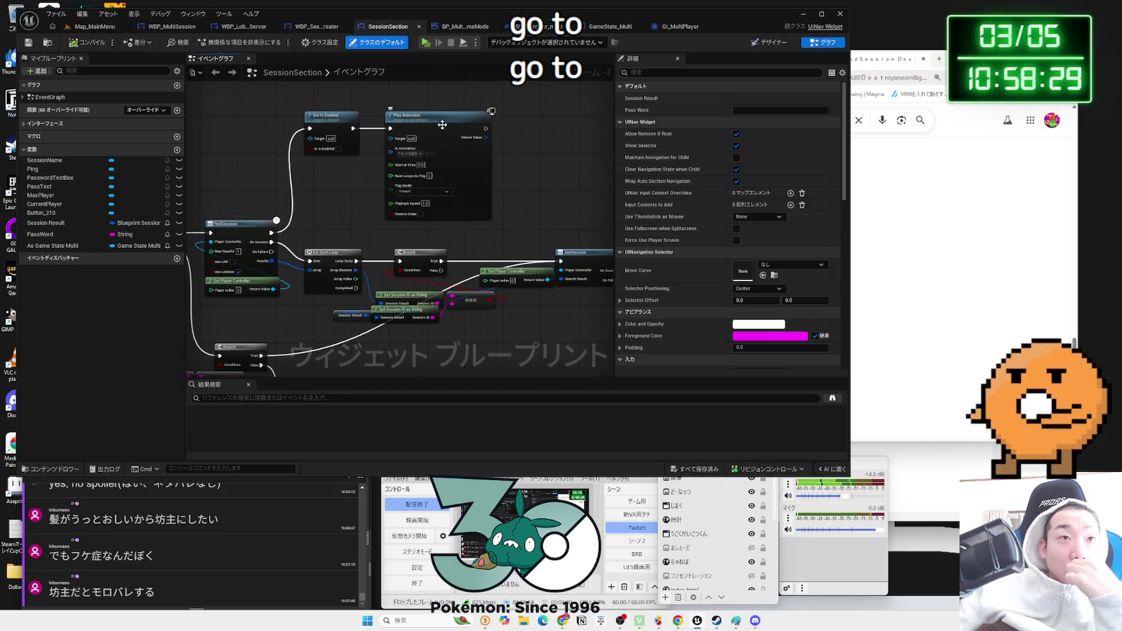
{"action": "left_click", "coordinate": [441, 125]}
{"action": "left_click", "coordinate": [535, 135]}
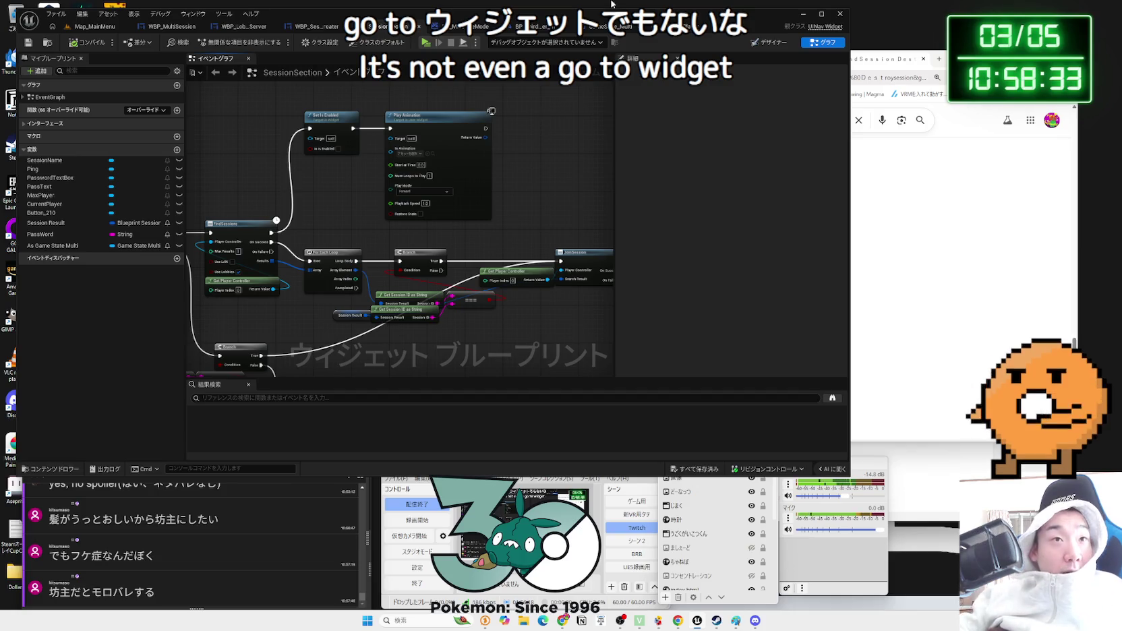
{"action": "scroll", "coordinate": [535, 135], "scroll_direction": "up", "scroll_amount": 3}
{"action": "left_click_drag", "start_coordinate": [342, 182], "coordinate": [453, 183]}
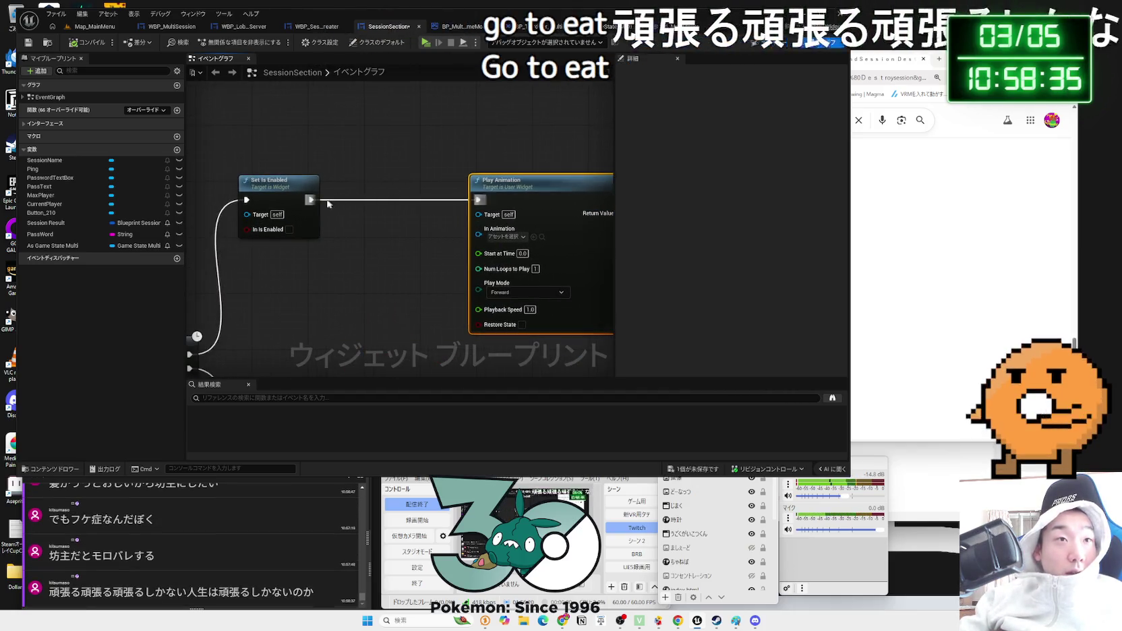
Connect a Go to Widget node after Set Is Enabled and delete the Play Animation node
{"action": "left_click_drag", "start_coordinate": [311, 200], "coordinate": [352, 180]}
{"action": "type", "text": "go"}
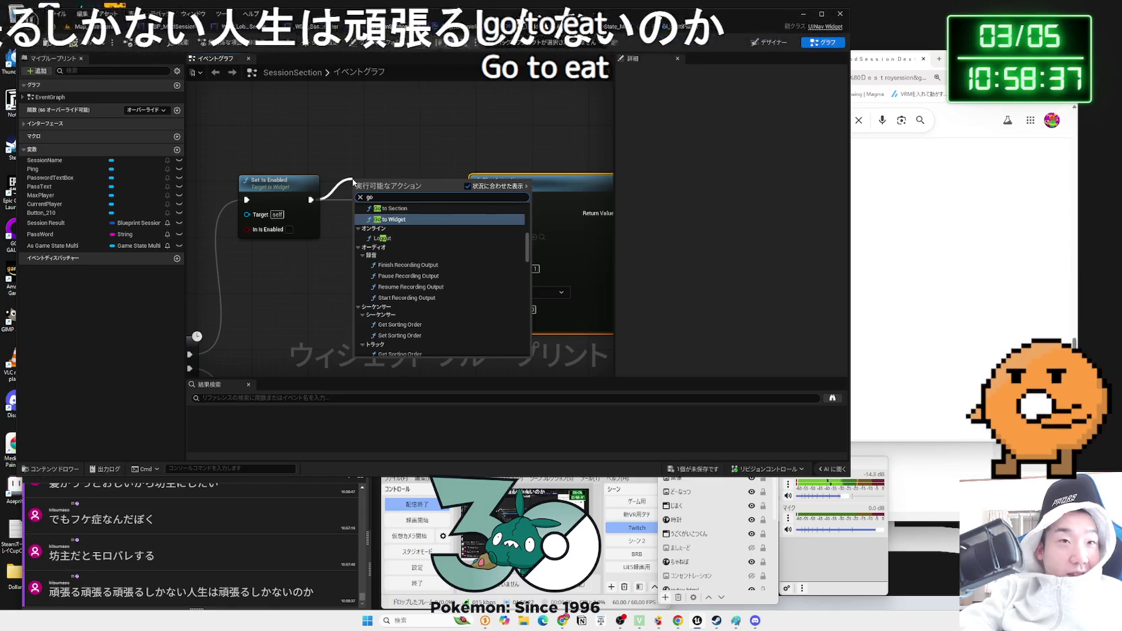
{"action": "type", "text": " to widget"}
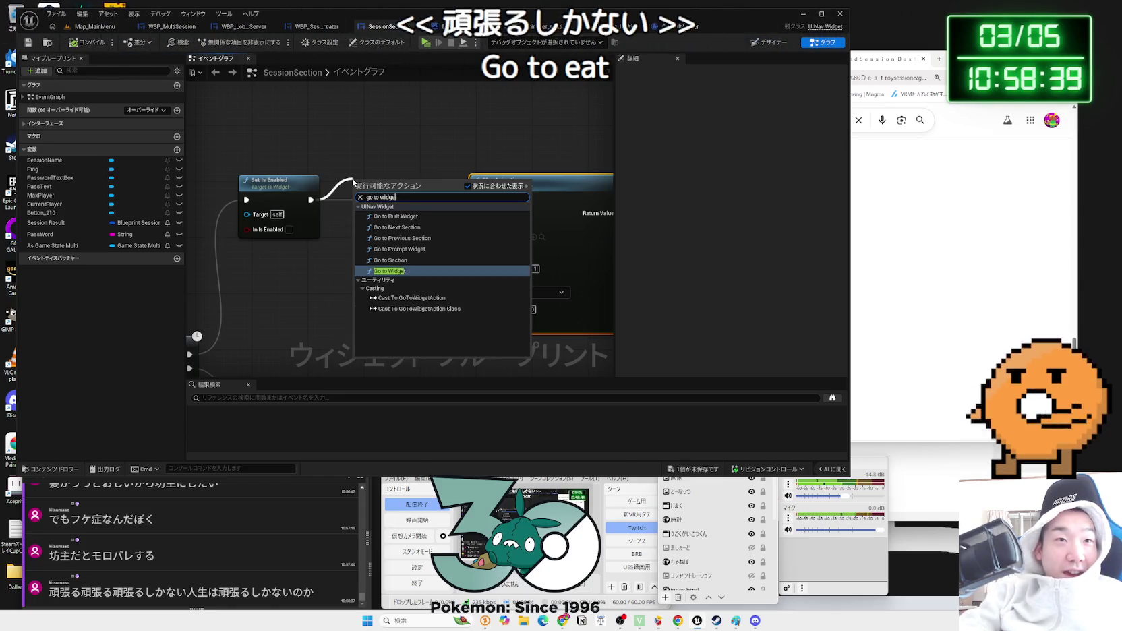
{"action": "left_click", "coordinate": [392, 271]}
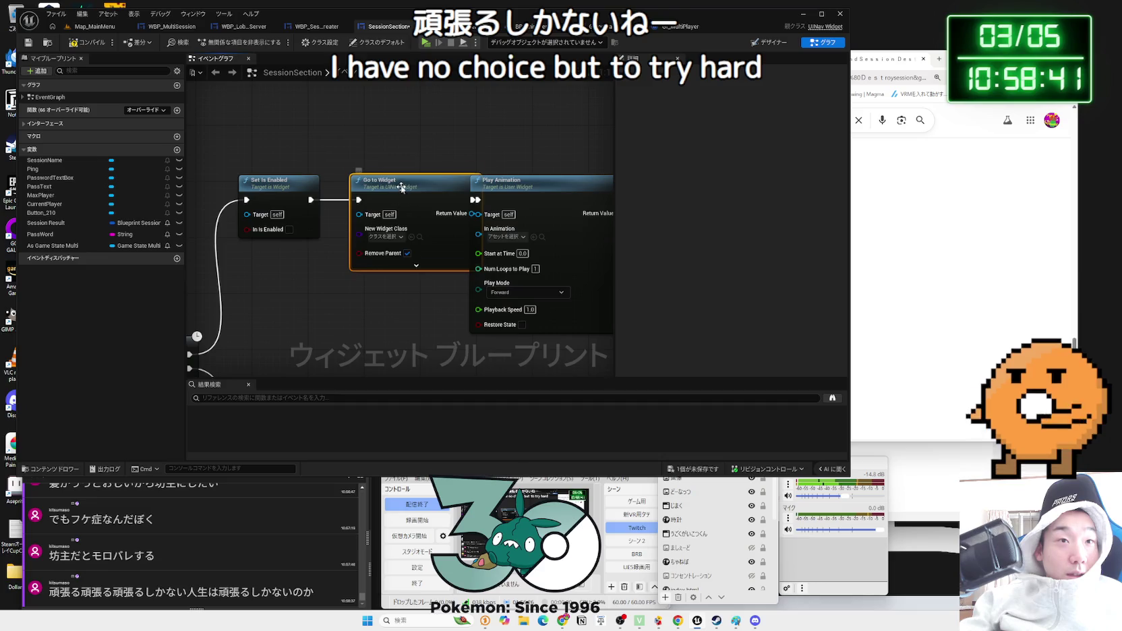
{"action": "left_click_drag", "start_coordinate": [401, 188], "coordinate": [401, 145]}
{"action": "left_click_drag", "start_coordinate": [478, 206], "coordinate": [525, 203]}
{"action": "key", "text": "Delete"}
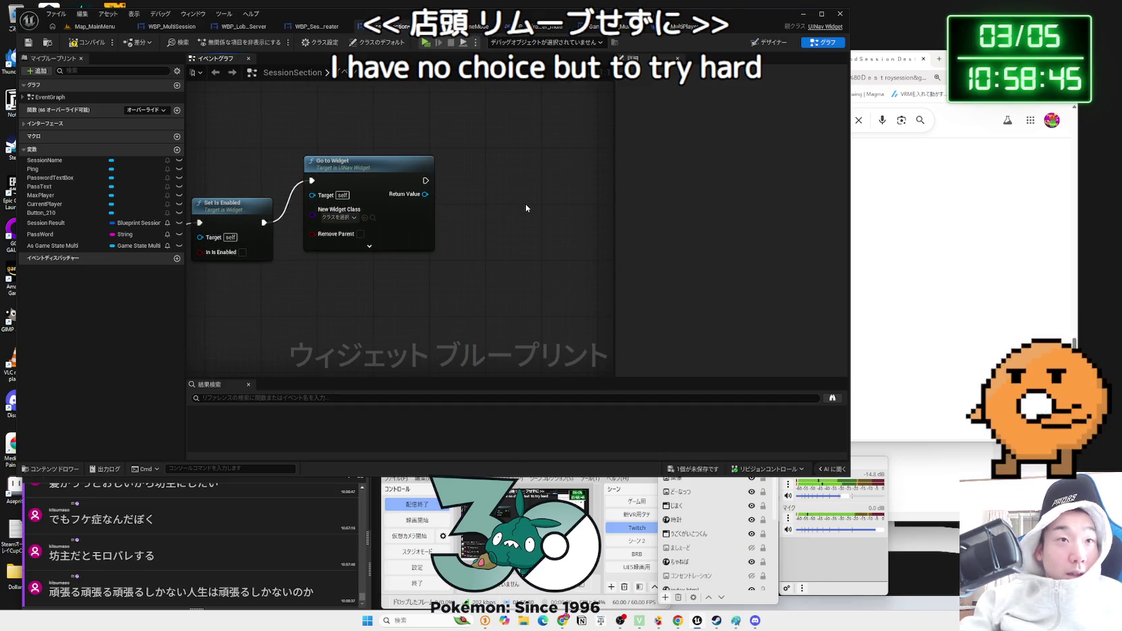
{"action": "left_click_drag", "start_coordinate": [372, 183], "coordinate": [422, 182]}
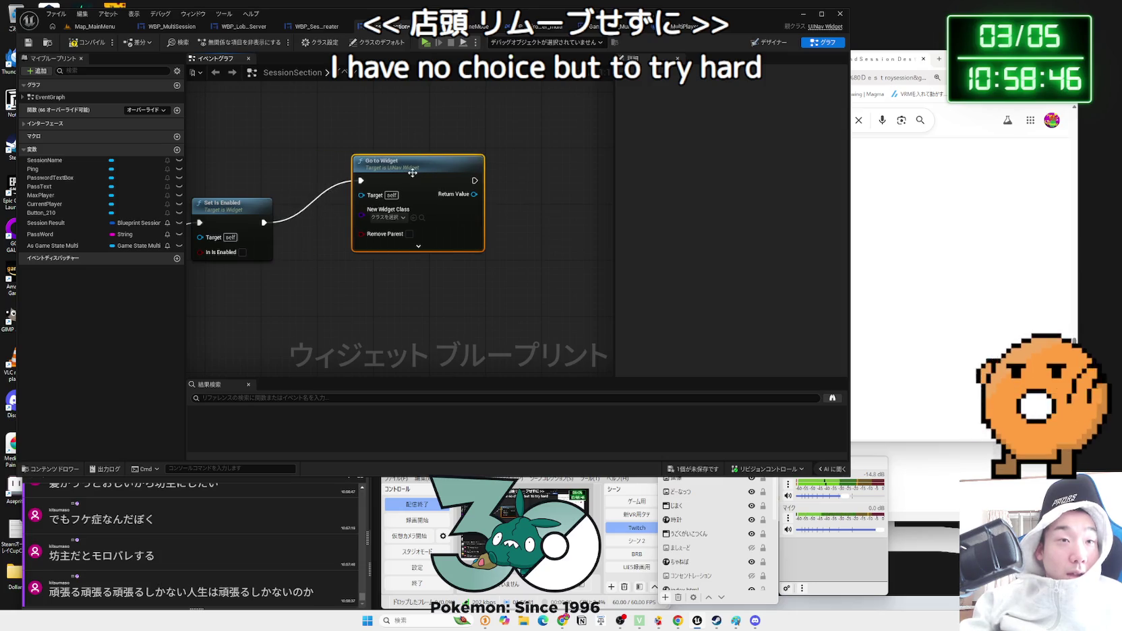
{"action": "left_click", "coordinate": [88, 28]}
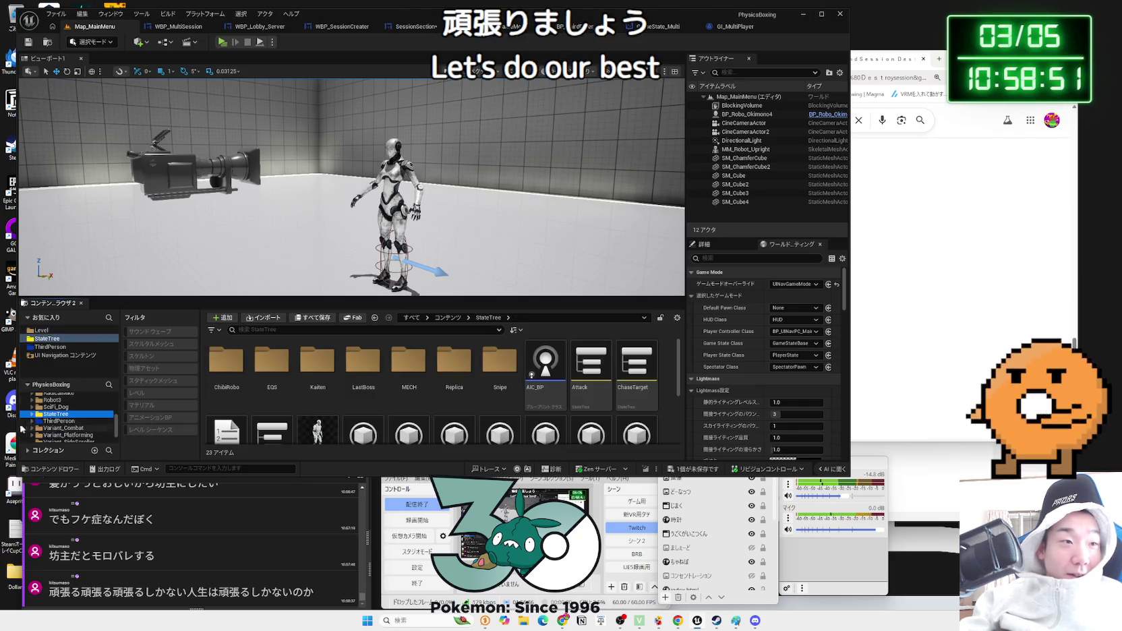
Browse the Content Browser to the Examples folder and save all changes
{"action": "left_click", "coordinate": [63, 427]}
{"action": "scroll", "coordinate": [57, 432], "scroll_direction": "up", "scroll_amount": 2}
{"action": "scroll", "coordinate": [57, 431], "scroll_direction": "up", "scroll_amount": 2}
{"action": "left_click", "coordinate": [55, 427]}
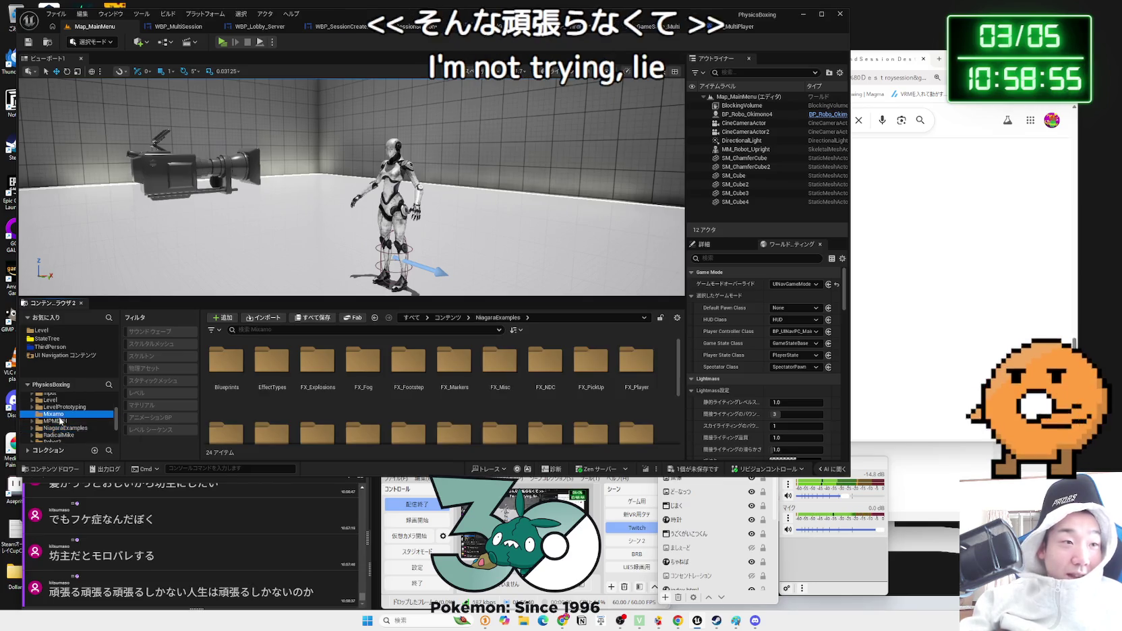
{"action": "left_click", "coordinate": [60, 422]}
{"action": "scroll", "coordinate": [62, 422], "scroll_direction": "up", "scroll_amount": 2}
{"action": "left_click", "coordinate": [63, 421]}
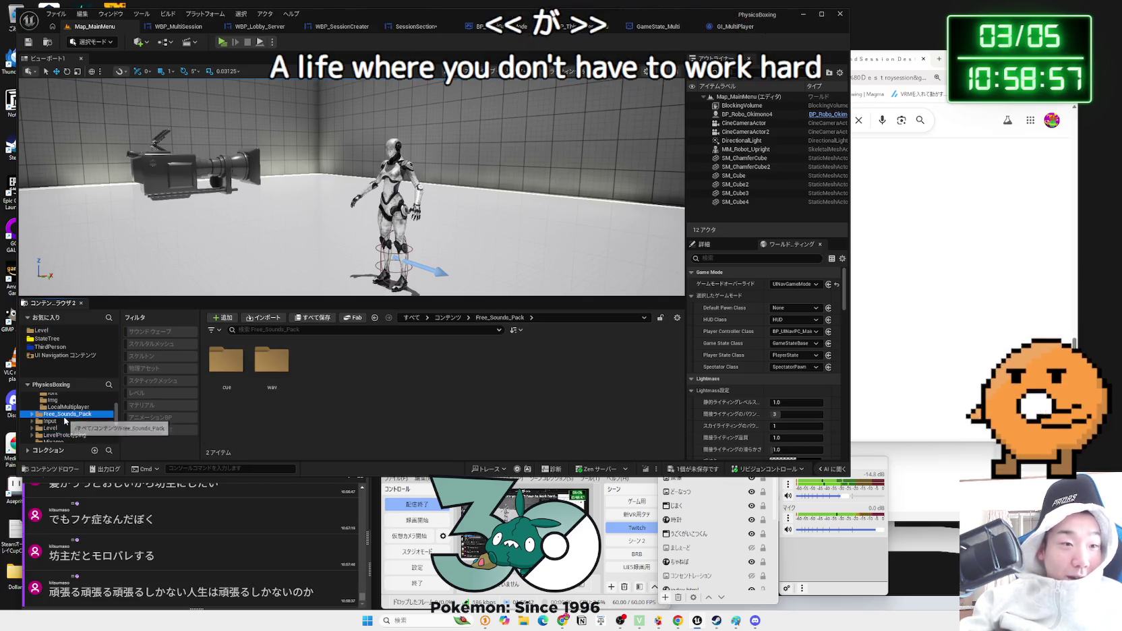
{"action": "scroll", "coordinate": [64, 421], "scroll_direction": "up", "scroll_amount": 2}
{"action": "scroll", "coordinate": [40, 404], "scroll_direction": "up", "scroll_amount": 1}
{"action": "left_click", "coordinate": [33, 408]}
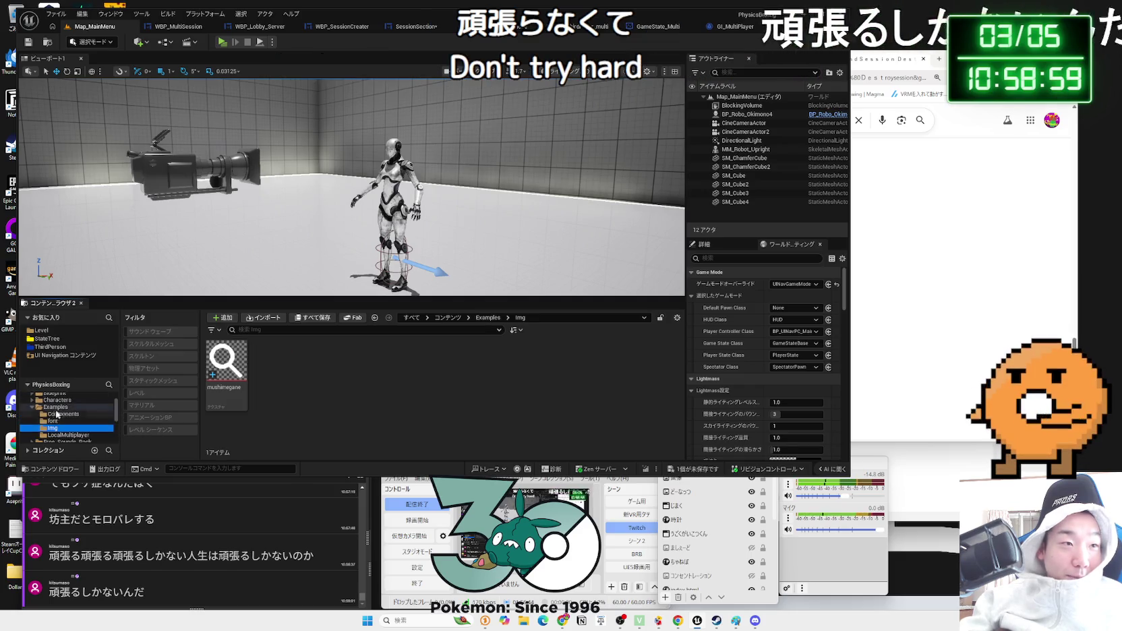
{"action": "scroll", "coordinate": [619, 421], "scroll_direction": "down", "scroll_amount": 2}
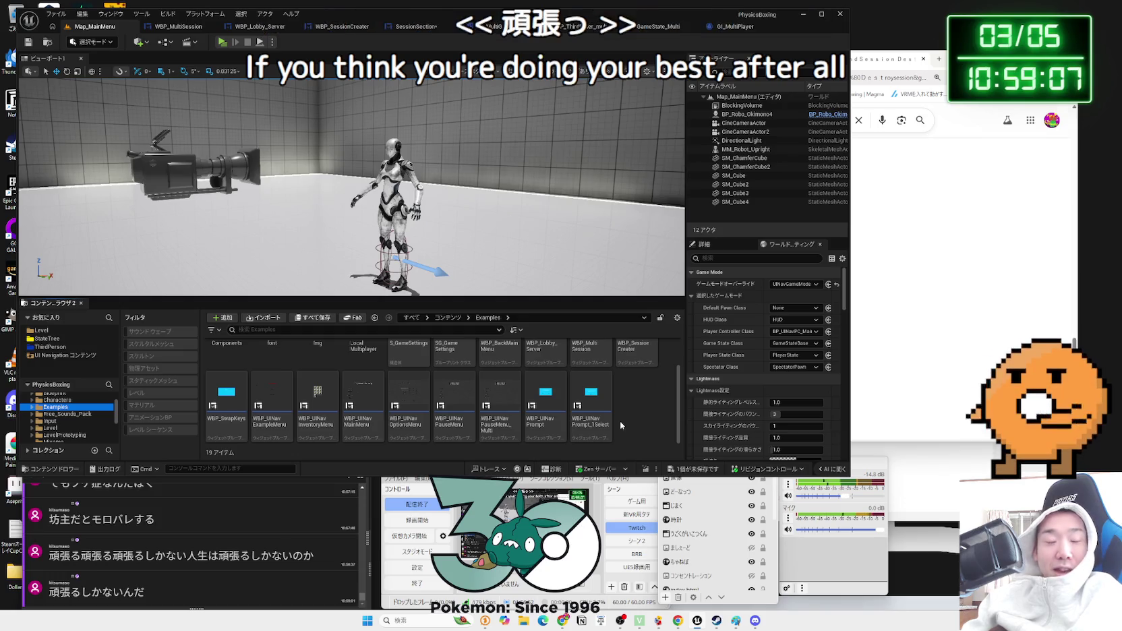
{"action": "key", "text": "ctrl+s"}
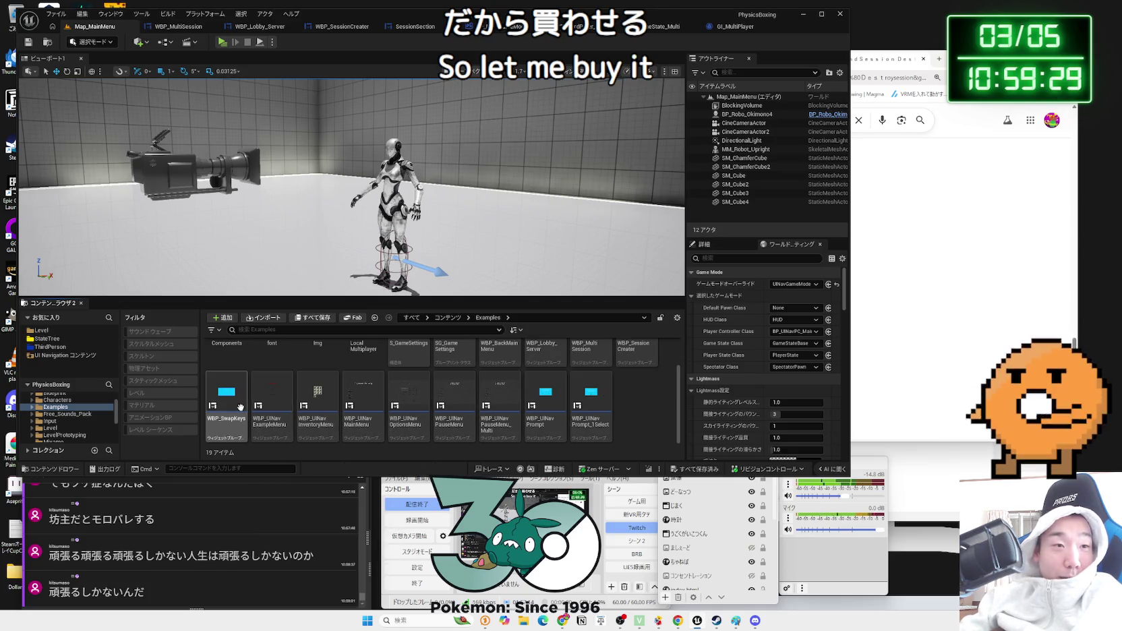
Open WBP_BackMainMenu from Examples and select its server-full message text
{"action": "scroll", "coordinate": [291, 408], "scroll_direction": "up", "scroll_amount": 1}
{"action": "scroll", "coordinate": [291, 408], "scroll_direction": "up", "scroll_amount": 1}
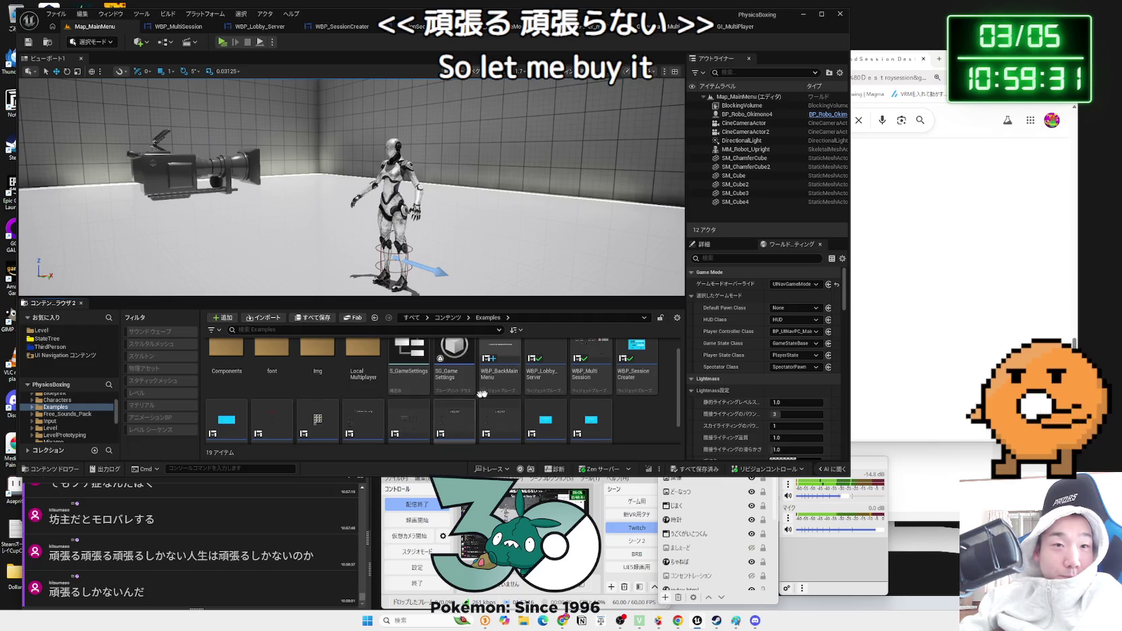
{"action": "left_click", "coordinate": [500, 384]}
{"action": "double_click", "coordinate": [500, 385]}
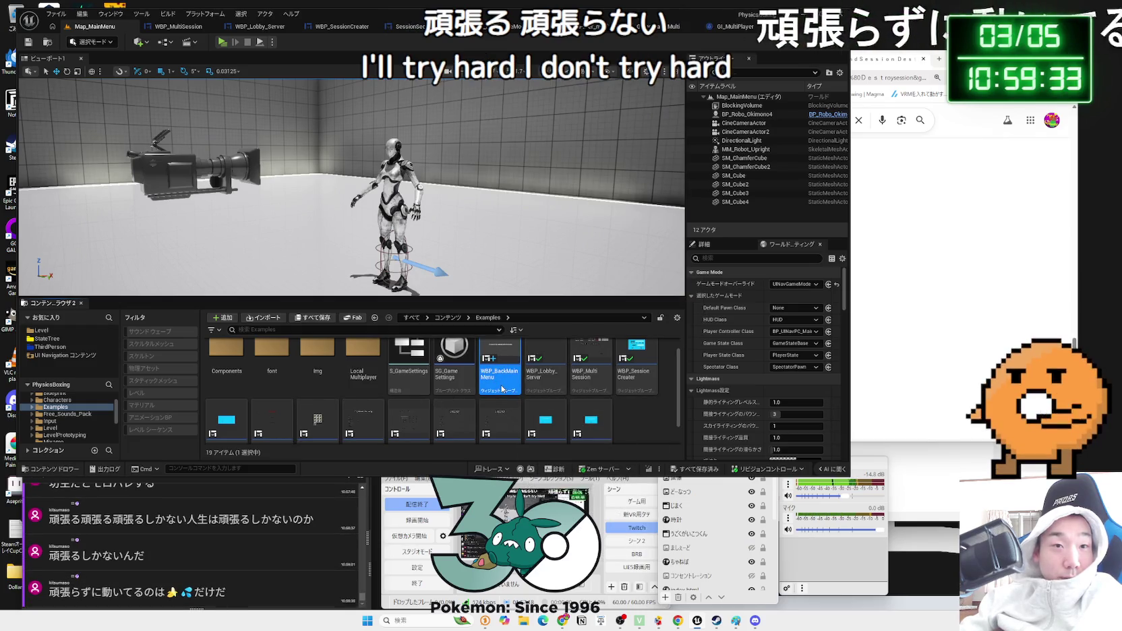
{"action": "left_click", "coordinate": [443, 189]}
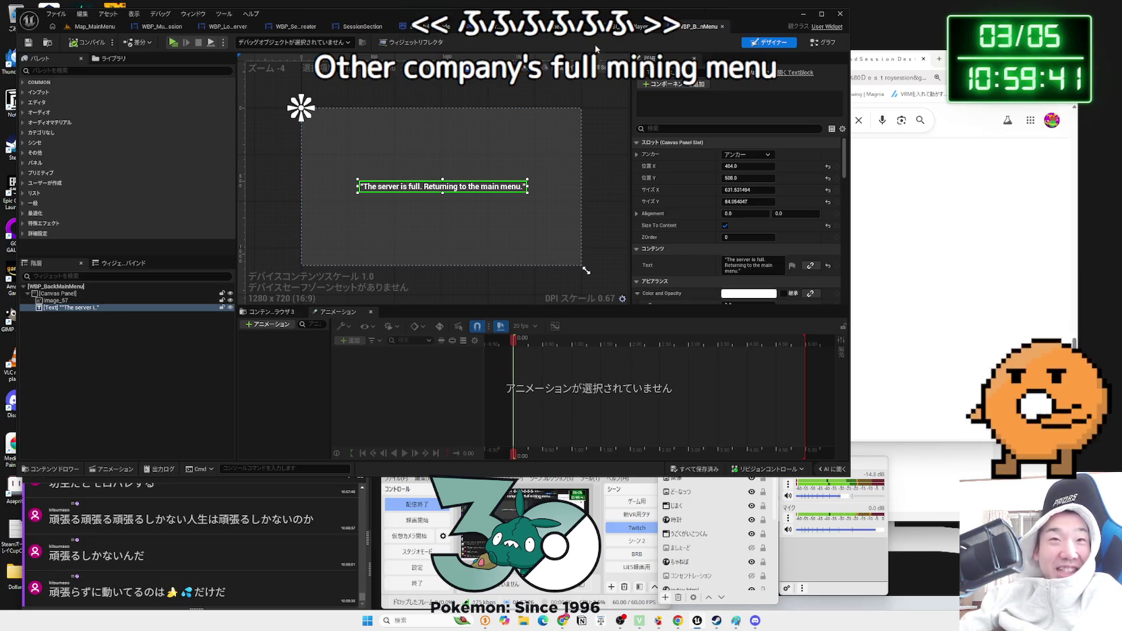
Open WBP_UINav_MainMenu and copy its Physics Boxing title text
{"action": "left_click", "coordinate": [95, 29]}
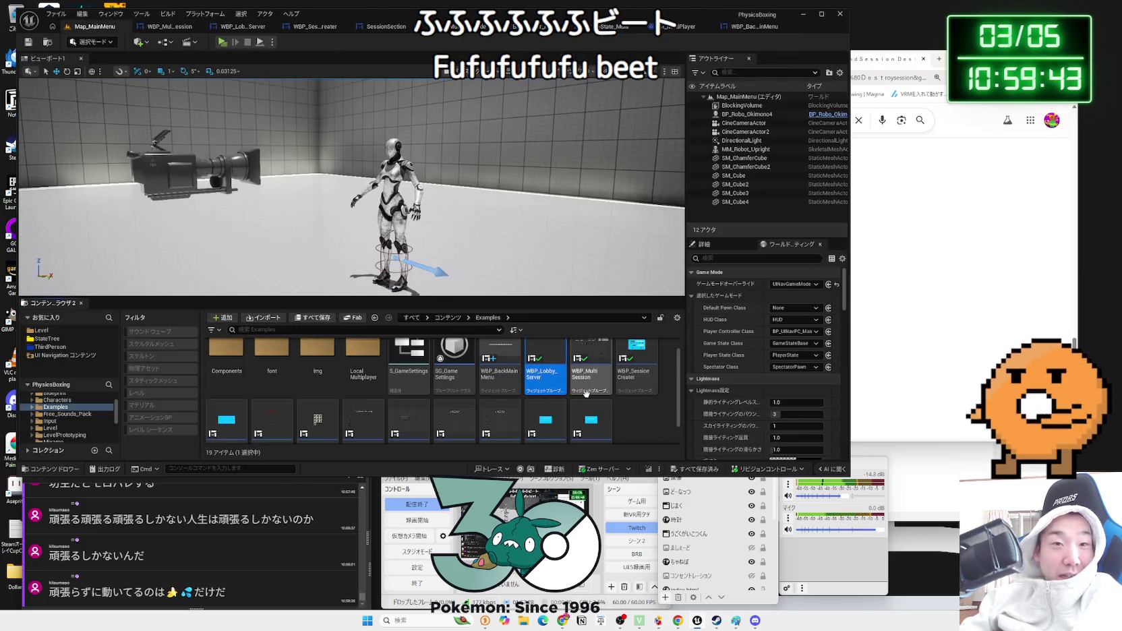
{"action": "scroll", "coordinate": [577, 388], "scroll_direction": "up", "scroll_amount": 1}
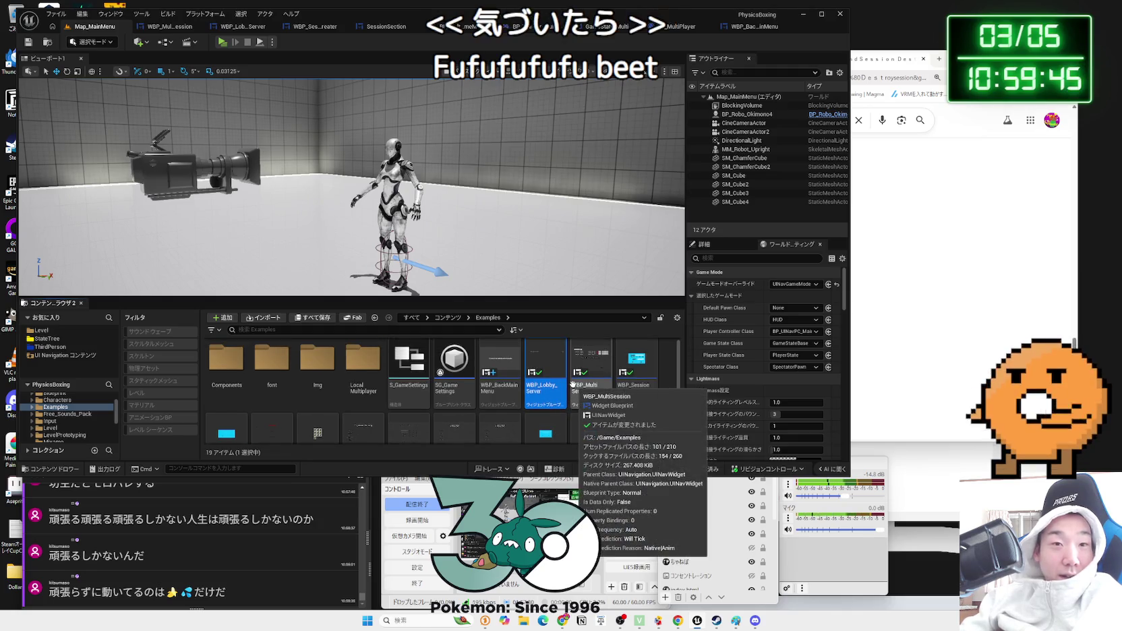
{"action": "scroll", "coordinate": [603, 407], "scroll_direction": "down", "scroll_amount": 2}
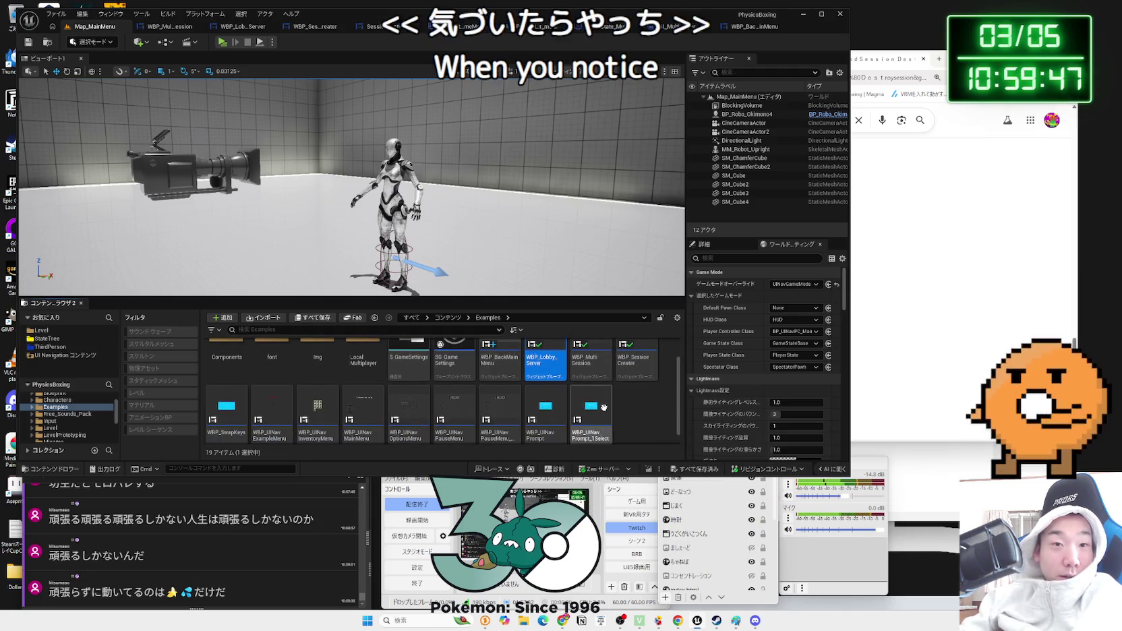
{"action": "left_click", "coordinate": [603, 407]}
{"action": "left_click", "coordinate": [349, 405]}
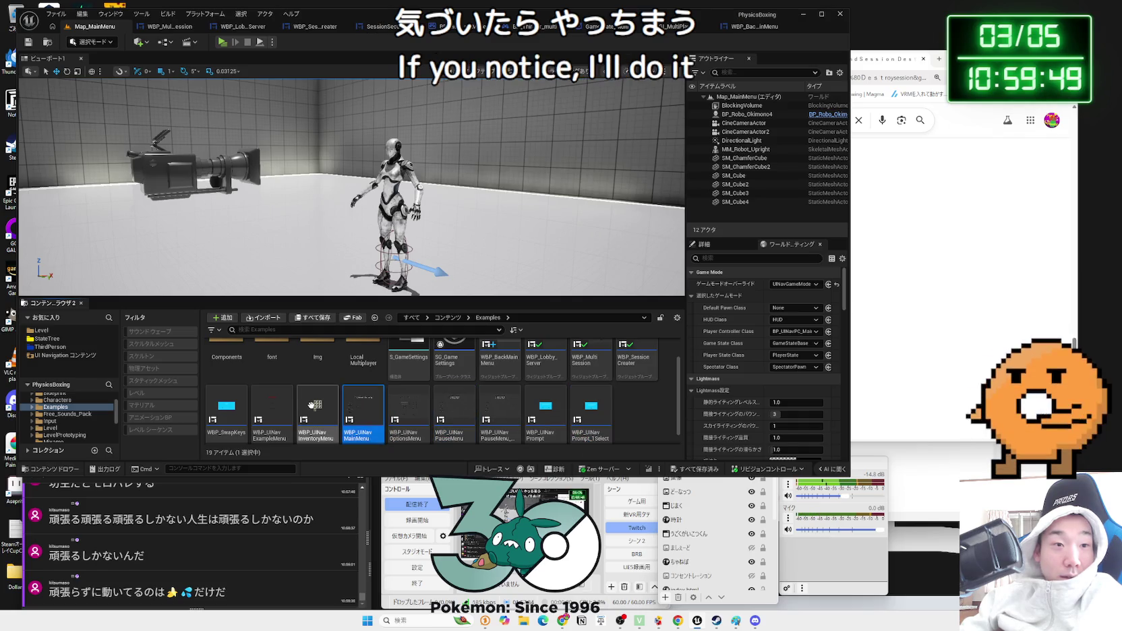
{"action": "double_click", "coordinate": [371, 409]}
{"action": "left_click", "coordinate": [456, 133]}
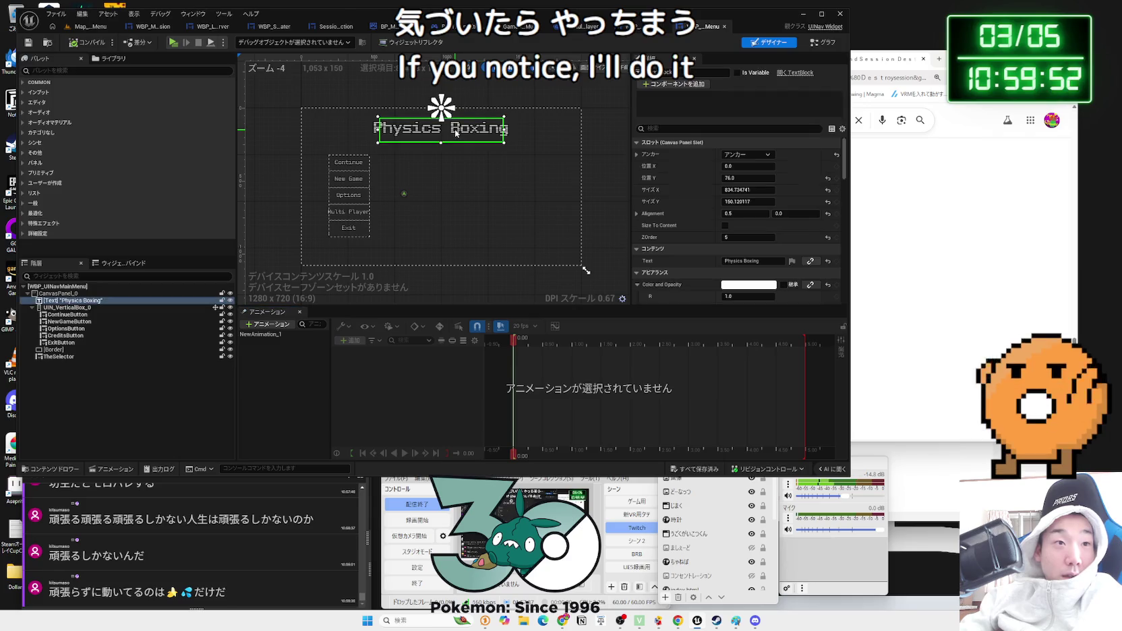
{"action": "right_click", "coordinate": [87, 304]}
{"action": "left_click", "coordinate": [119, 338]}
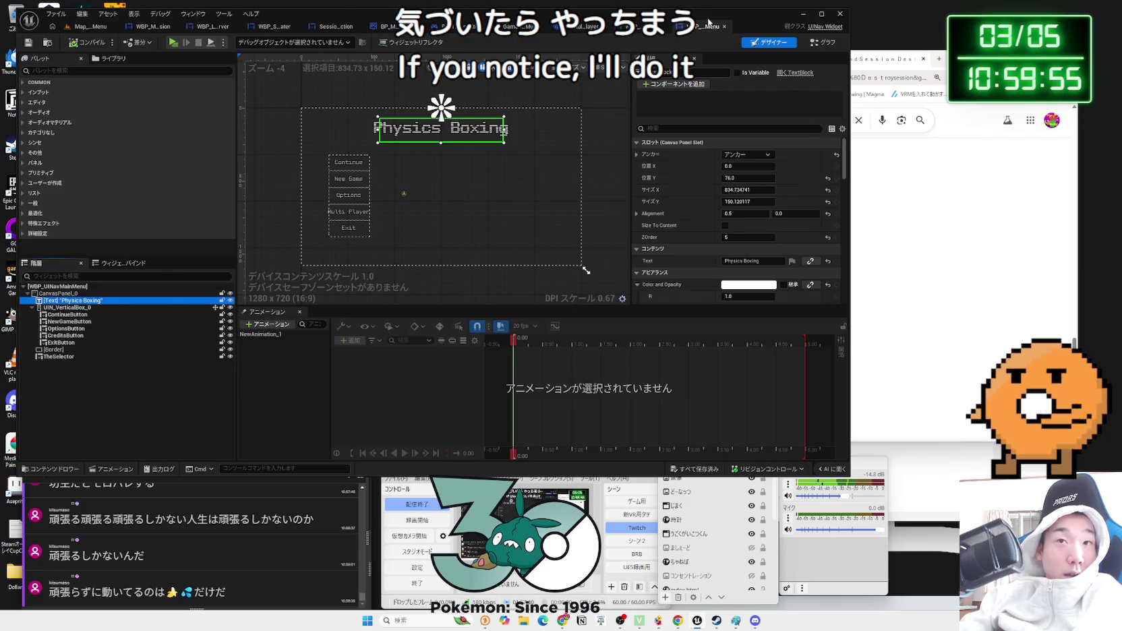
Delete WBP_BackMainMenu's server-full text and paste the Physics Boxing text into its Canvas Panel
{"action": "left_click", "coordinate": [724, 27]}
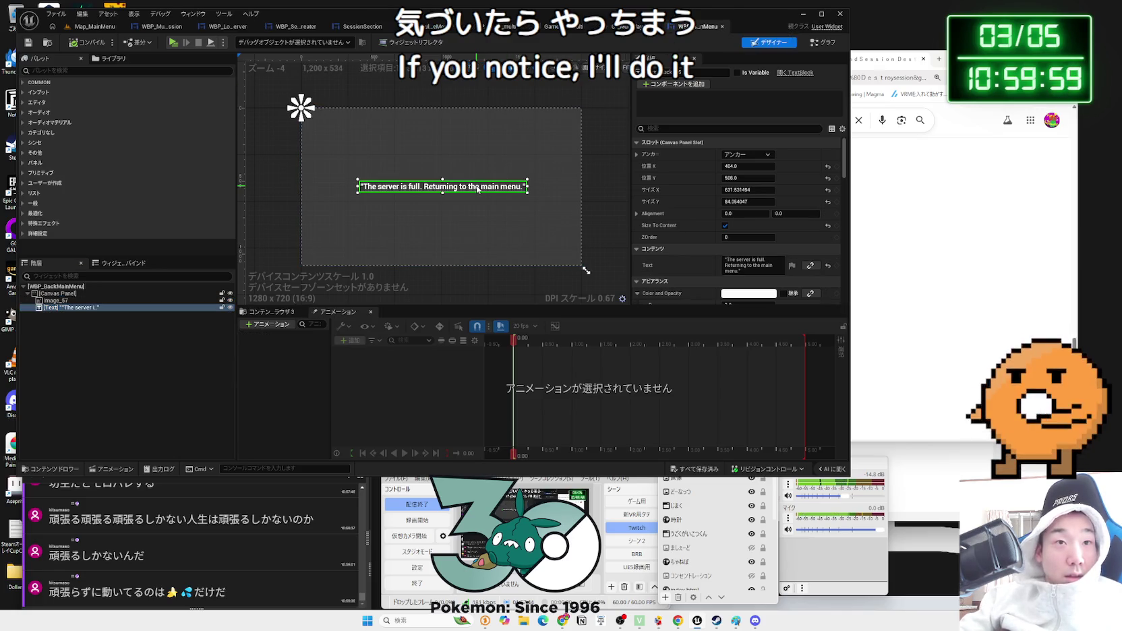
{"action": "left_click", "coordinate": [58, 310]}
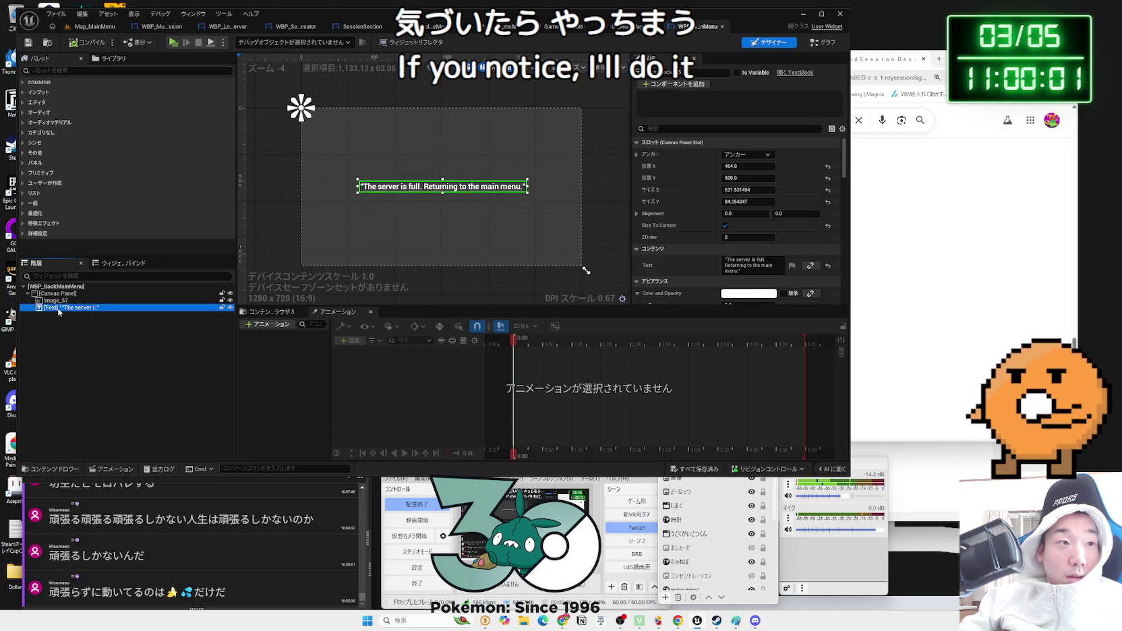
{"action": "key", "text": "Delete"}
{"action": "left_click", "coordinate": [51, 295]}
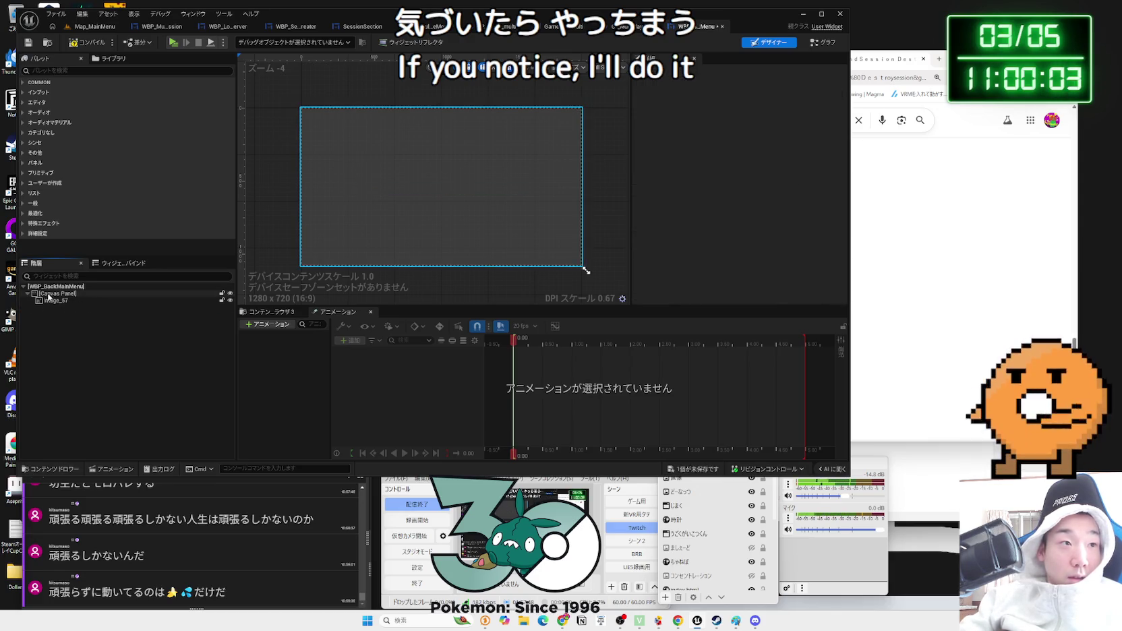
{"action": "key", "text": "ctrl+v"}
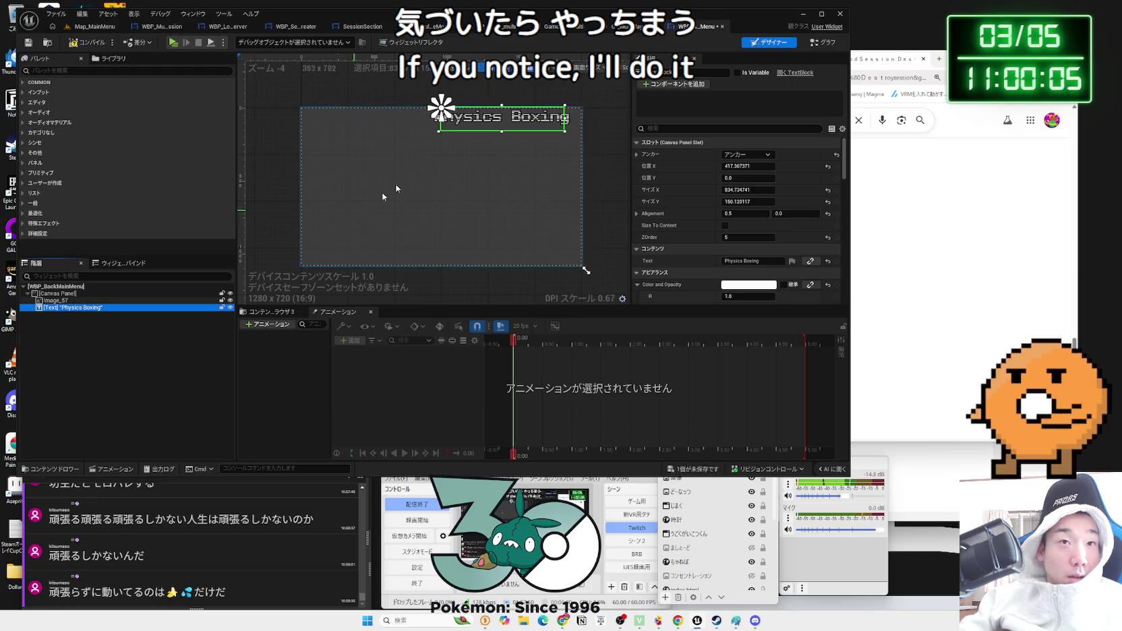
{"action": "left_click", "coordinate": [446, 187]}
{"action": "type", "text": "Joining"}
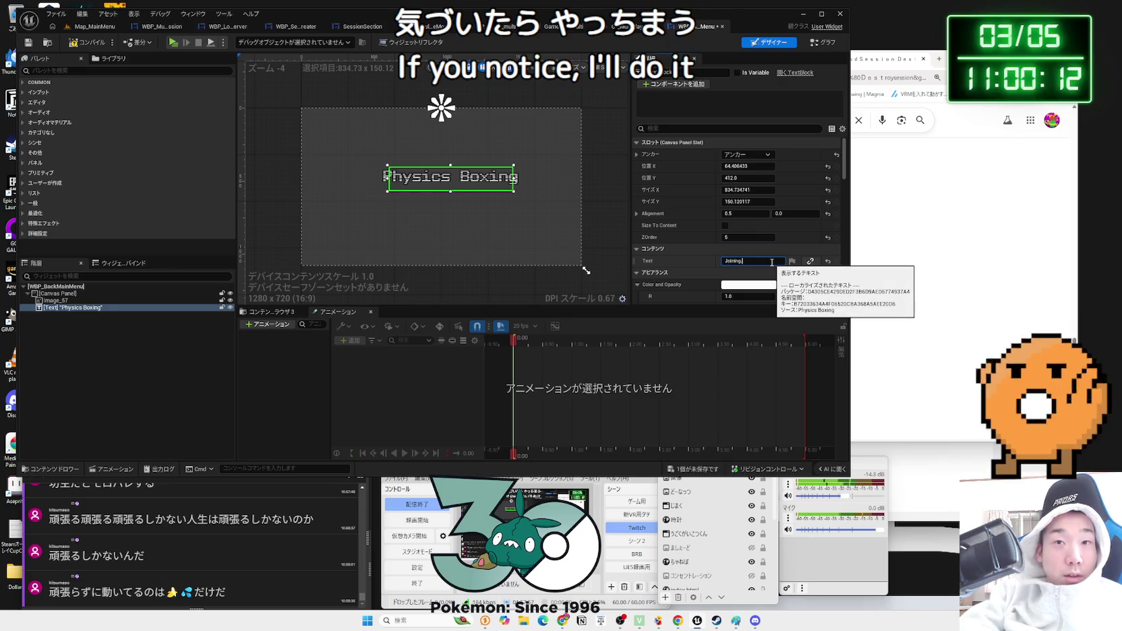
Change the text to 'Joining...', reposition it, and set its font size to 50
{"action": "type", "text": "..."}
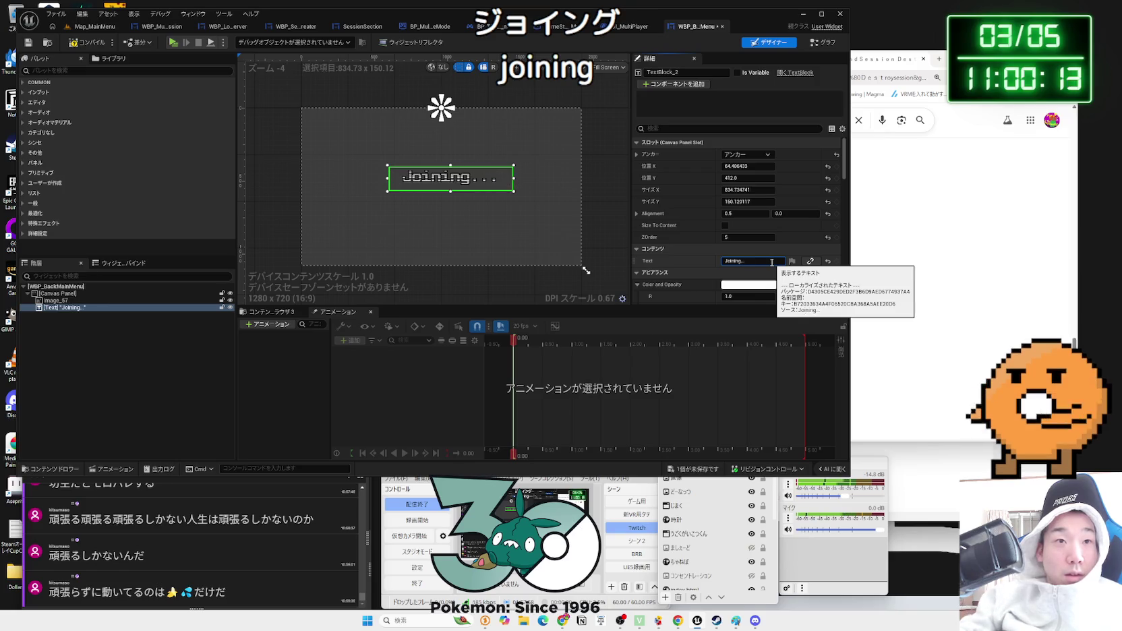
{"action": "left_click_drag", "start_coordinate": [467, 187], "coordinate": [460, 193]}
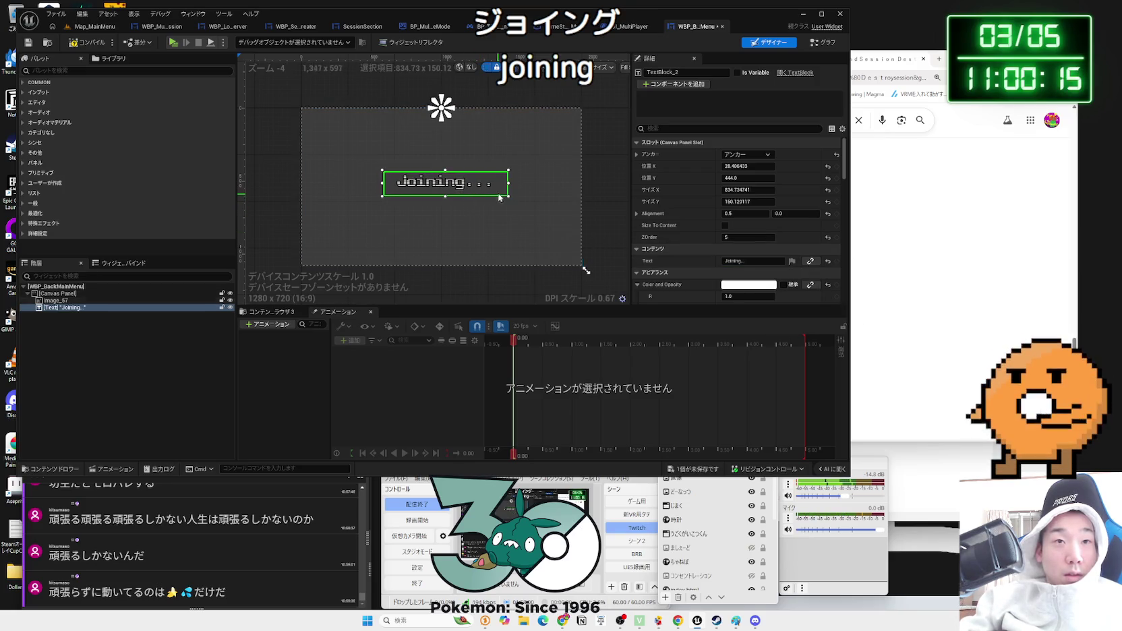
{"action": "scroll", "coordinate": [756, 269], "scroll_direction": "down", "scroll_amount": 3}
{"action": "scroll", "coordinate": [755, 268], "scroll_direction": "down", "scroll_amount": 3}
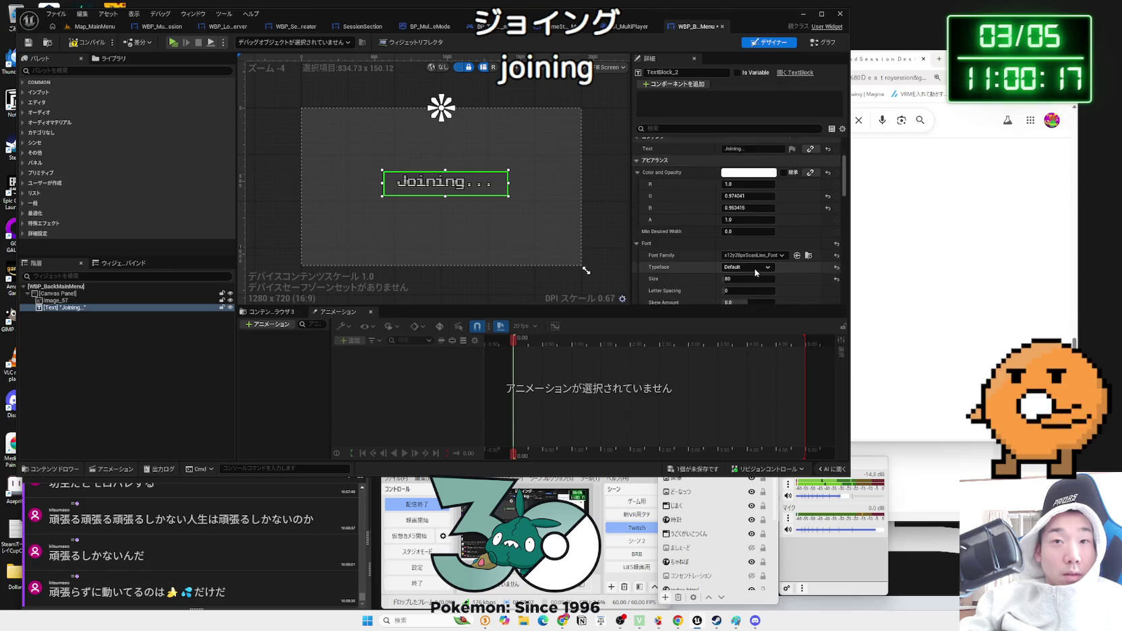
{"action": "type", "text": "8"}
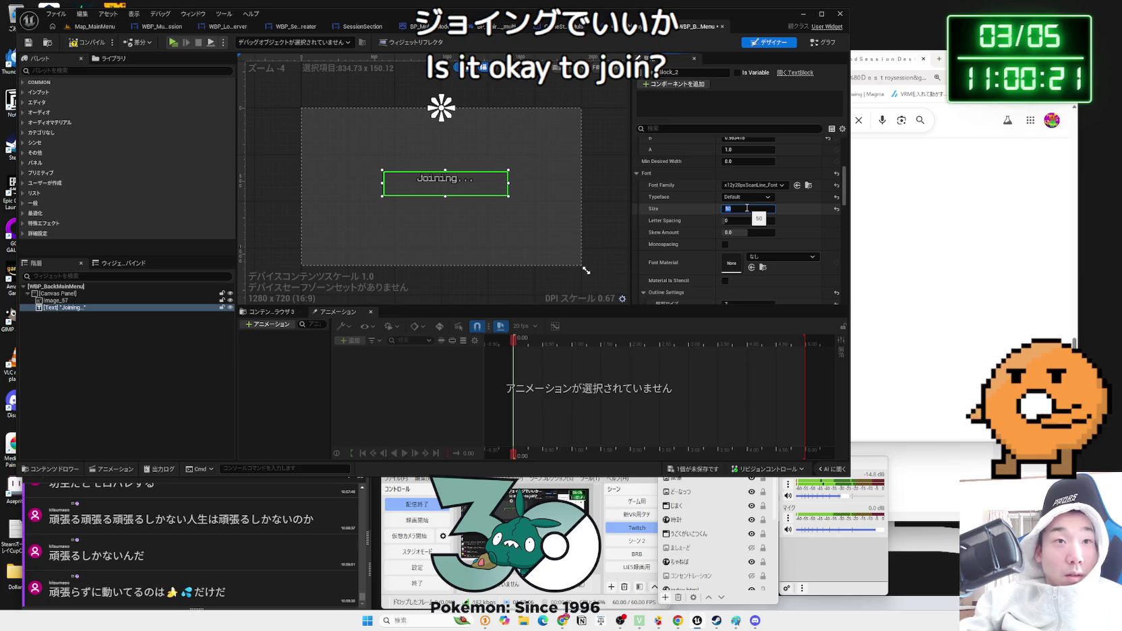
{"action": "key", "text": "Return"}
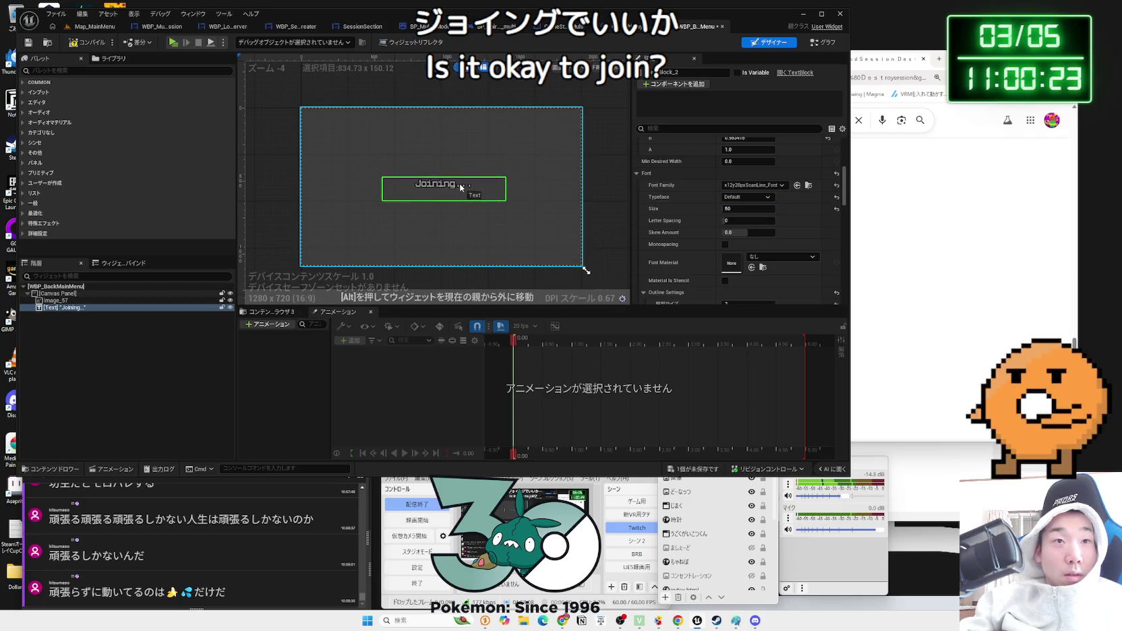
{"action": "left_click", "coordinate": [460, 182]}
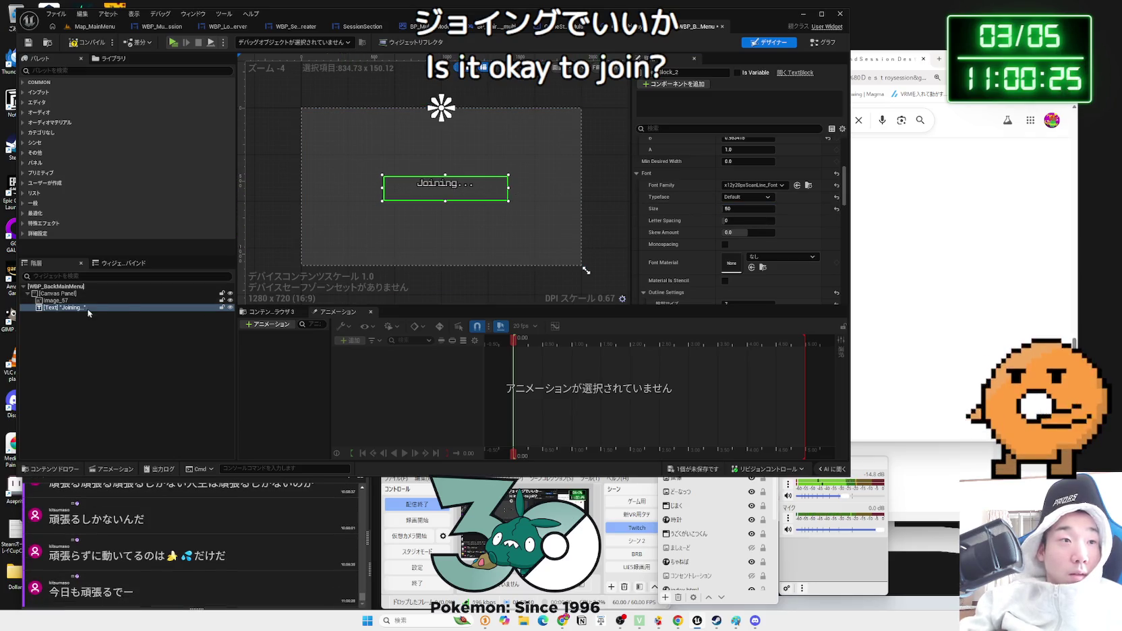
Create a NewAnimation with a TextBlock track holding a Render Opacity property
{"action": "left_click", "coordinate": [269, 324]}
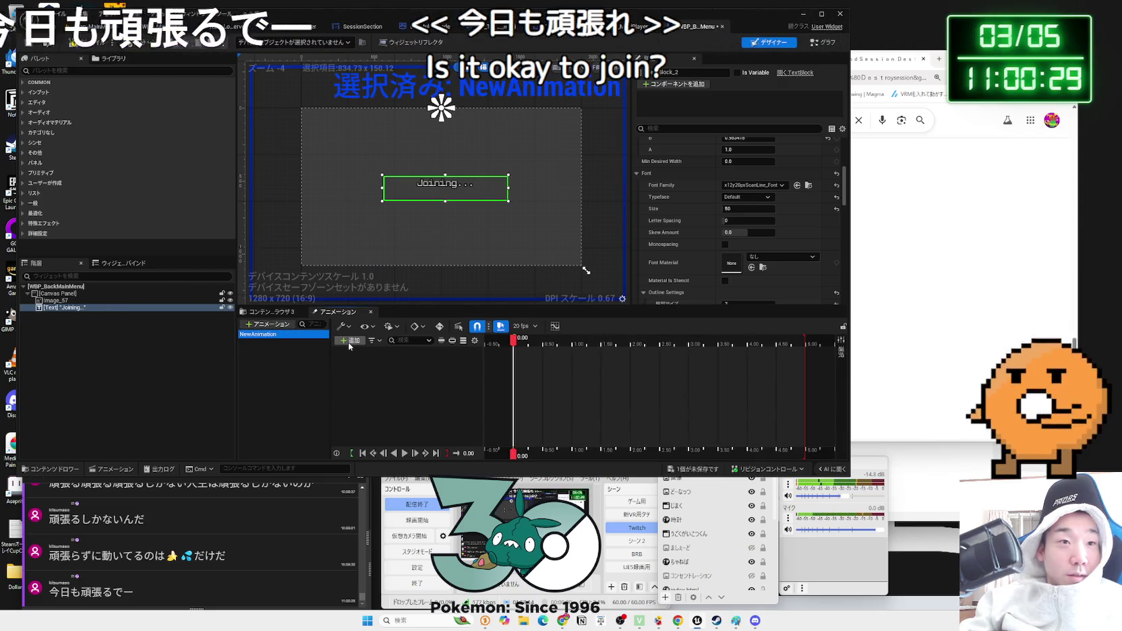
{"action": "left_click", "coordinate": [349, 343]}
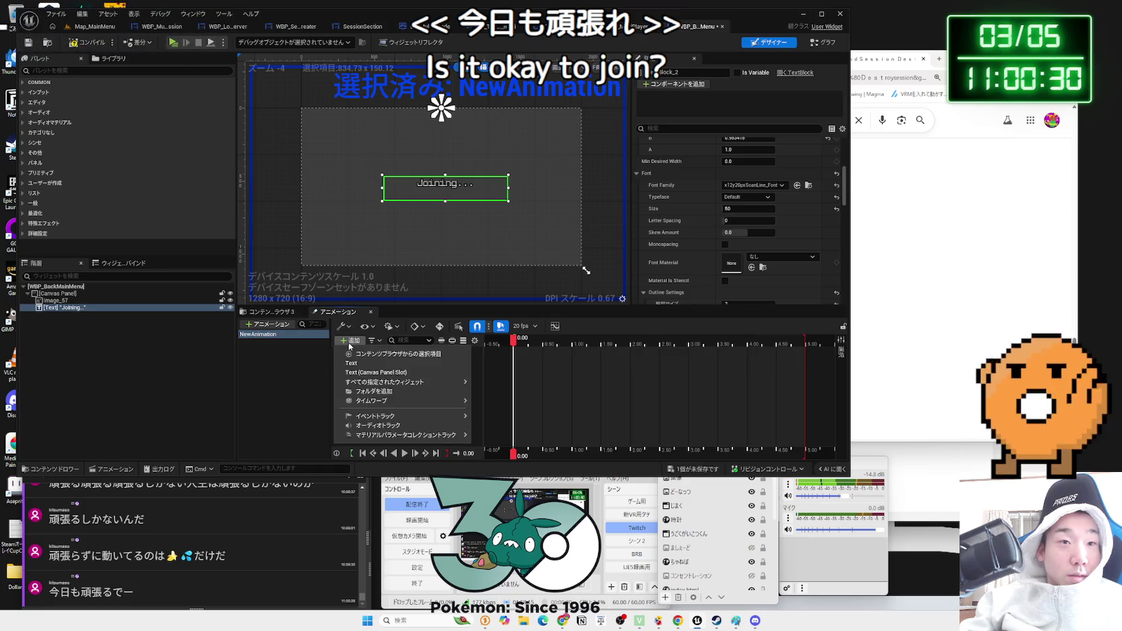
{"action": "left_click", "coordinate": [382, 365]}
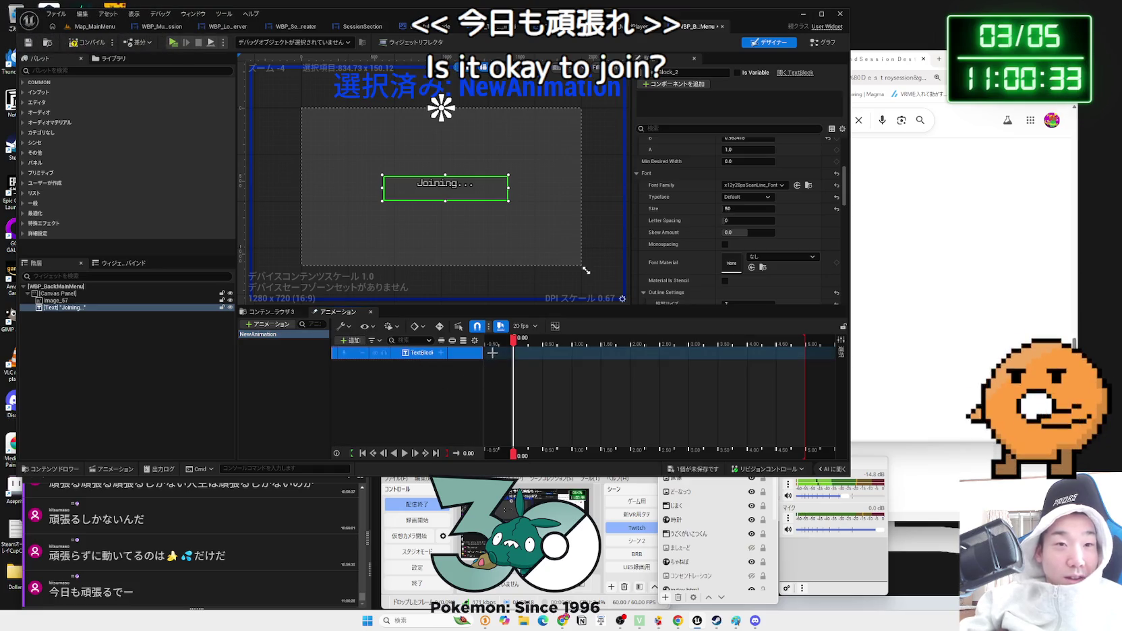
{"action": "left_click", "coordinate": [441, 353]}
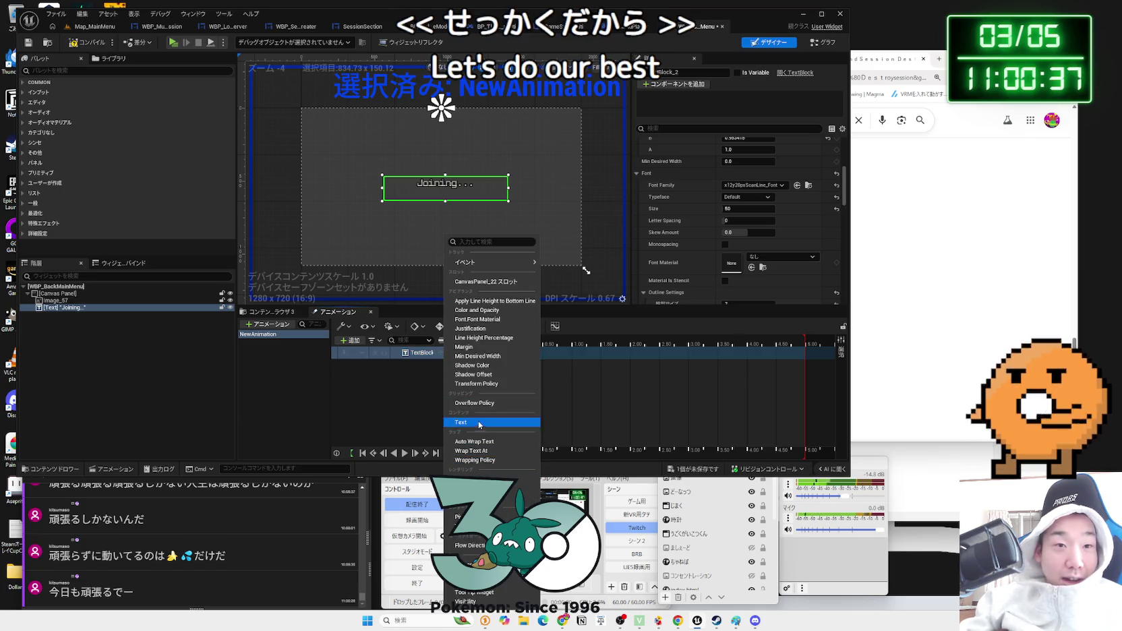
{"action": "left_click", "coordinate": [497, 242]}
{"action": "type", "text": "c"}
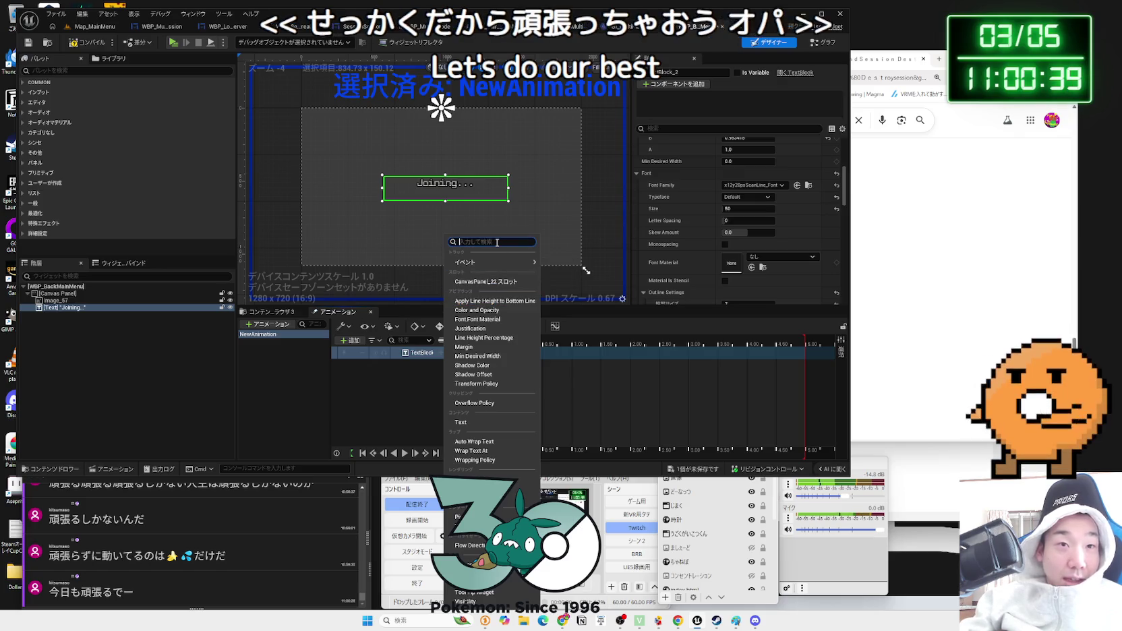
{"action": "key", "text": "BackSpace"}
{"action": "type", "text": "opa"}
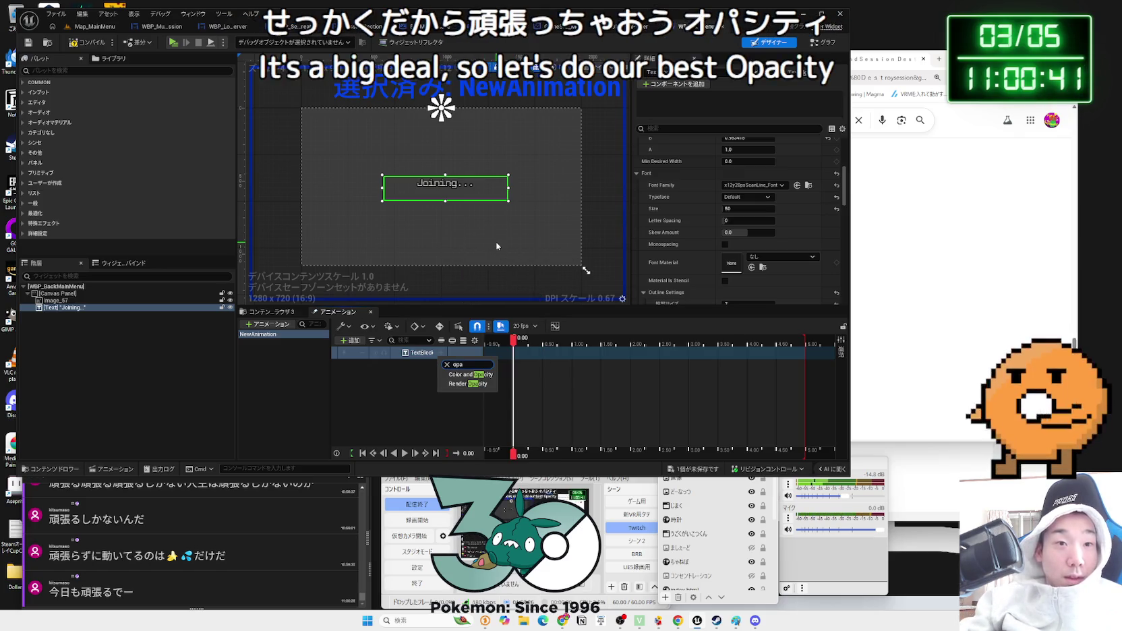
{"action": "left_click", "coordinate": [465, 384]}
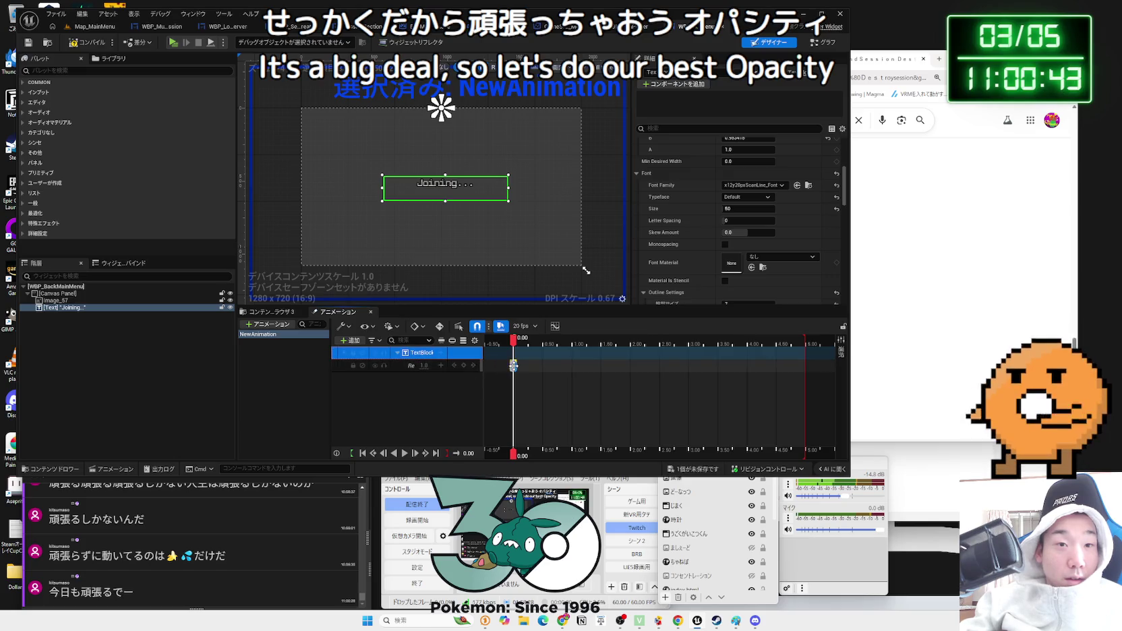
Key Render Opacity at 1.0, fading to 0 at 0.5 s and back to 1.0 at 1.0 s
{"action": "left_click", "coordinate": [424, 366]}
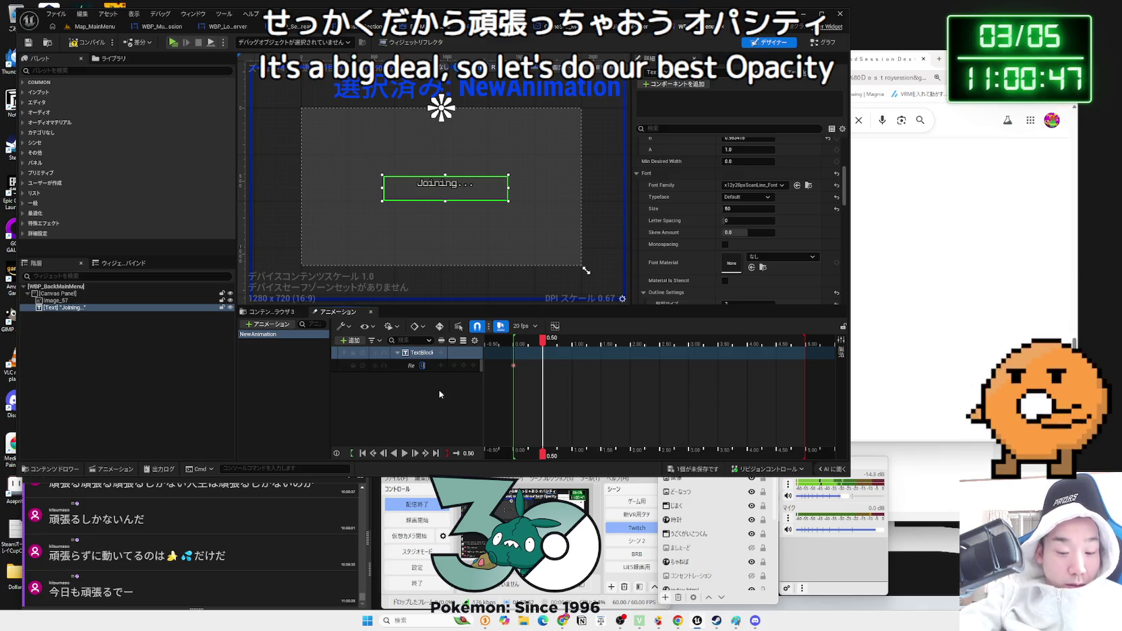
{"action": "type", "text": "0"}
{"action": "key", "text": "Return"}
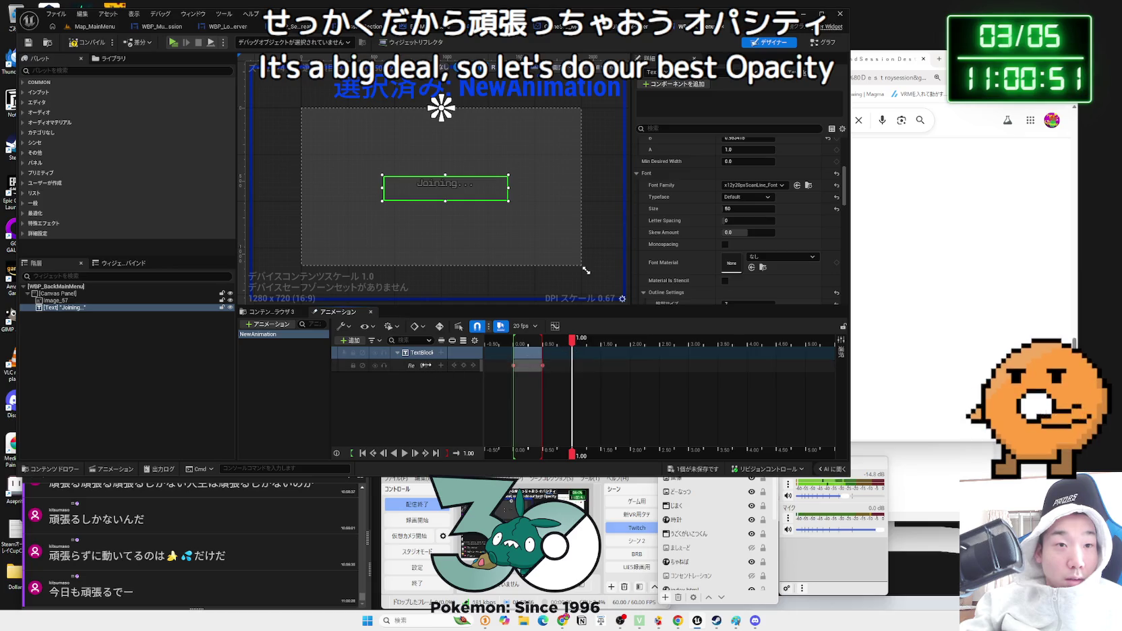
{"action": "key", "text": "Return"}
{"action": "left_click", "coordinate": [428, 400]}
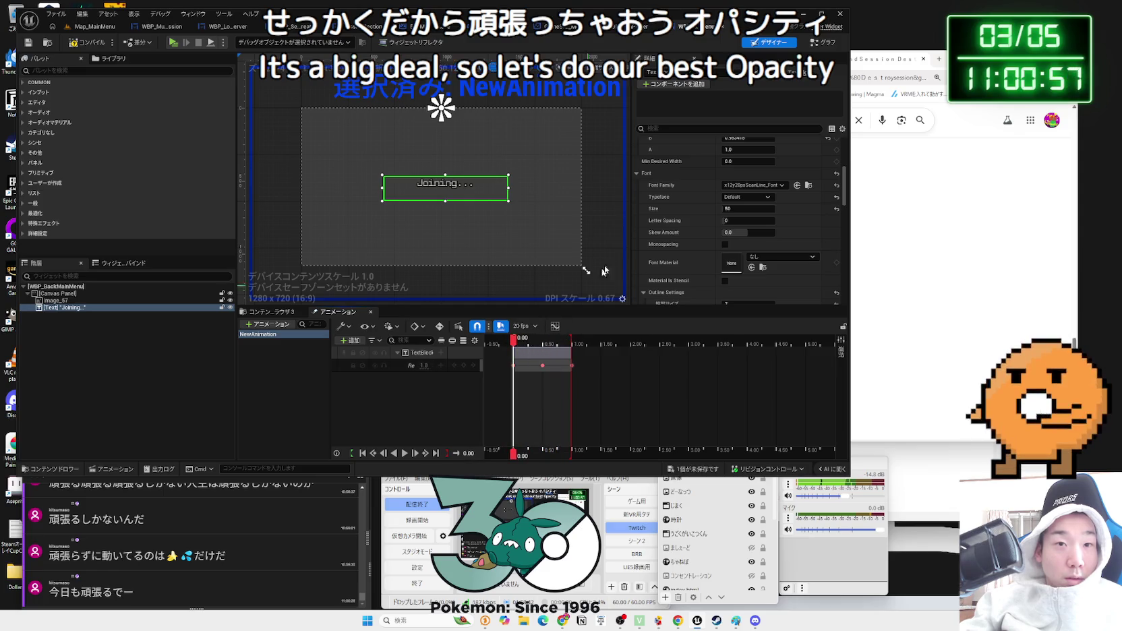
Delete the Delay and Open Level nodes from WBP_BackMainMenu's Event Construct
{"action": "left_click", "coordinate": [823, 42]}
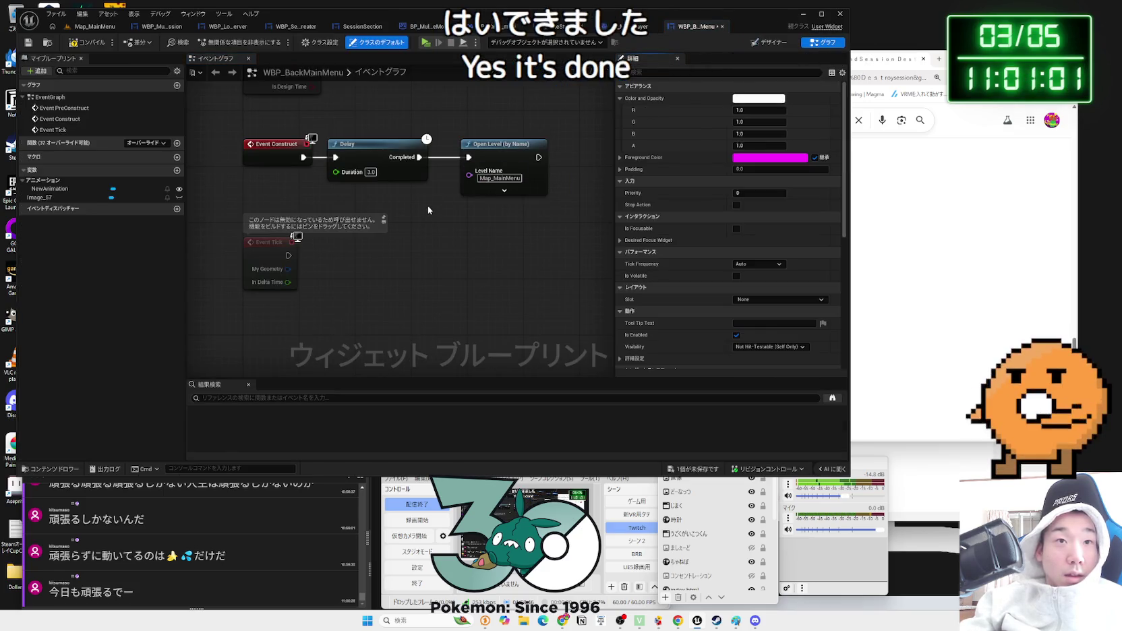
{"action": "left_click_drag", "start_coordinate": [387, 246], "coordinate": [466, 263]}
{"action": "key", "text": "Delete"}
Try adding a Play Animation node after Event Construct, then delete it
{"action": "left_click_drag", "start_coordinate": [275, 225], "coordinate": [382, 229]}
{"action": "type", "text": "play animation"}
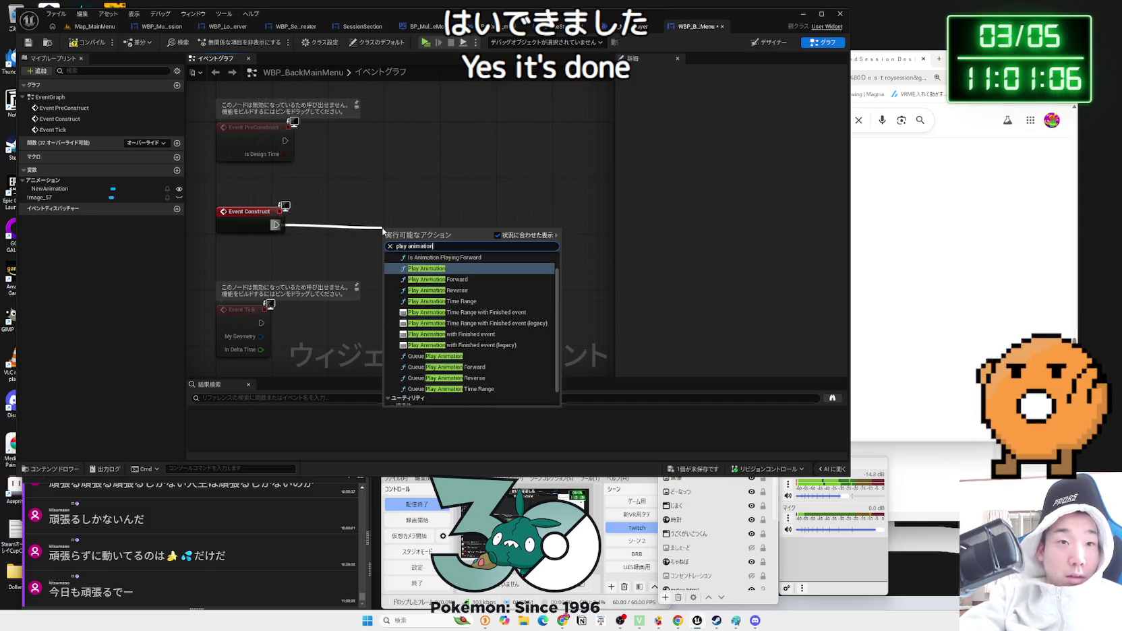
{"action": "key", "text": "Return"}
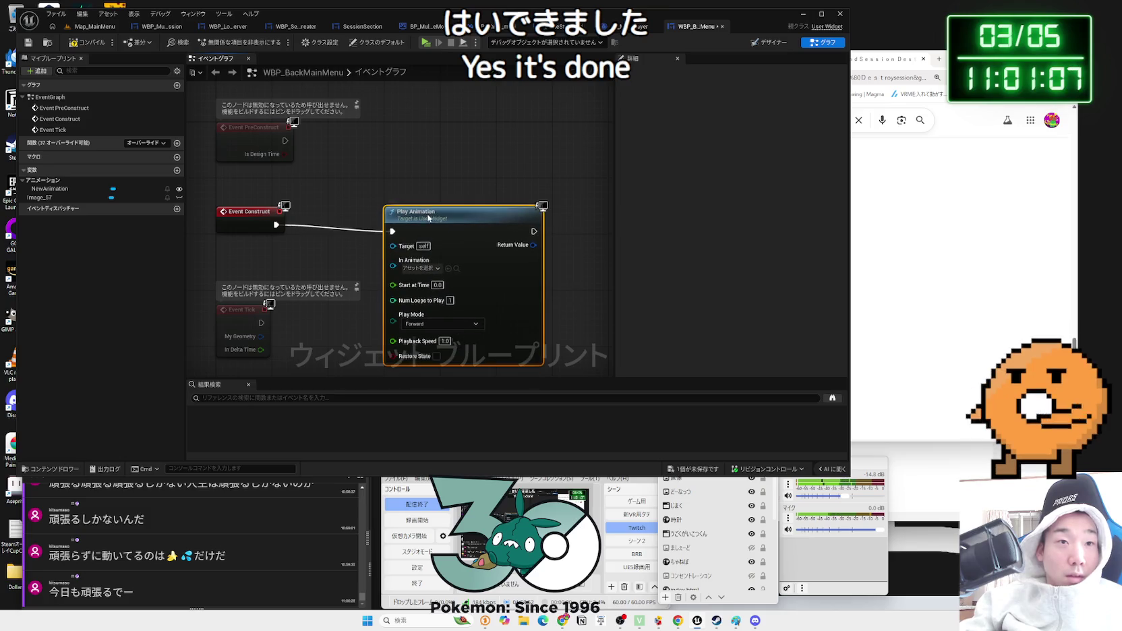
{"action": "left_click", "coordinate": [414, 268]}
{"action": "key", "text": "Escape"}
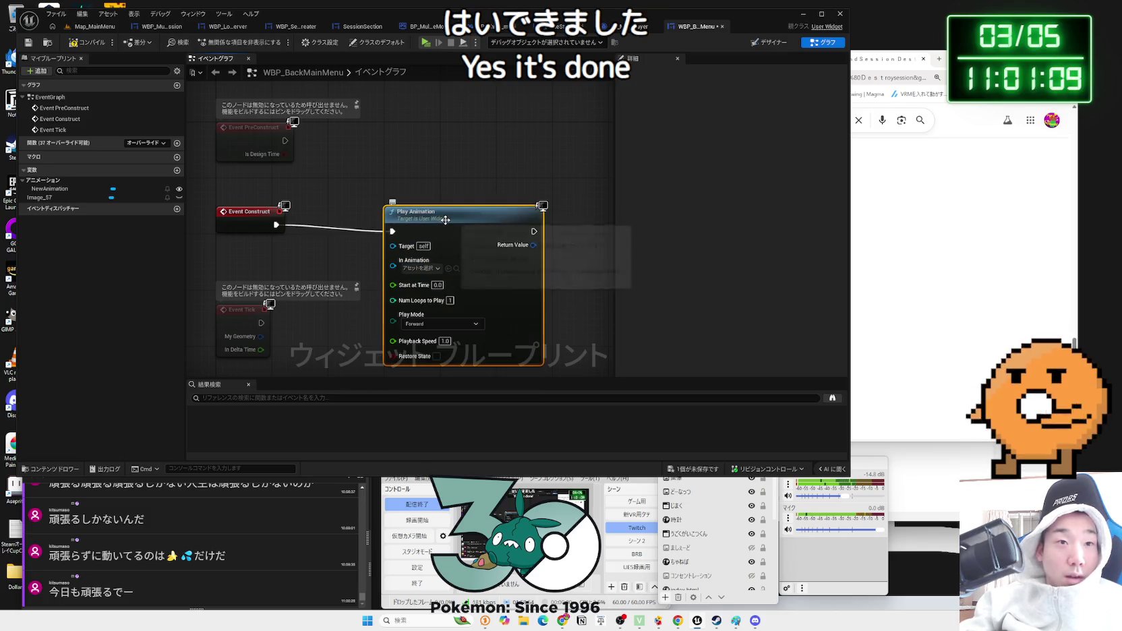
{"action": "key", "text": "Delete"}
Search Event Construct's actions for 'widget anim' and 'animation', closing without adding a node
{"action": "left_click_drag", "start_coordinate": [276, 224], "coordinate": [347, 228]}
{"action": "type", "text": "widge"}
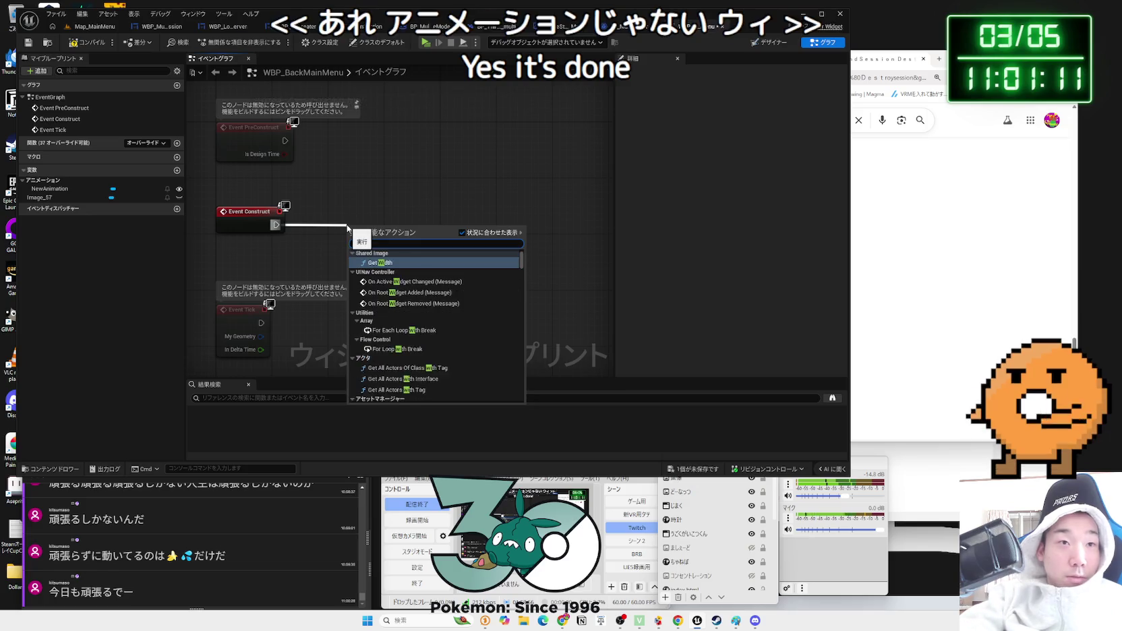
{"action": "type", "text": "t anim"}
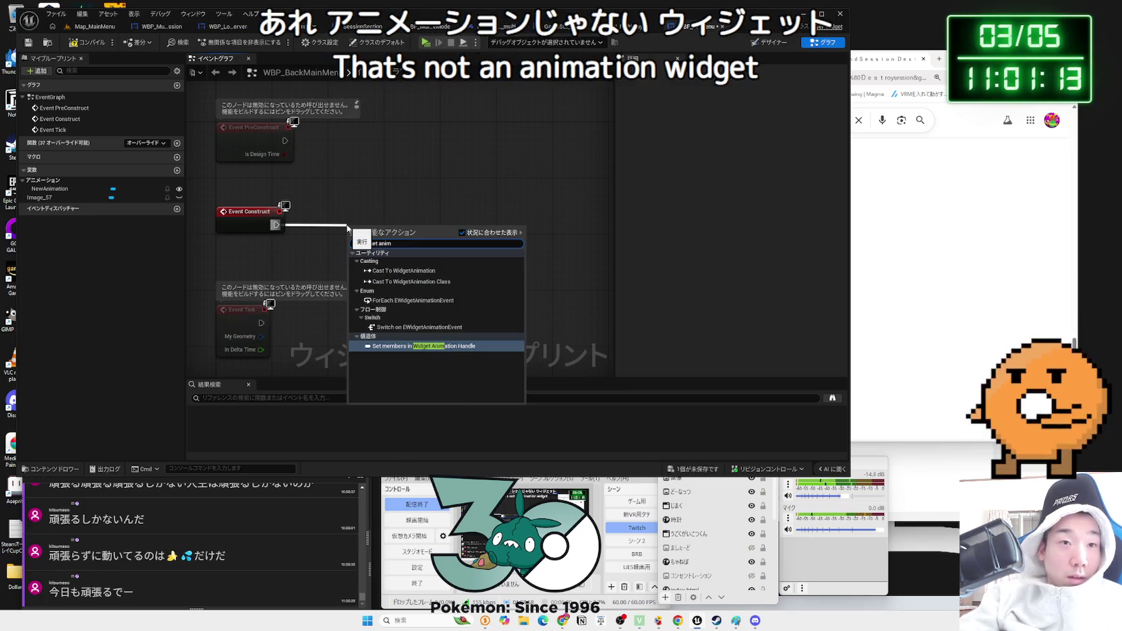
{"action": "key", "text": "Escape"}
{"action": "left_click_drag", "start_coordinate": [276, 225], "coordinate": [345, 225]}
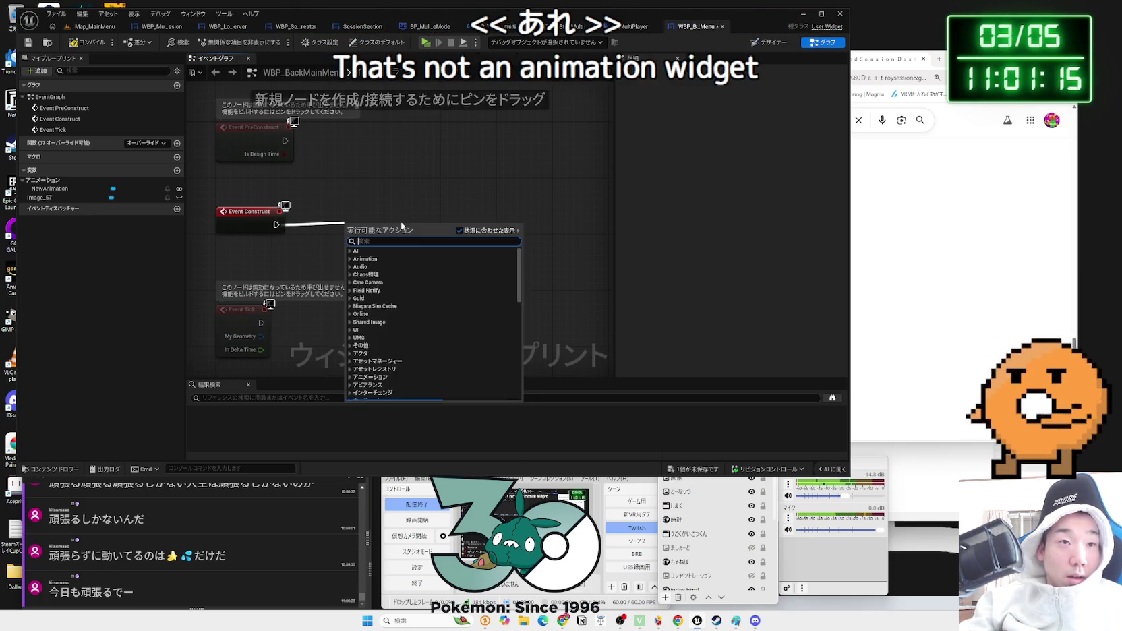
{"action": "type", "text": "animation"}
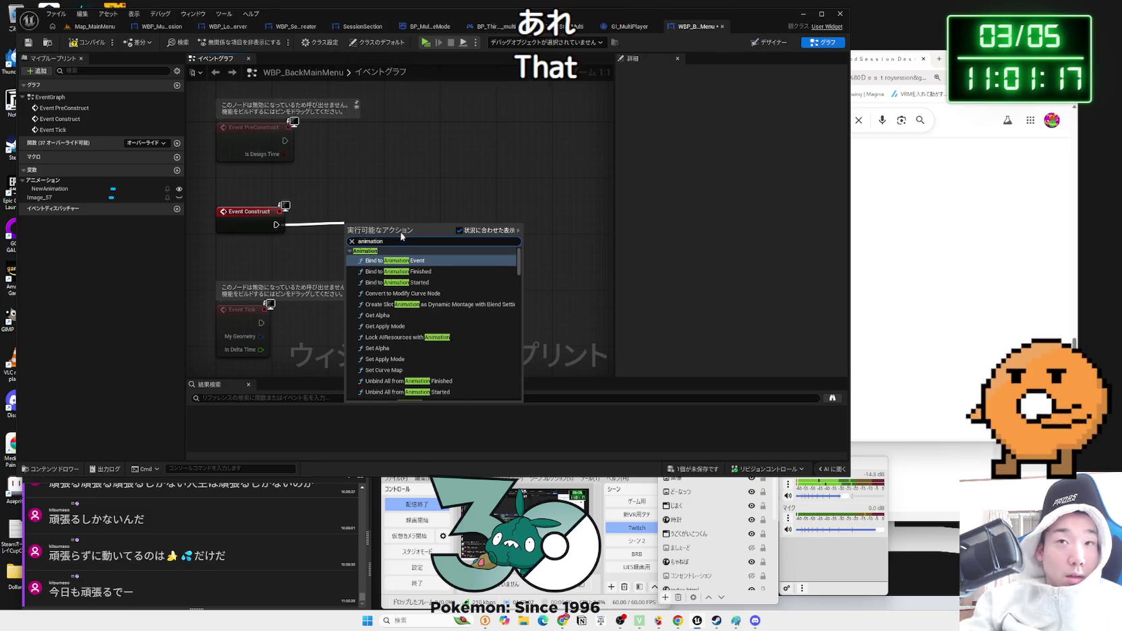
{"action": "scroll", "coordinate": [427, 346], "scroll_direction": "down", "scroll_amount": 5}
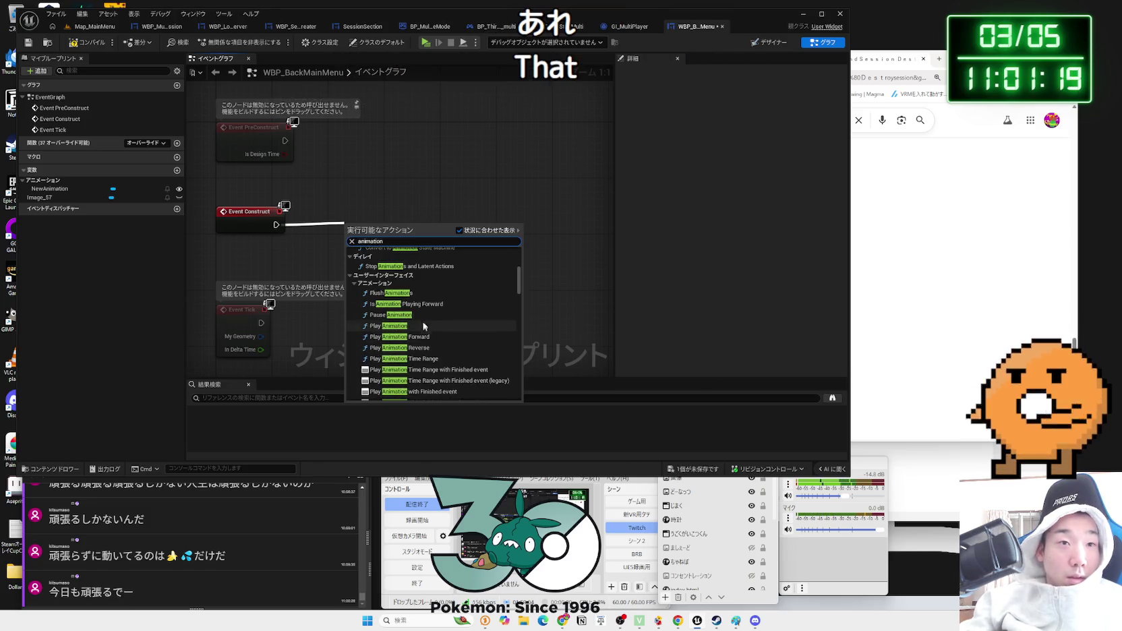
{"action": "scroll", "coordinate": [442, 313], "scroll_direction": "down", "scroll_amount": 4}
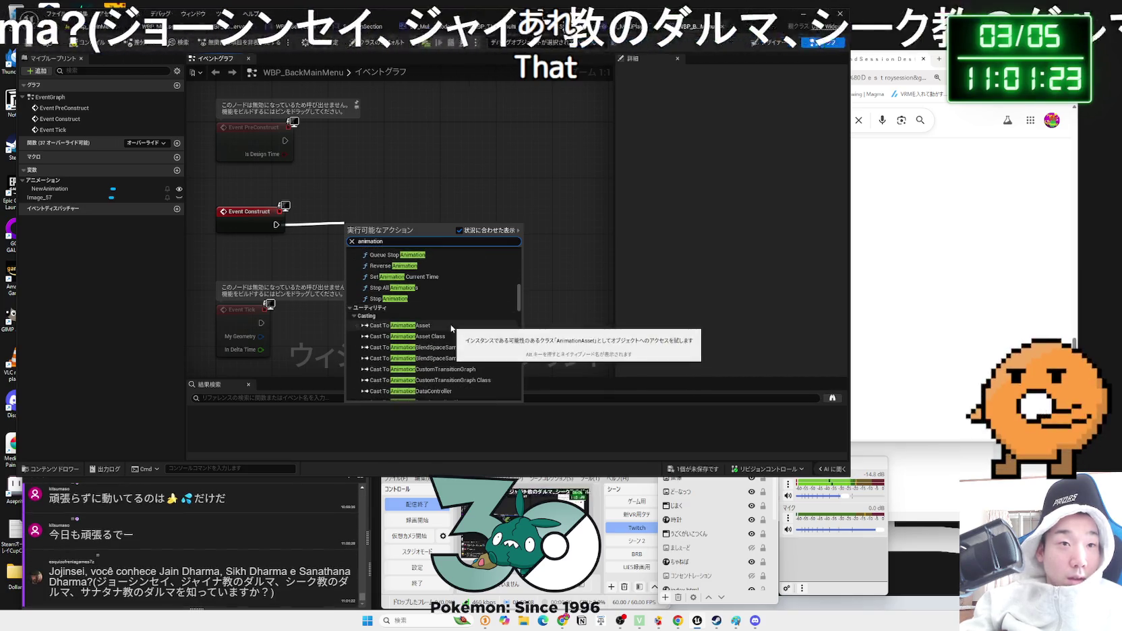
{"action": "left_click", "coordinate": [461, 209]}
{"action": "left_click_drag", "start_coordinate": [461, 209], "coordinate": [474, 245]}
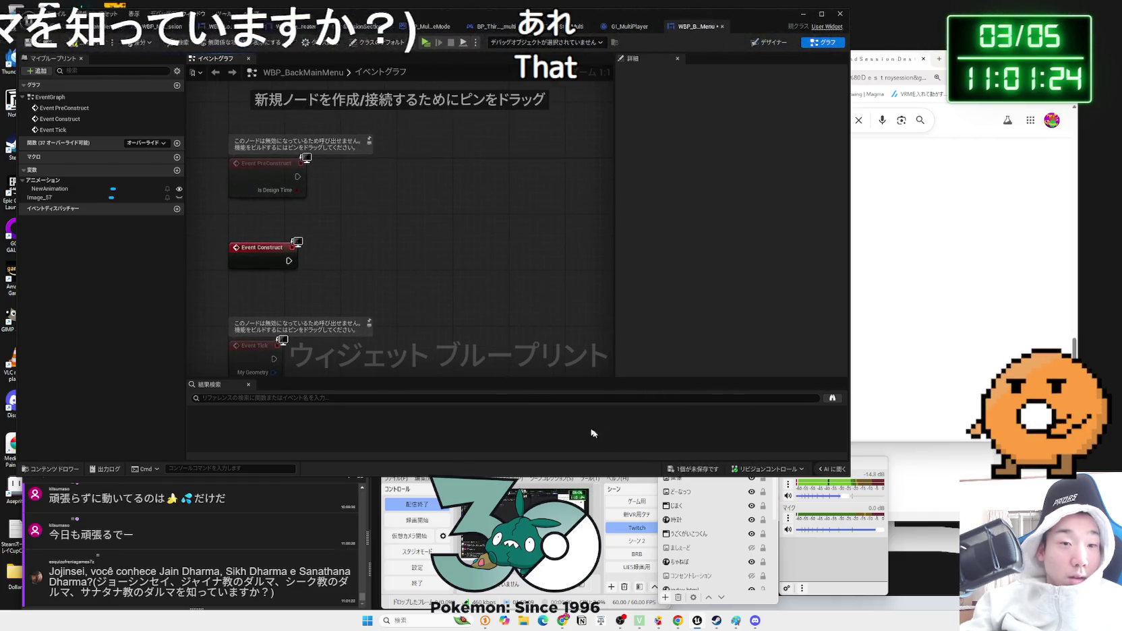
Save the WBP_BackMainMenu widget blueprint with Event Construct left unconnected
{"action": "left_click", "coordinate": [705, 470]}
{"action": "left_click", "coordinate": [620, 412]}
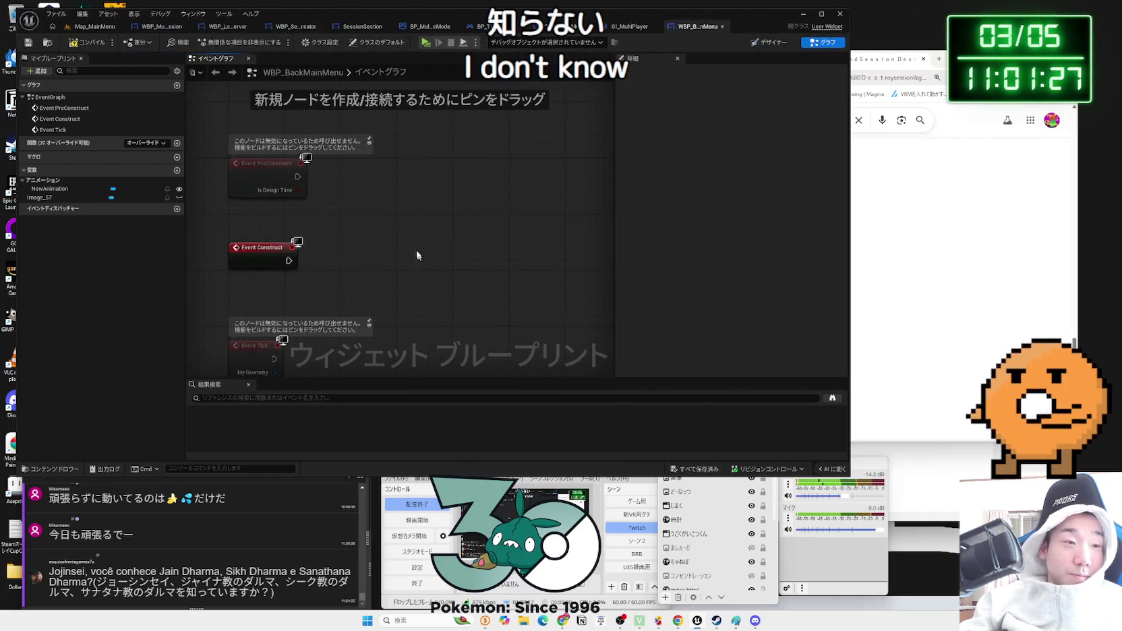
{"action": "left_click", "coordinate": [573, 27]}
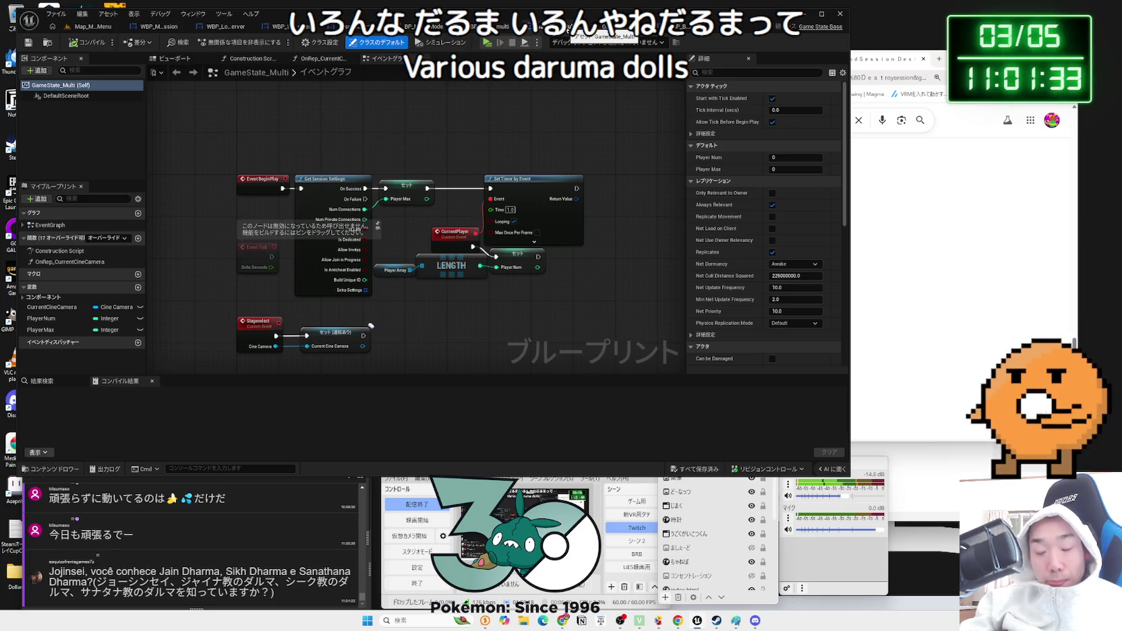
Zoom and pan WBP_MultiSession's event graph to the session search nodes
{"action": "left_click", "coordinate": [169, 29]}
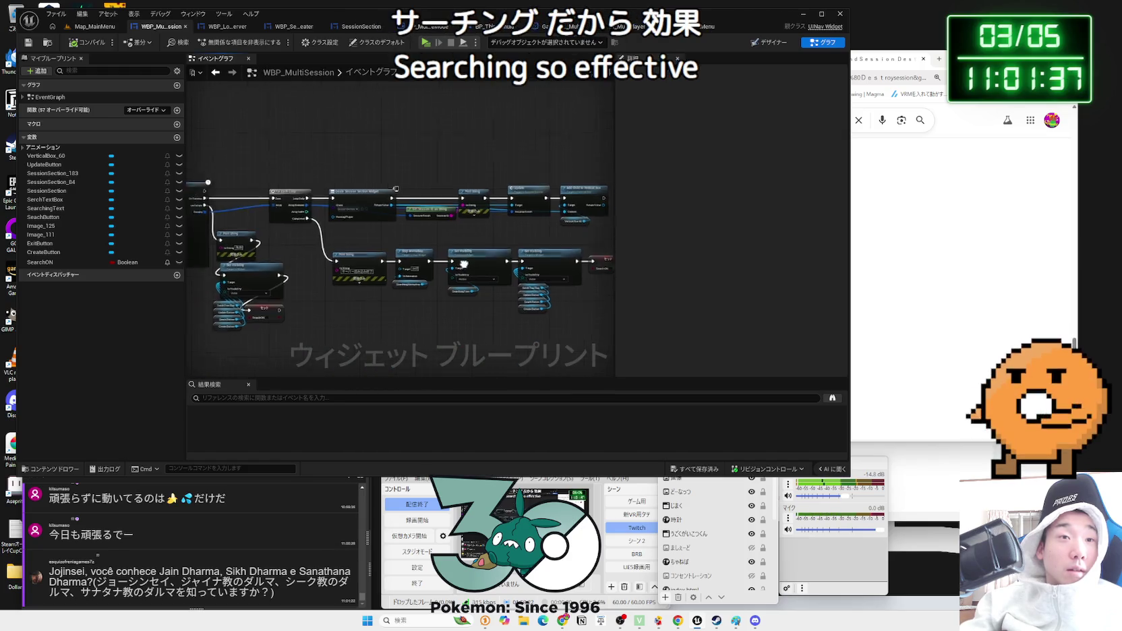
{"action": "scroll", "coordinate": [463, 265], "scroll_direction": "down", "scroll_amount": 3}
{"action": "scroll", "coordinate": [462, 309], "scroll_direction": "up", "scroll_amount": 3}
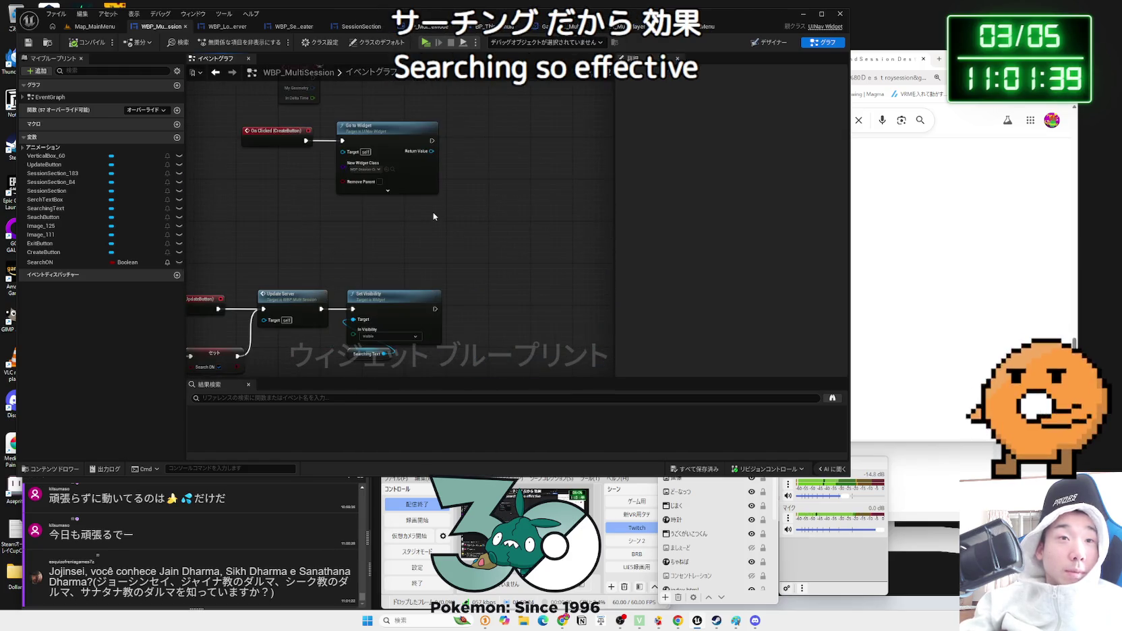
{"action": "scroll", "coordinate": [433, 212], "scroll_direction": "up", "scroll_amount": 1}
{"action": "scroll", "coordinate": [477, 151], "scroll_direction": "down", "scroll_amount": 2}
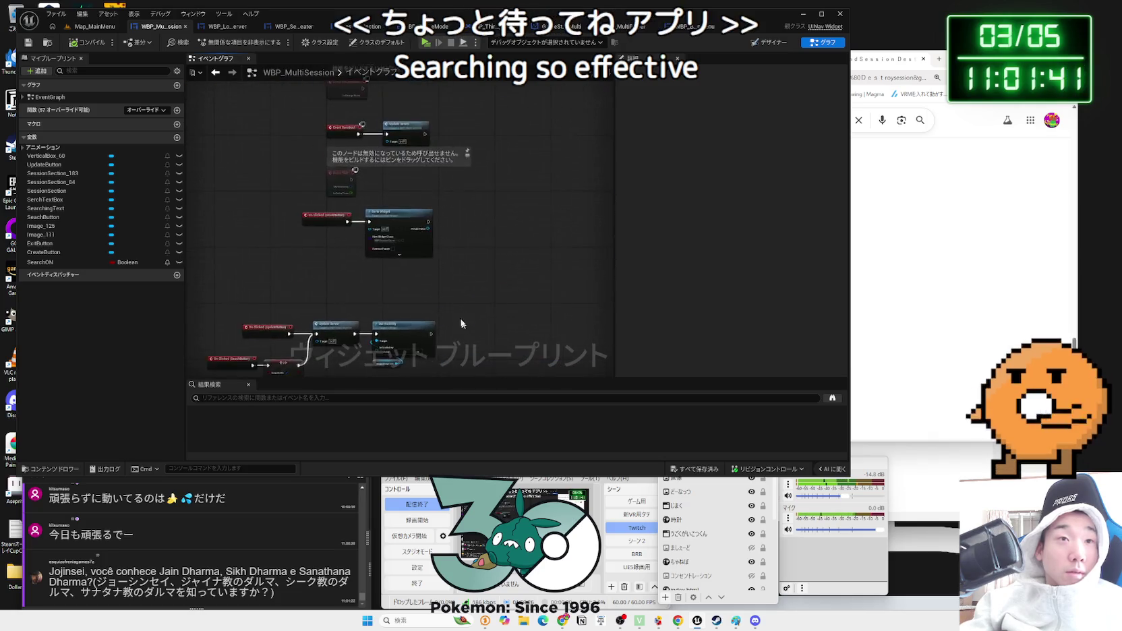
{"action": "scroll", "coordinate": [436, 267], "scroll_direction": "up", "scroll_amount": 4}
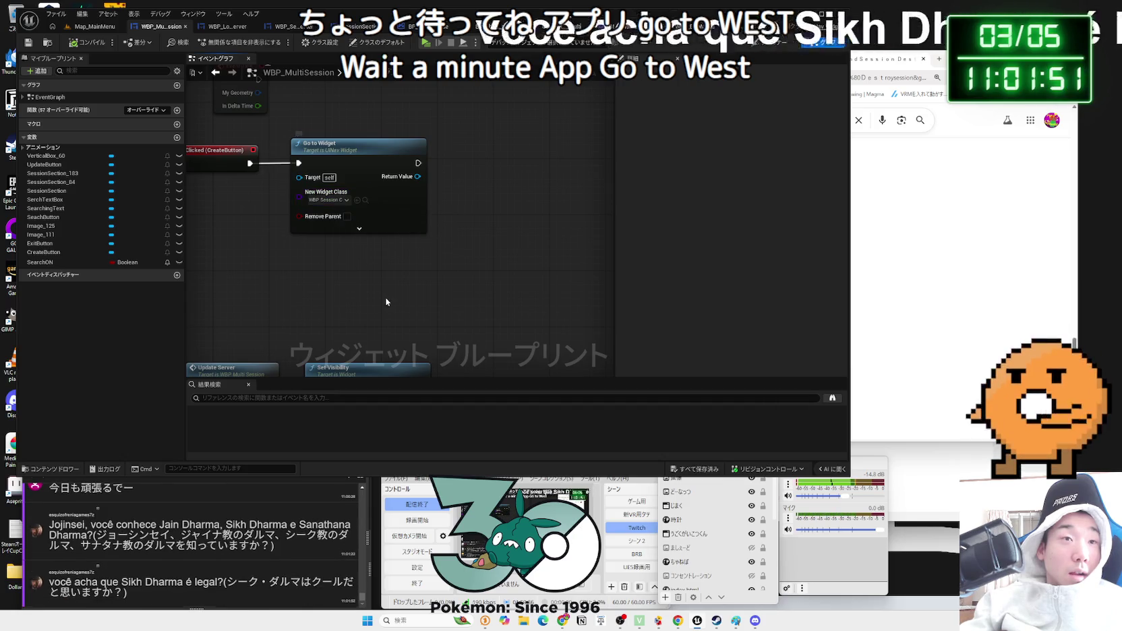
{"action": "scroll", "coordinate": [389, 296], "scroll_direction": "down", "scroll_amount": 2}
{"action": "left_click_drag", "start_coordinate": [466, 247], "coordinate": [508, 123]}
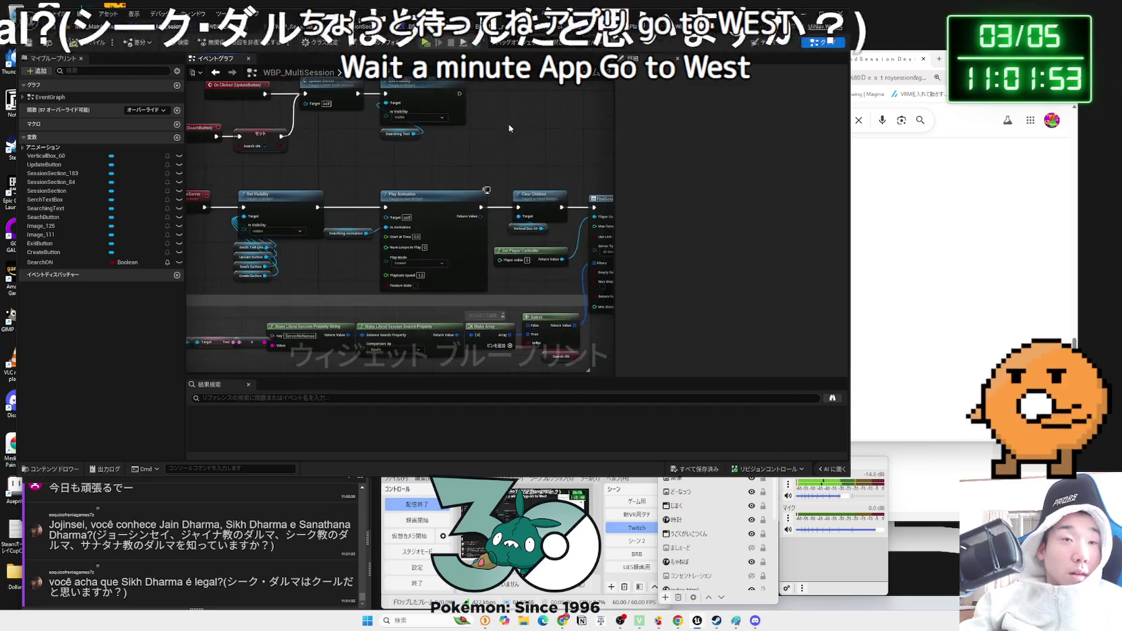
{"action": "left_click_drag", "start_coordinate": [505, 323], "coordinate": [504, 231]}
Highlight 'Sikh Dharma' in a viewer comment and look the phrase up
{"action": "scroll", "coordinate": [505, 230], "scroll_direction": "down", "scroll_amount": 2}
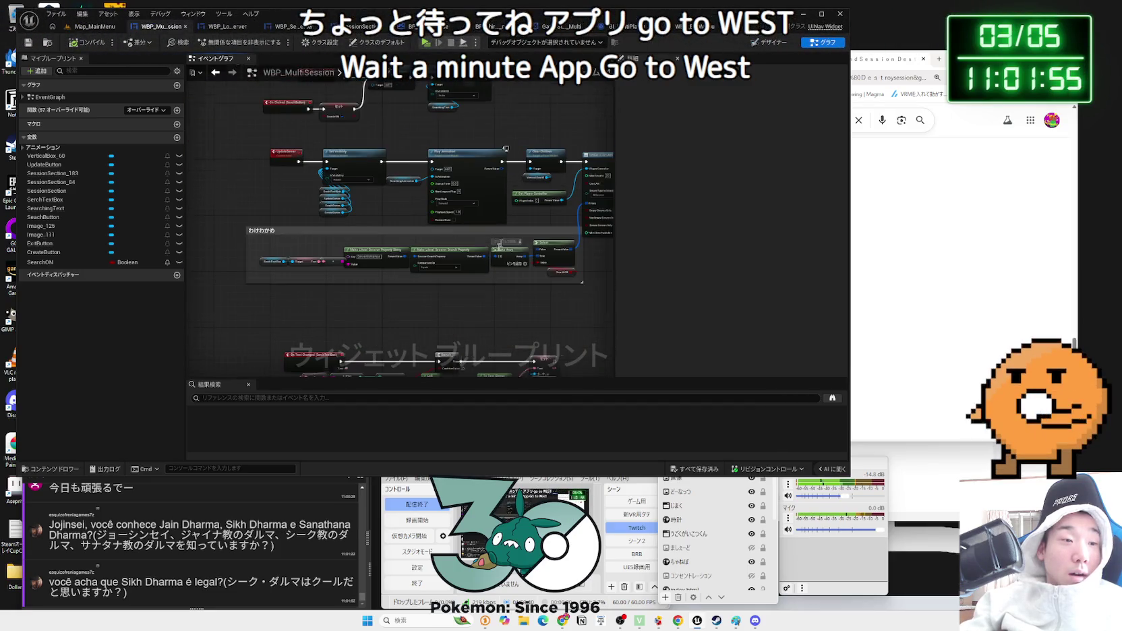
{"action": "left_click_drag", "start_coordinate": [121, 582], "coordinate": [182, 581]}
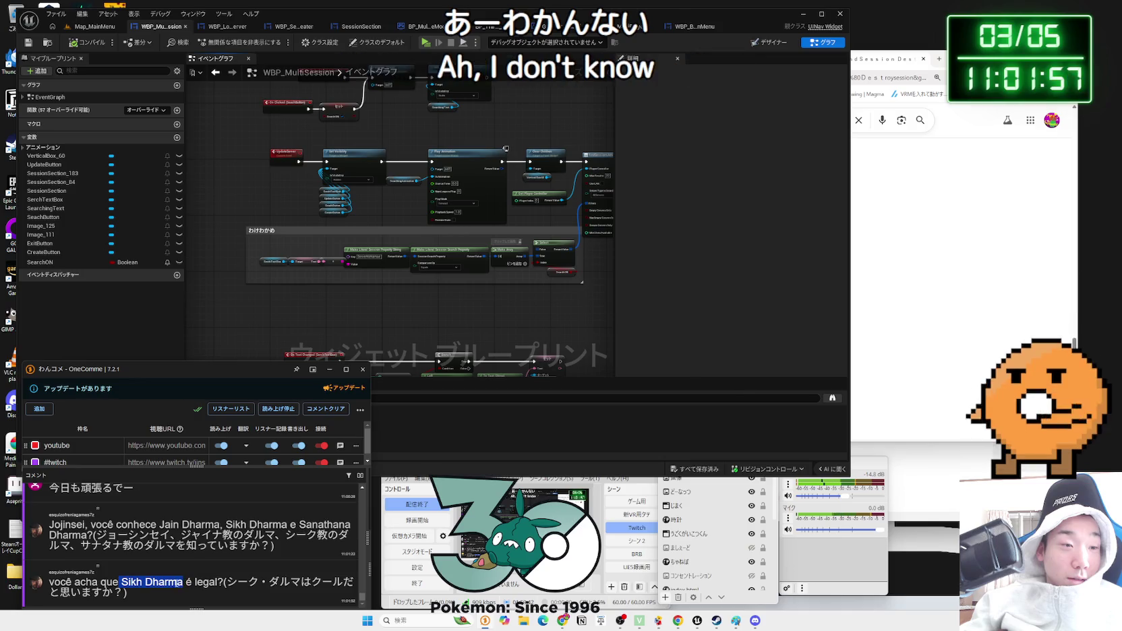
{"action": "left_click", "coordinate": [188, 573]}
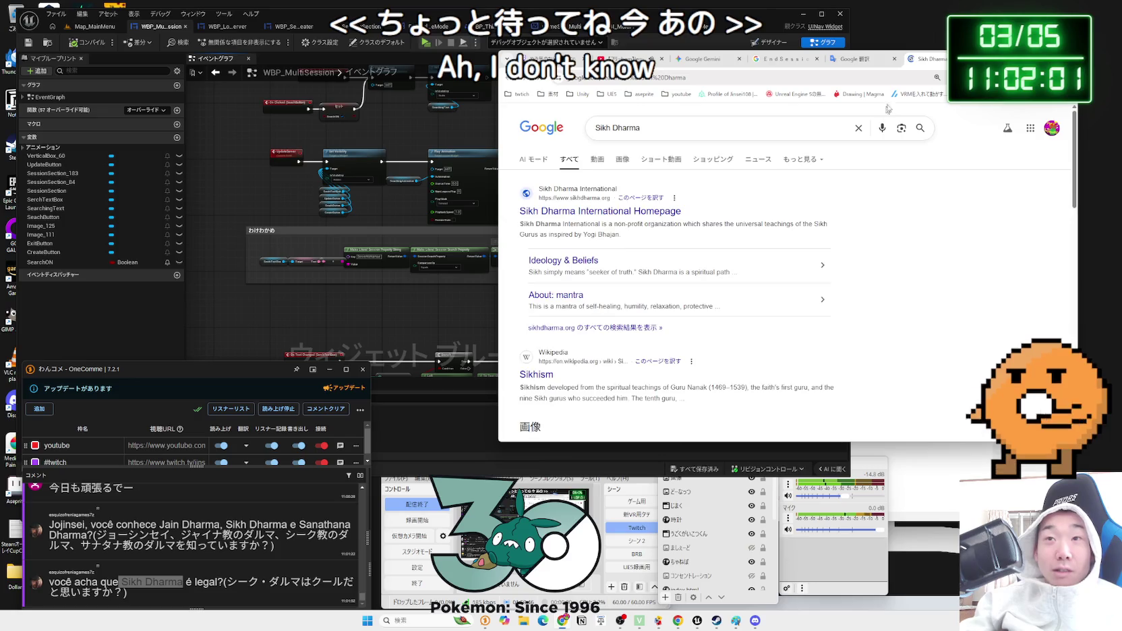
Switch the Sikh Dharma search to image results, browse them, then return to Unreal
{"action": "left_click", "coordinate": [597, 159]}
{"action": "left_click", "coordinate": [621, 160]}
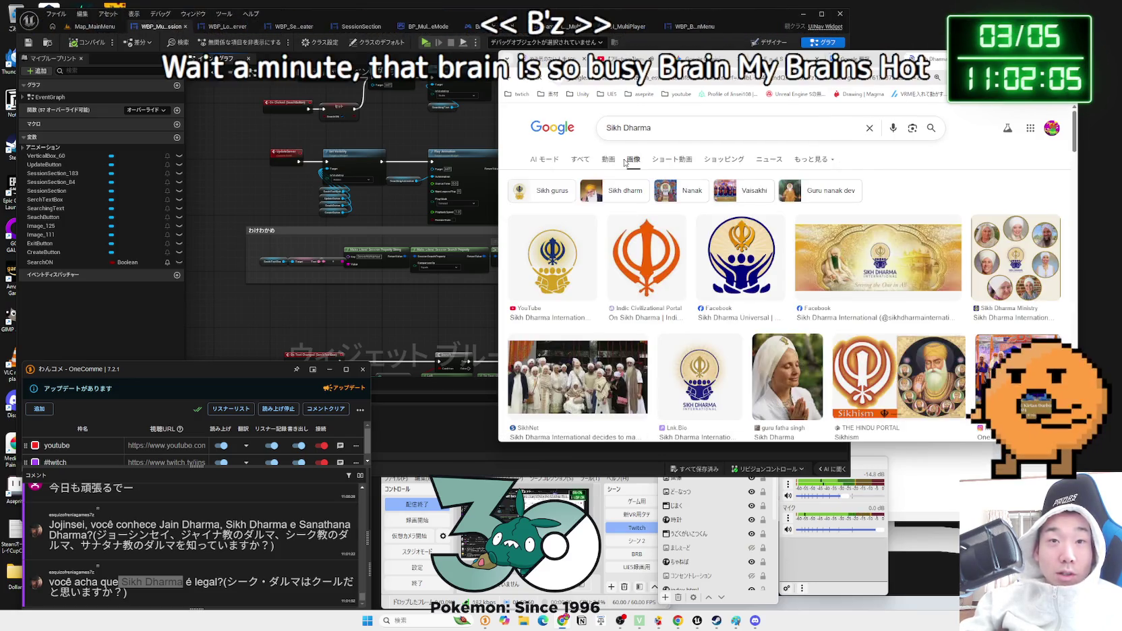
{"action": "scroll", "coordinate": [862, 233], "scroll_direction": "down", "scroll_amount": 2}
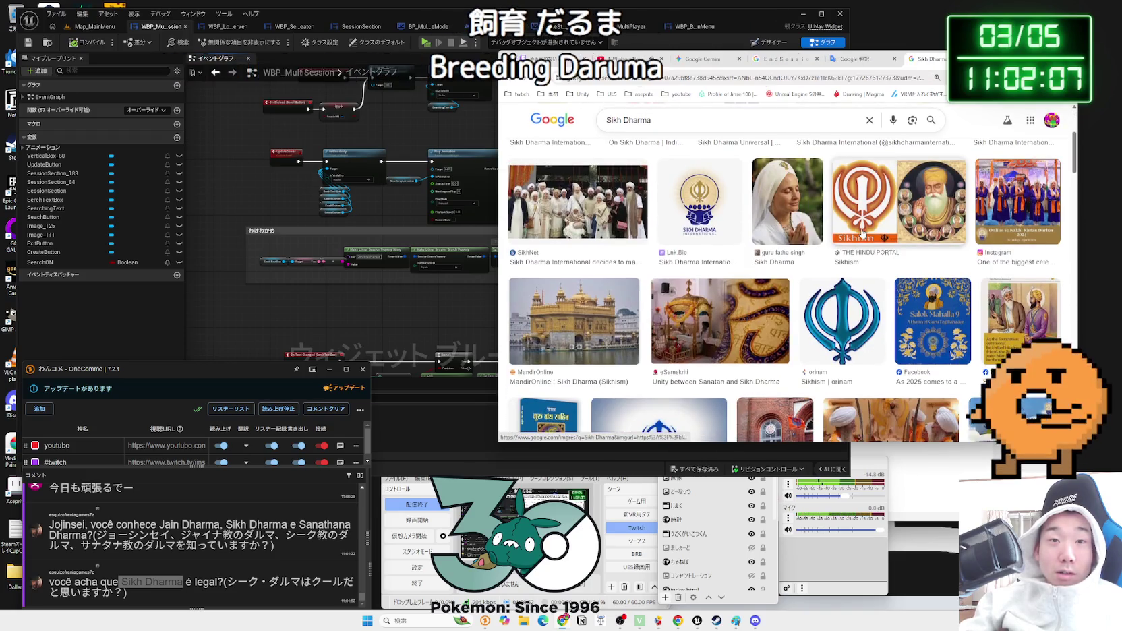
{"action": "scroll", "coordinate": [923, 104], "scroll_direction": "up", "scroll_amount": 2}
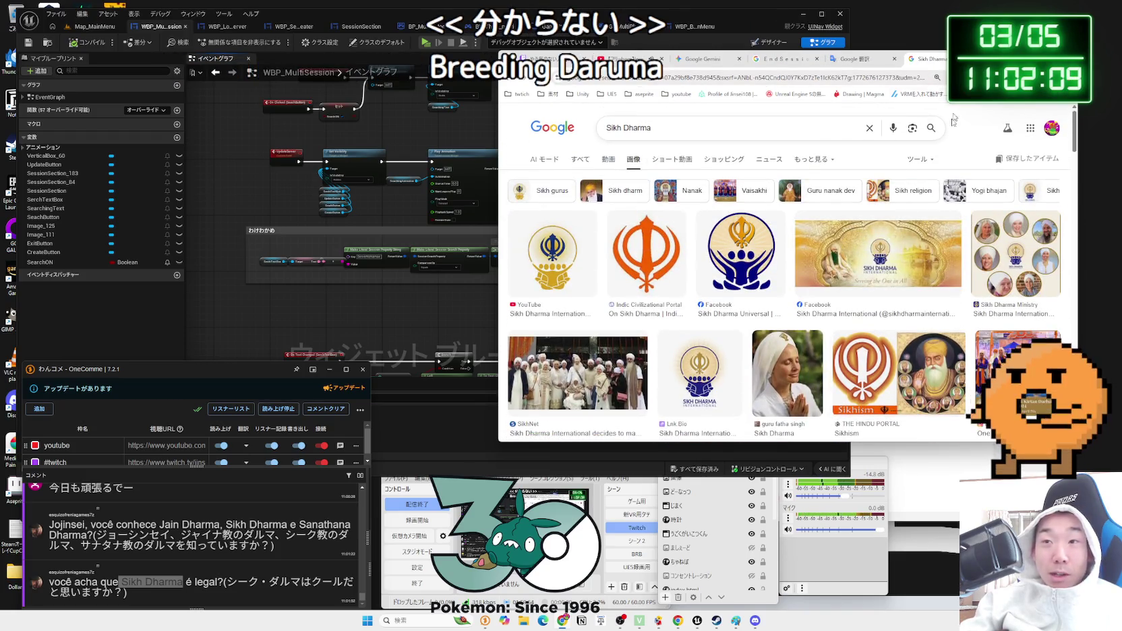
{"action": "scroll", "coordinate": [957, 135], "scroll_direction": "down", "scroll_amount": 3}
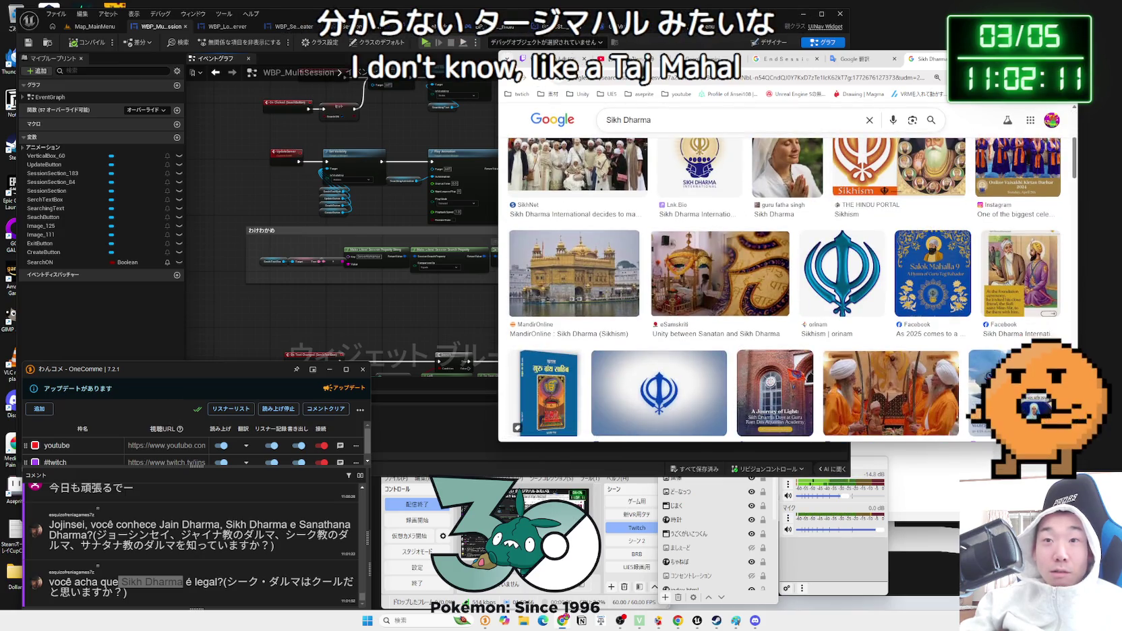
{"action": "key", "text": "ctrl+shift+Tab"}
{"action": "key", "text": "ctrl+shift+Tab"}
{"action": "left_click", "coordinate": [396, 309]}
Pan WBP_MultiSession to Play Animation and FindSessionsAdvanced, then glance at WBP_BackMainMenu and GI_MultiPlayer
{"action": "left_click_drag", "start_coordinate": [396, 309], "coordinate": [351, 310]}
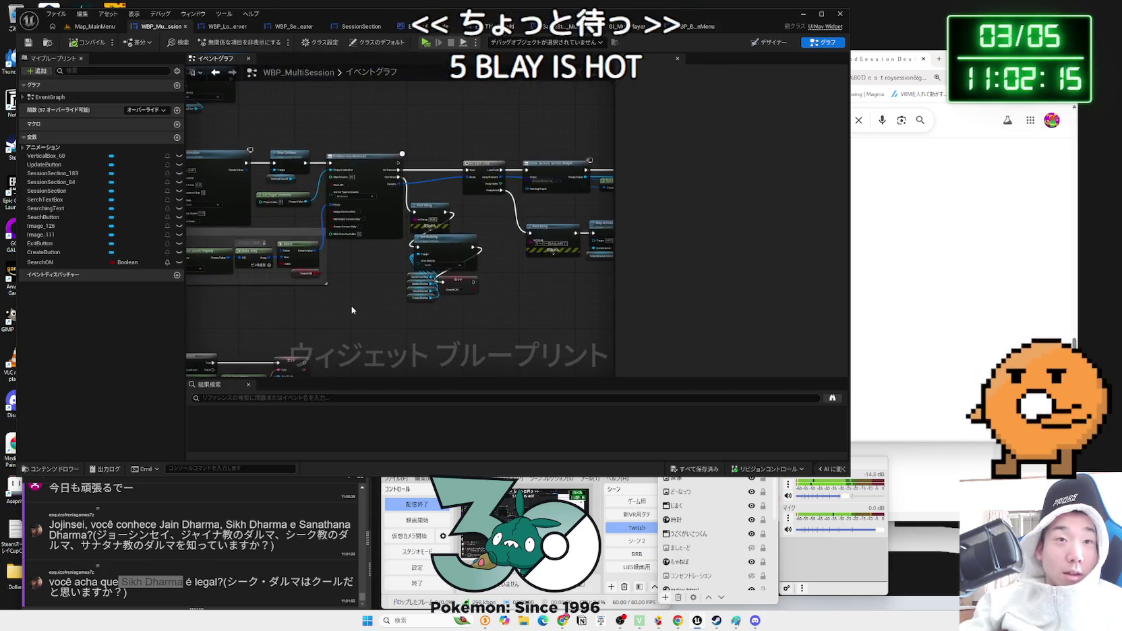
{"action": "scroll", "coordinate": [327, 329], "scroll_direction": "up", "scroll_amount": 5}
{"action": "mouse_move", "coordinate": [347, 362]}
{"action": "left_mouse_down"}
{"action": "mouse_move", "coordinate": [508, 328]}
{"action": "mouse_move", "coordinate": [630, 381]}
{"action": "left_mouse_up"}
{"action": "left_click_drag", "start_coordinate": [337, 316], "coordinate": [515, 333]}
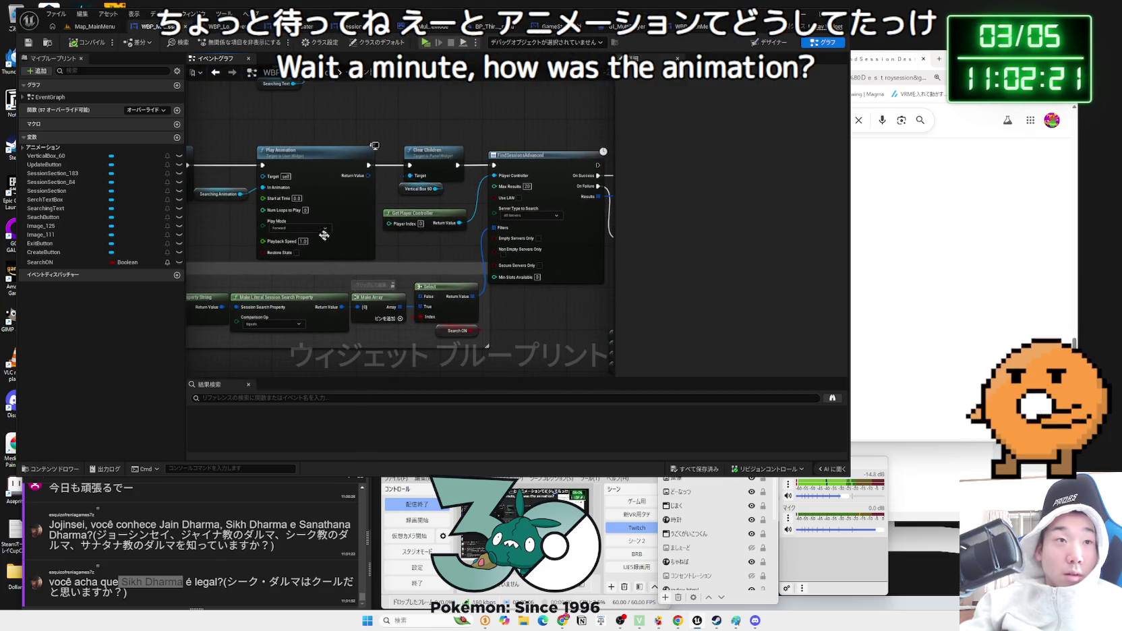
{"action": "left_click", "coordinate": [695, 27]}
{"action": "left_click", "coordinate": [635, 30]}
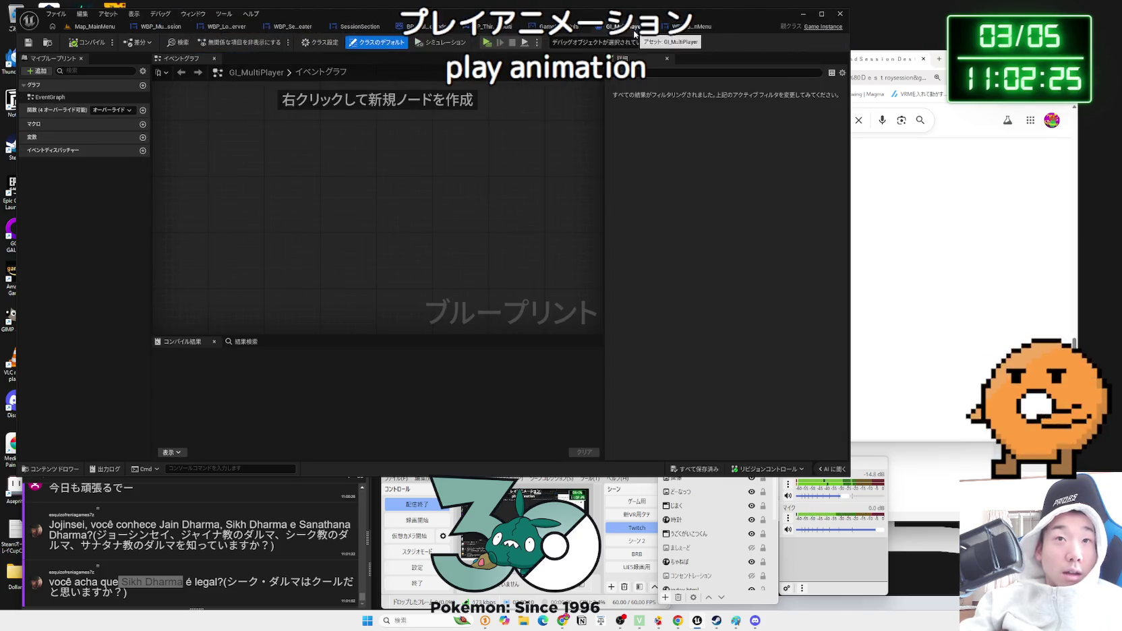
{"action": "left_click", "coordinate": [683, 30]}
Add a NewAnimation getter feeding a Play Animation node after Event Construct
{"action": "mouse_move", "coordinate": [49, 189]}
{"action": "left_mouse_down"}
{"action": "mouse_move", "coordinate": [377, 297]}
{"action": "mouse_move", "coordinate": [419, 261]}
{"action": "left_mouse_up"}
{"action": "type", "text": "play animati"}
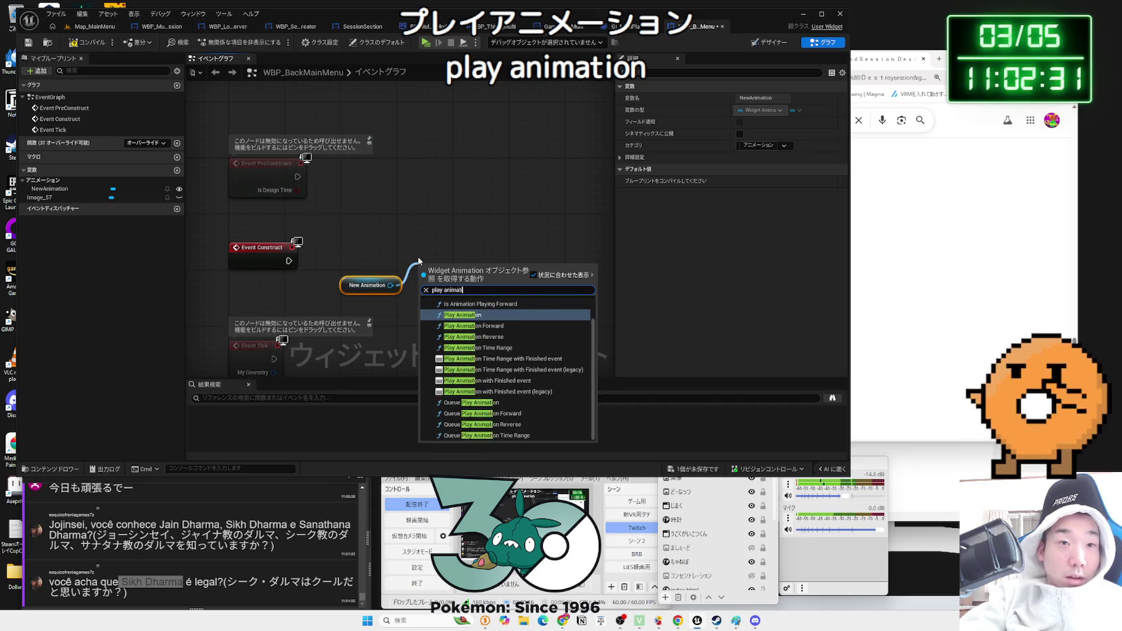
{"action": "key", "text": "Return"}
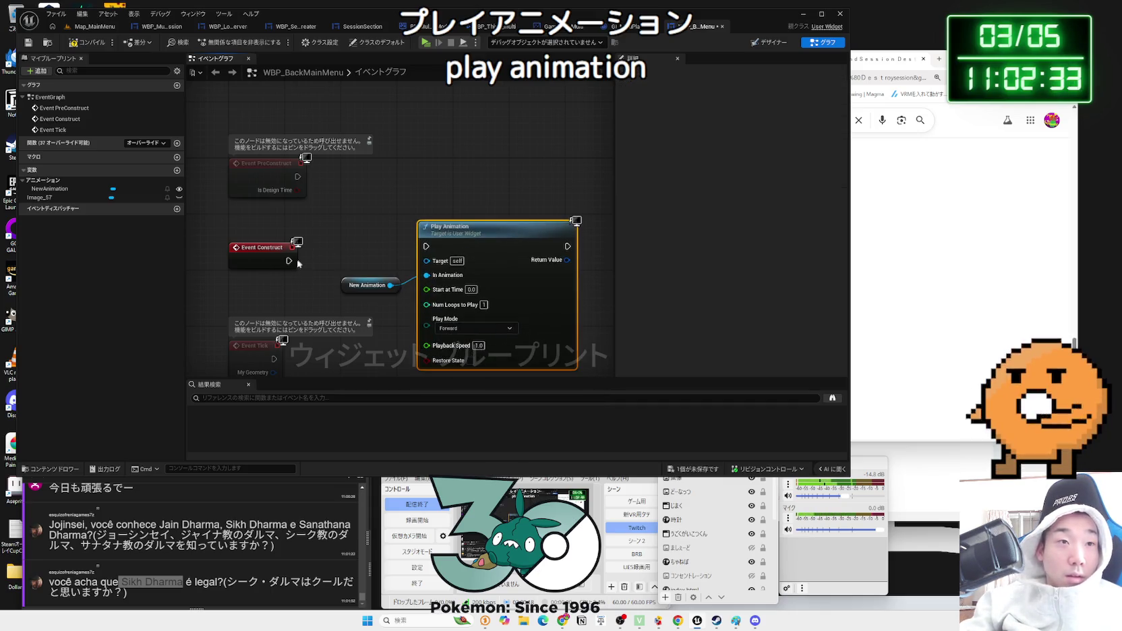
Tidy the Play Animation and NewAnimation nodes and save WBP_BackMainMenu
{"action": "left_click_drag", "start_coordinate": [461, 241], "coordinate": [461, 254]}
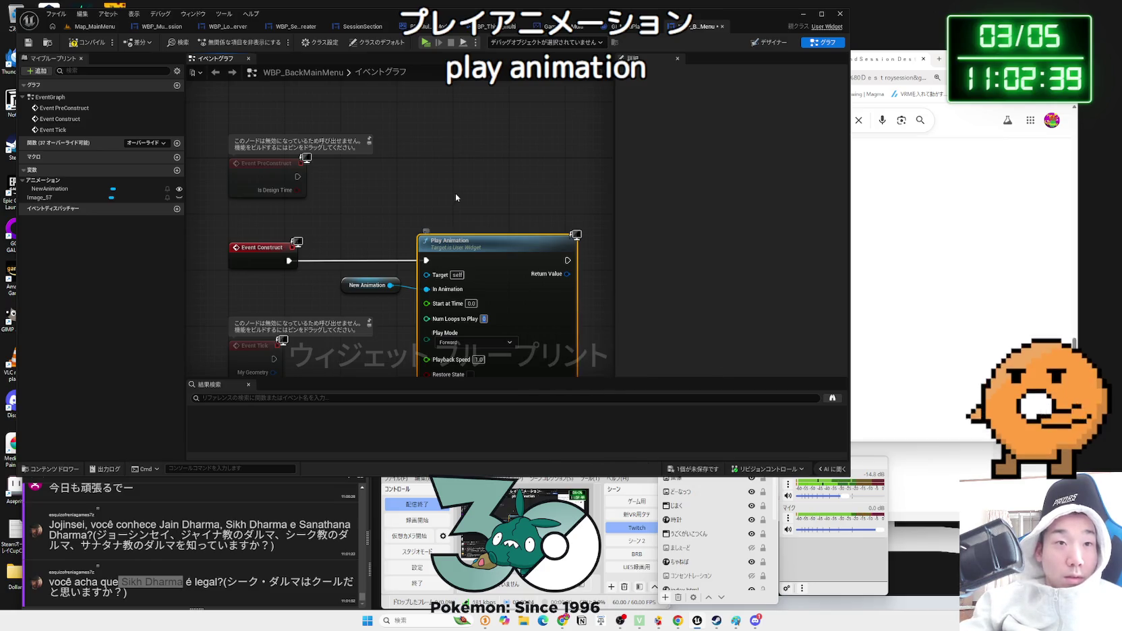
{"action": "left_click_drag", "start_coordinate": [358, 291], "coordinate": [365, 304]}
{"action": "left_click_drag", "start_coordinate": [465, 241], "coordinate": [410, 241]}
{"action": "scroll", "coordinate": [405, 262], "scroll_direction": "down", "scroll_amount": 2}
{"action": "key", "text": "ctrl+s"}
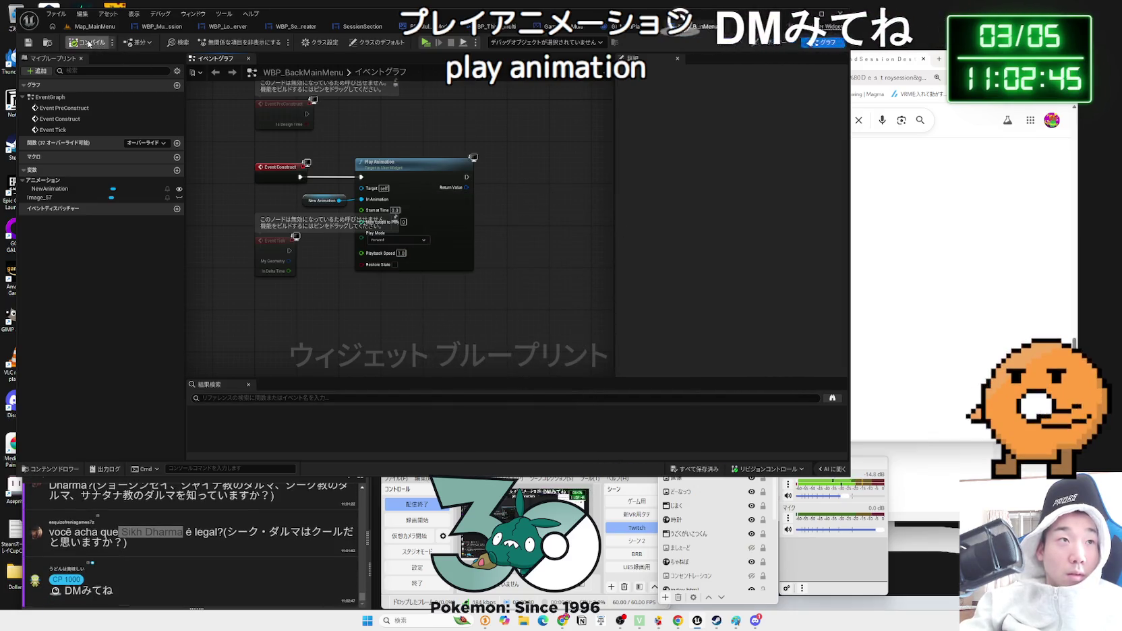
{"action": "left_click", "coordinate": [631, 27]}
{"action": "left_click", "coordinate": [562, 27]}
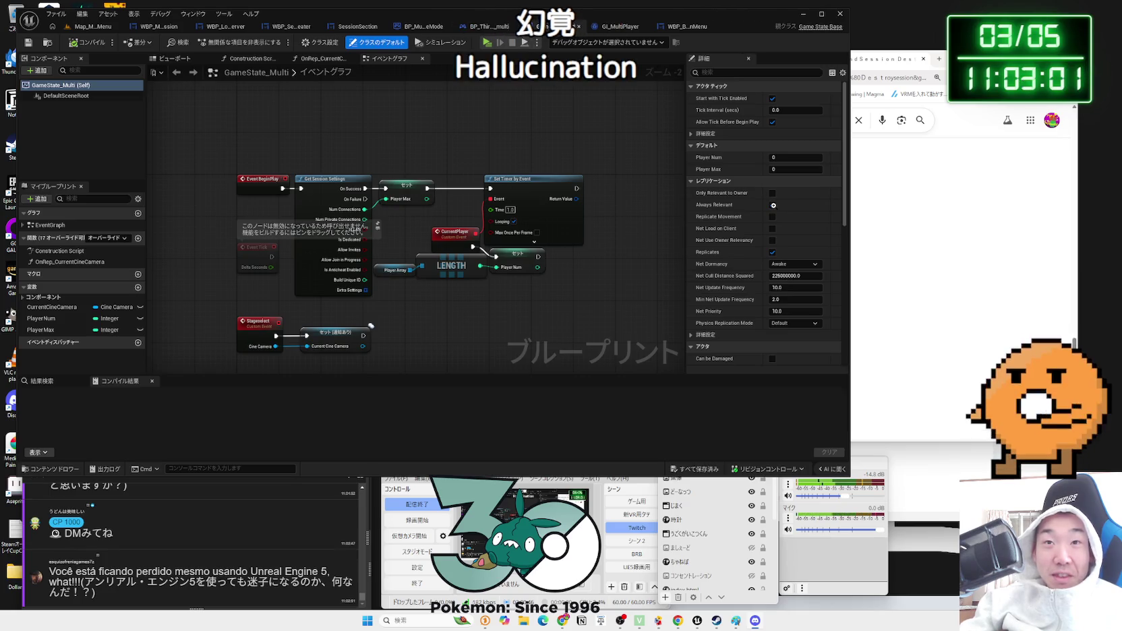
Bring the browser showing the shared character line drawing to the front
{"action": "key", "text": "alt+Tab"}
{"action": "scroll", "coordinate": [721, 435], "scroll_direction": "down", "scroll_amount": 2}
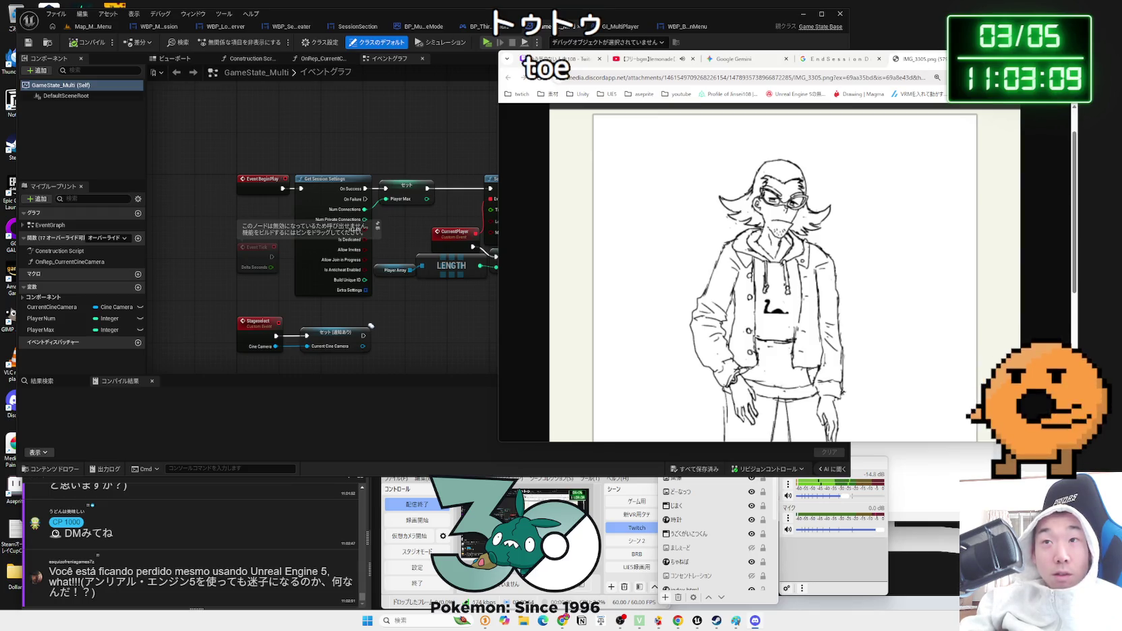
{"action": "scroll", "coordinate": [815, 275], "scroll_direction": "down", "scroll_amount": 3}
{"action": "scroll", "coordinate": [791, 300], "scroll_direction": "up", "scroll_amount": 4}
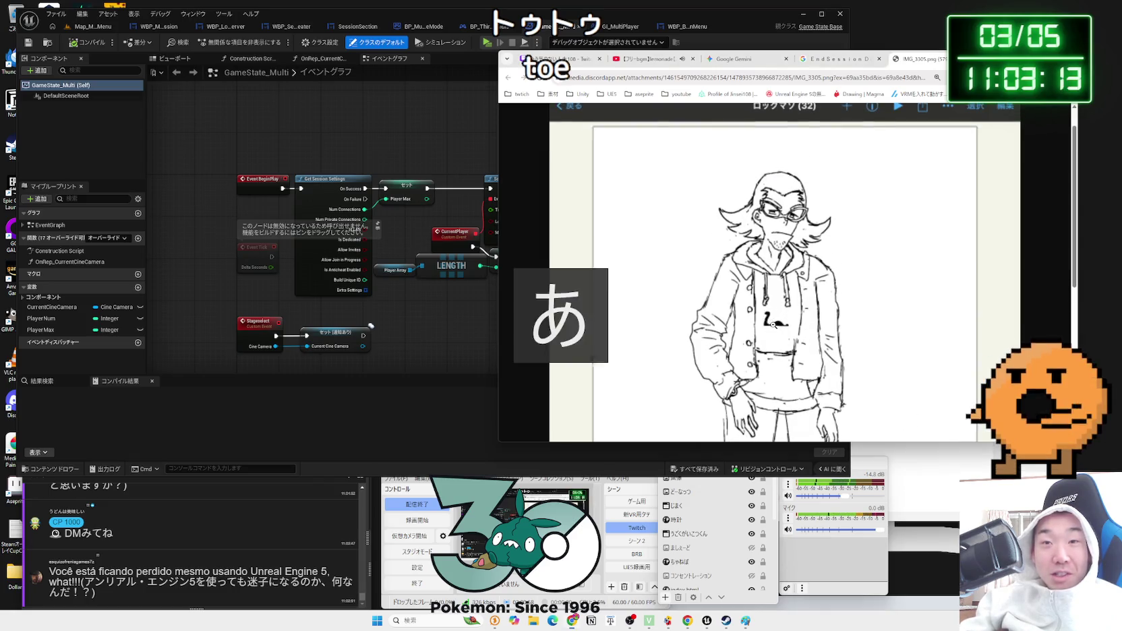
{"action": "scroll", "coordinate": [769, 329], "scroll_direction": "up", "scroll_amount": 2}
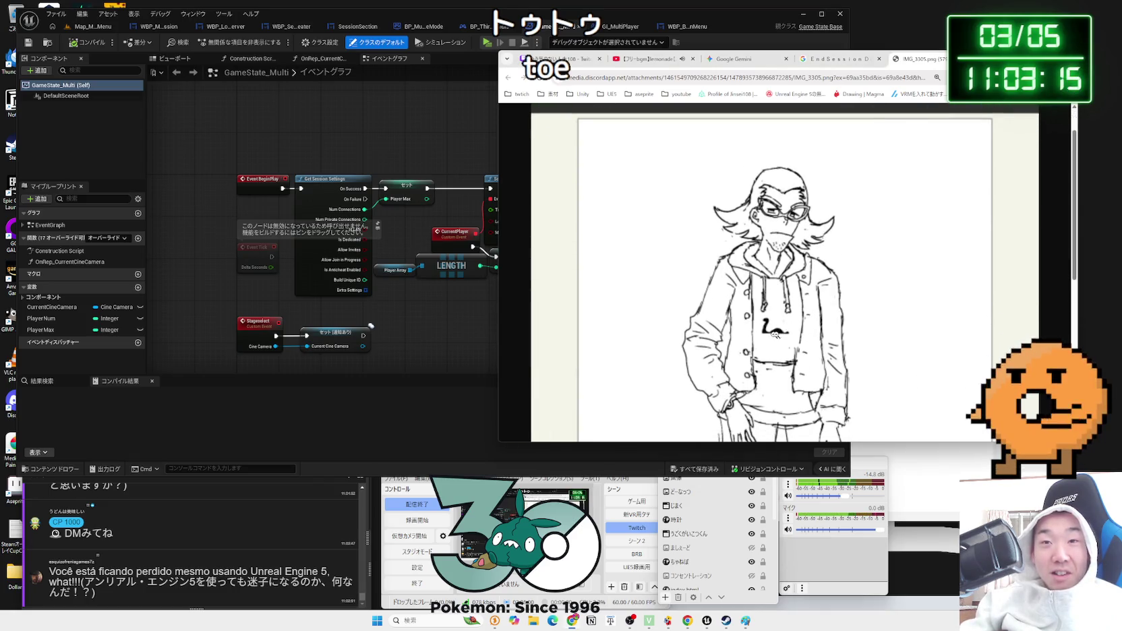
{"action": "scroll", "coordinate": [775, 335], "scroll_direction": "down", "scroll_amount": 1}
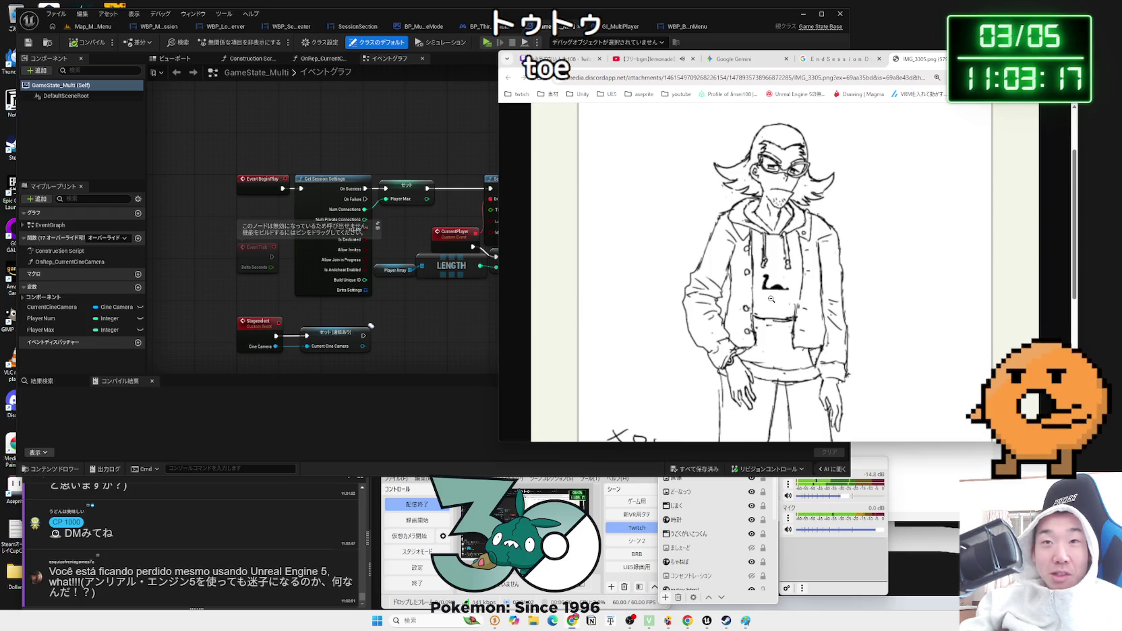
{"action": "scroll", "coordinate": [815, 292], "scroll_direction": "down", "scroll_amount": 5}
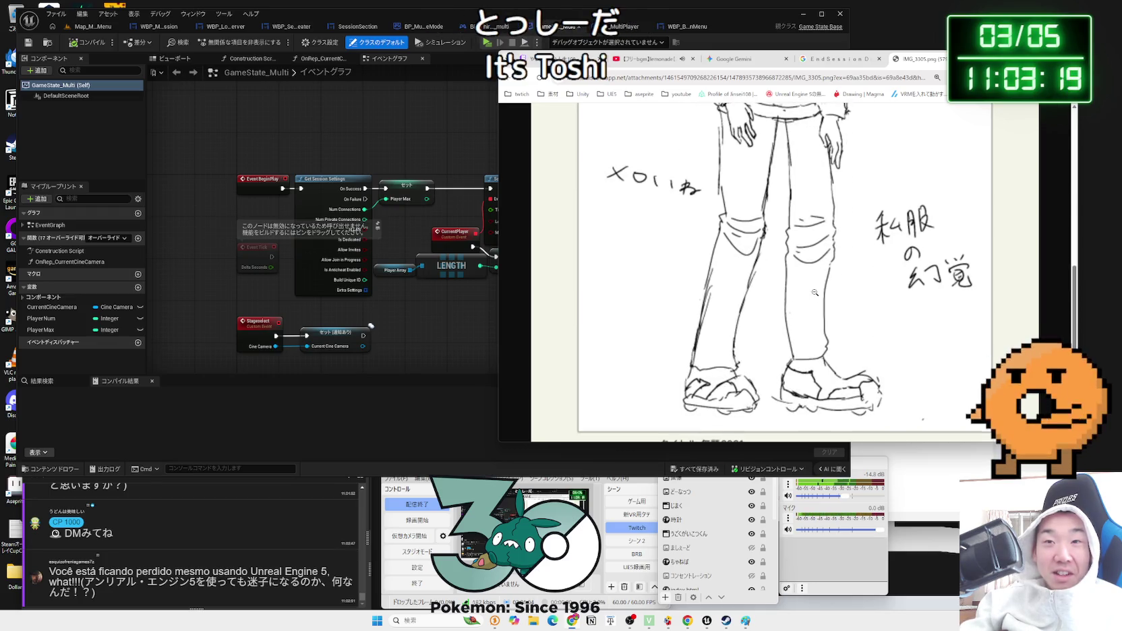
{"action": "scroll", "coordinate": [815, 292], "scroll_direction": "up", "scroll_amount": 5}
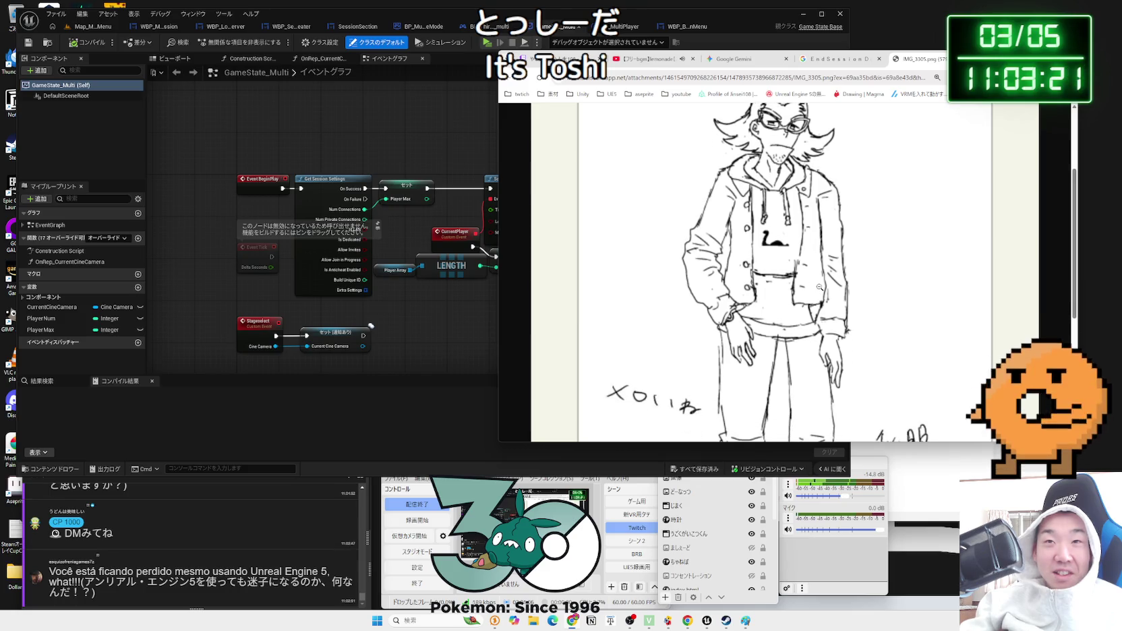
{"action": "left_click", "coordinate": [216, 567]}
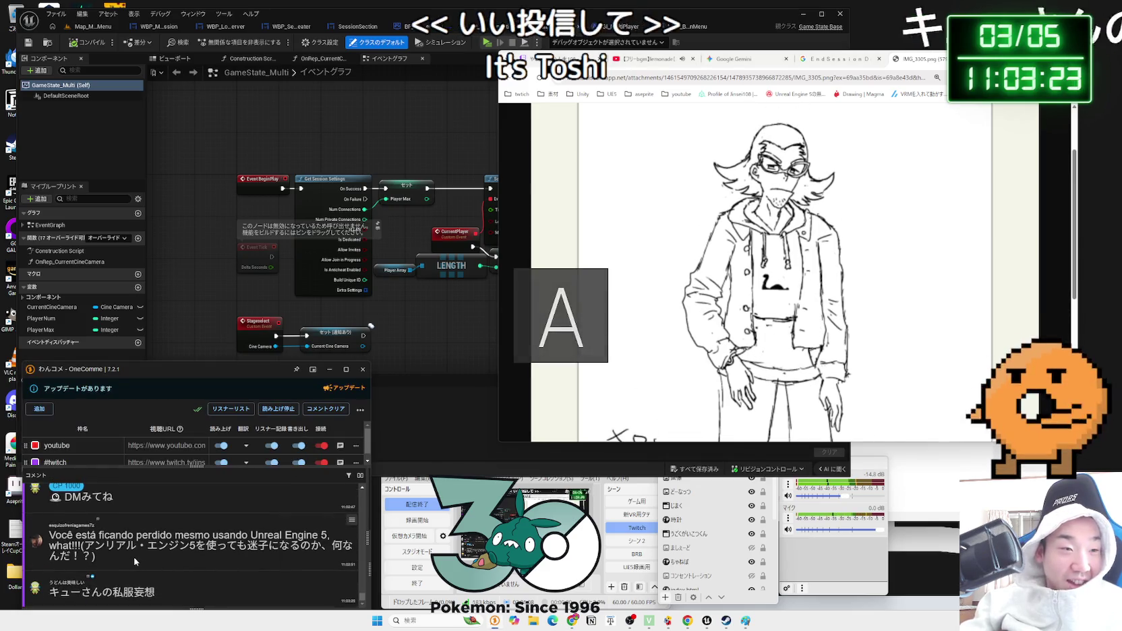
{"action": "left_click", "coordinate": [88, 547]}
{"action": "left_click_drag", "start_coordinate": [88, 547], "coordinate": [94, 556]}
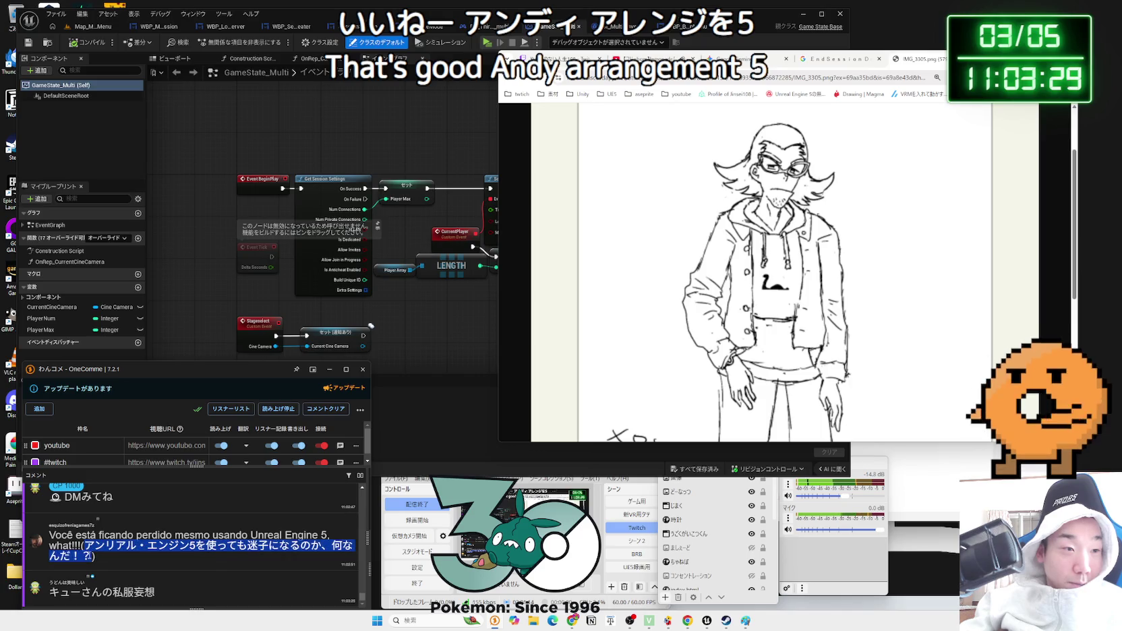
{"action": "left_click", "coordinate": [93, 557]}
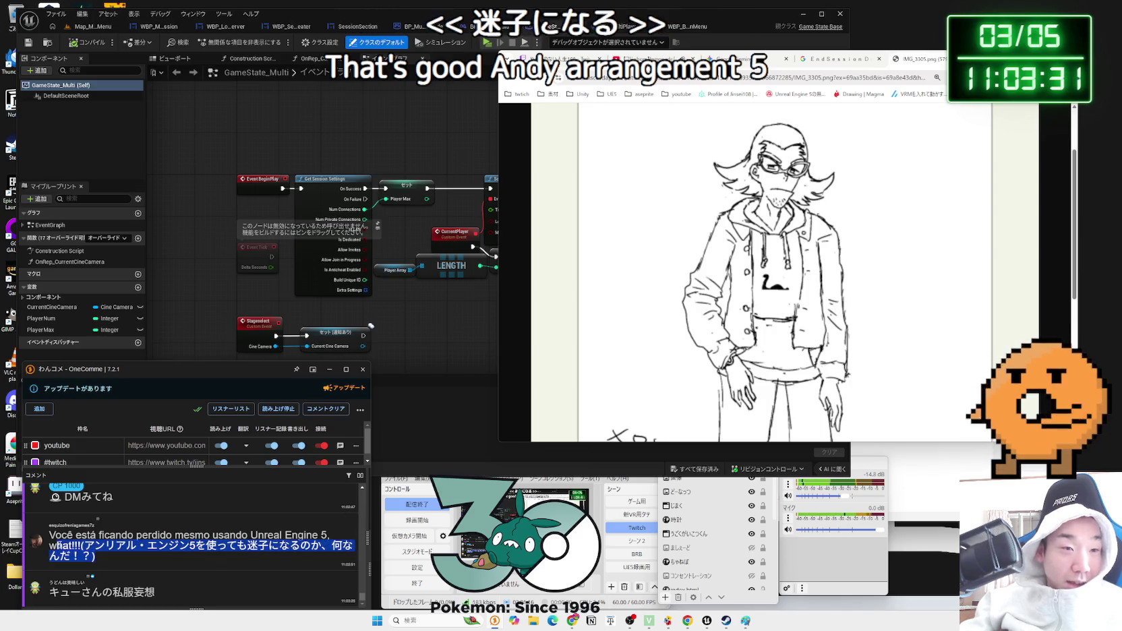
{"action": "left_click", "coordinate": [422, 387]}
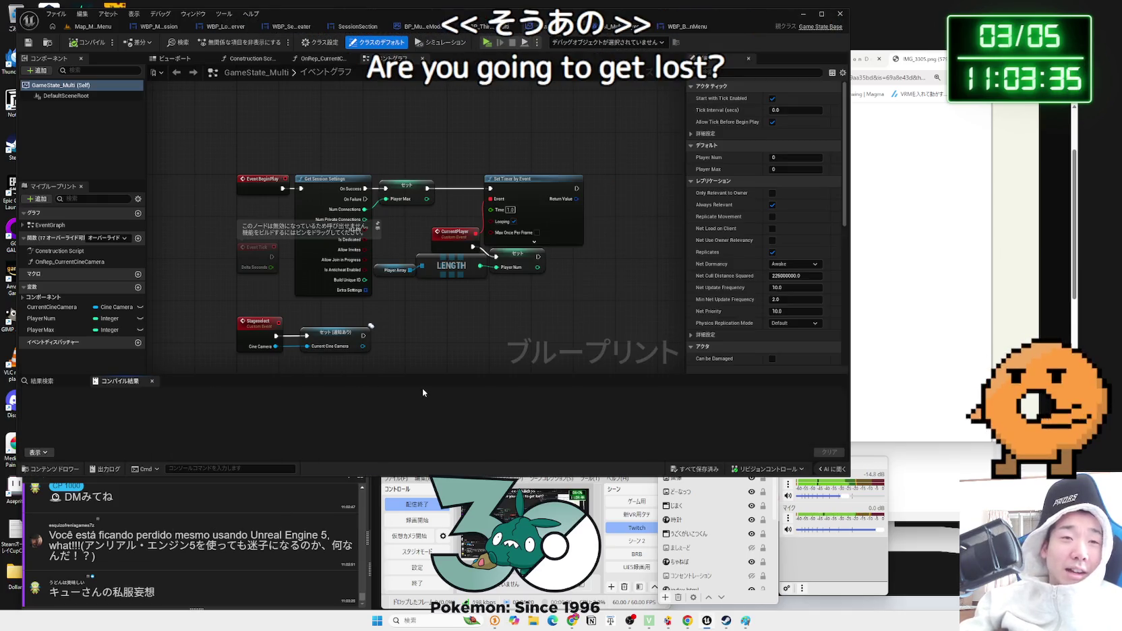
{"action": "left_click_drag", "start_coordinate": [435, 327], "coordinate": [410, 294]}
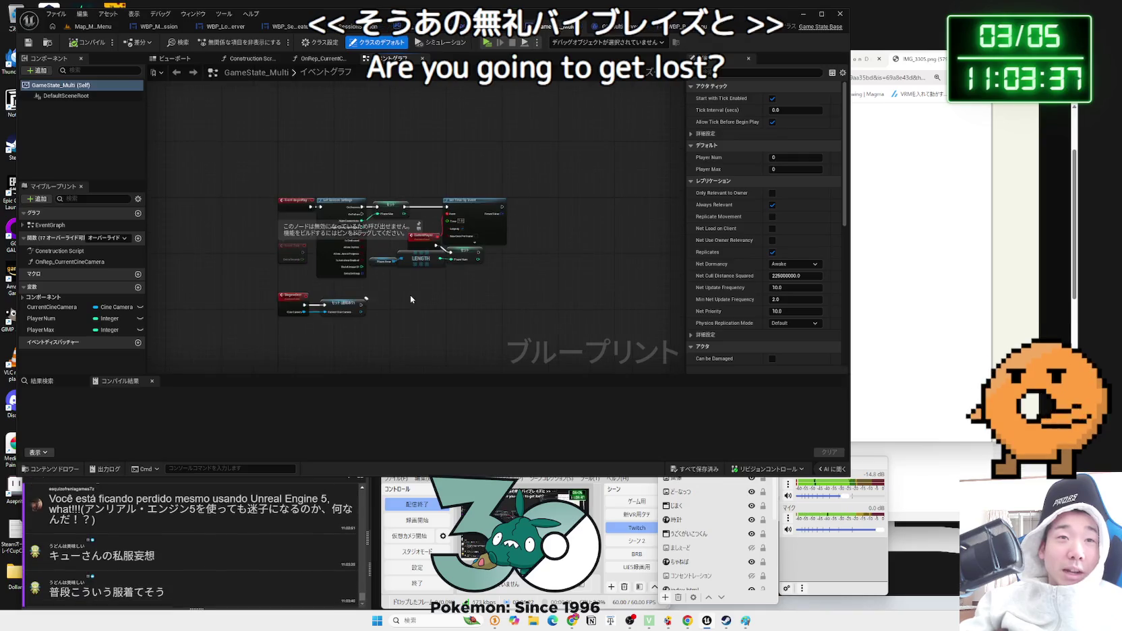
{"action": "scroll", "coordinate": [410, 295], "scroll_direction": "up", "scroll_amount": 1}
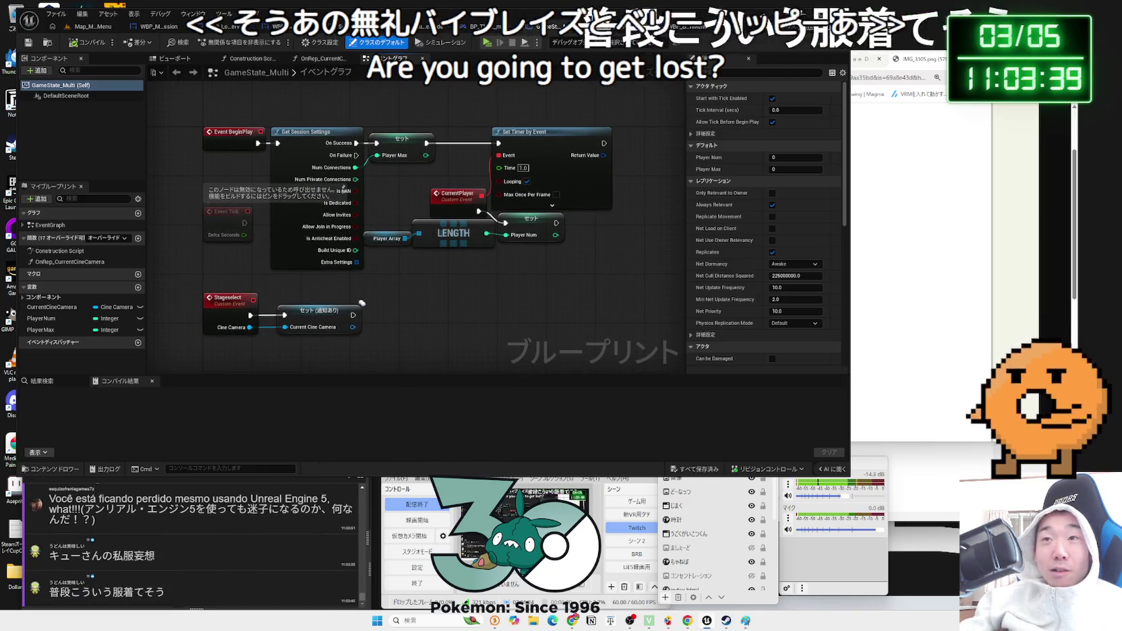
{"action": "left_click_drag", "start_coordinate": [1001, 59], "coordinate": [805, 55]}
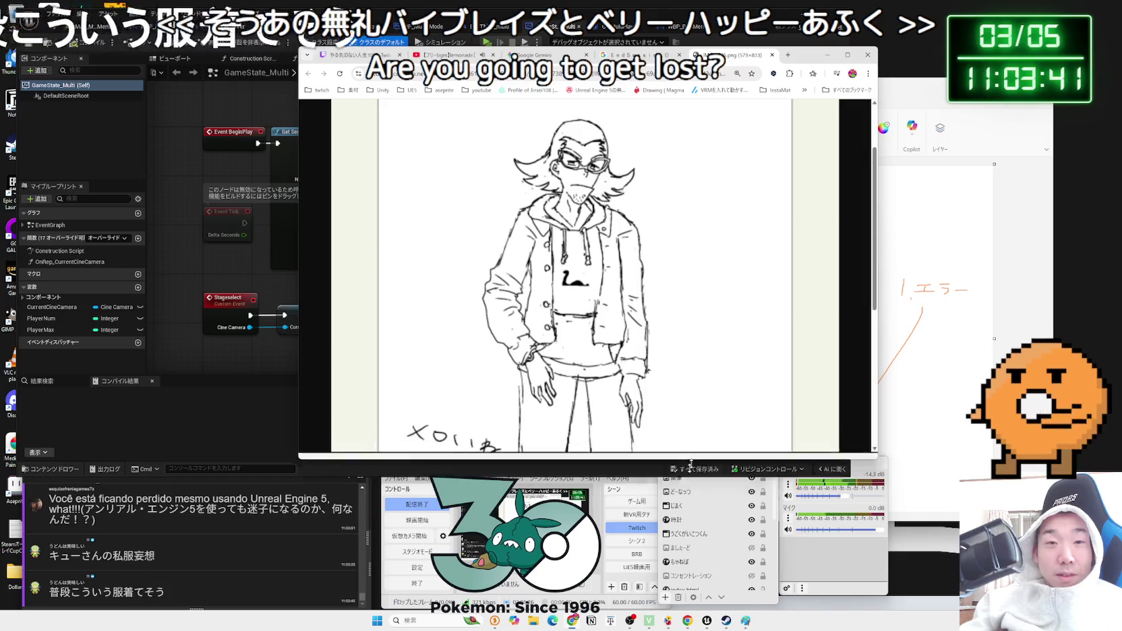
{"action": "scroll", "coordinate": [630, 350], "scroll_direction": "down", "scroll_amount": 3}
{"action": "scroll", "coordinate": [629, 350], "scroll_direction": "up", "scroll_amount": 4}
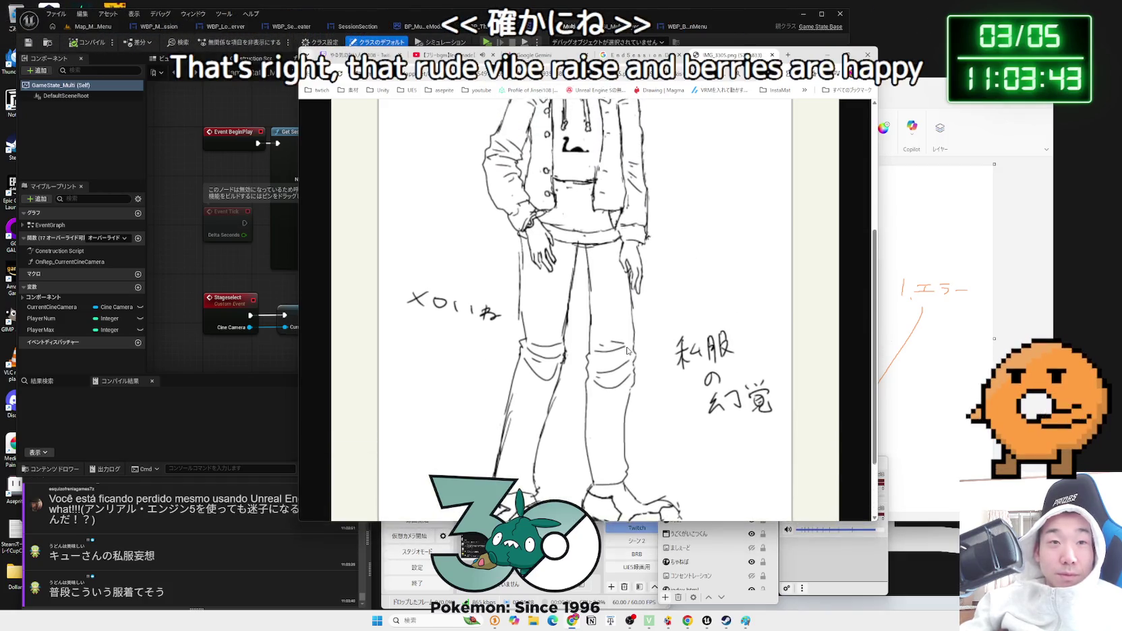
{"action": "scroll", "coordinate": [627, 351], "scroll_direction": "down", "scroll_amount": 5}
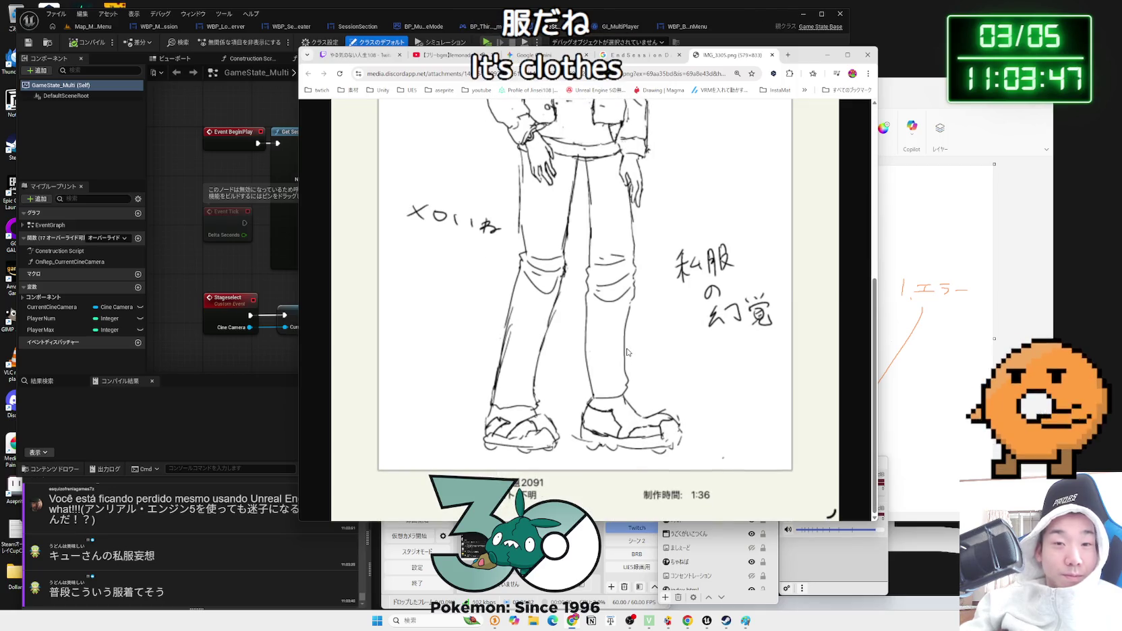
{"action": "scroll", "coordinate": [627, 351], "scroll_direction": "up", "scroll_amount": 3}
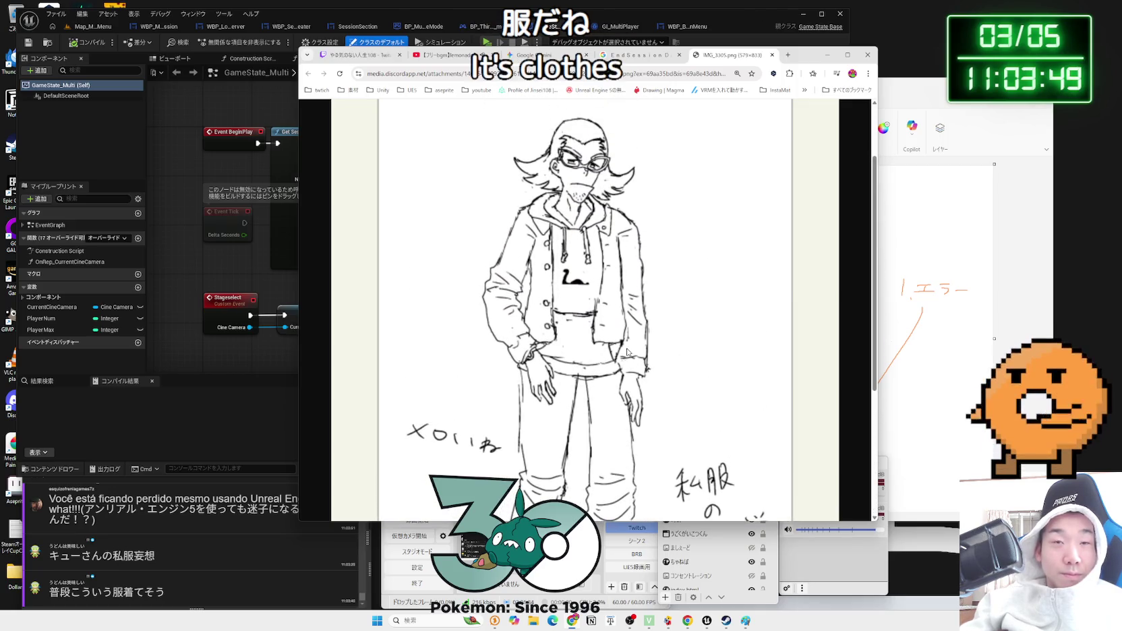
{"action": "mouse_move", "coordinate": [800, 47]}
{"action": "left_mouse_down"}
{"action": "mouse_move", "coordinate": [800, 81]}
{"action": "mouse_move", "coordinate": [1016, 41]}
{"action": "mouse_move", "coordinate": [1004, 38]}
{"action": "left_mouse_up"}
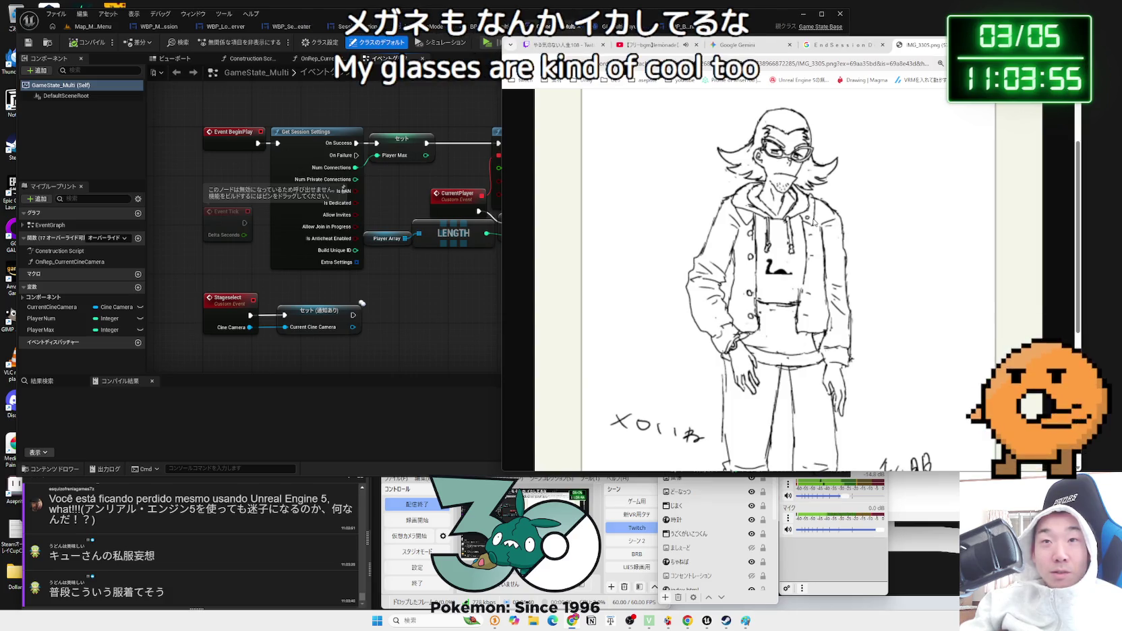
{"action": "scroll", "coordinate": [813, 222], "scroll_direction": "down", "scroll_amount": 4}
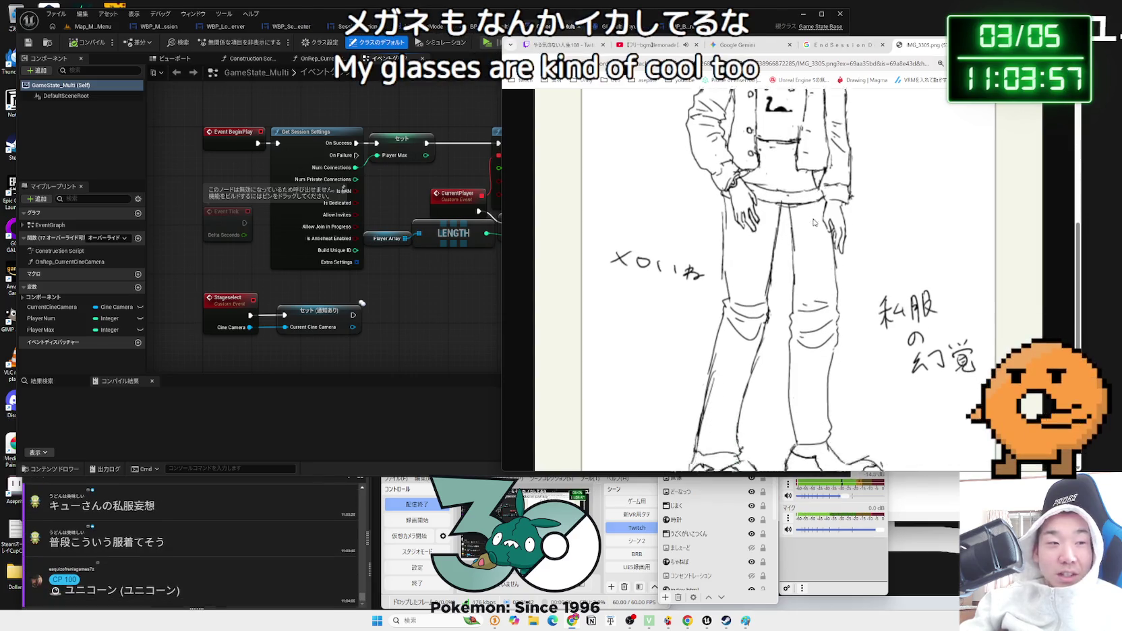
{"action": "left_click", "coordinate": [636, 542]}
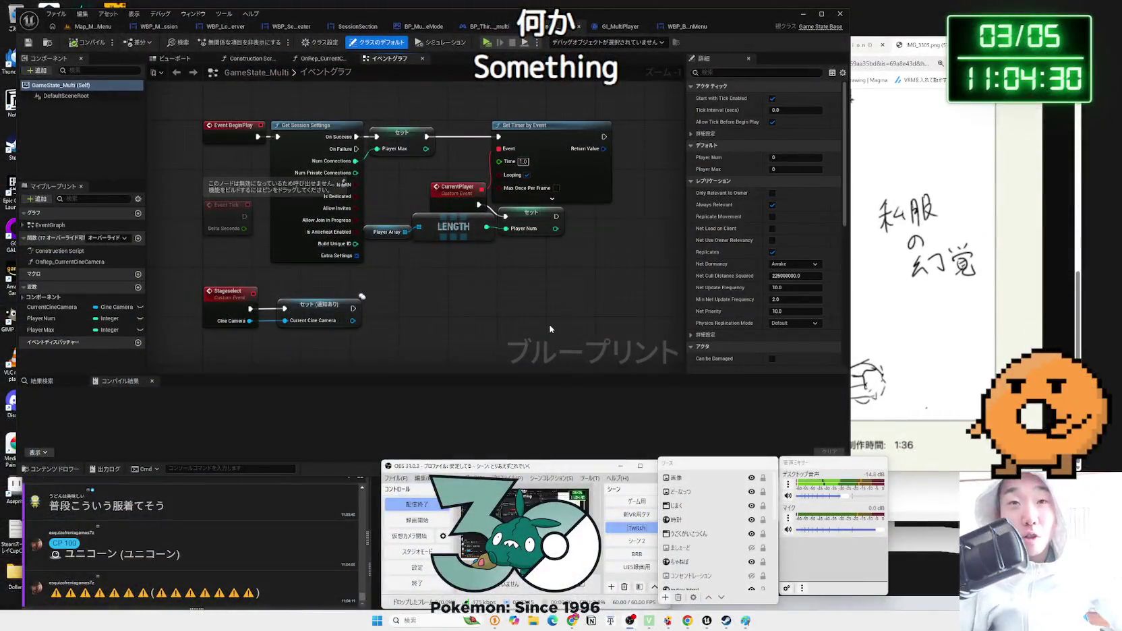
{"action": "left_click", "coordinate": [549, 329]}
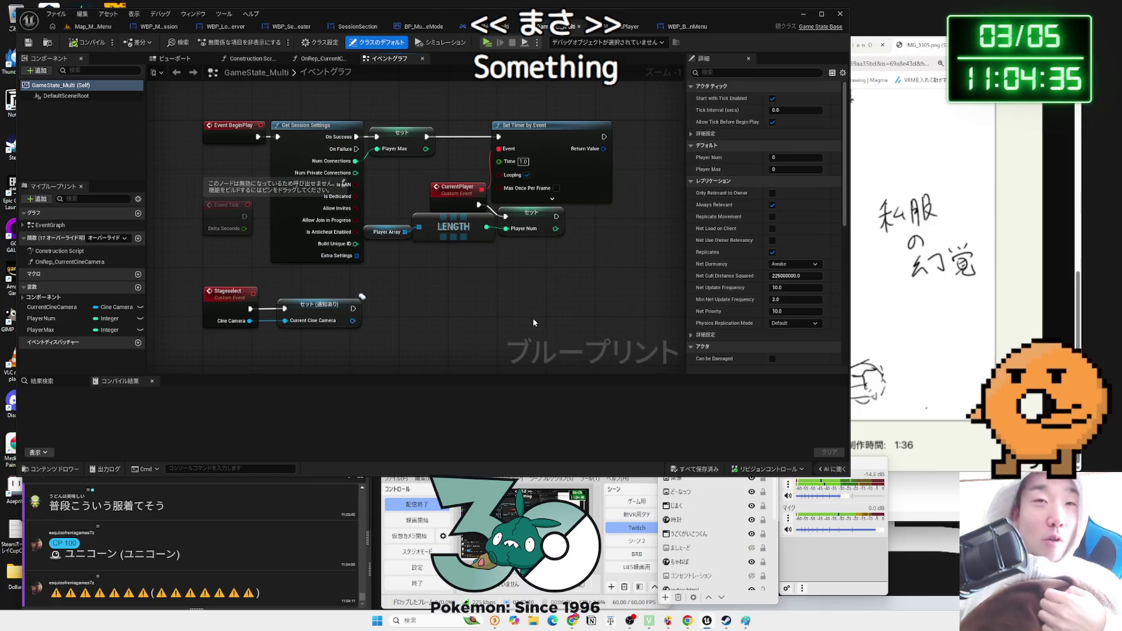
Flip through WBP_SessionCreater, WBP_Lobby_Server and WBP_MultiSession's session search nodes, then return to WBP_BackMainMenu
{"action": "left_click", "coordinate": [296, 29]}
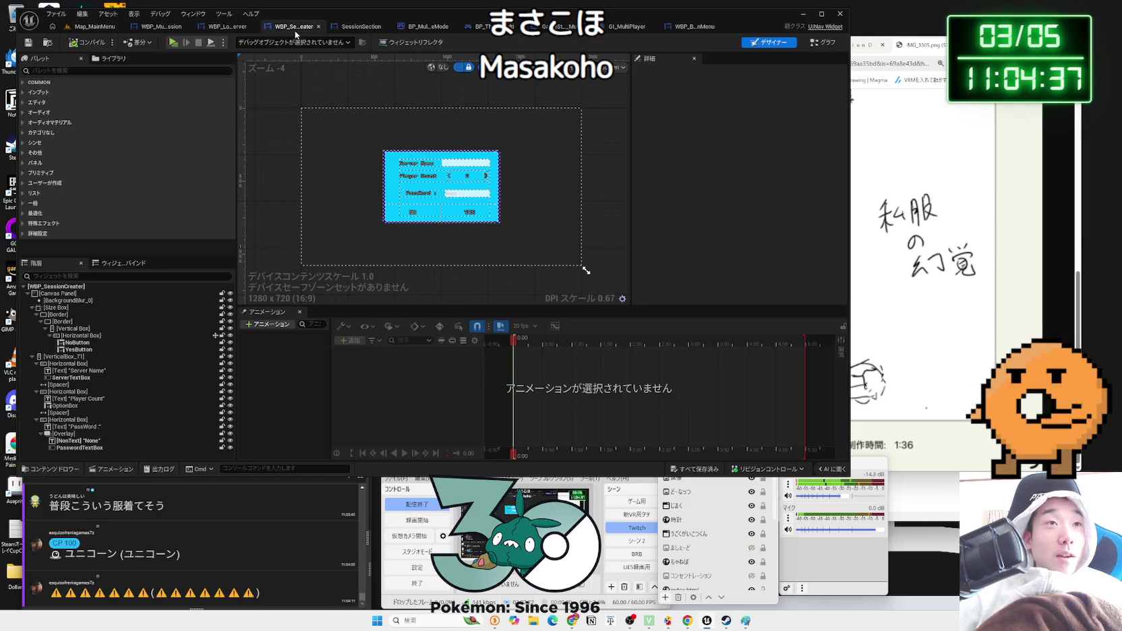
{"action": "left_click", "coordinate": [223, 29]}
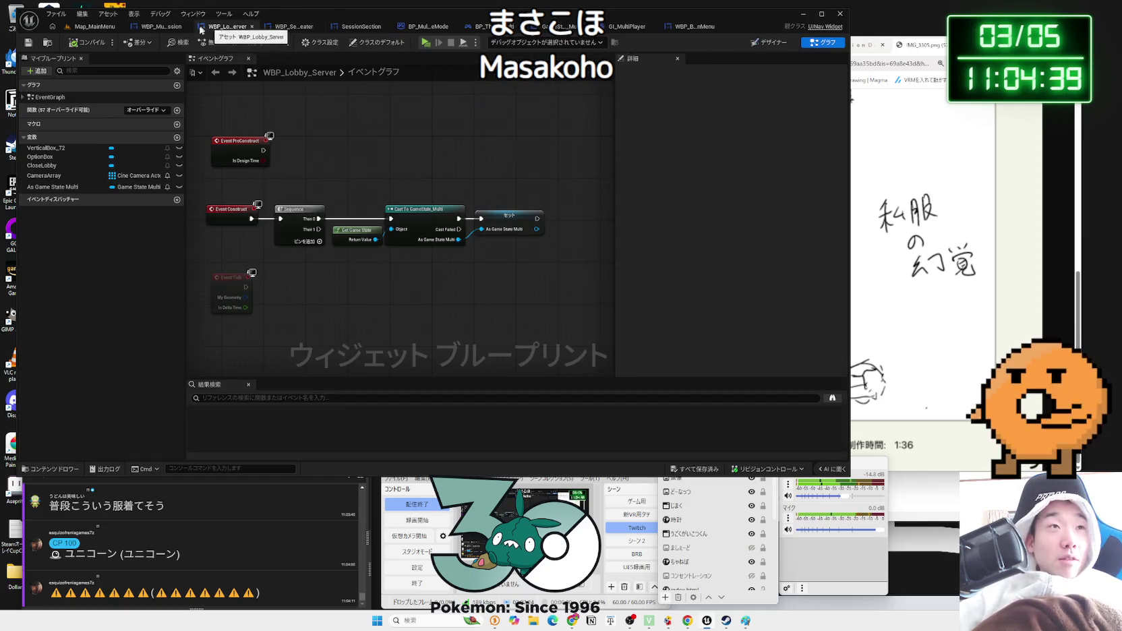
{"action": "left_click", "coordinate": [161, 27]}
{"action": "left_click_drag", "start_coordinate": [487, 200], "coordinate": [361, 178]}
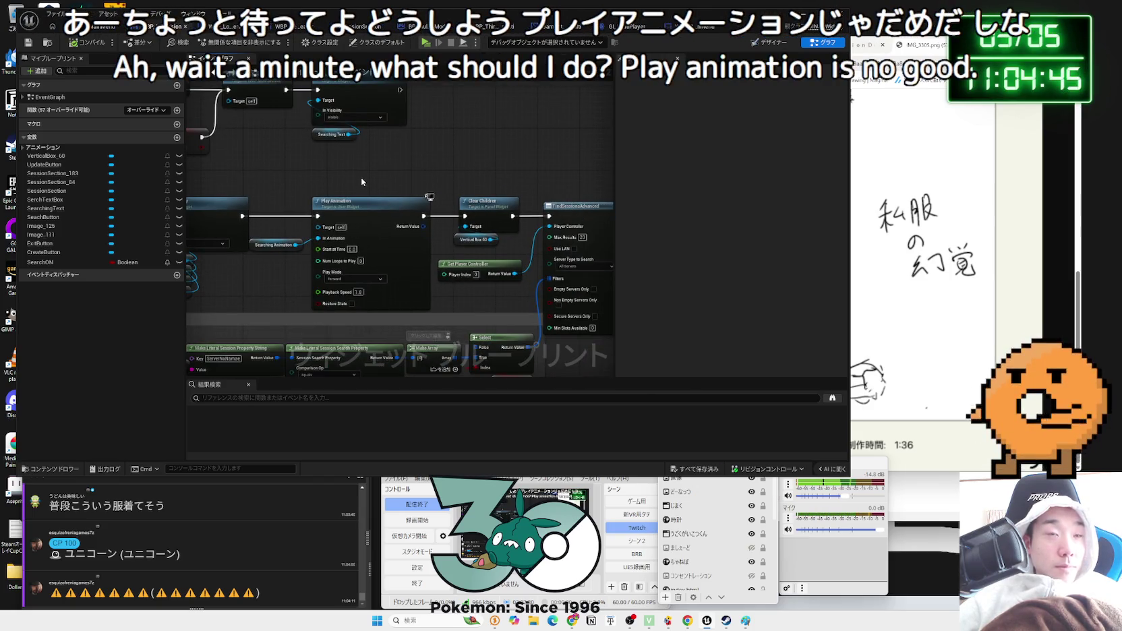
{"action": "scroll", "coordinate": [361, 177], "scroll_direction": "down", "scroll_amount": 3}
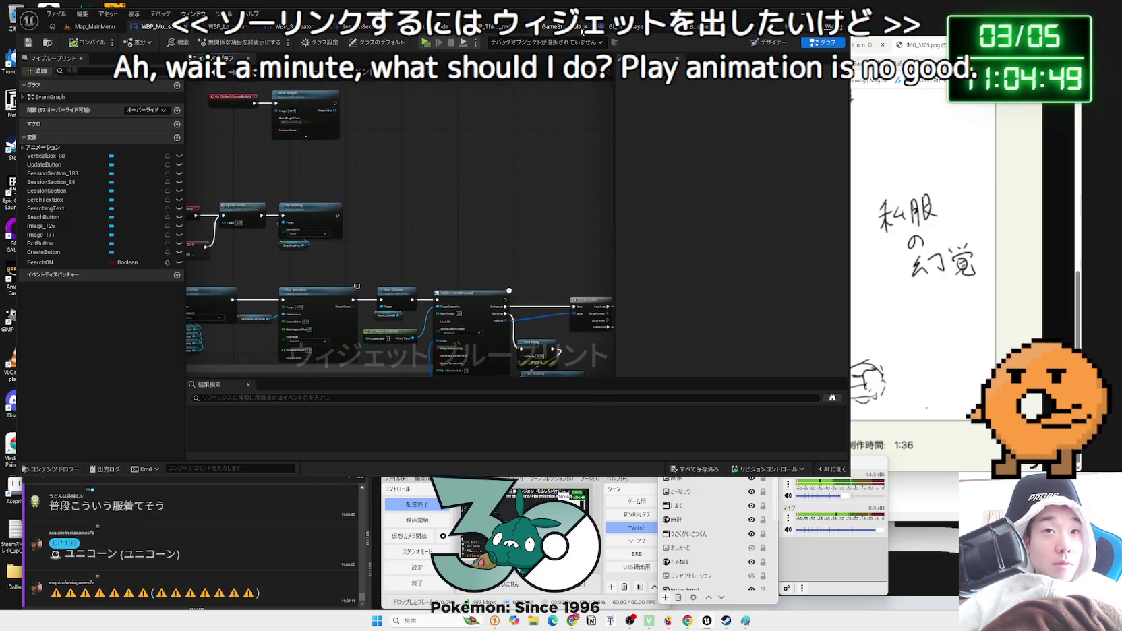
{"action": "left_click", "coordinate": [226, 26]}
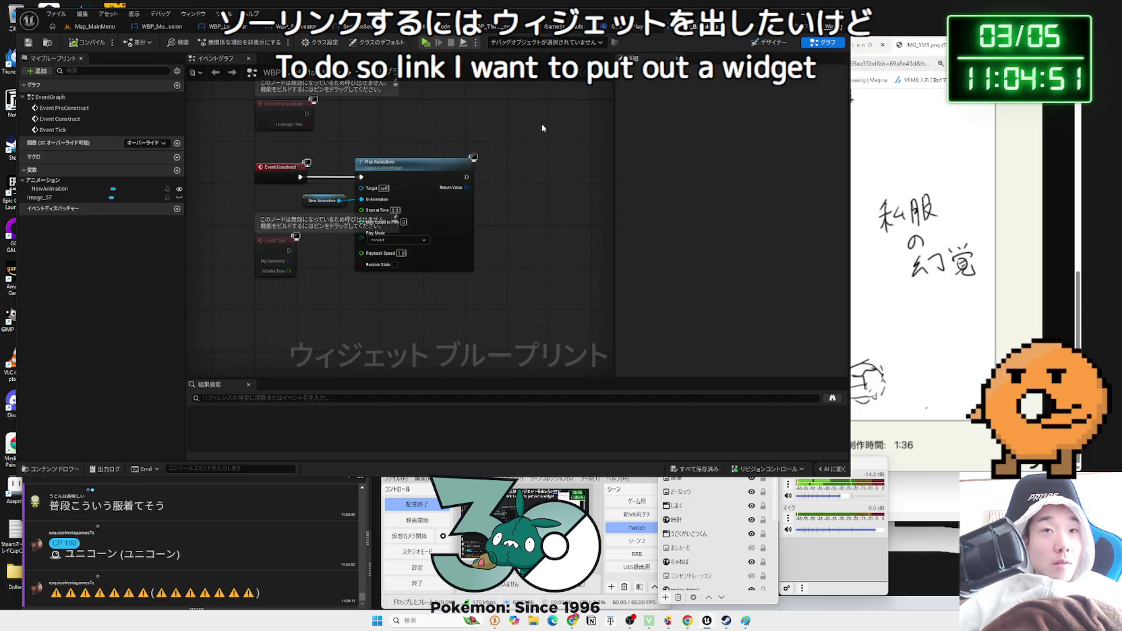
Check WBP_BackMainMenu's Designer layout, deselecting Image_57, and return to its event graph
{"action": "left_click", "coordinate": [769, 42]}
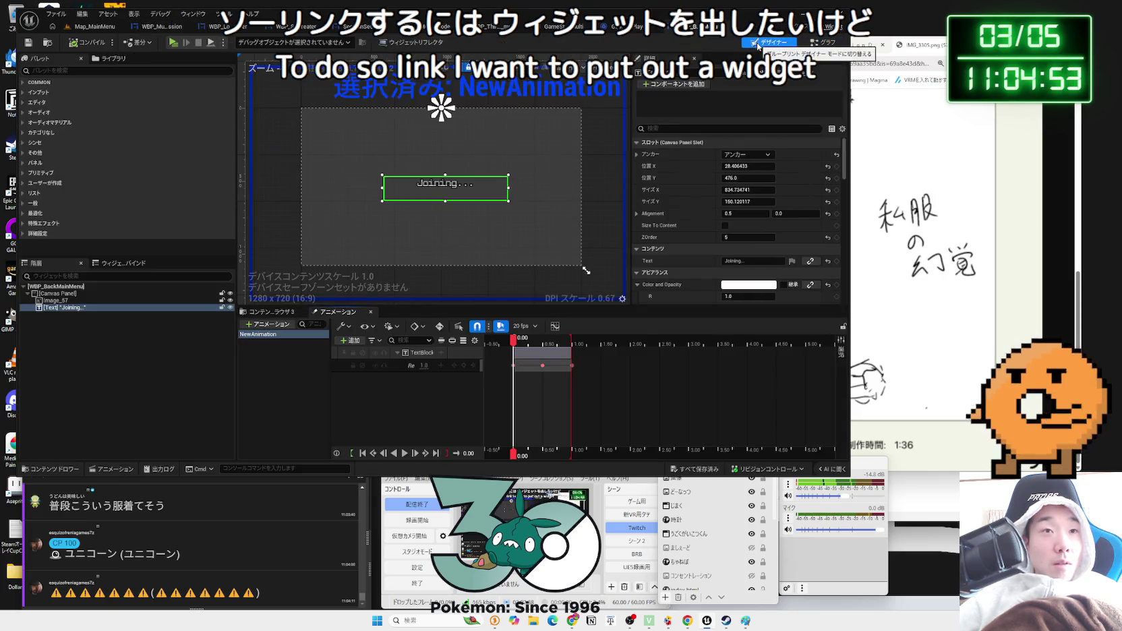
{"action": "left_click", "coordinate": [606, 208]}
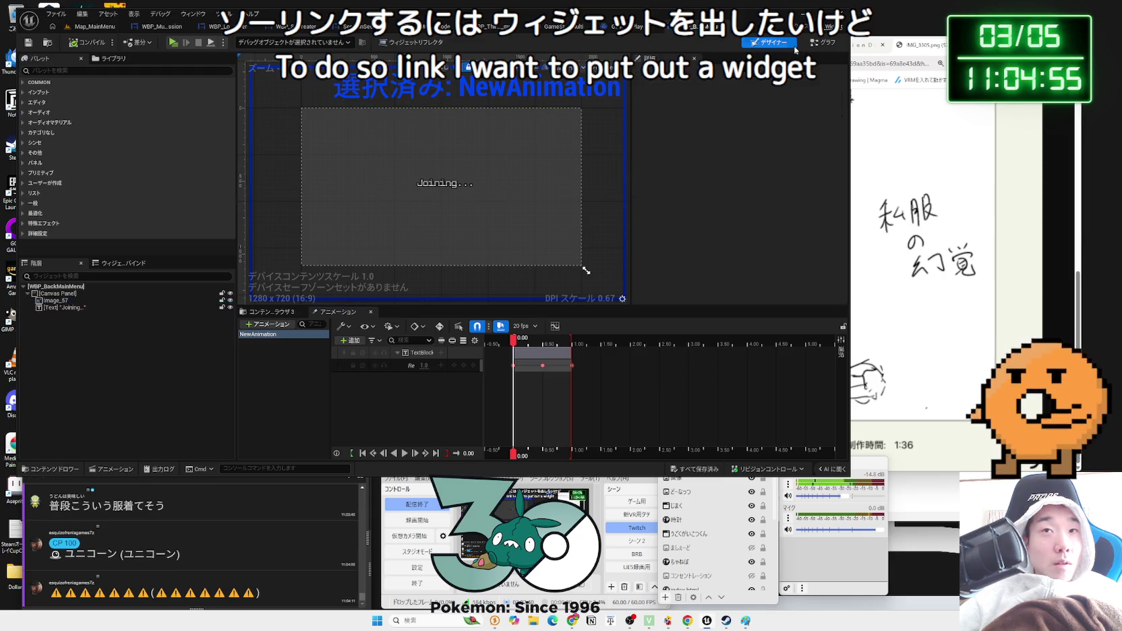
{"action": "left_click", "coordinate": [825, 43]}
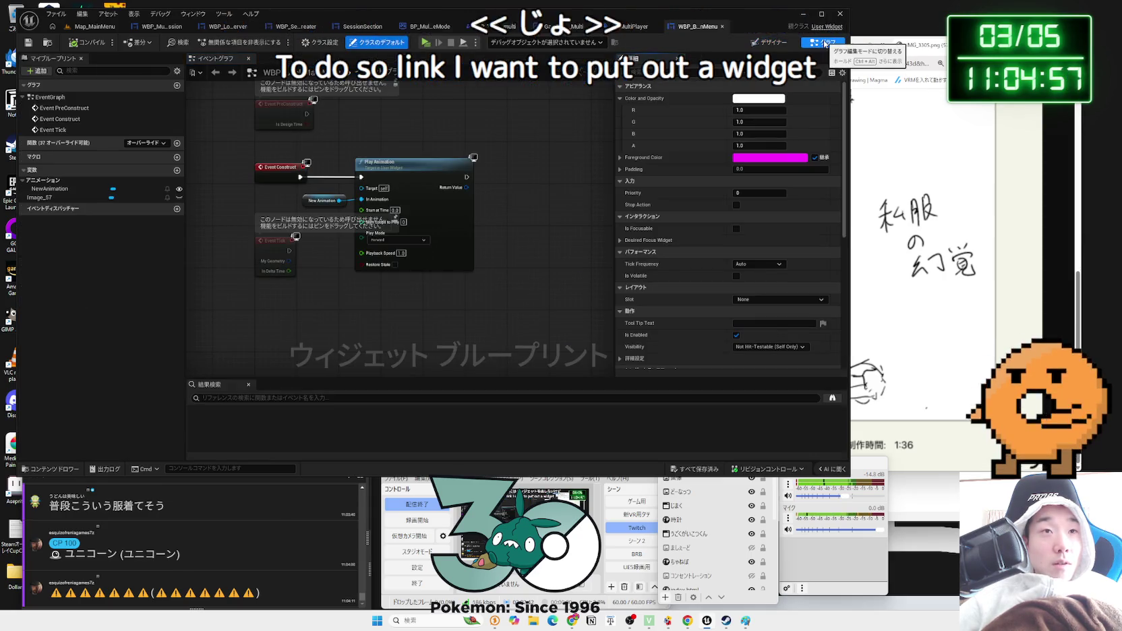
Close GI_MultiPlayer and move via GameState_Multi to the WBP_MultiSession graph
{"action": "left_click", "coordinate": [617, 31]}
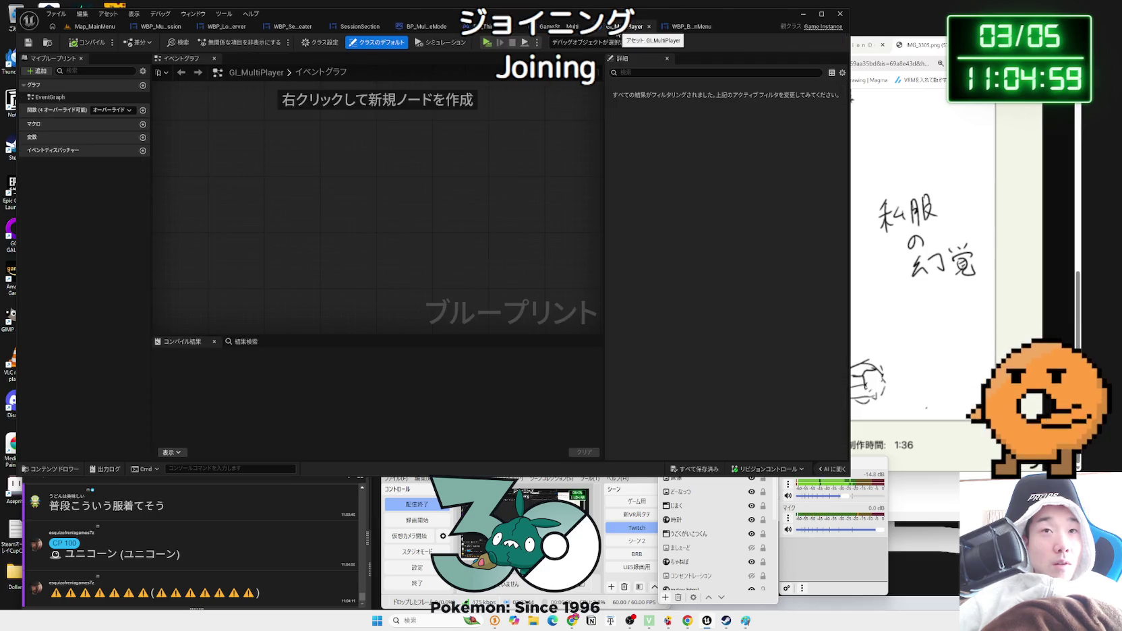
{"action": "left_click", "coordinate": [649, 28]}
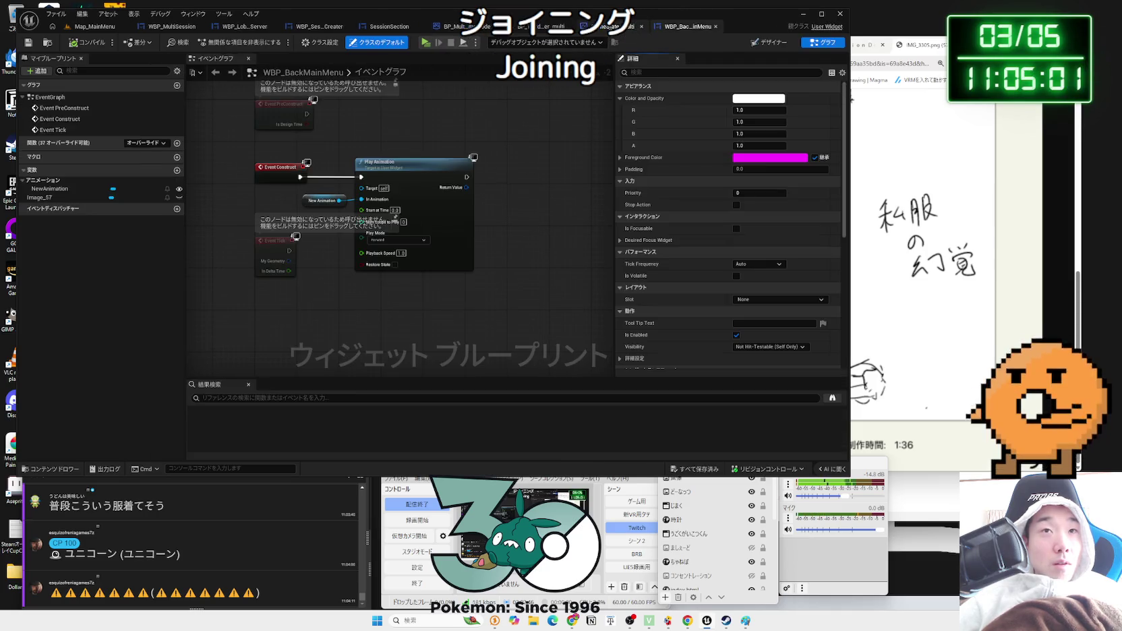
{"action": "left_click", "coordinate": [603, 27]}
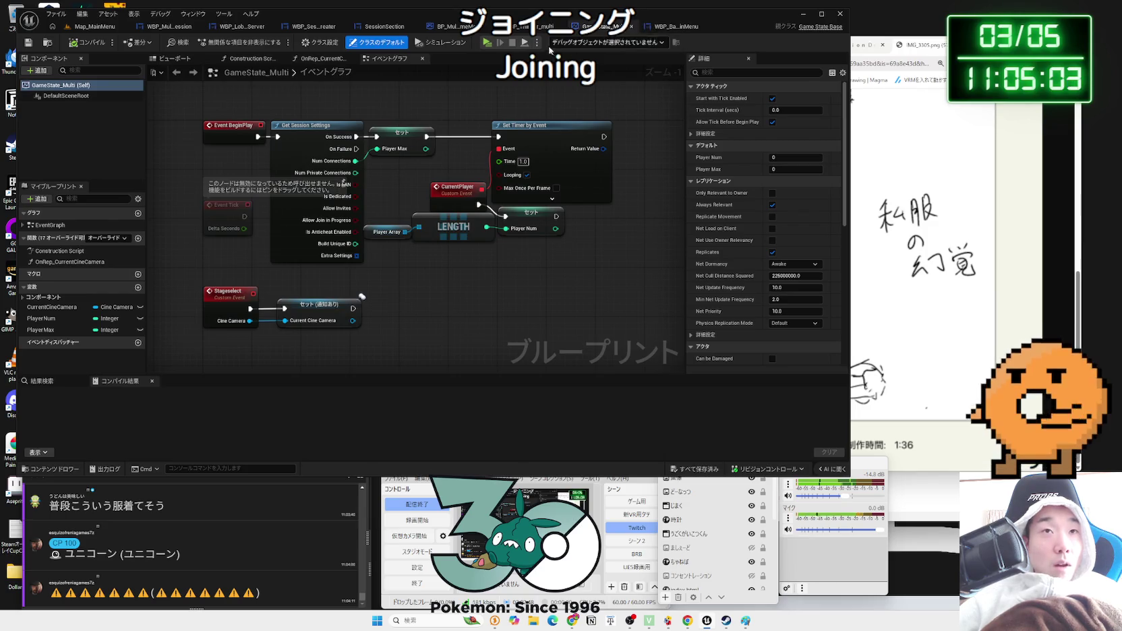
{"action": "scroll", "coordinate": [451, 204], "scroll_direction": "down", "scroll_amount": 1}
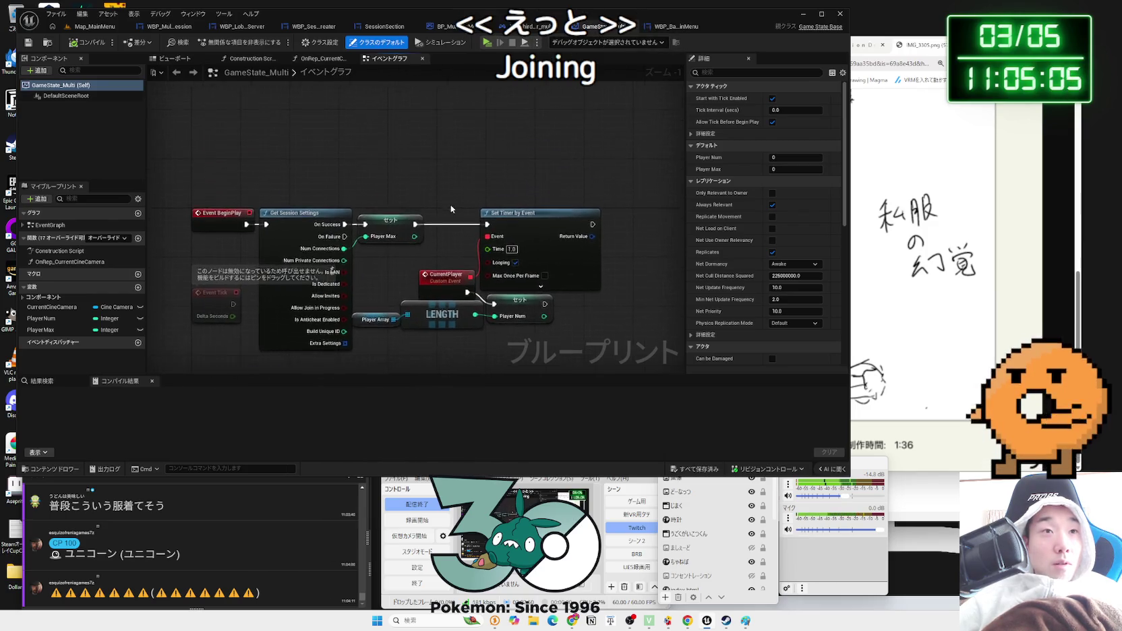
{"action": "left_click", "coordinate": [167, 30]}
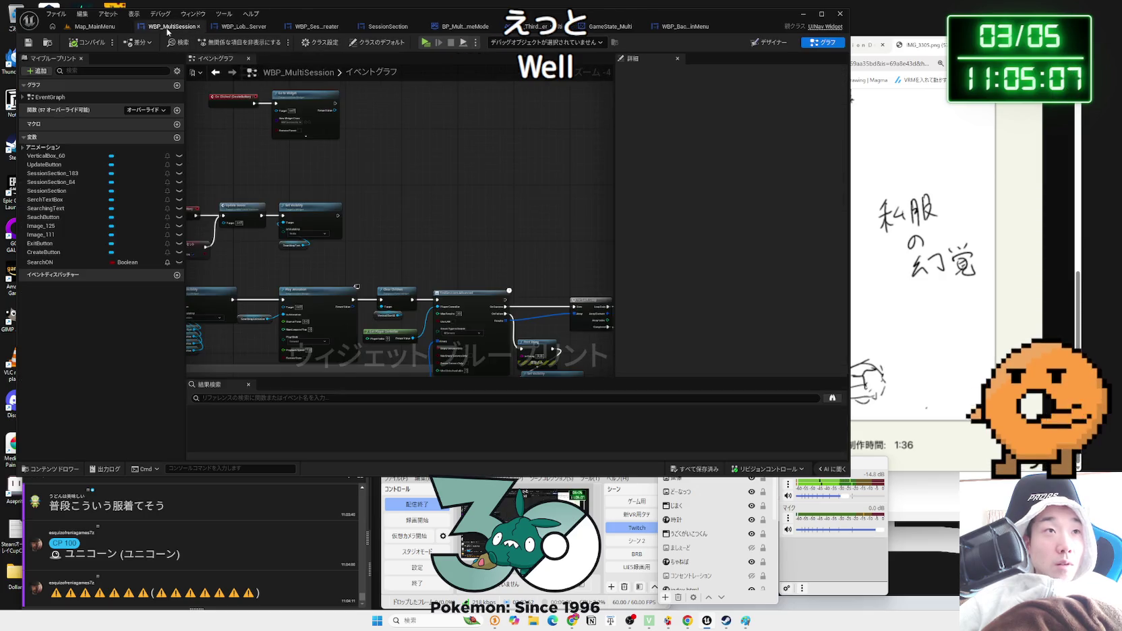
Shift the On Clicked (CreateButton) and Go to Widget nodes slightly in WBP_MultiSession
{"action": "mouse_move", "coordinate": [208, 78]}
{"action": "left_mouse_down"}
{"action": "mouse_move", "coordinate": [378, 135]}
{"action": "mouse_move", "coordinate": [354, 179]}
{"action": "left_mouse_up"}
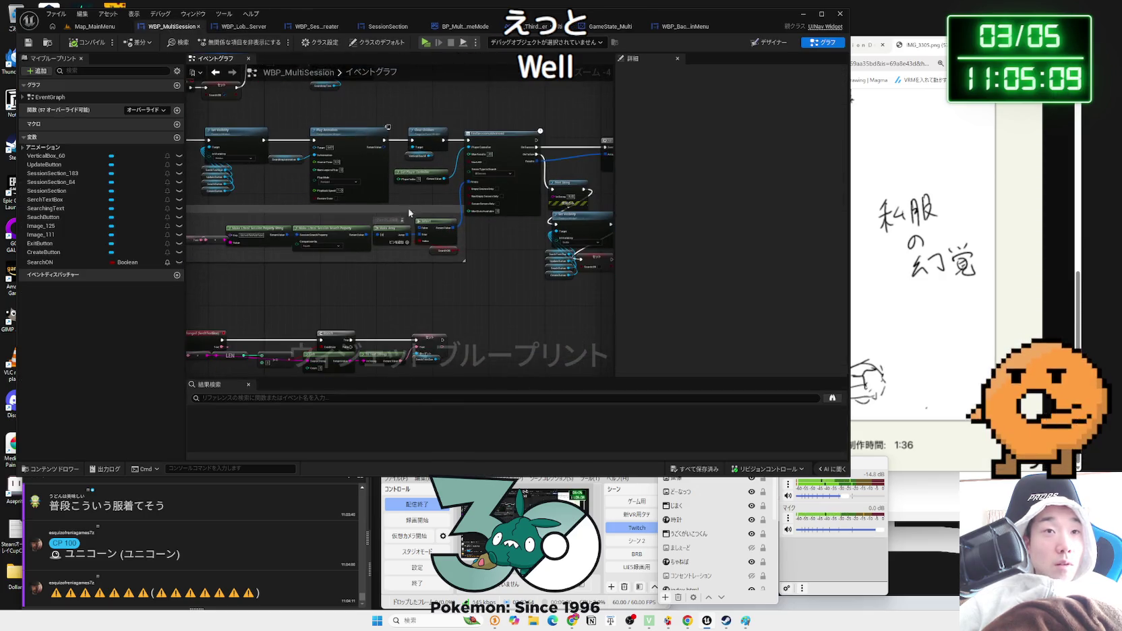
{"action": "scroll", "coordinate": [354, 178], "scroll_direction": "up", "scroll_amount": 3}
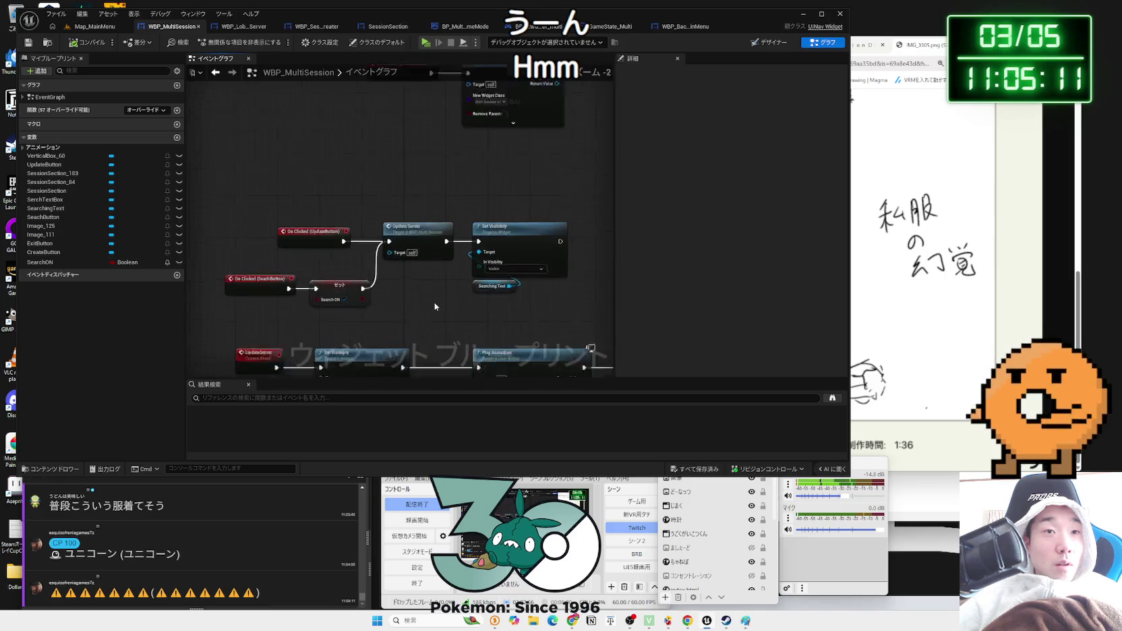
{"action": "left_click_drag", "start_coordinate": [447, 275], "coordinate": [476, 206]}
{"action": "mouse_move", "coordinate": [475, 221]}
{"action": "left_mouse_down"}
{"action": "mouse_move", "coordinate": [394, 323]}
{"action": "mouse_move", "coordinate": [400, 310]}
{"action": "left_mouse_up"}
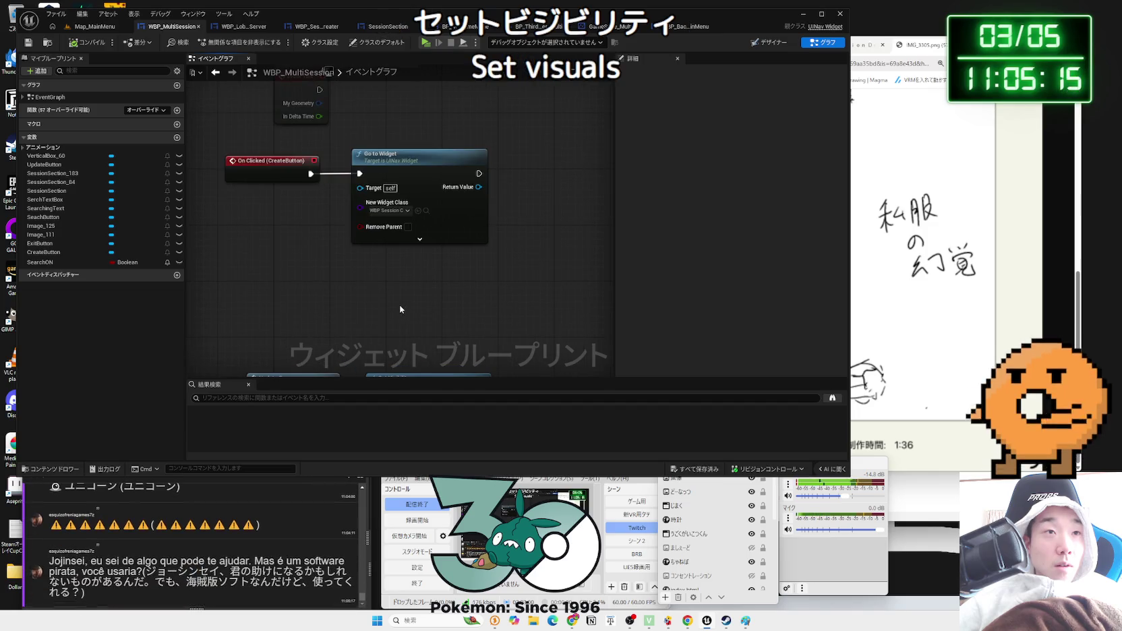
{"action": "mouse_move", "coordinate": [313, 208]}
{"action": "left_mouse_down"}
{"action": "mouse_move", "coordinate": [367, 159]}
{"action": "mouse_move", "coordinate": [416, 183]}
{"action": "left_mouse_up"}
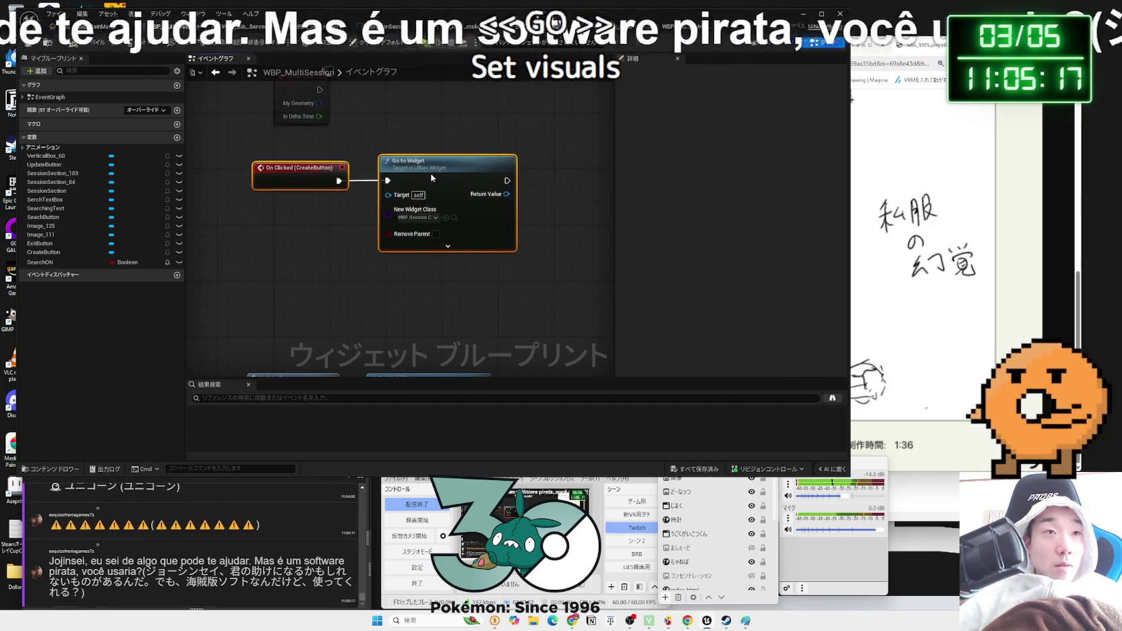
{"action": "left_click", "coordinate": [326, 226]}
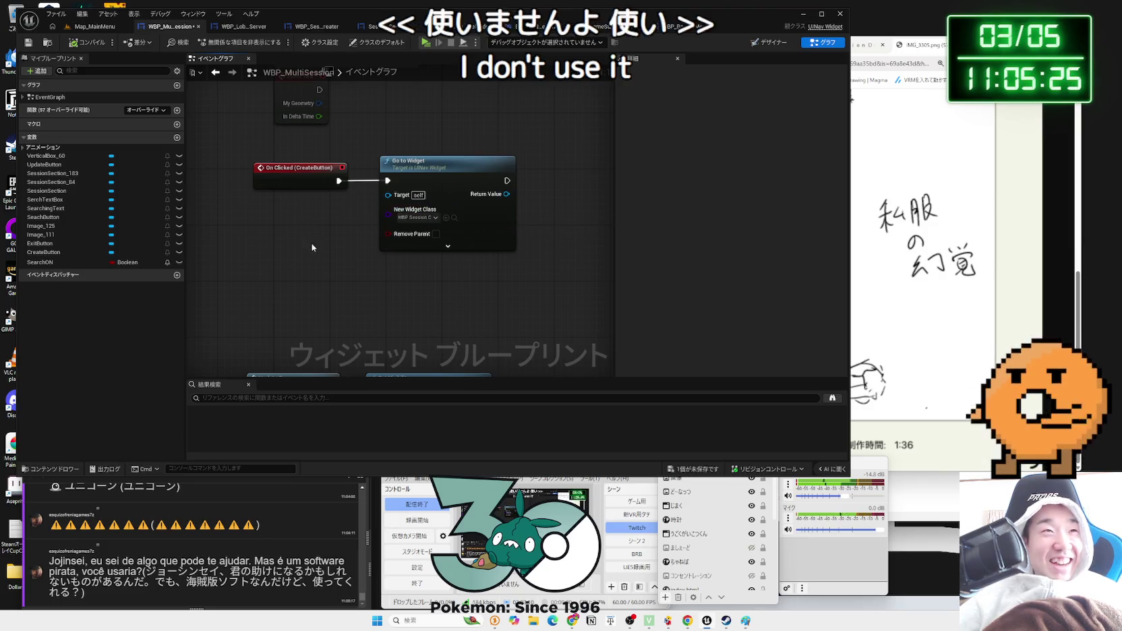
Glance at the widget's Designer, clear the graph selection, and flip through WBP_Lobby_Server and WBP_SessionCreater
{"action": "left_click", "coordinate": [757, 44]}
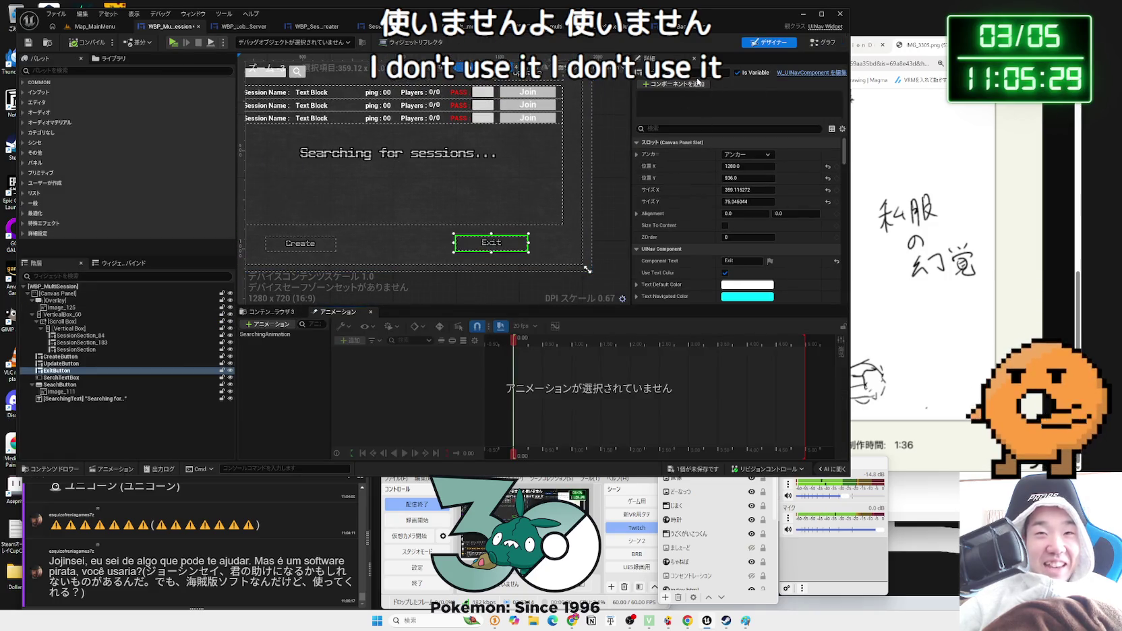
{"action": "left_click", "coordinate": [823, 42]}
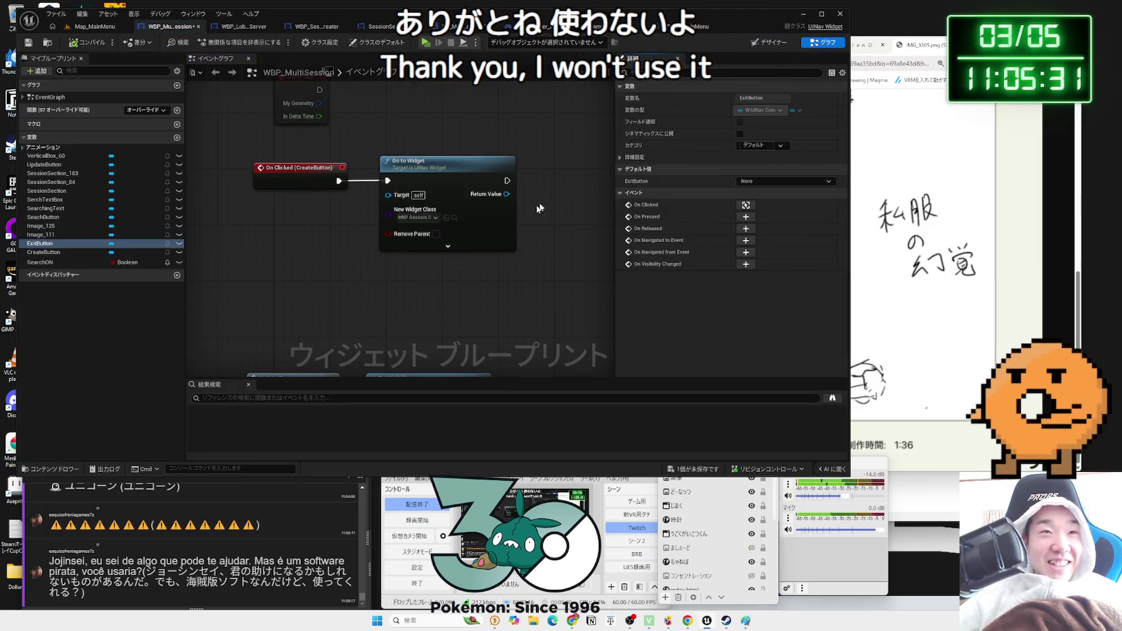
{"action": "left_click", "coordinate": [432, 162]}
{"action": "left_click", "coordinate": [418, 290]}
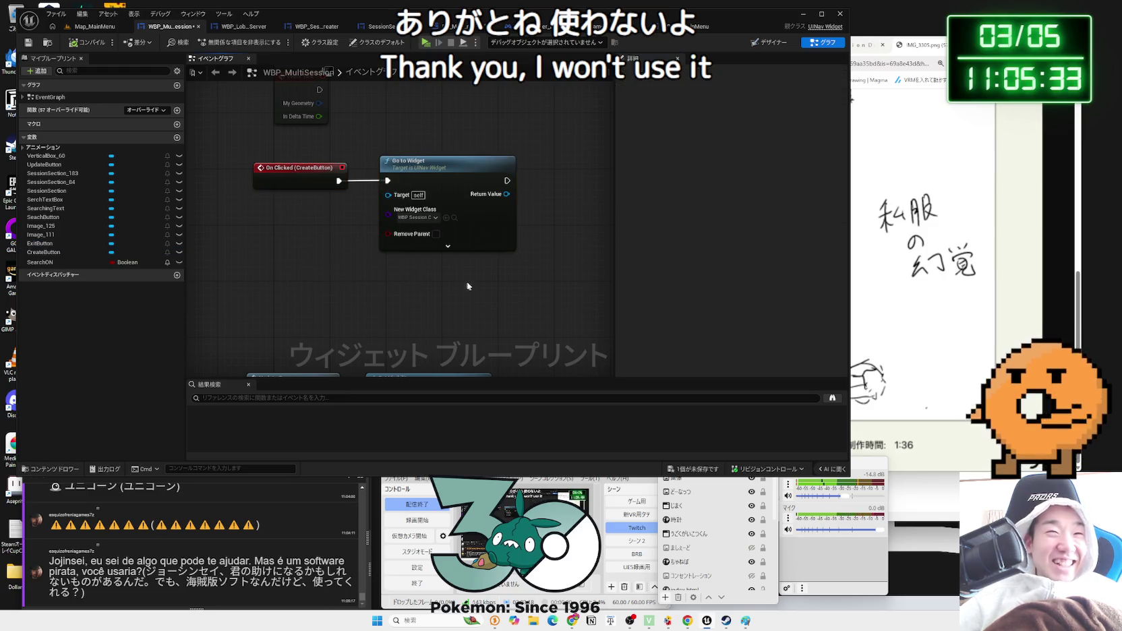
{"action": "left_click", "coordinate": [242, 27]}
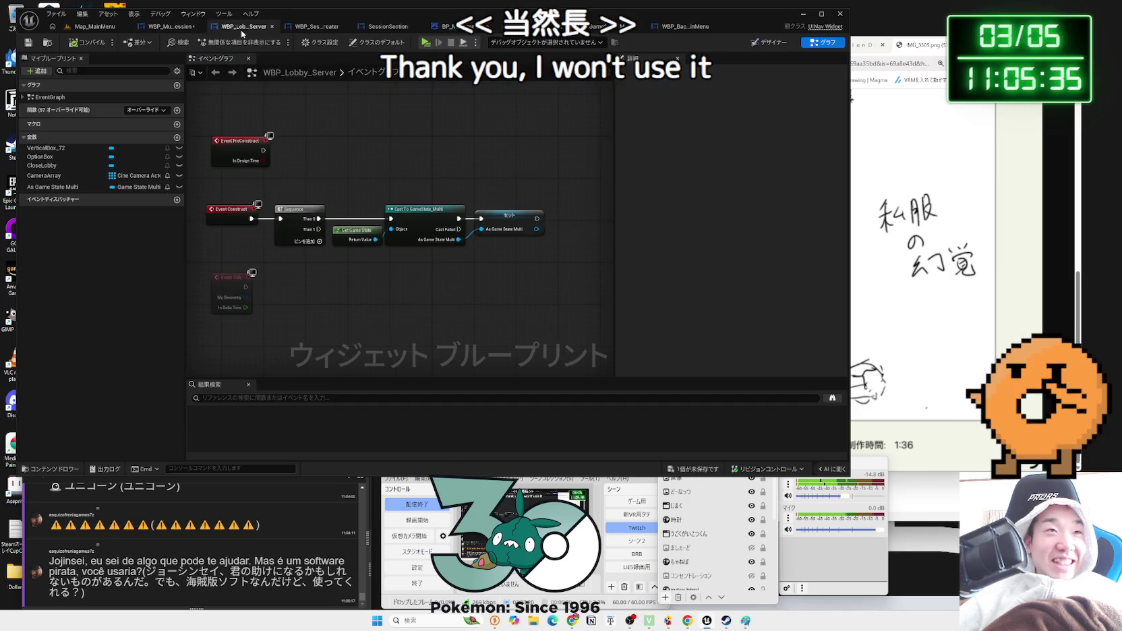
{"action": "left_click", "coordinate": [314, 27]}
In SessionSection, search Go to Widget's class list for 'ack' and 'bacmenu', finding no match
{"action": "left_click", "coordinate": [389, 27]}
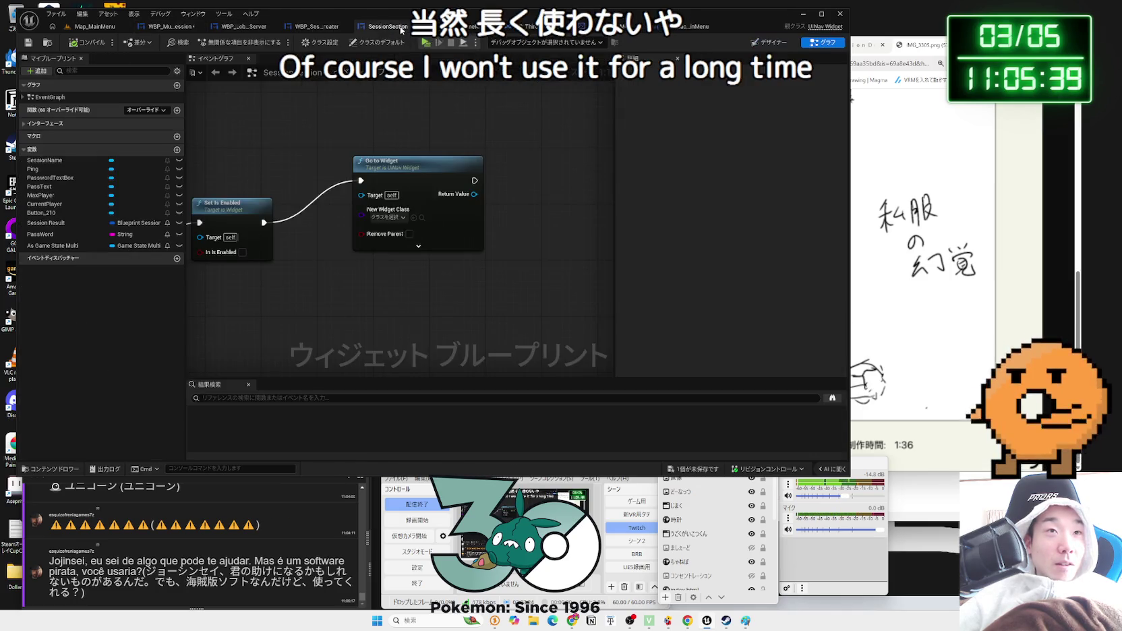
{"action": "mouse_move", "coordinate": [348, 152]}
{"action": "left_mouse_down"}
{"action": "mouse_move", "coordinate": [382, 135]}
{"action": "mouse_move", "coordinate": [482, 122]}
{"action": "mouse_move", "coordinate": [467, 127]}
{"action": "left_mouse_up"}
{"action": "scroll", "coordinate": [425, 162], "scroll_direction": "down", "scroll_amount": 2}
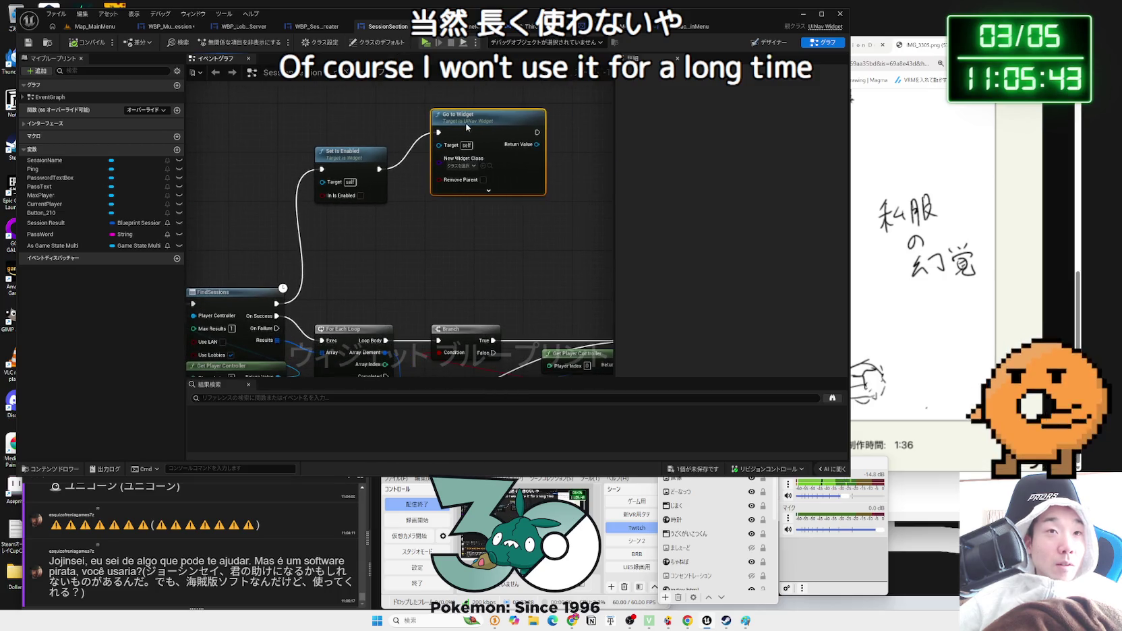
{"action": "left_click", "coordinate": [462, 165]}
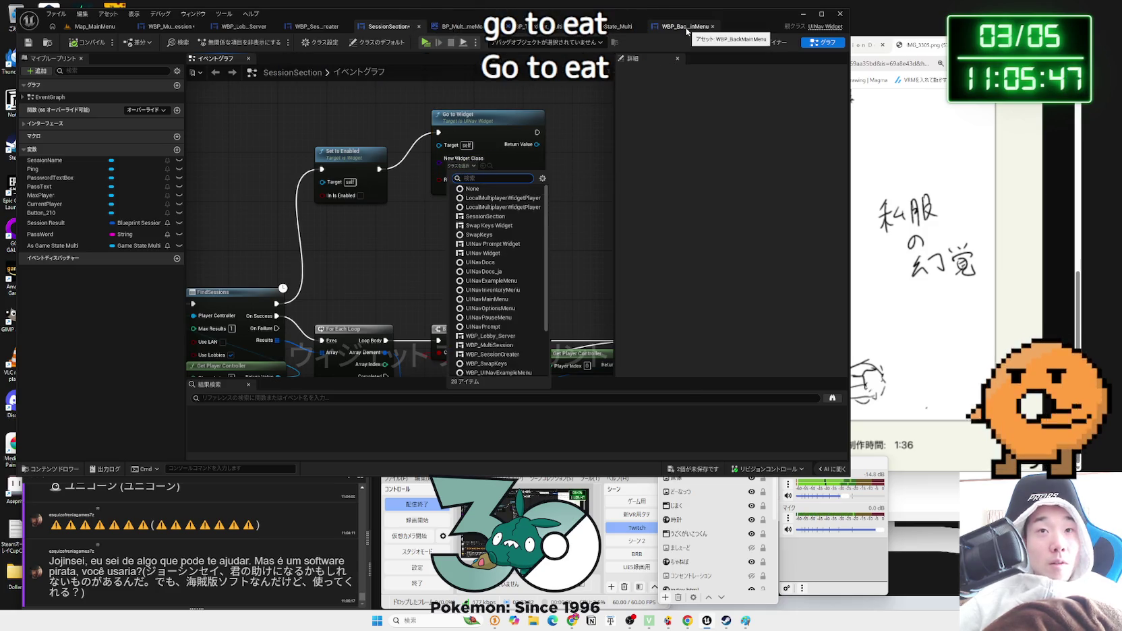
{"action": "type", "text": "back"}
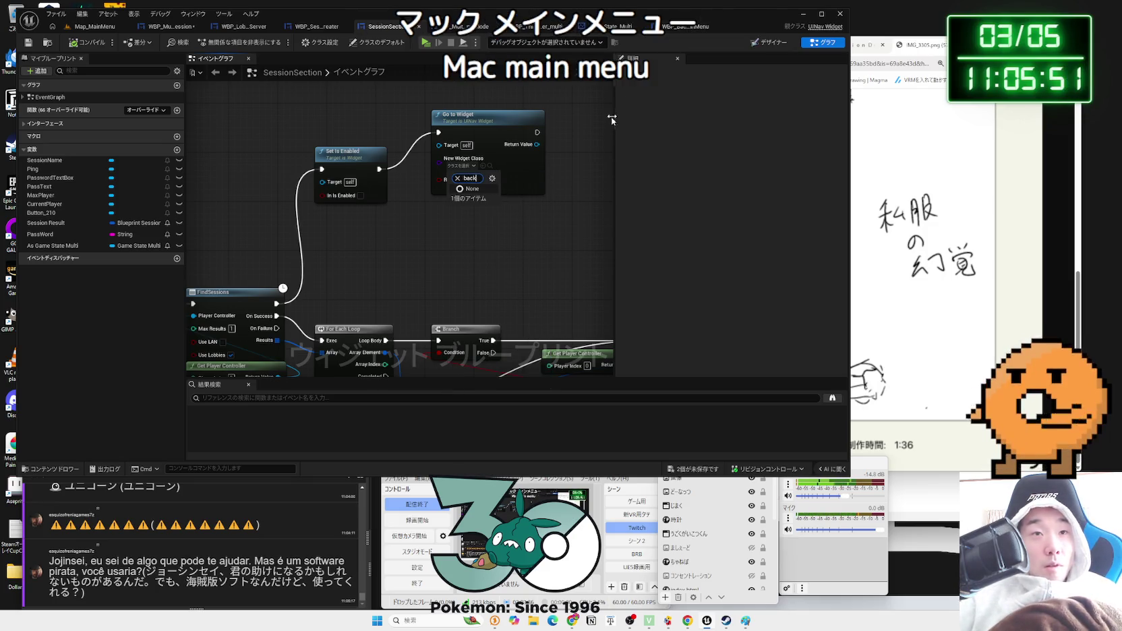
{"action": "left_click", "coordinate": [457, 178]}
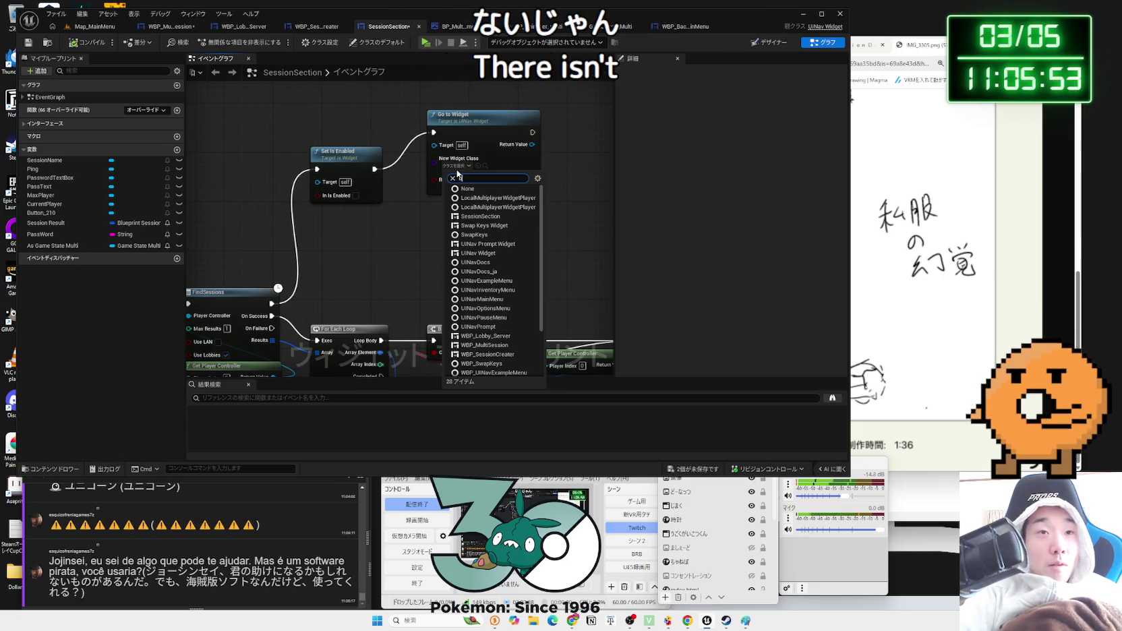
{"action": "type", "text": "bac"}
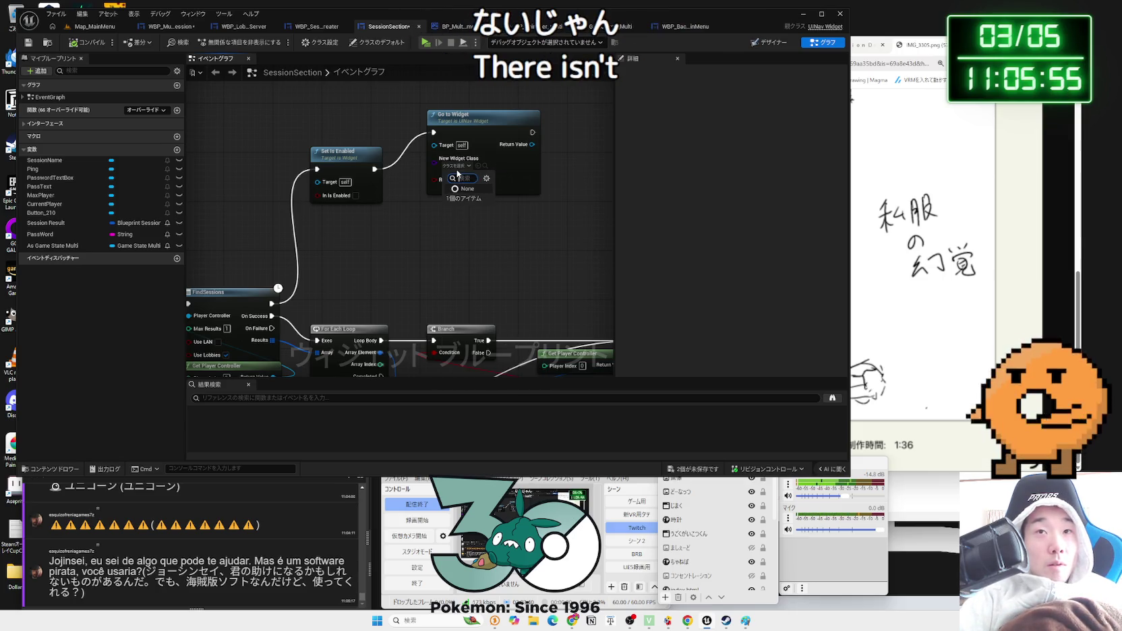
{"action": "type", "text": "menu"}
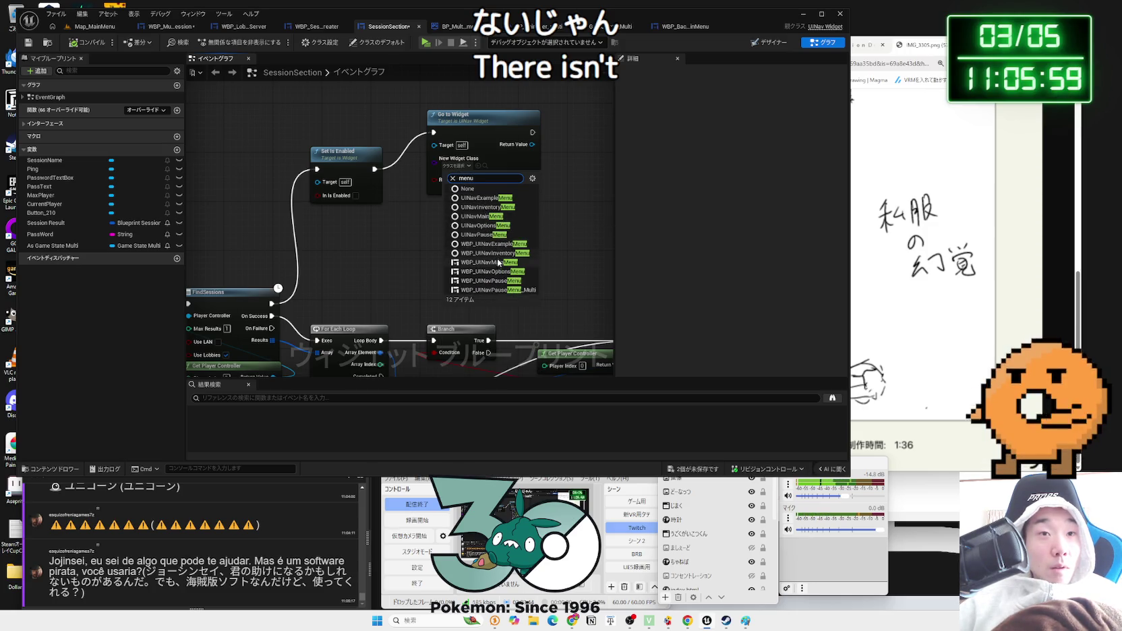
{"action": "left_click", "coordinate": [565, 228]}
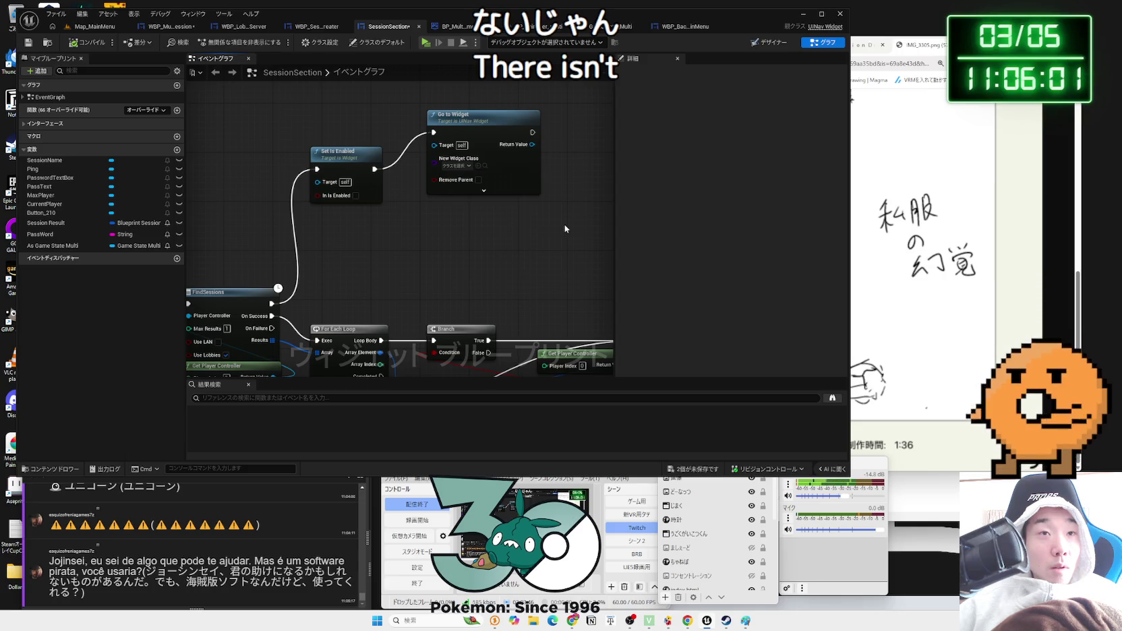
{"action": "scroll", "coordinate": [467, 248], "scroll_direction": "up", "scroll_amount": 1}
{"action": "left_click", "coordinate": [426, 144]}
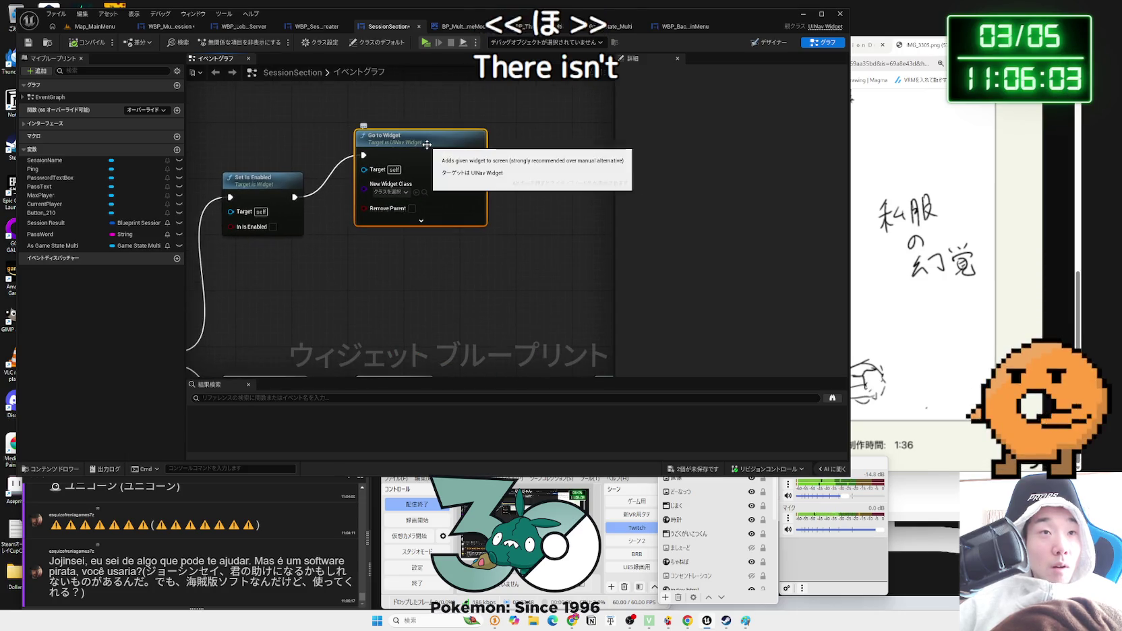
{"action": "left_click", "coordinate": [684, 26]}
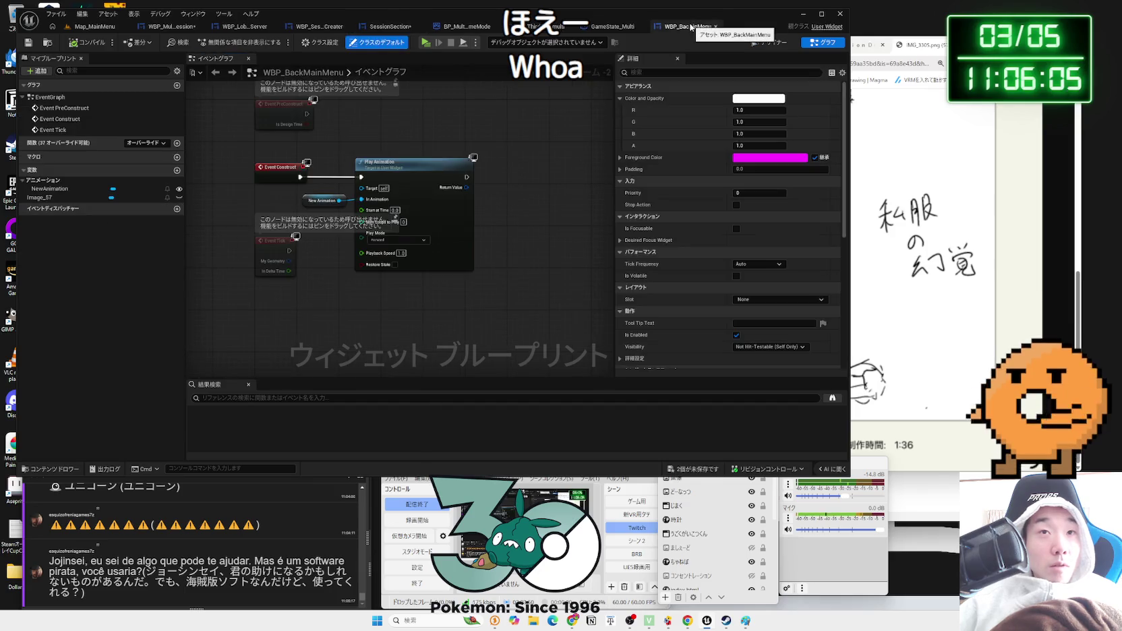
{"action": "left_click", "coordinate": [532, 26]}
{"action": "left_click", "coordinate": [455, 26]}
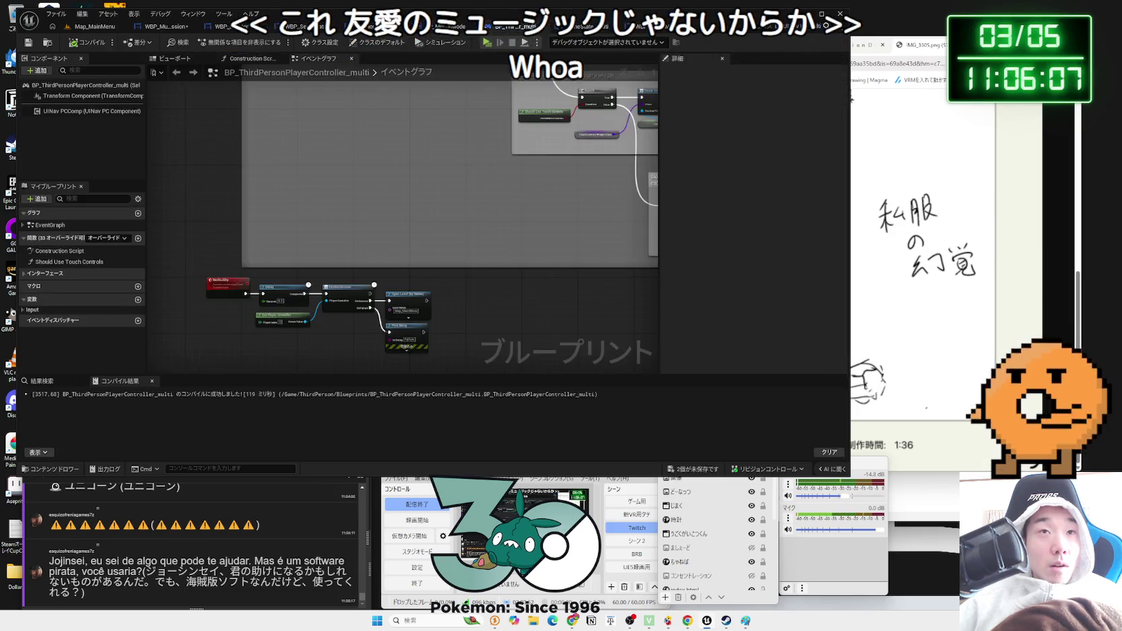
{"action": "left_click", "coordinate": [610, 26]}
{"action": "left_click", "coordinate": [682, 26]}
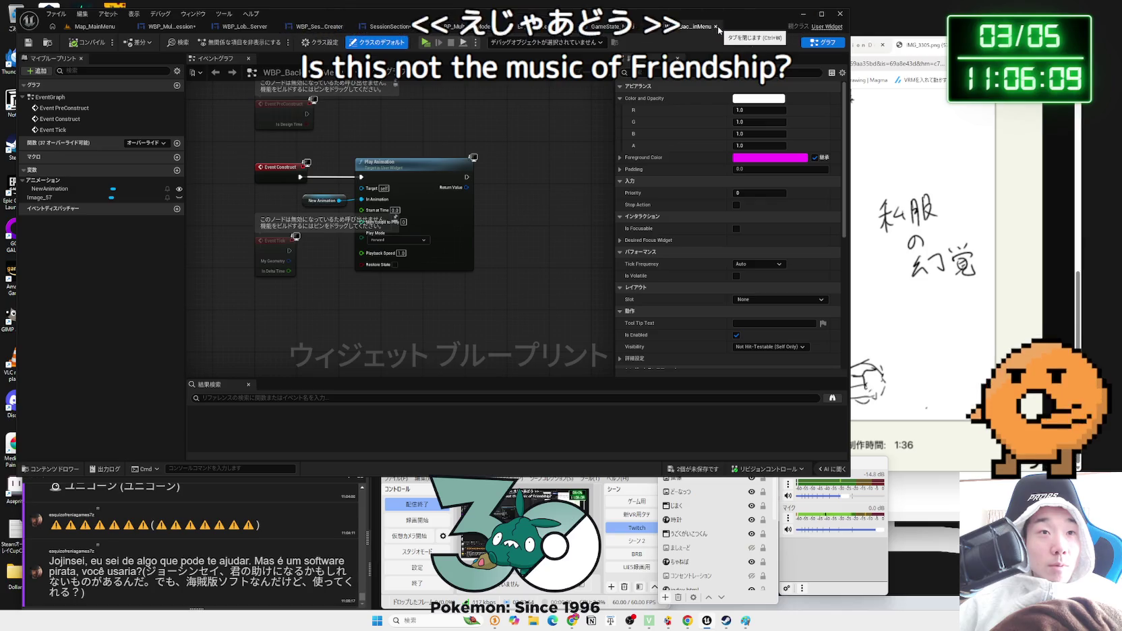
{"action": "left_click", "coordinate": [717, 28]}
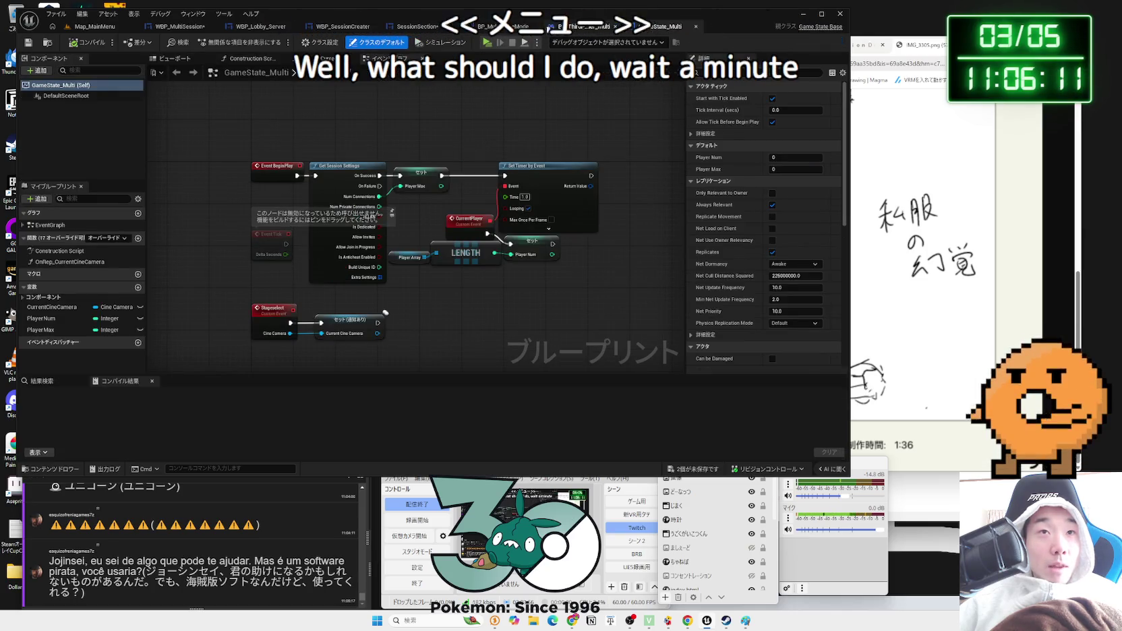
{"action": "left_click", "coordinate": [432, 26]}
{"action": "left_click", "coordinate": [404, 26]}
{"action": "mouse_move", "coordinate": [332, 231]}
{"action": "left_mouse_down"}
{"action": "mouse_move", "coordinate": [408, 189]}
{"action": "mouse_move", "coordinate": [480, 191]}
{"action": "mouse_move", "coordinate": [447, 189]}
{"action": "left_mouse_up"}
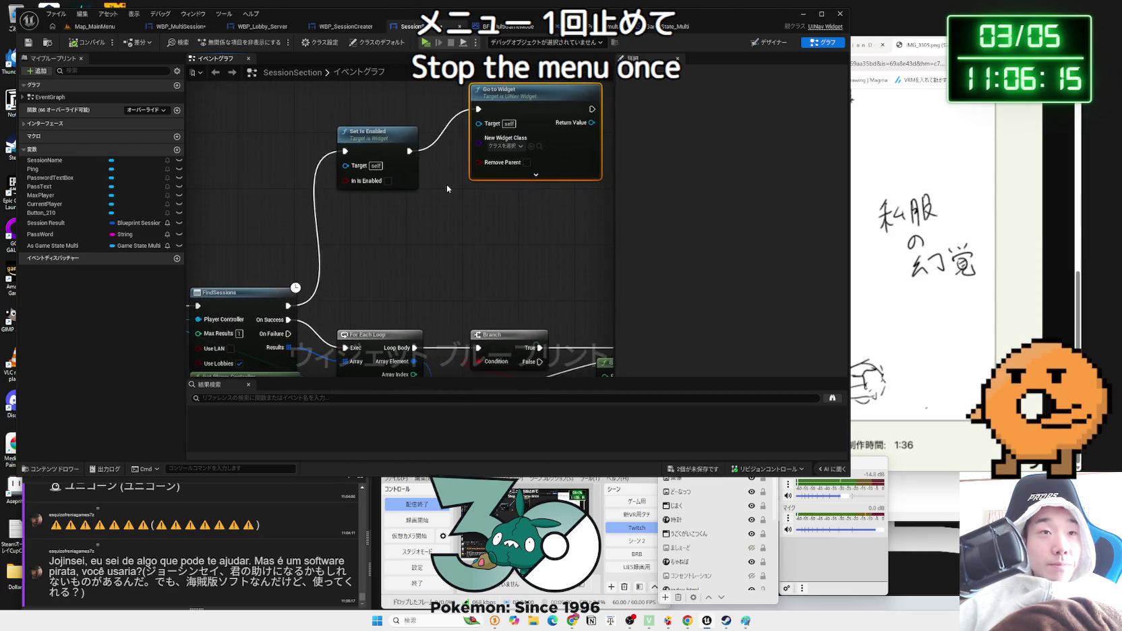
Delete the Go to Widget node from SessionSection's graph
{"action": "left_click", "coordinate": [385, 147]}
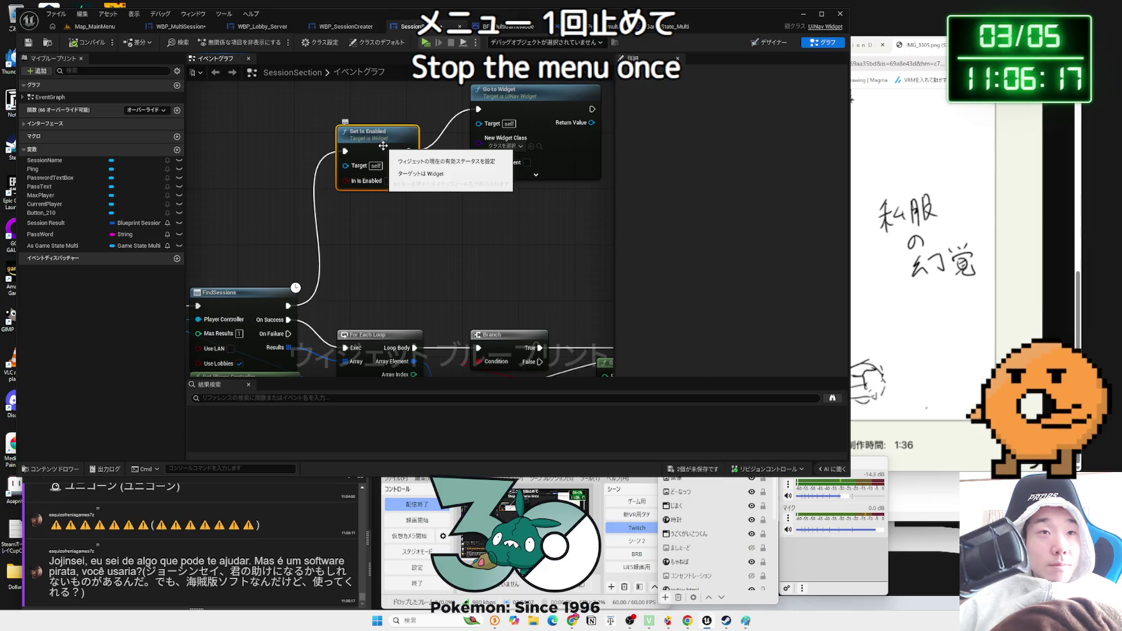
{"action": "left_click_drag", "start_coordinate": [383, 145], "coordinate": [508, 106]}
{"action": "left_click_drag", "start_coordinate": [547, 186], "coordinate": [342, 268]}
{"action": "left_click", "coordinate": [457, 143]}
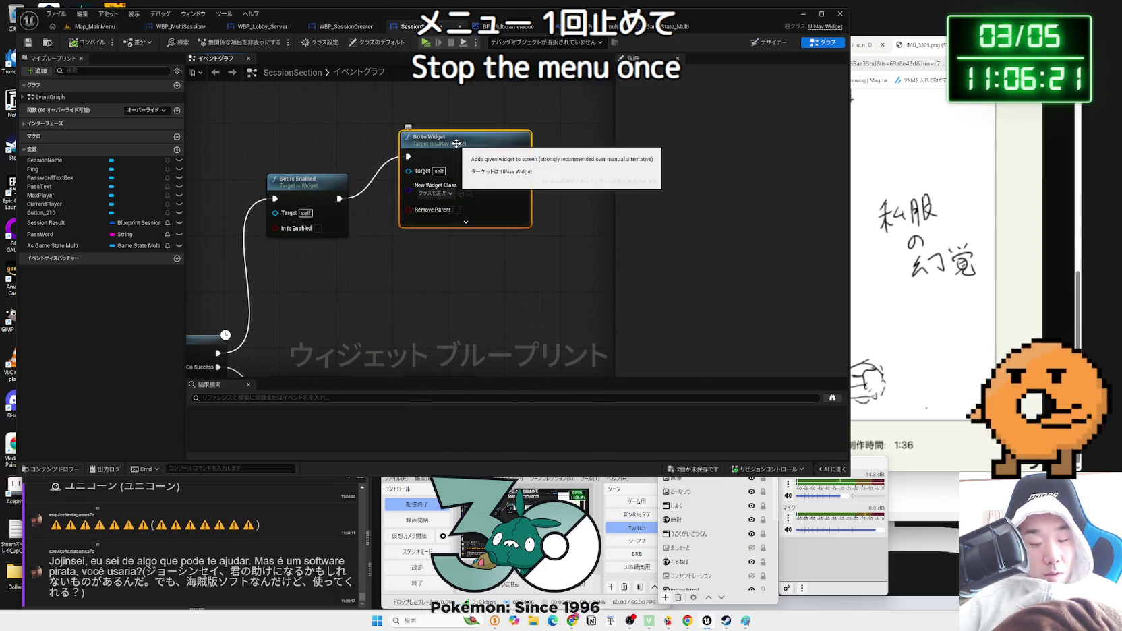
{"action": "key", "text": "Delete"}
Paste a copy of the Set Is Enabled node beside the session search nodes
{"action": "mouse_move", "coordinate": [325, 194]}
{"action": "left_mouse_down"}
{"action": "mouse_move", "coordinate": [415, 184]}
{"action": "mouse_move", "coordinate": [394, 110]}
{"action": "left_mouse_up"}
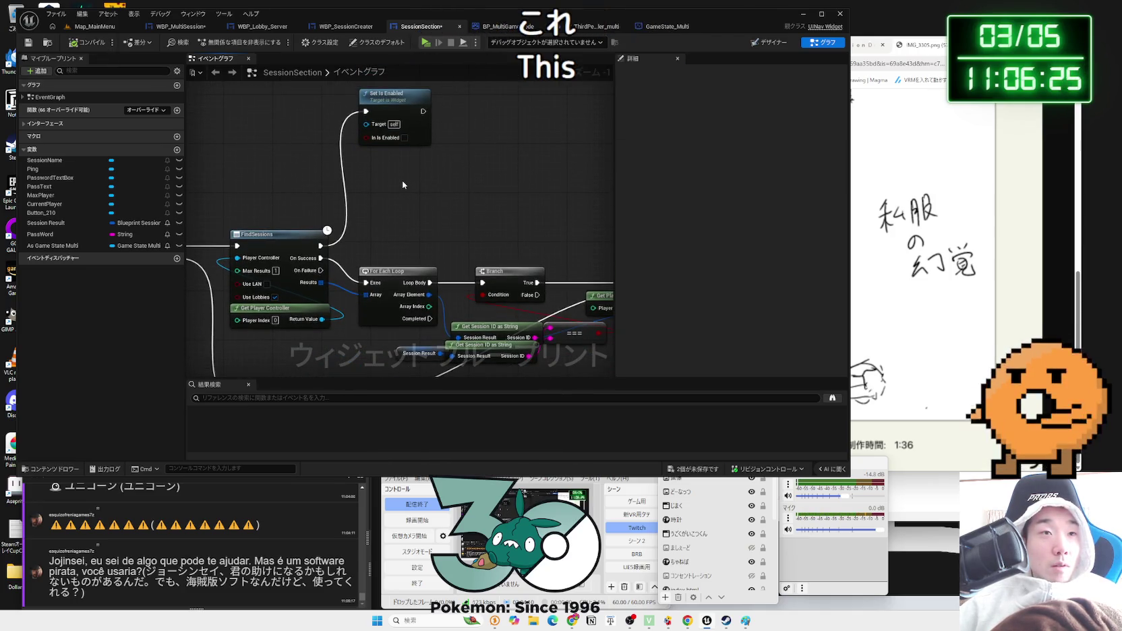
{"action": "scroll", "coordinate": [402, 184], "scroll_direction": "down", "scroll_amount": 2}
{"action": "mouse_move", "coordinate": [403, 184]}
{"action": "left_mouse_down"}
{"action": "mouse_move", "coordinate": [370, 165]}
{"action": "mouse_move", "coordinate": [364, 210]}
{"action": "left_mouse_up"}
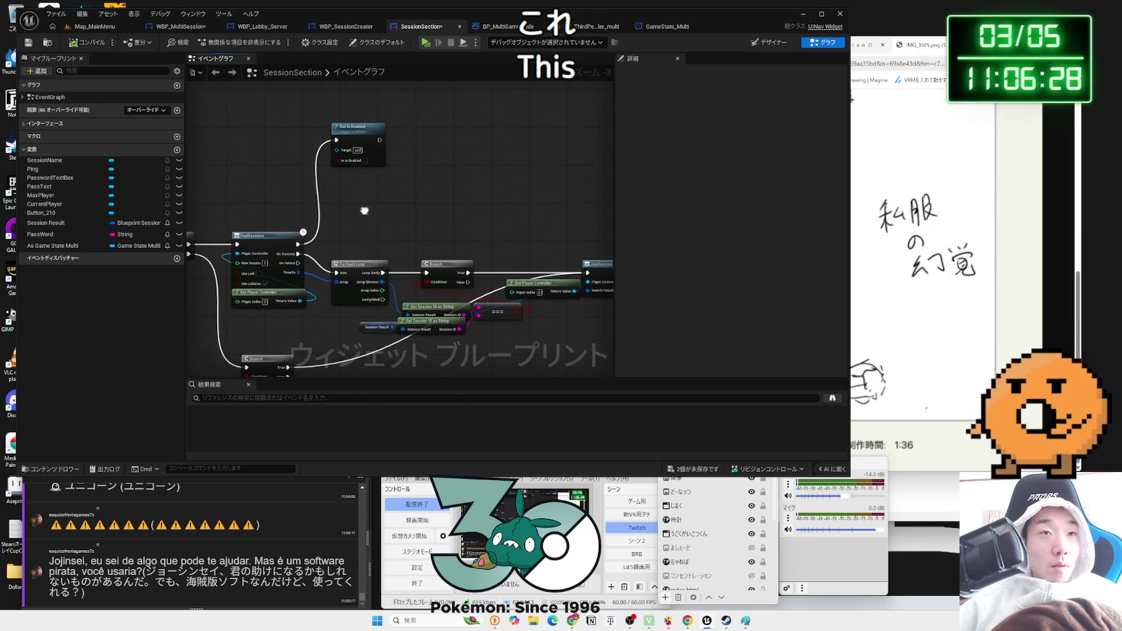
{"action": "left_click", "coordinate": [362, 132]}
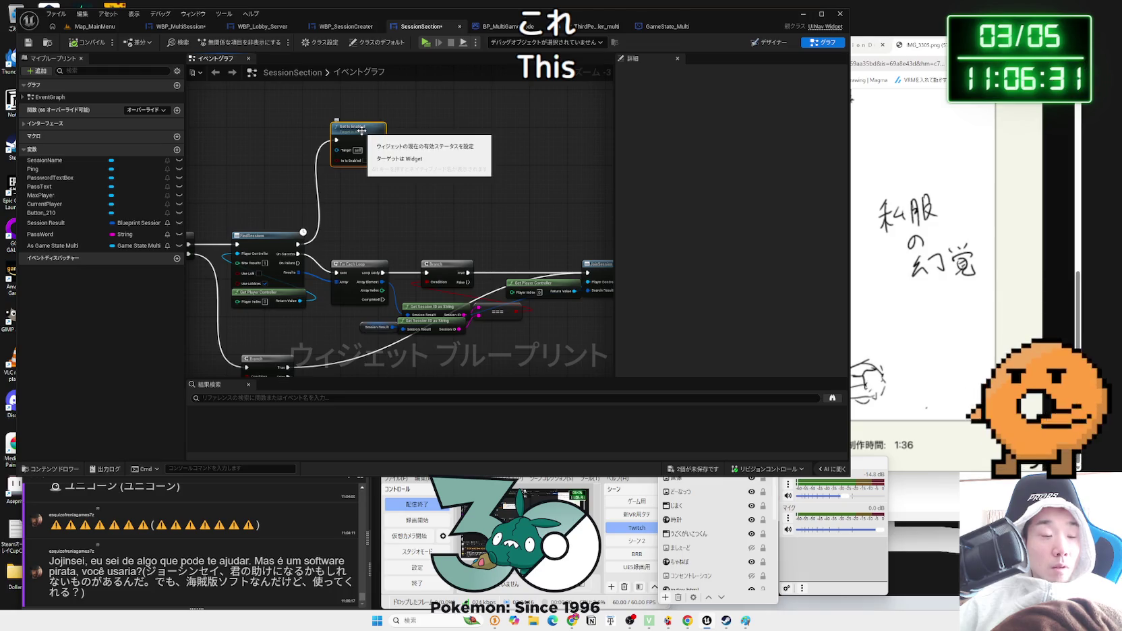
{"action": "left_click_drag", "start_coordinate": [439, 374], "coordinate": [411, 285]}
{"action": "key", "text": "ctrl+v"}
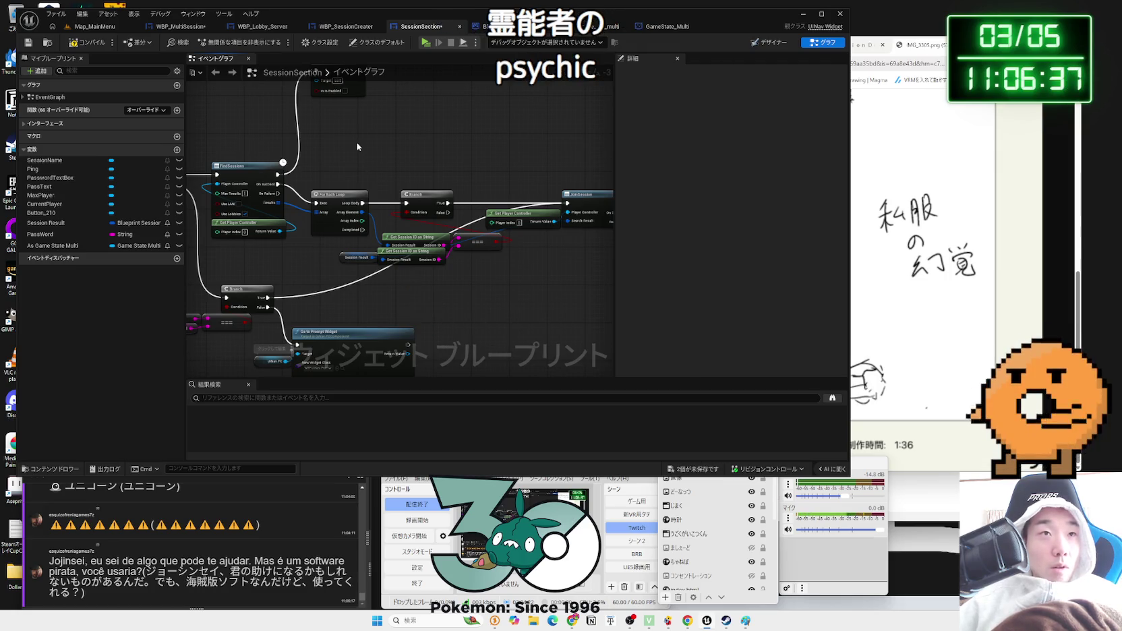
{"action": "scroll", "coordinate": [391, 249], "scroll_direction": "up", "scroll_amount": 3}
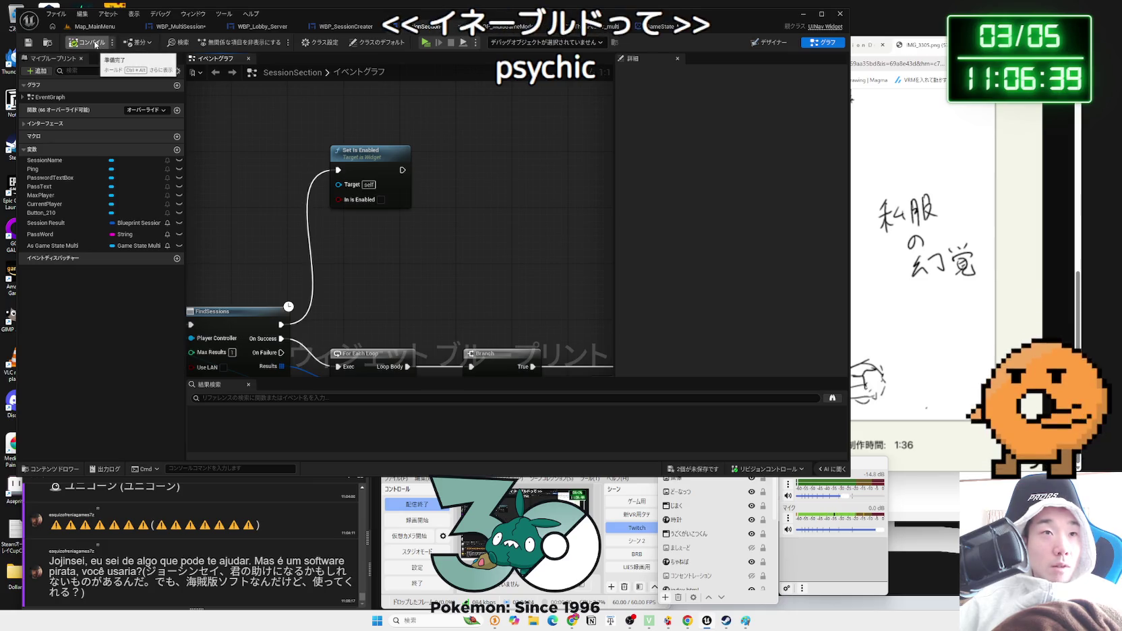
{"action": "left_click_drag", "start_coordinate": [384, 249], "coordinate": [386, 222]}
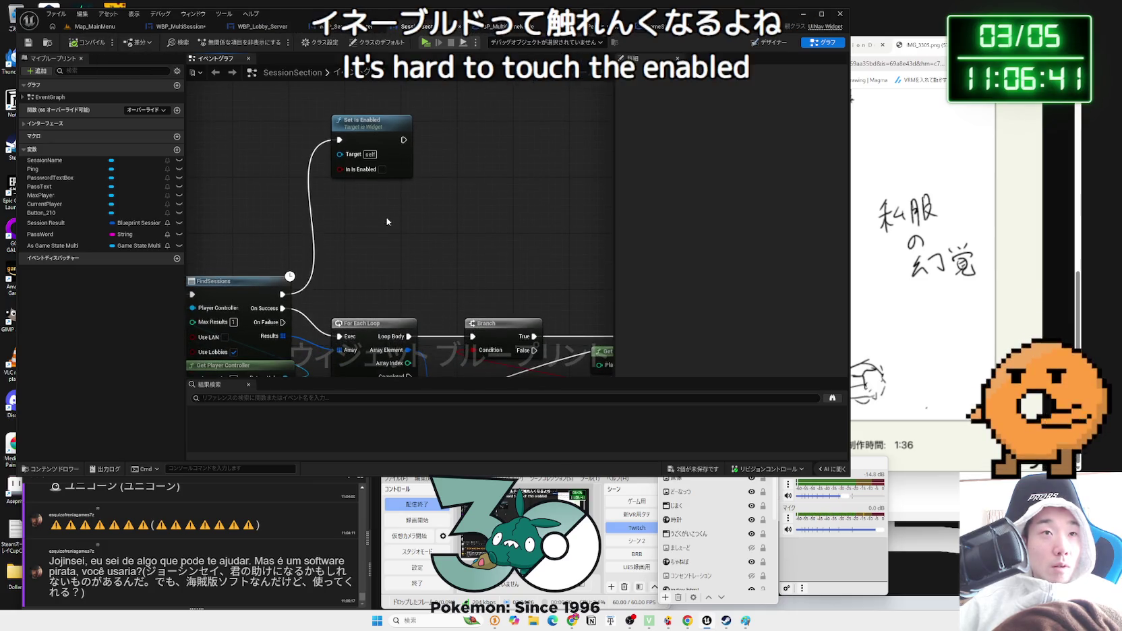
{"action": "mouse_move", "coordinate": [386, 221]}
{"action": "left_mouse_down"}
{"action": "mouse_move", "coordinate": [425, 214]}
{"action": "mouse_move", "coordinate": [400, 216]}
{"action": "left_mouse_up"}
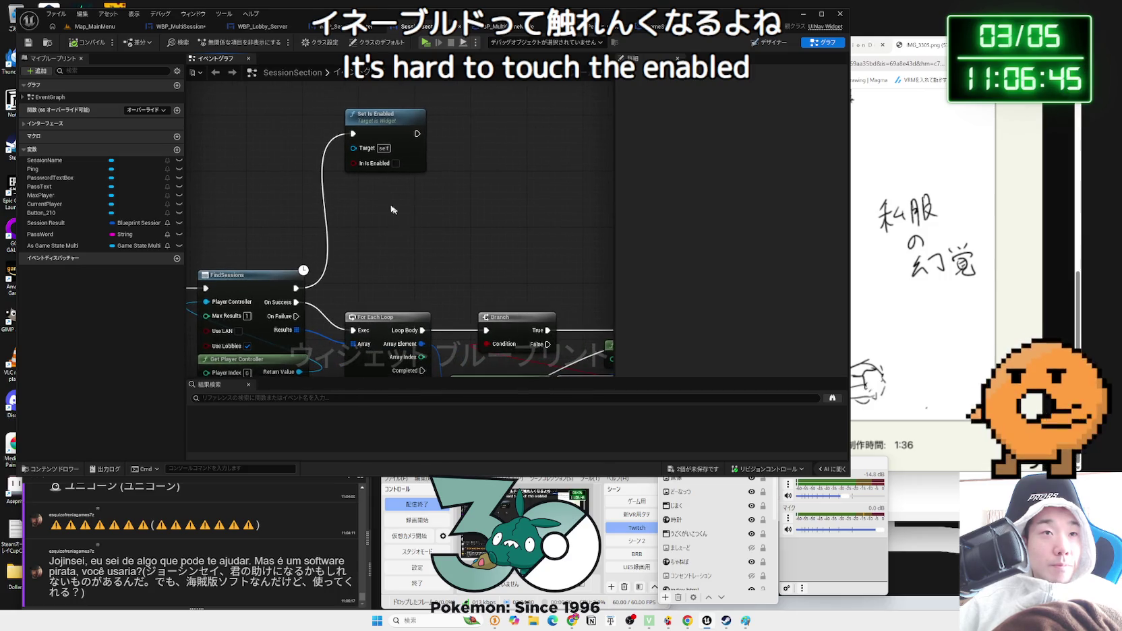
Play-test the Map_MainMenu level, quit the game, and return to the session graph
{"action": "left_click", "coordinate": [86, 30]}
{"action": "left_click", "coordinate": [222, 42]}
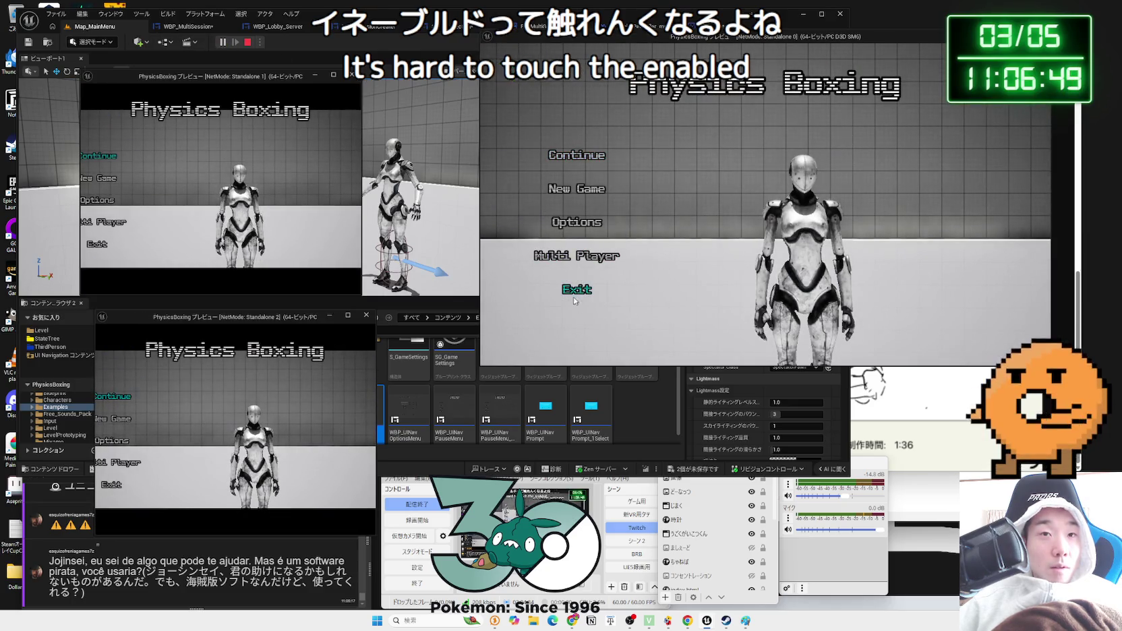
{"action": "left_click", "coordinate": [576, 288]}
{"action": "left_click", "coordinate": [722, 231]}
{"action": "left_click", "coordinate": [181, 27]}
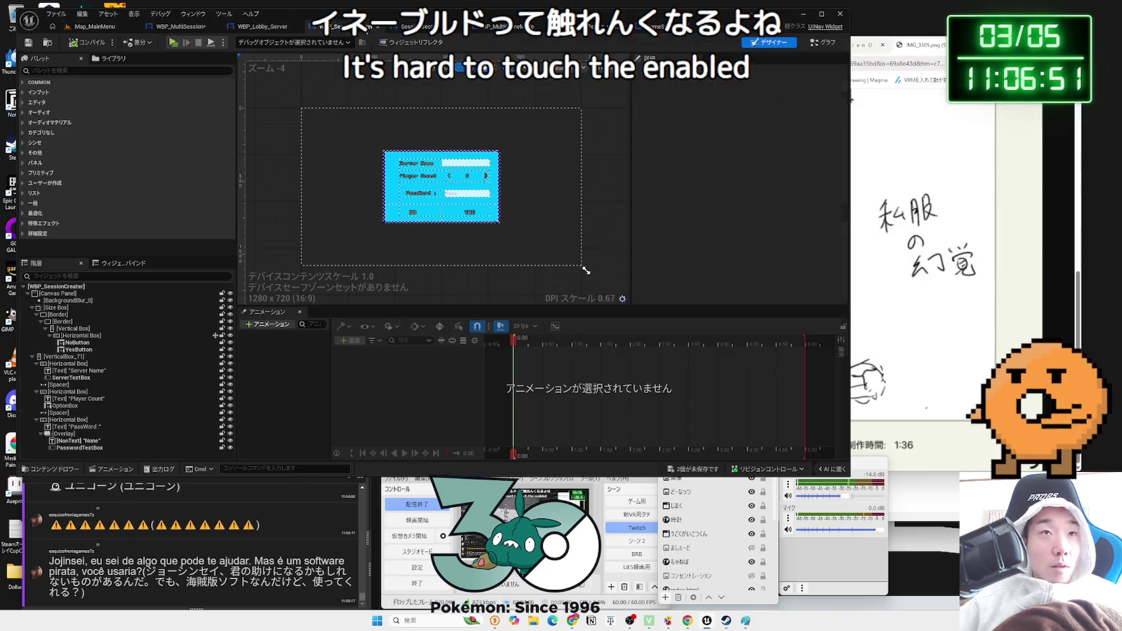
{"action": "left_click", "coordinate": [658, 45]}
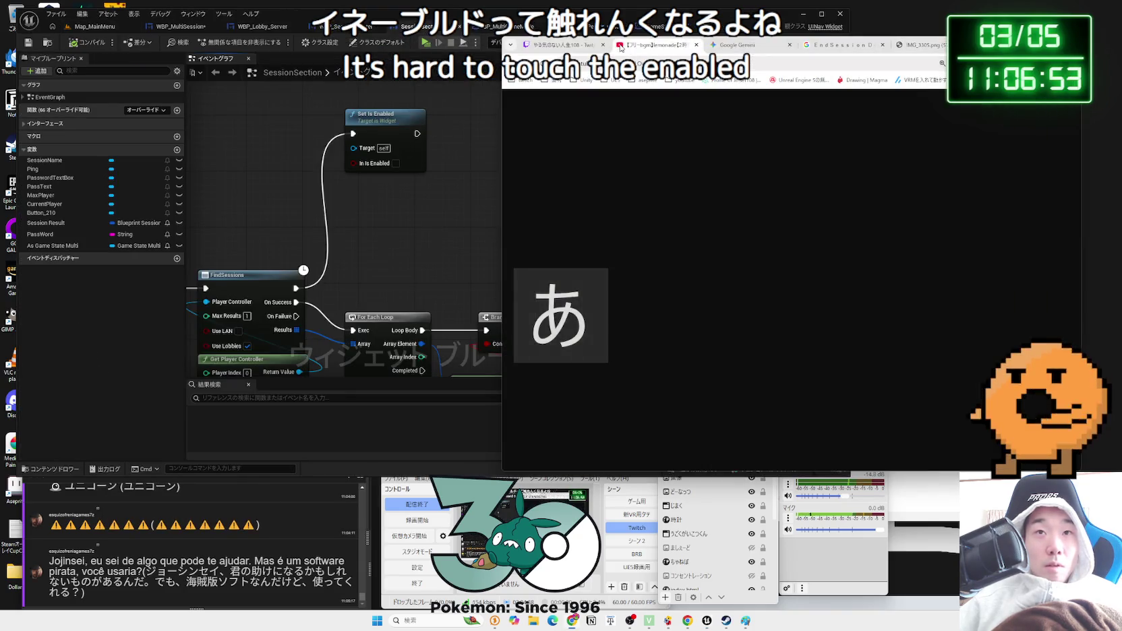
{"action": "left_click", "coordinate": [411, 88]}
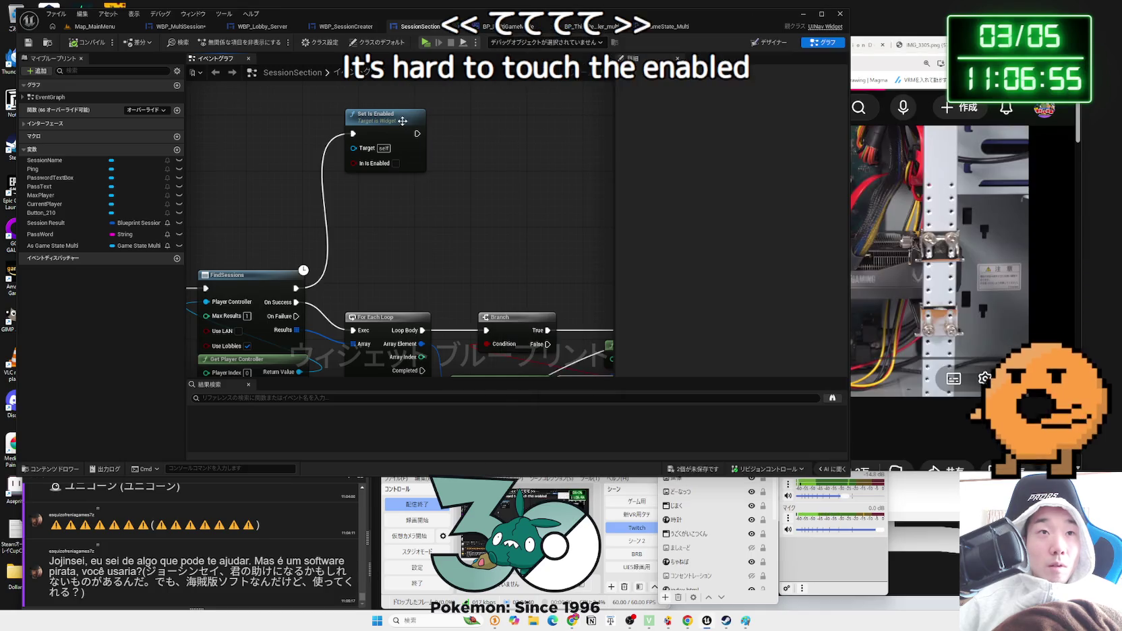
Tick In Is Enabled on the new Set Is Enabled node after the Get Session ID comparison
{"action": "mouse_move", "coordinate": [503, 241]}
{"action": "left_mouse_down"}
{"action": "mouse_move", "coordinate": [412, 277]}
{"action": "mouse_move", "coordinate": [455, 281]}
{"action": "mouse_move", "coordinate": [463, 234]}
{"action": "left_mouse_up"}
{"action": "left_click", "coordinate": [499, 261]}
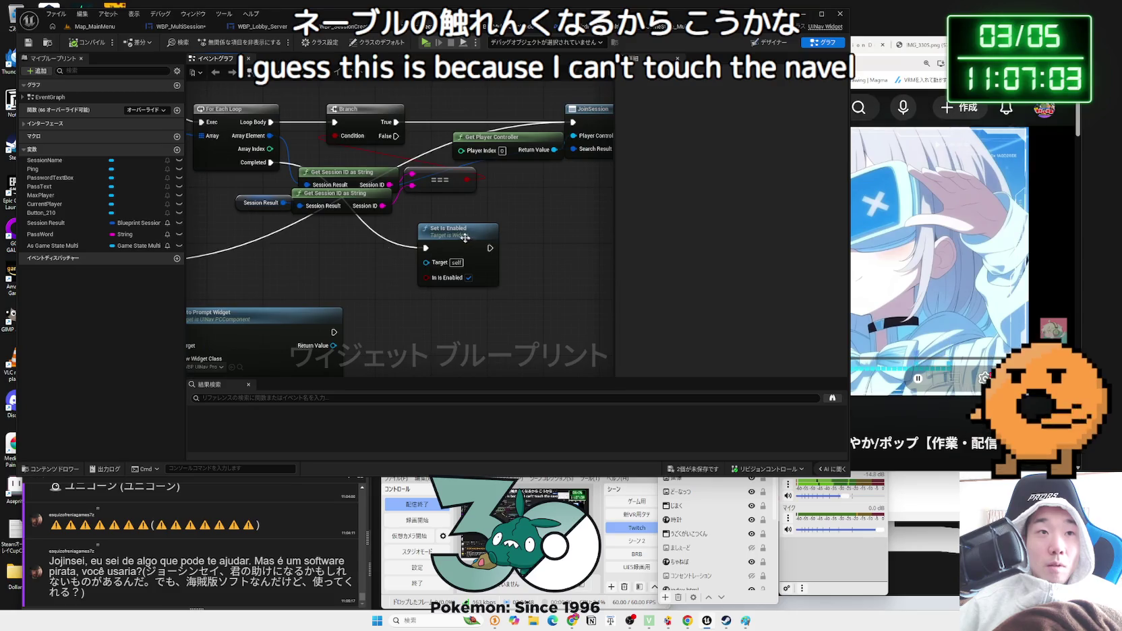
{"action": "left_click_drag", "start_coordinate": [417, 234], "coordinate": [505, 252]}
Open Map_MainMenu, start the play test, and widen and reposition the preview windows
{"action": "left_click", "coordinate": [95, 26]}
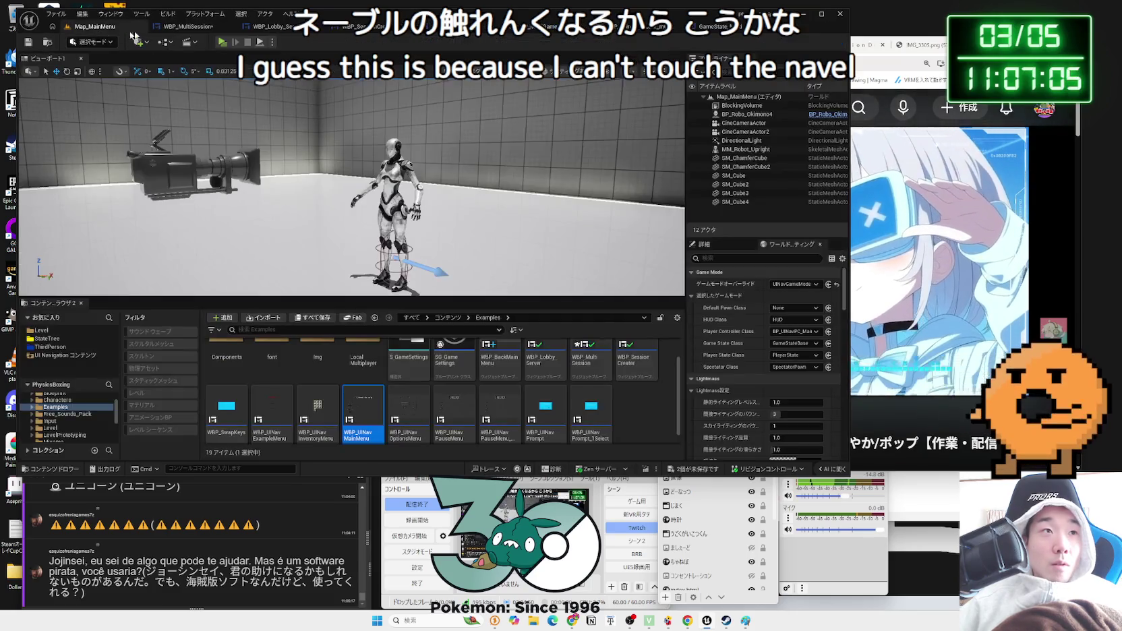
{"action": "left_click", "coordinate": [223, 42]}
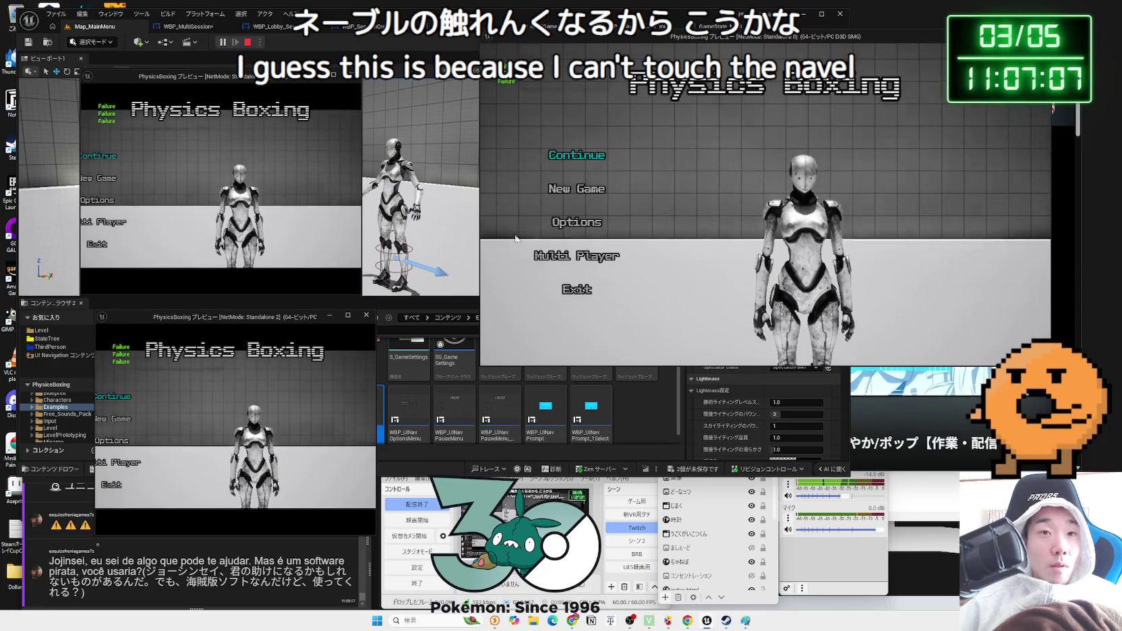
{"action": "left_click_drag", "start_coordinate": [362, 182], "coordinate": [450, 184]}
{"action": "left_click_drag", "start_coordinate": [376, 388], "coordinate": [472, 388]}
{"action": "left_click_drag", "start_coordinate": [386, 318], "coordinate": [387, 310]}
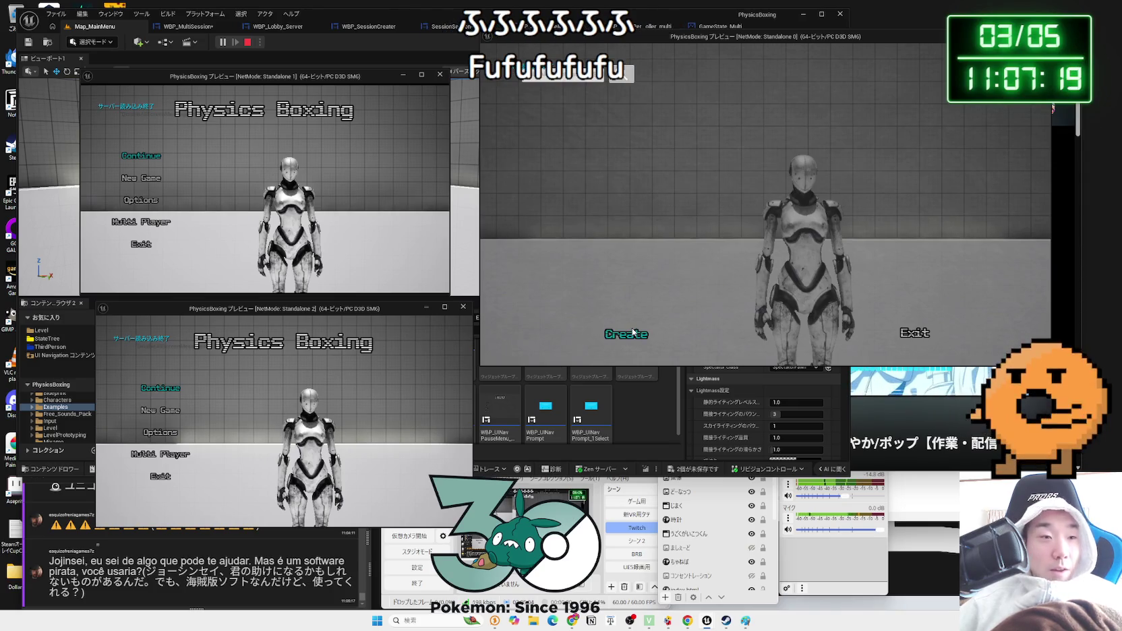
Host a session with YES in one preview and search for it from the other two windows
{"action": "left_click", "coordinate": [641, 339]}
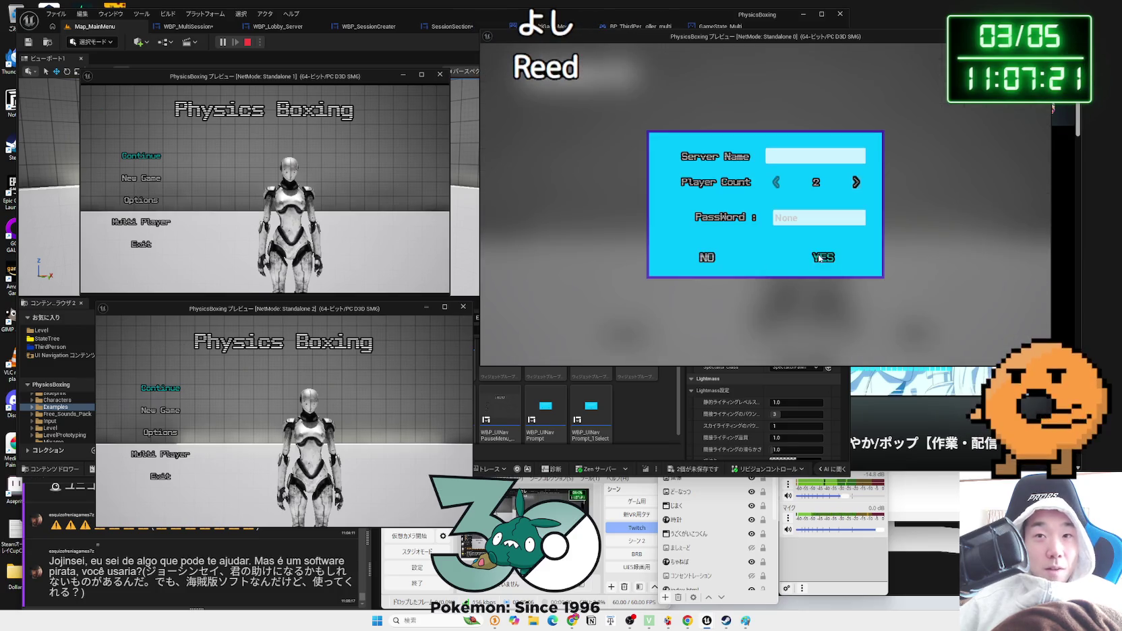
{"action": "left_click", "coordinate": [706, 257]}
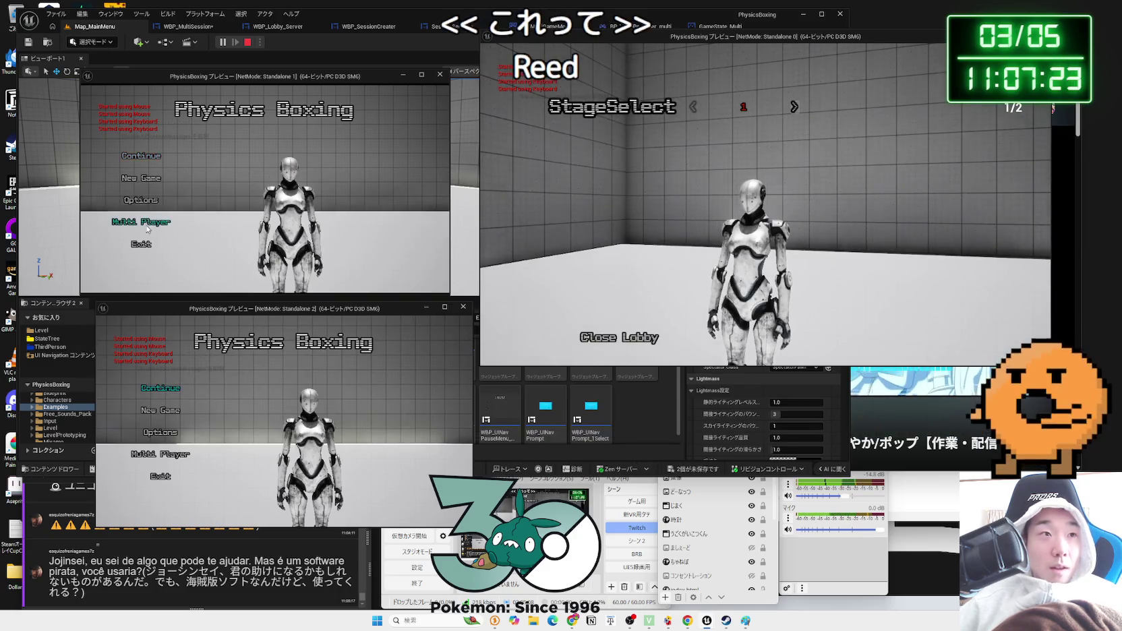
{"action": "left_click", "coordinate": [141, 221]}
{"action": "left_click", "coordinate": [159, 456]}
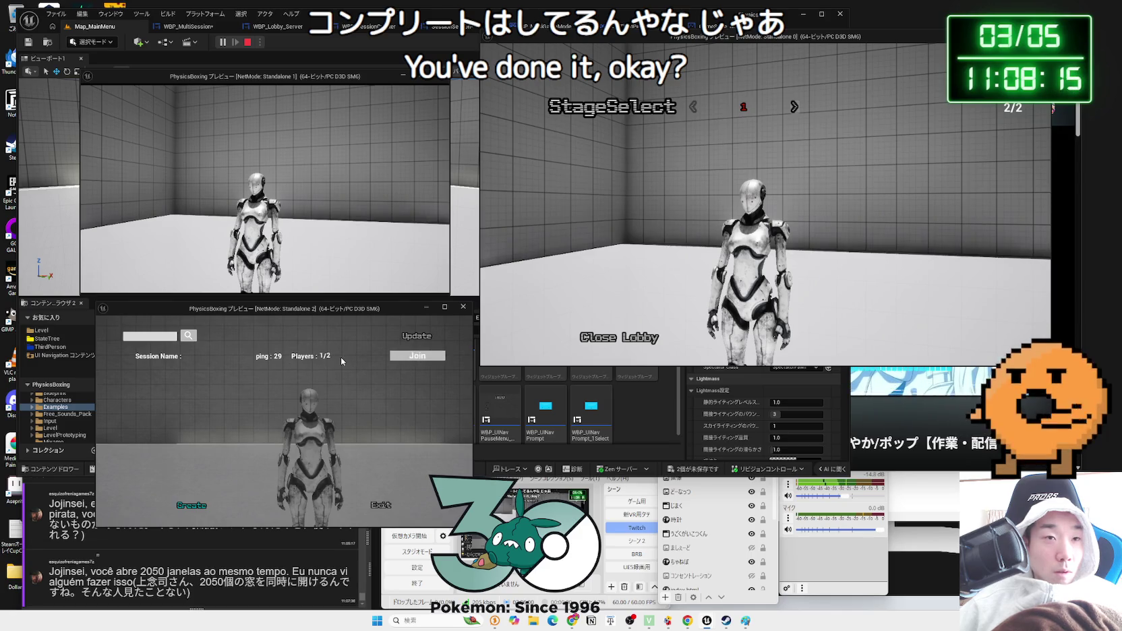
Try joining from Standalone 2, exit to the menu, and search again from another window
{"action": "left_click", "coordinate": [409, 359]}
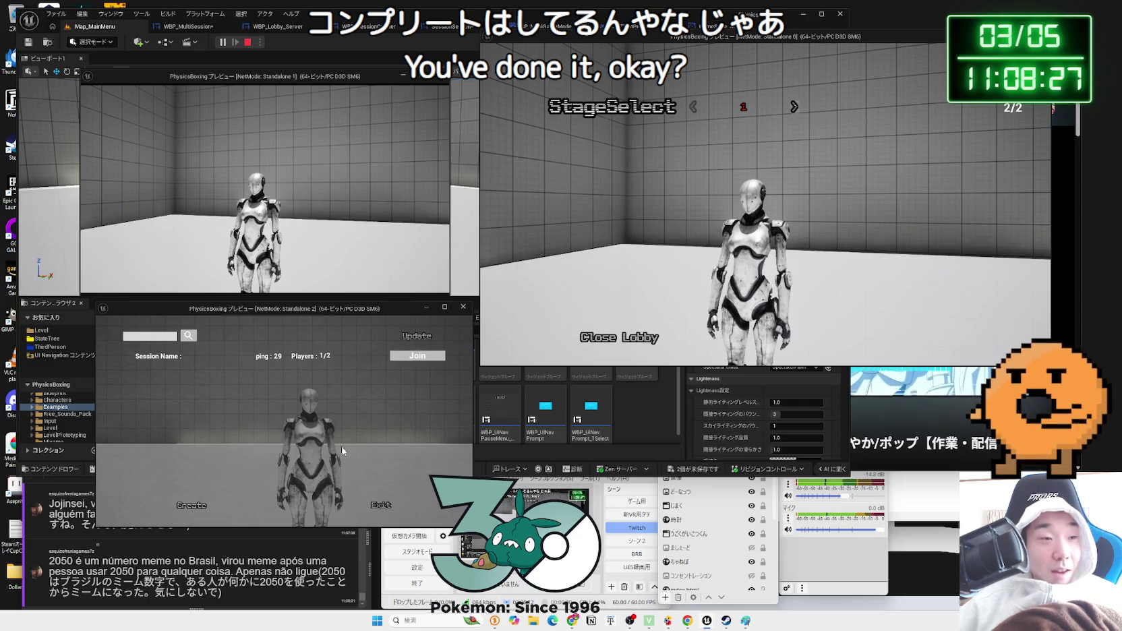
{"action": "left_click", "coordinate": [376, 503]}
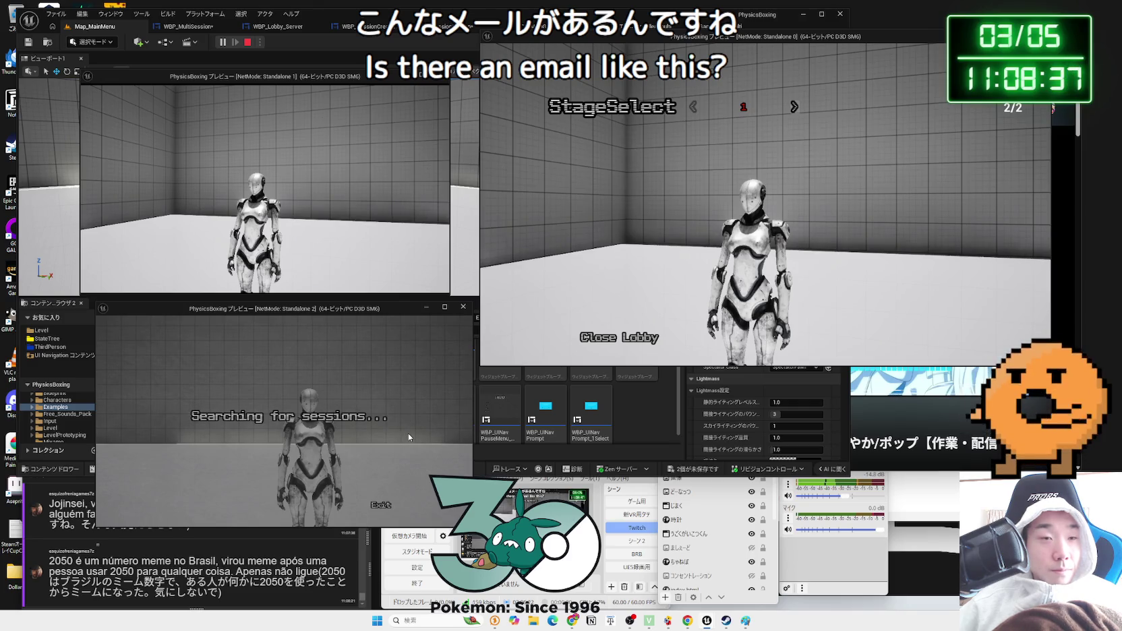
{"action": "left_click", "coordinate": [383, 504]}
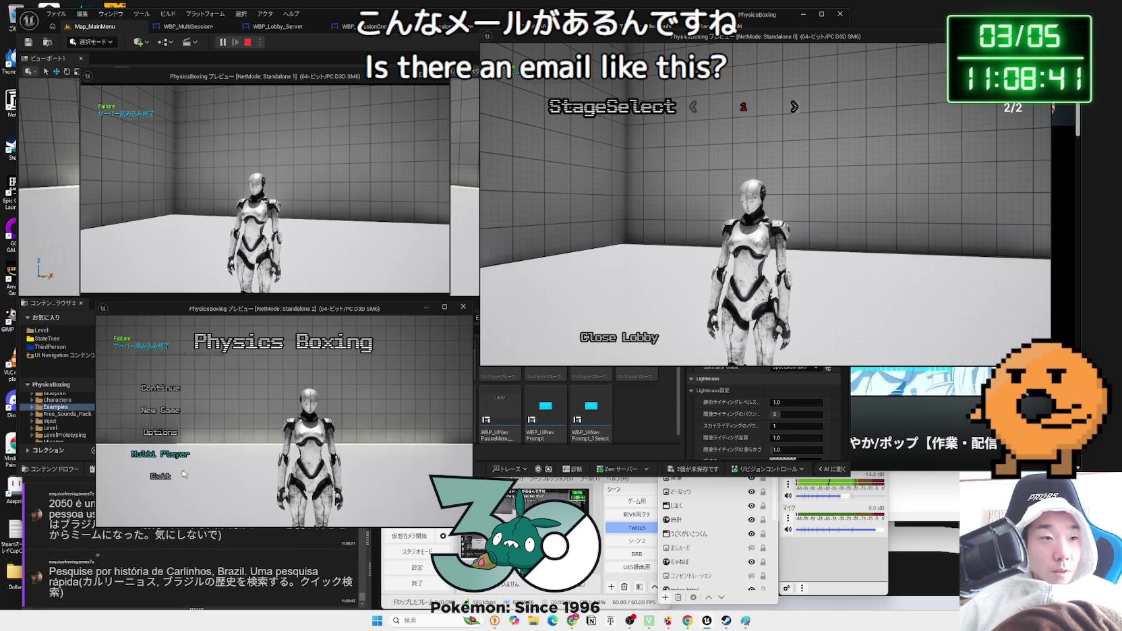
{"action": "key", "text": "alt+Tab"}
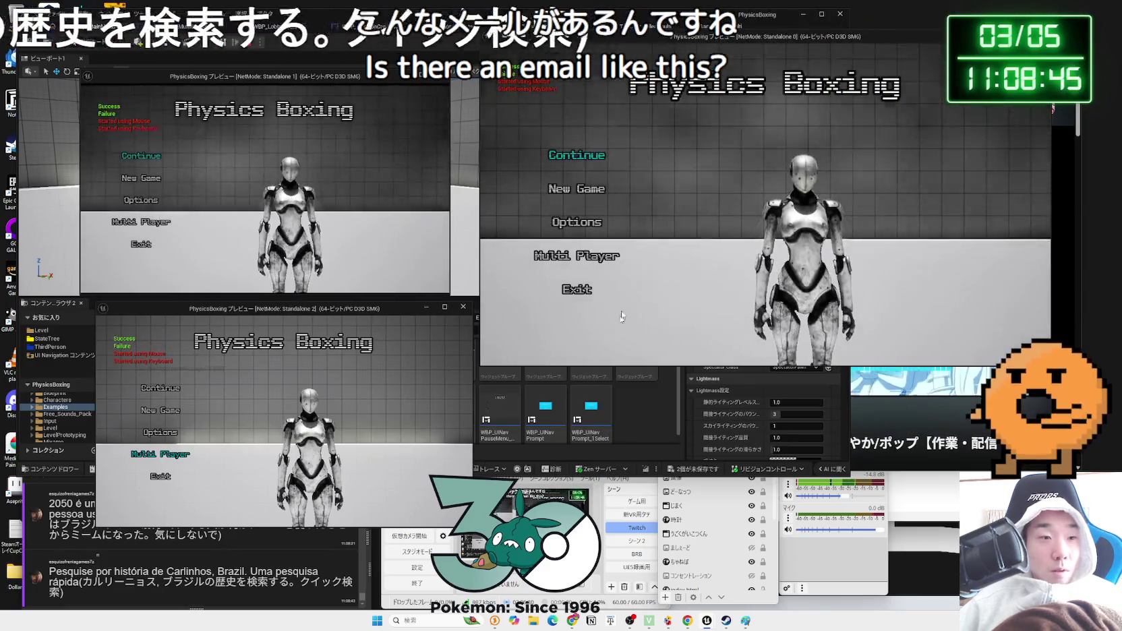
{"action": "left_click", "coordinate": [578, 256]}
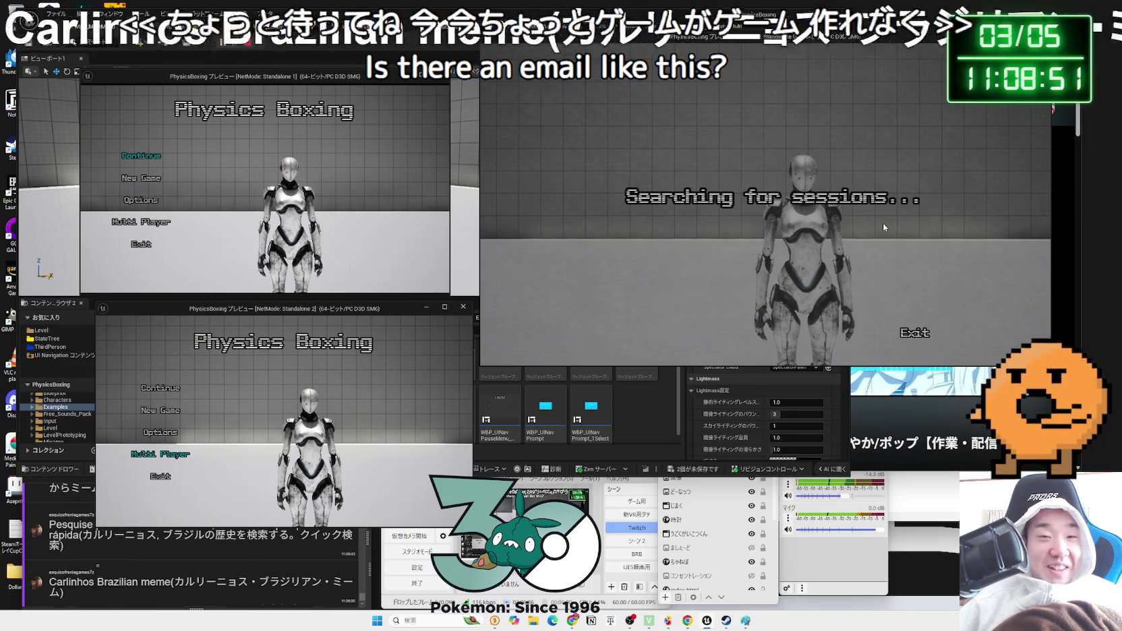
{"action": "left_click_drag", "start_coordinate": [368, 72], "coordinate": [392, 73]}
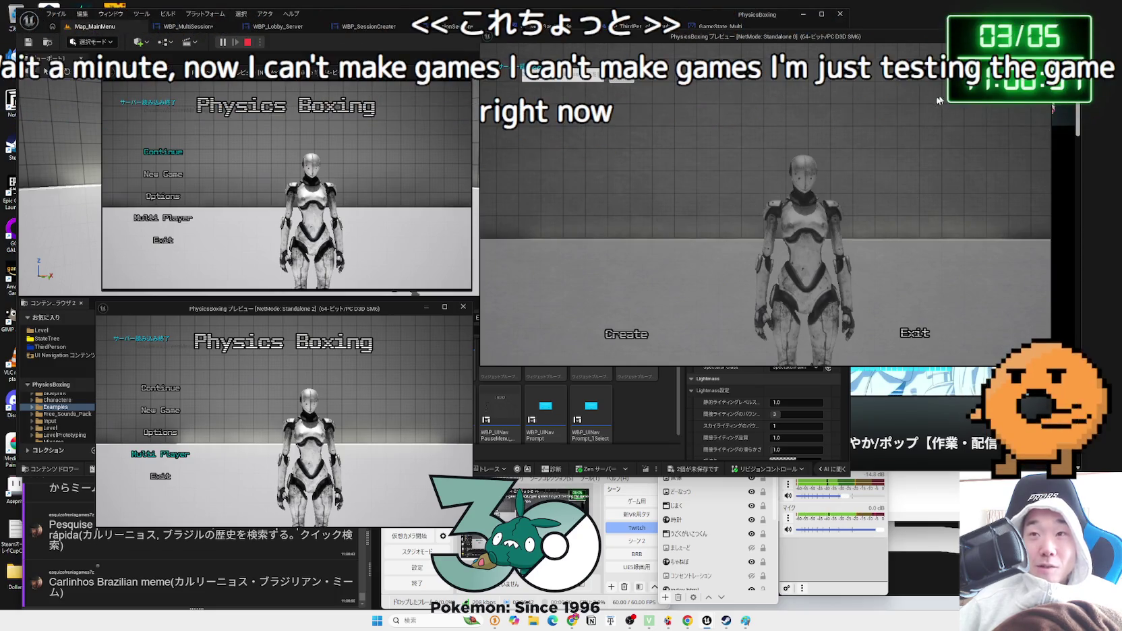
Host a session named 1 in the large window and search for it from Standalone 2
{"action": "left_click", "coordinate": [650, 328]}
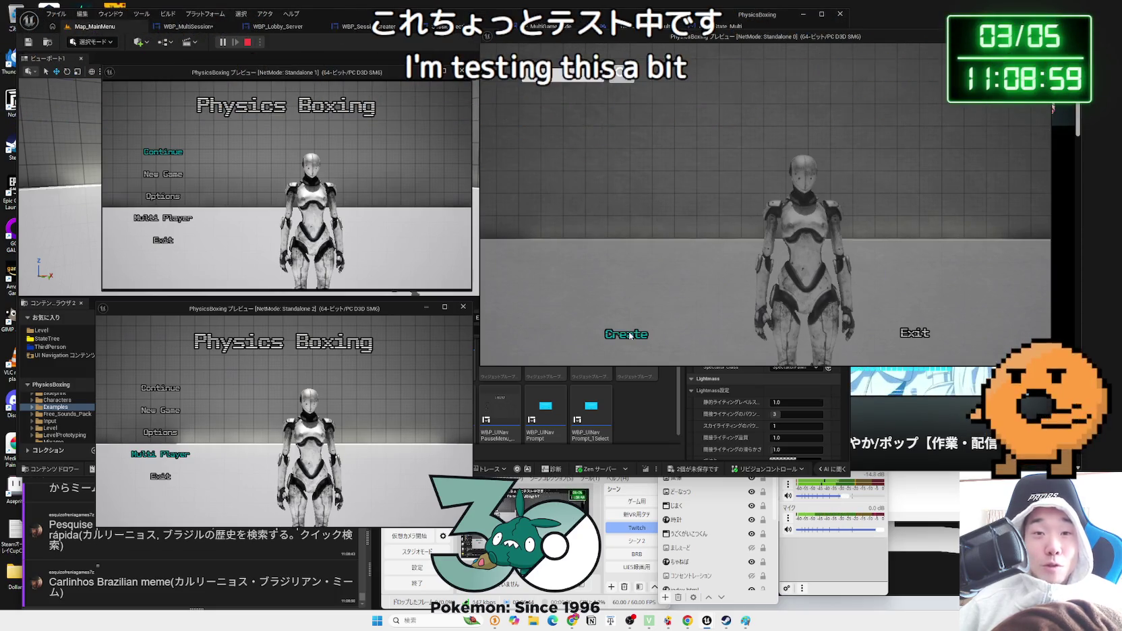
{"action": "type", "text": "1"}
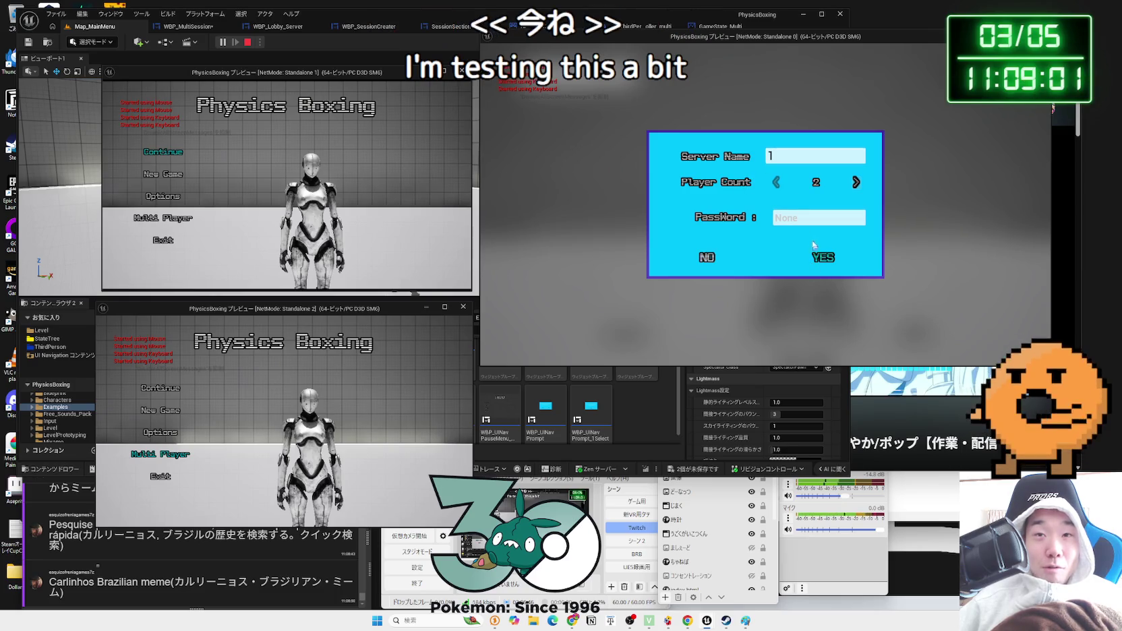
{"action": "left_click", "coordinate": [825, 264]}
{"action": "key", "text": "alt+Tab"}
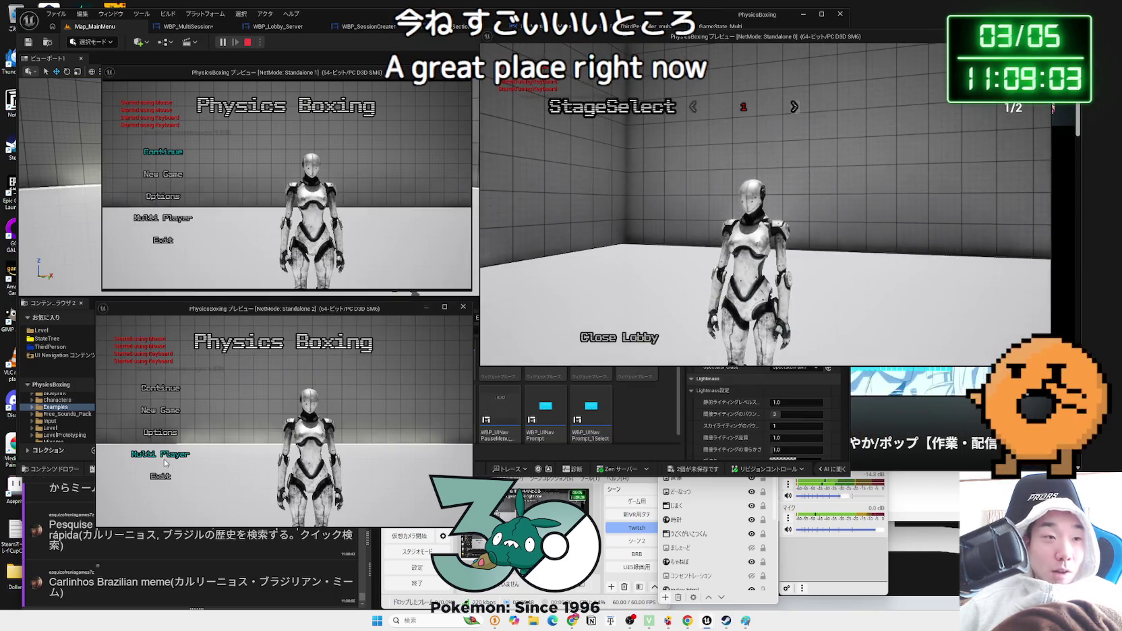
{"action": "left_click", "coordinate": [159, 455]}
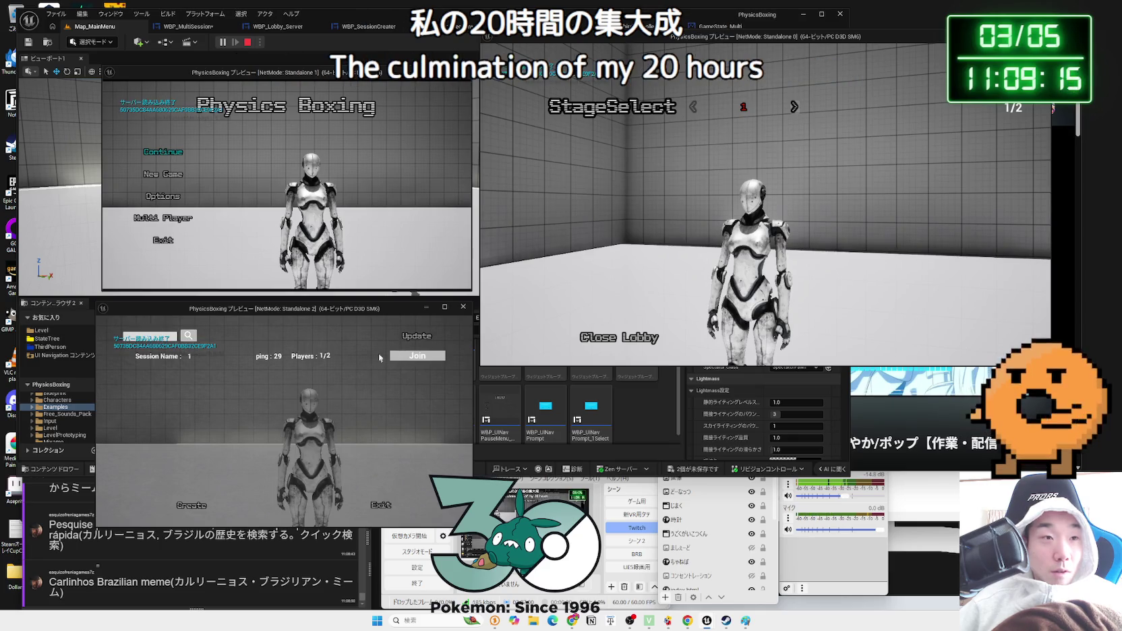
Host a session named 2 in Standalone 2 and start a Multi Player search in Standalone 1
{"action": "left_click", "coordinate": [184, 502]}
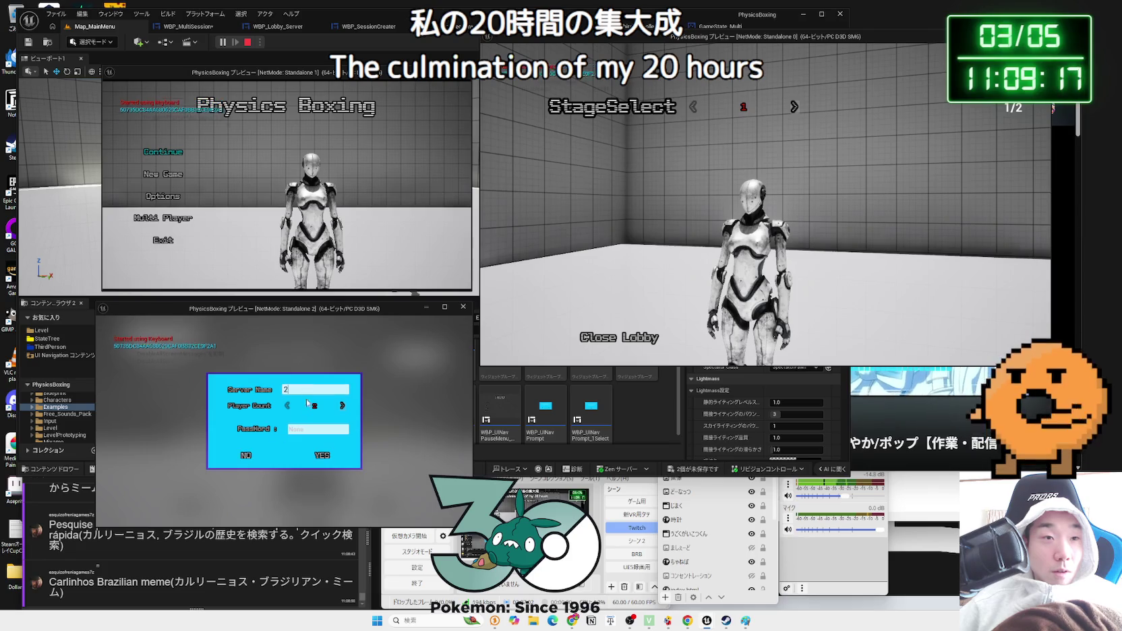
{"action": "left_click", "coordinate": [322, 457]}
{"action": "key", "text": "alt+Tab"}
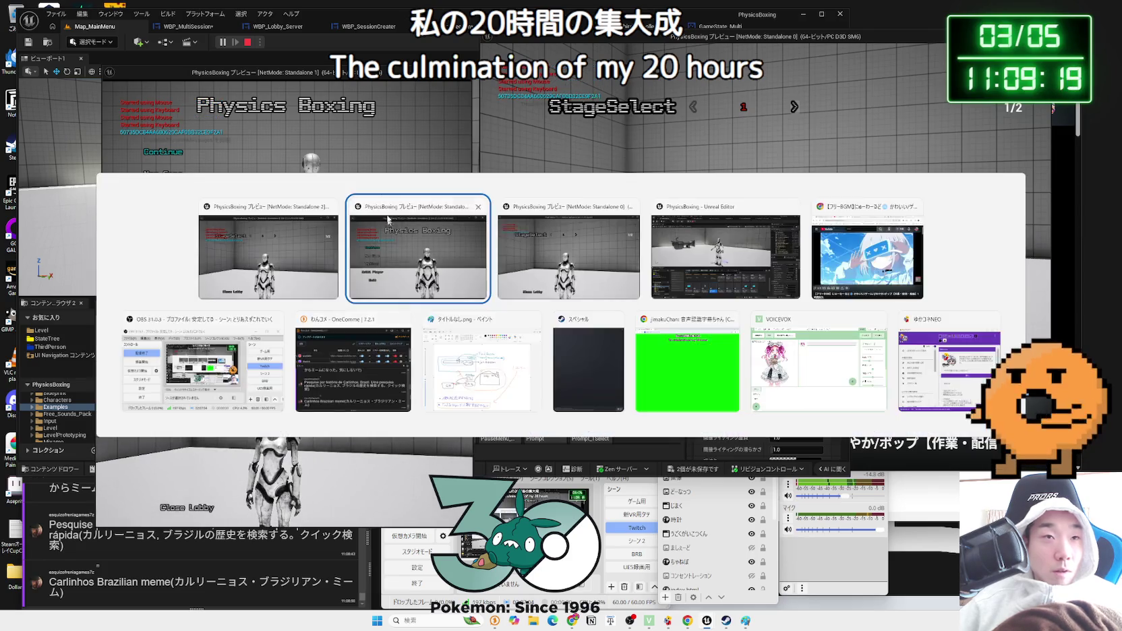
{"action": "key", "text": "Down"}
{"action": "key", "text": "Down"}
{"action": "key", "text": "Down"}
{"action": "key", "text": "Return"}
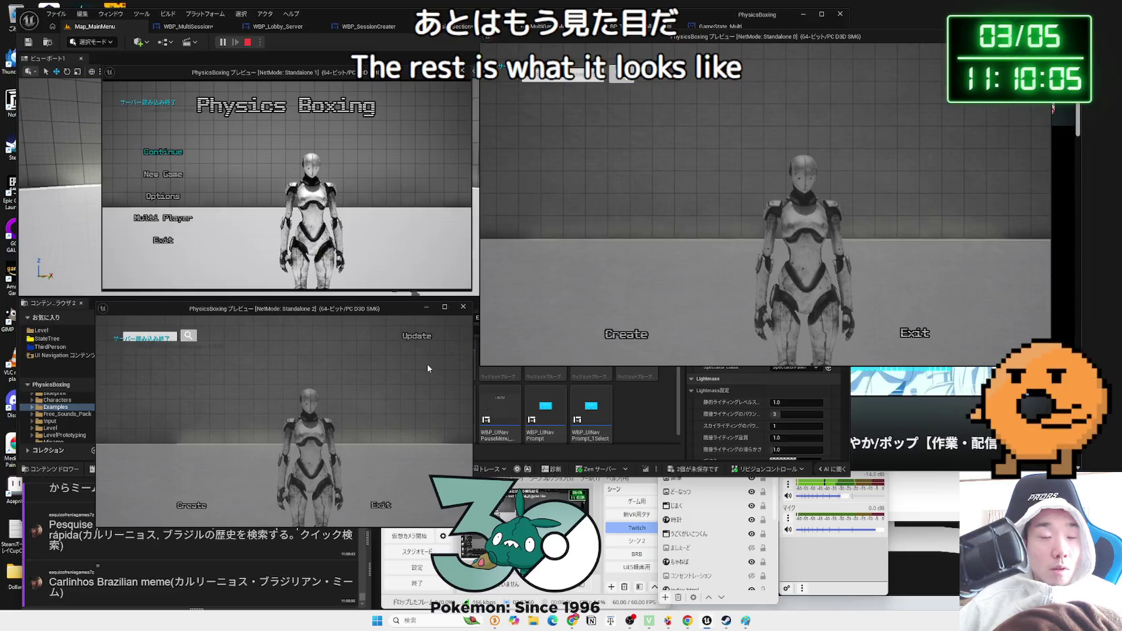
Host a new session, then have both smaller previews search for it via Multi Player
{"action": "left_click", "coordinate": [633, 336]}
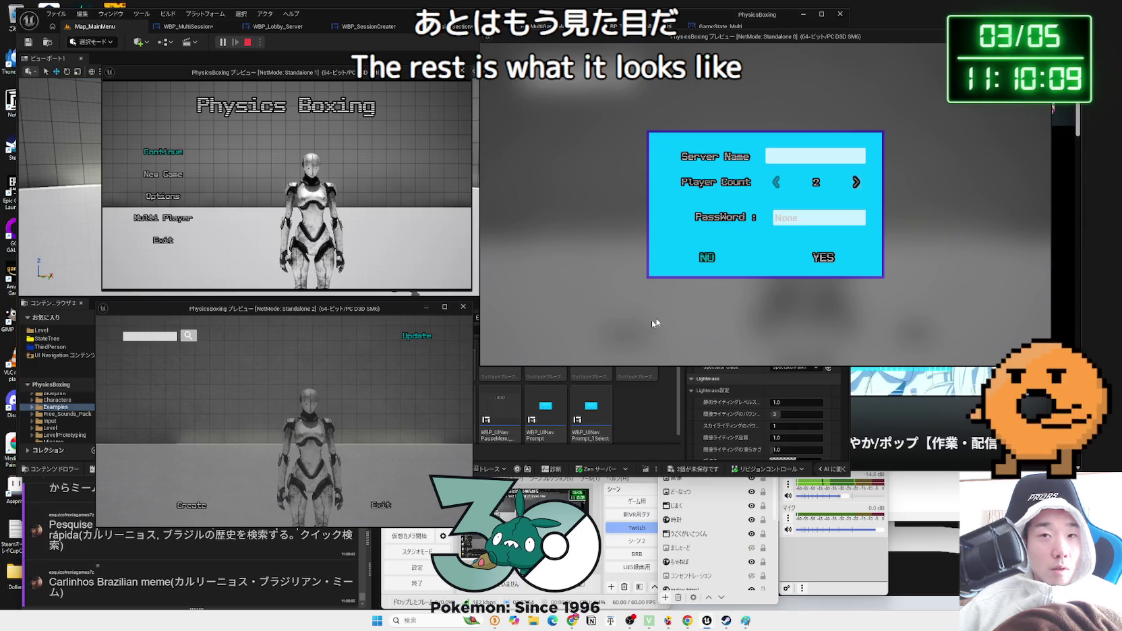
{"action": "left_click", "coordinate": [823, 260]}
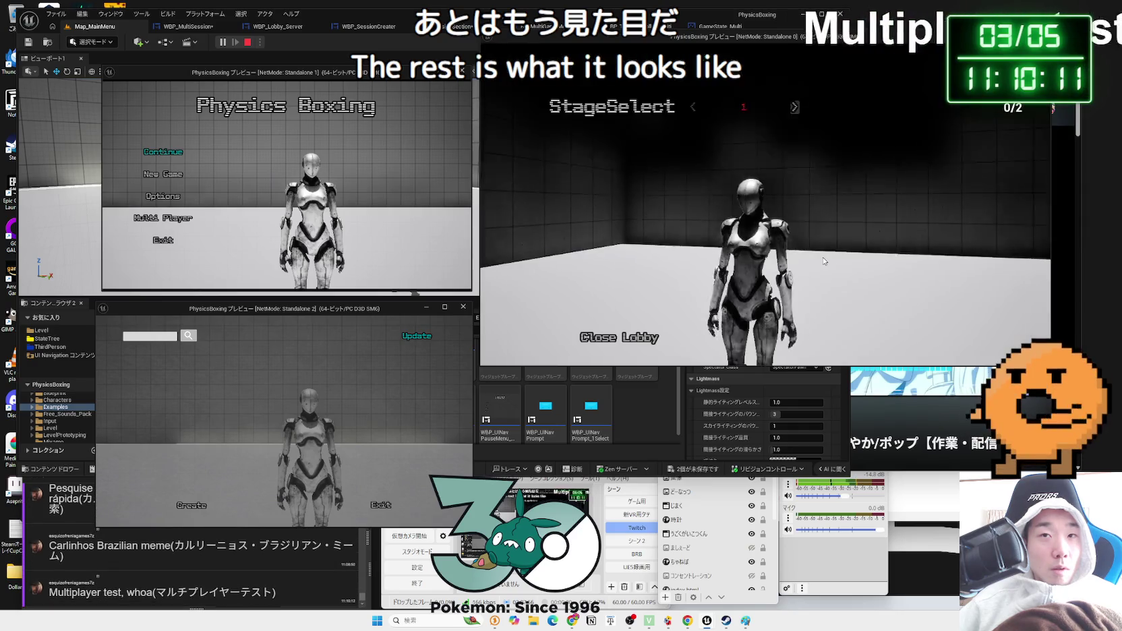
{"action": "key", "text": "alt+Tab"}
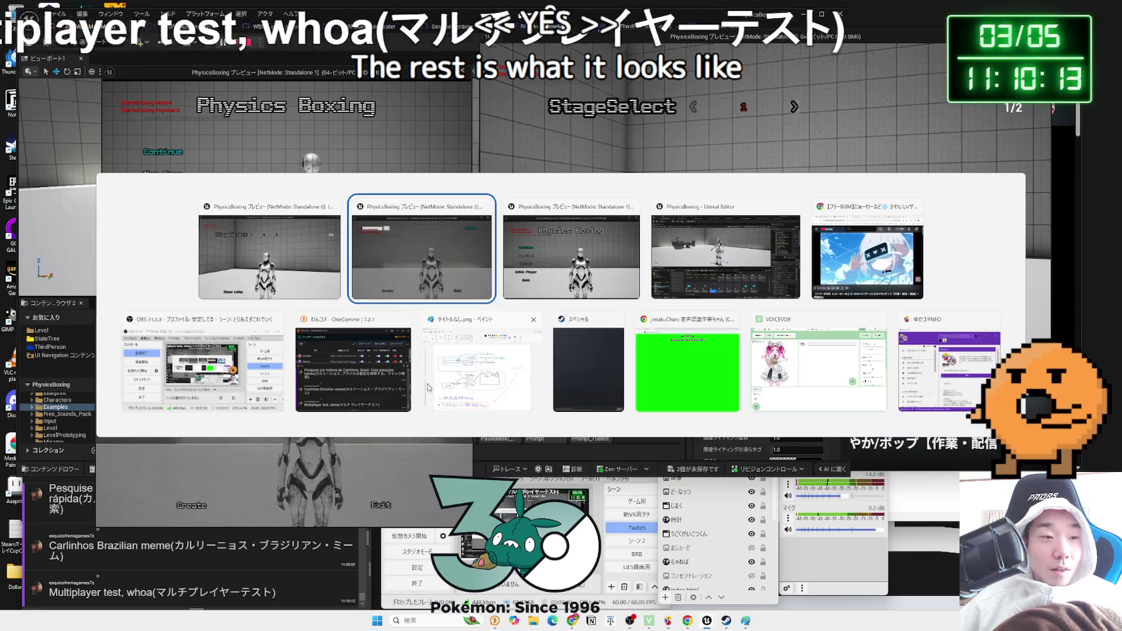
{"action": "mouse_move", "coordinate": [369, 309]}
{"action": "left_mouse_down"}
{"action": "mouse_move", "coordinate": [399, 301]}
{"action": "mouse_move", "coordinate": [407, 266]}
{"action": "left_mouse_up"}
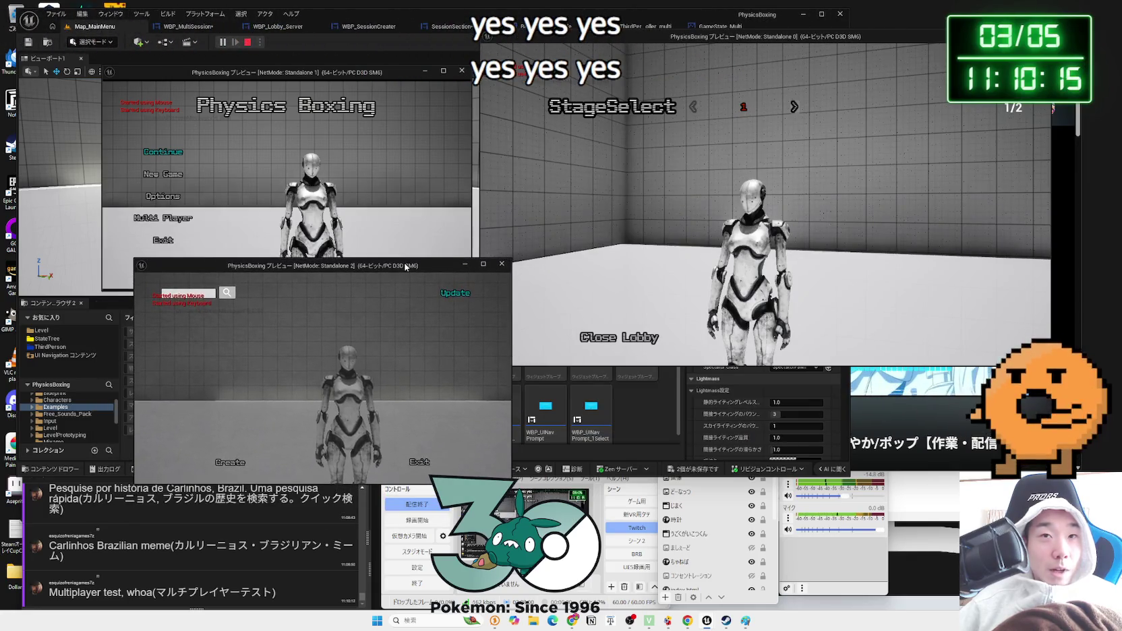
{"action": "left_click", "coordinate": [473, 299]}
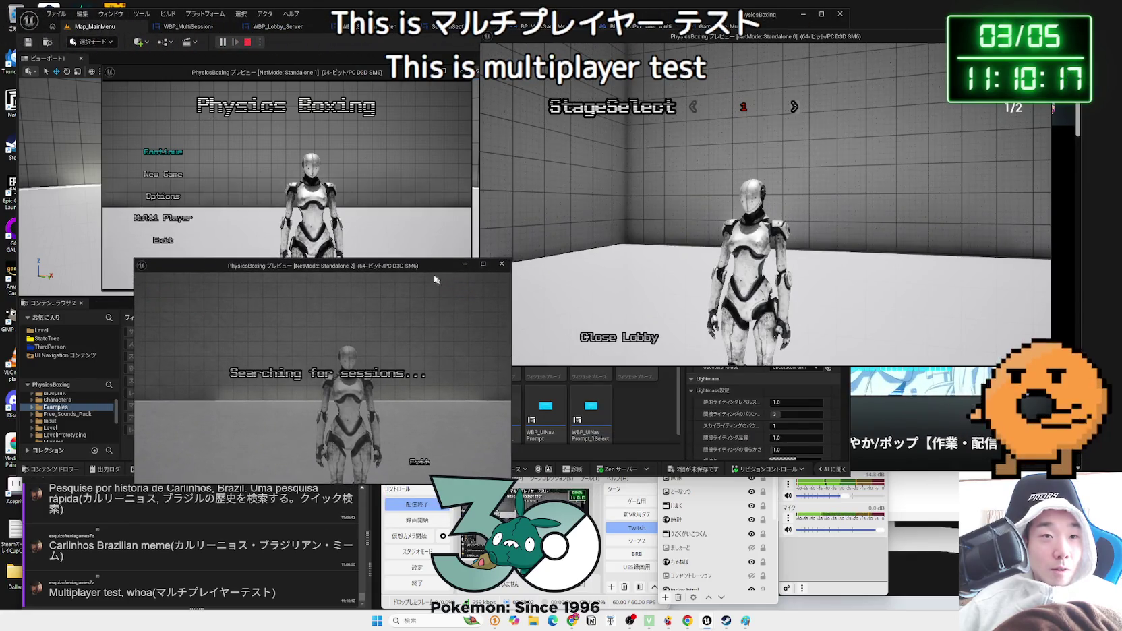
{"action": "key", "text": "Down"}
{"action": "key", "text": "Down"}
{"action": "key", "text": "Down"}
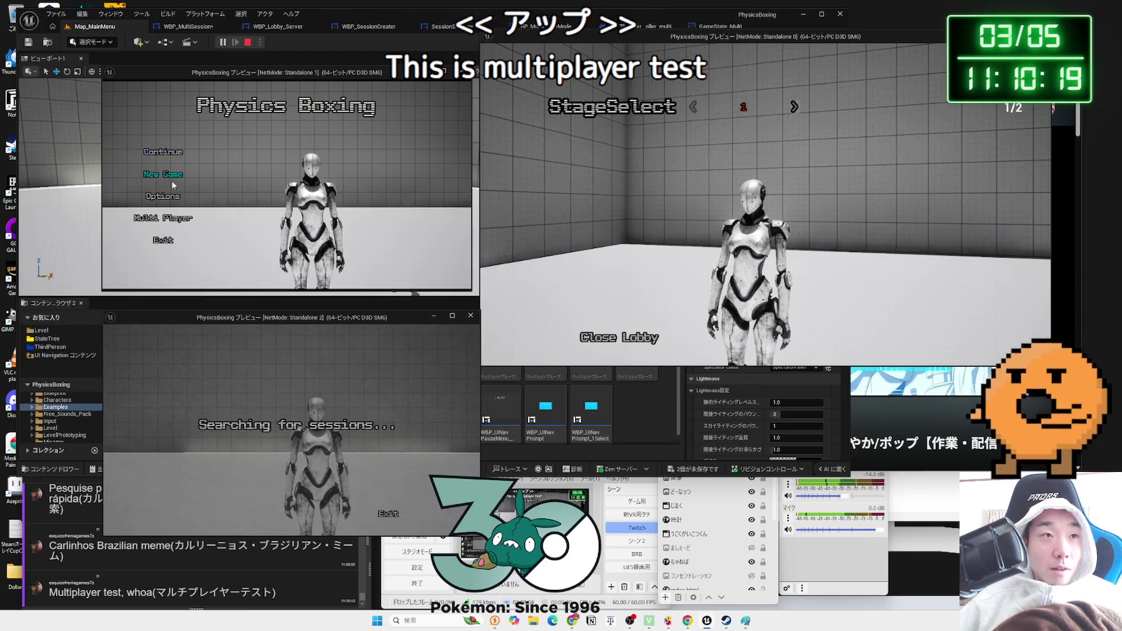
{"action": "key", "text": "Return"}
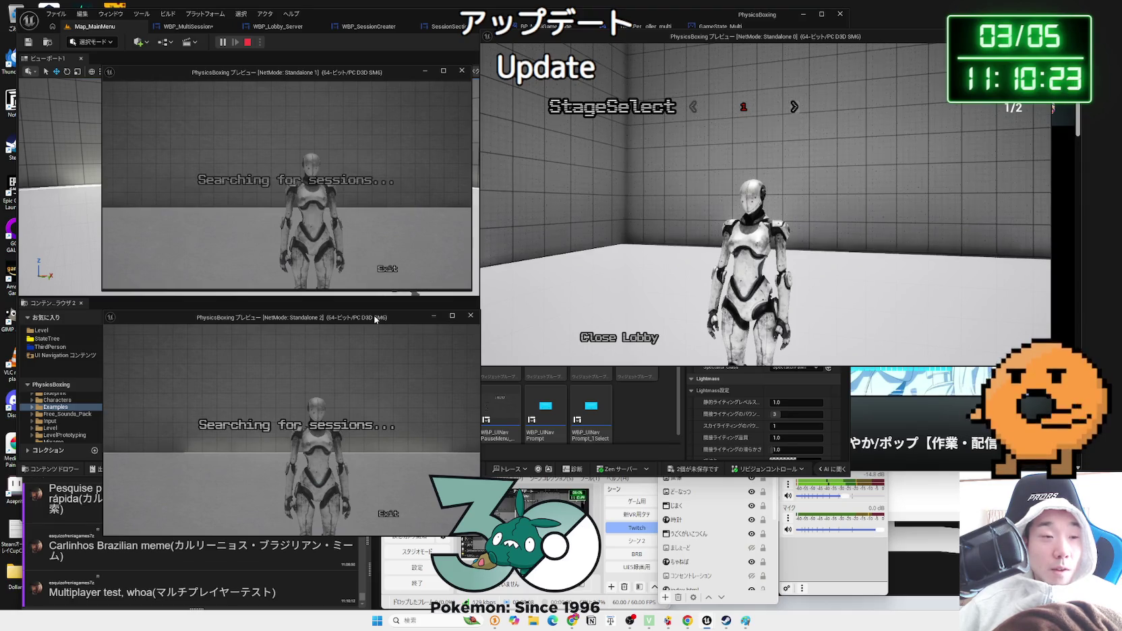
Bring the chat comments window forward and deselect its text
{"action": "left_click", "coordinate": [180, 563]}
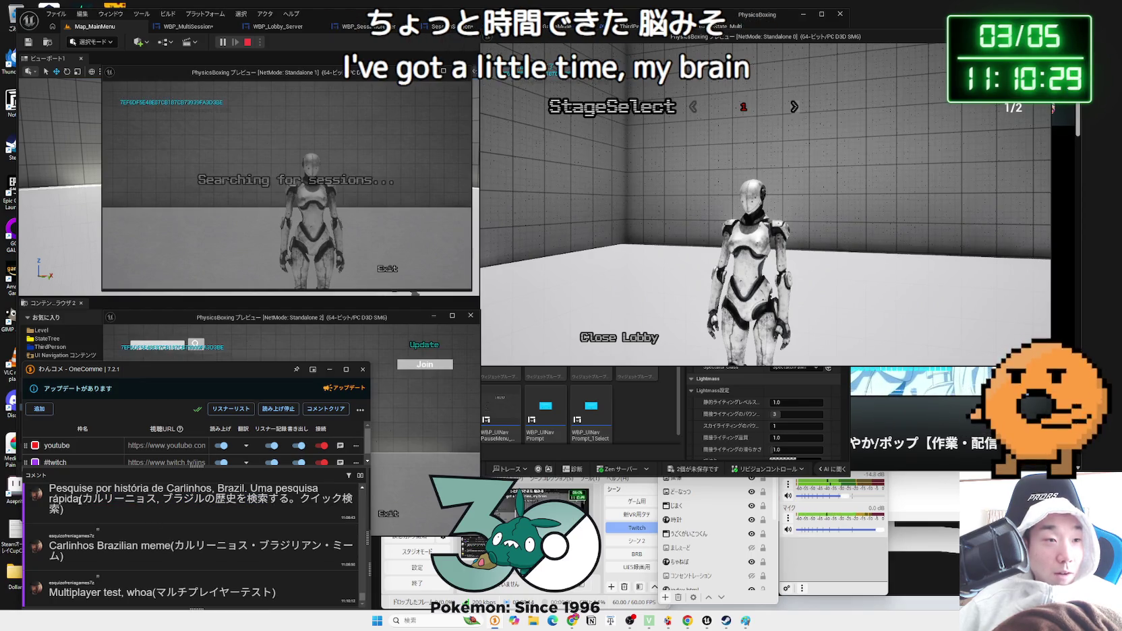
{"action": "left_click", "coordinate": [204, 502]}
{"action": "scroll", "coordinate": [199, 552], "scroll_direction": "up", "scroll_amount": 2}
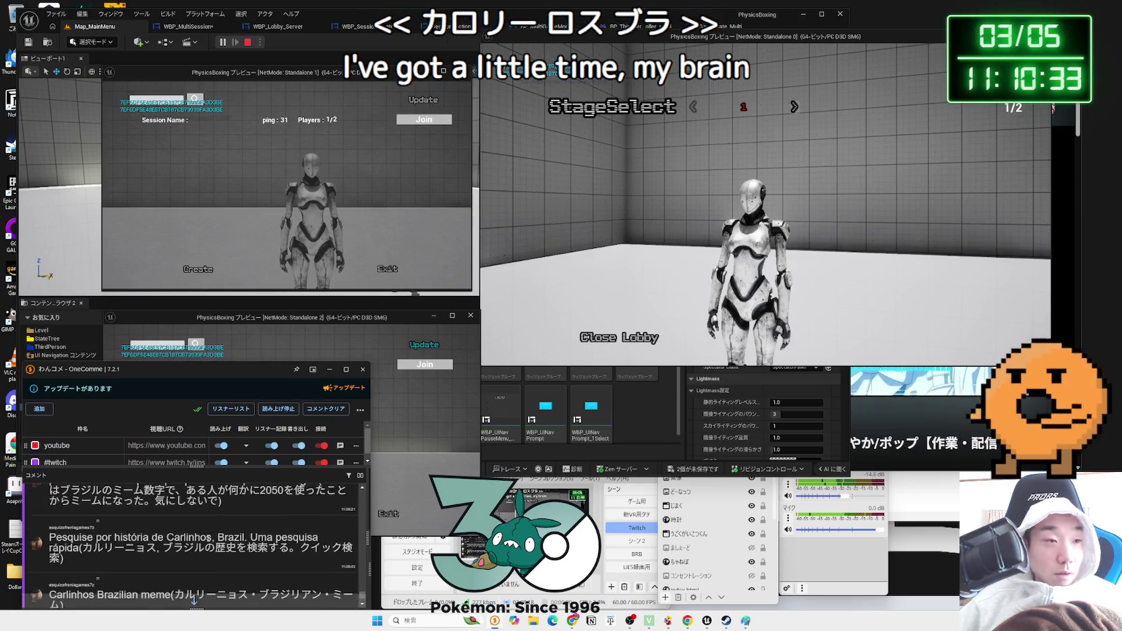
{"action": "scroll", "coordinate": [193, 579], "scroll_direction": "down", "scroll_amount": 1}
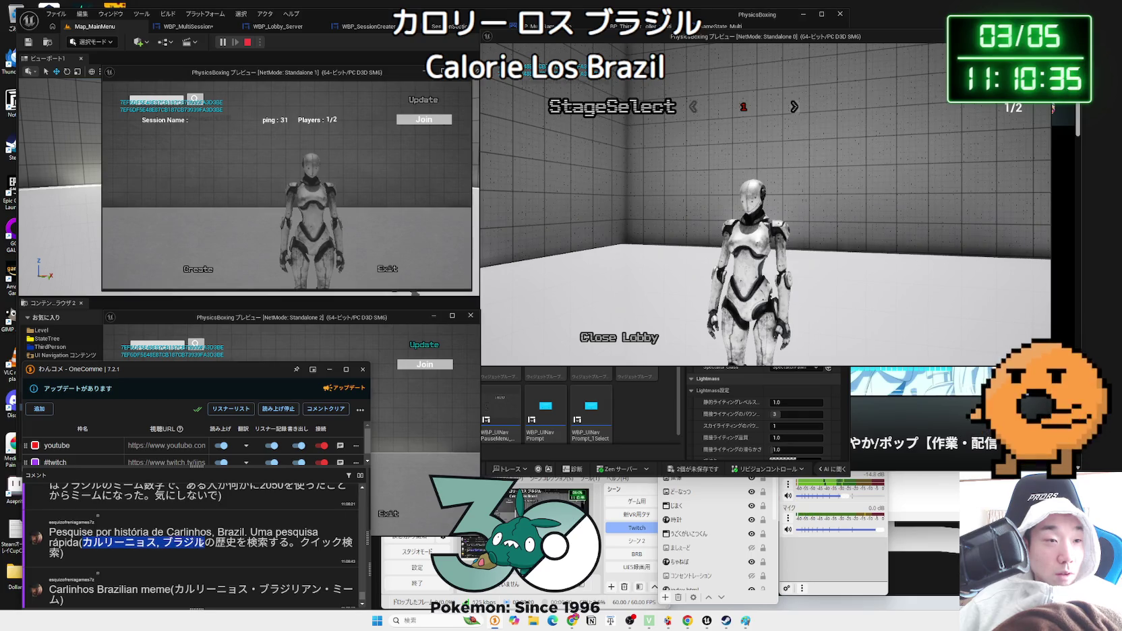
Google the selected chat phrase and open the top Wikipedia result
{"action": "left_click", "coordinate": [213, 568]}
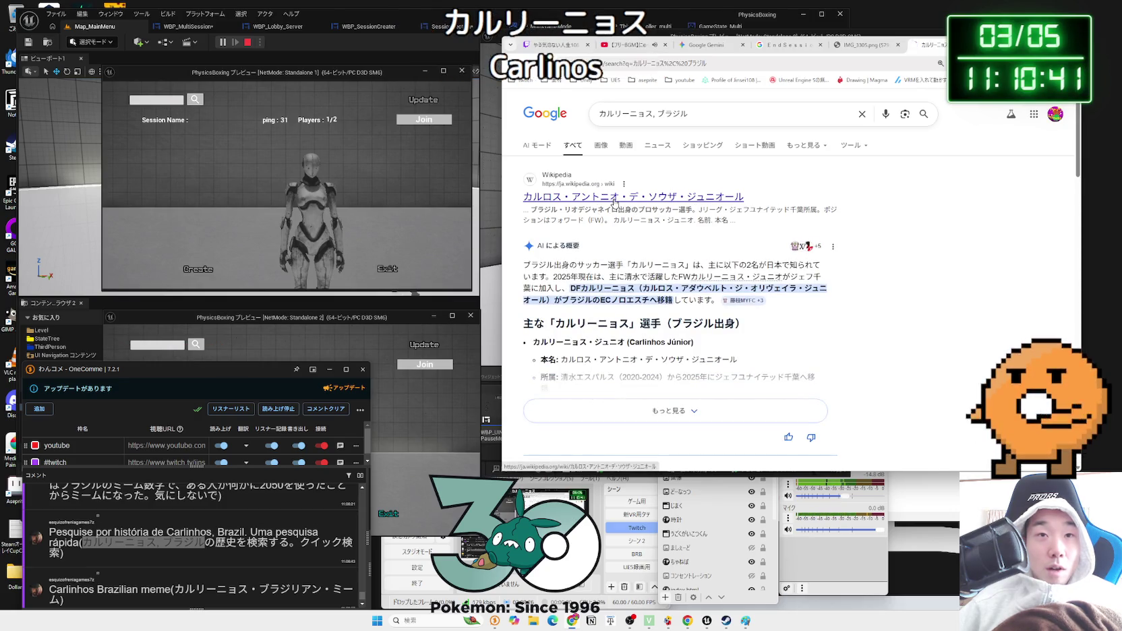
{"action": "left_click", "coordinate": [614, 202]}
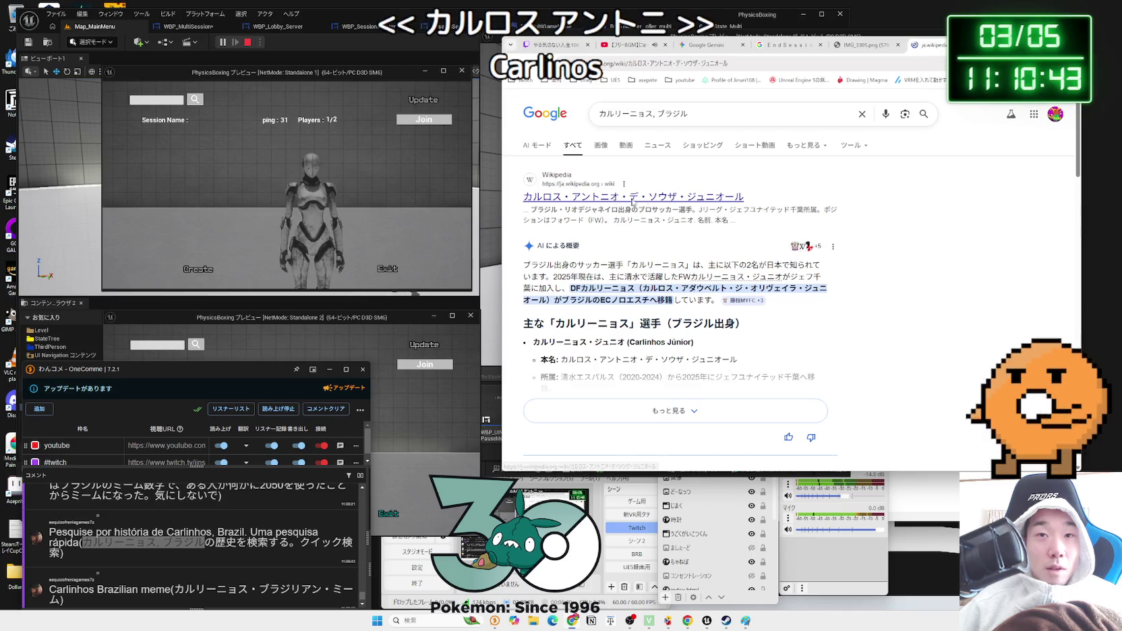
{"action": "scroll", "coordinate": [672, 215], "scroll_direction": "down", "scroll_amount": 4}
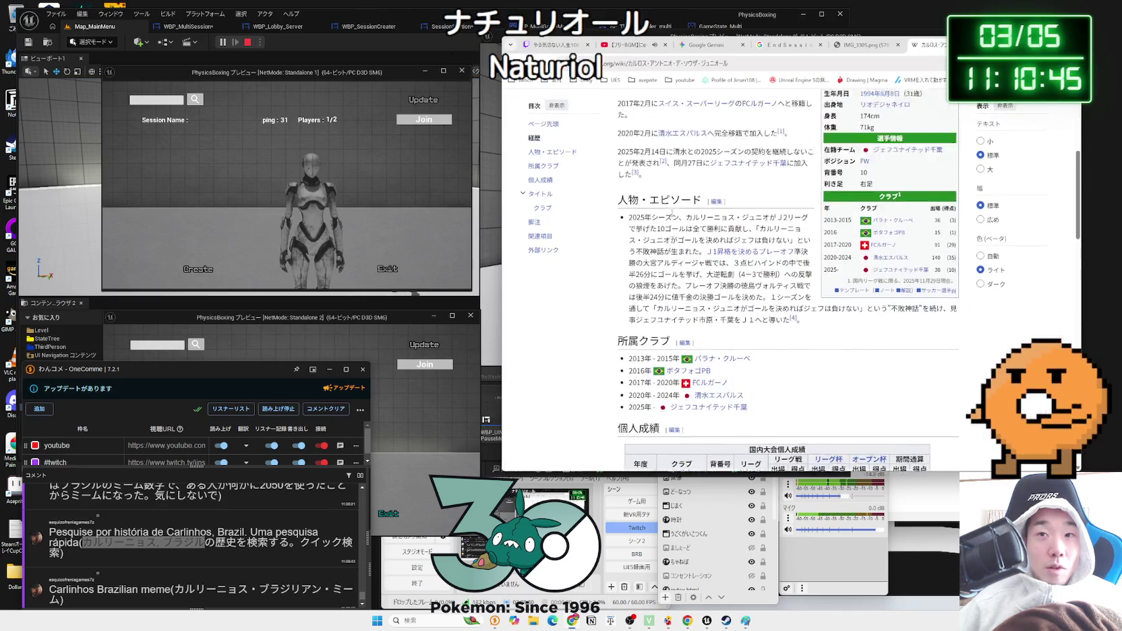
{"action": "scroll", "coordinate": [672, 216], "scroll_direction": "up", "scroll_amount": 3}
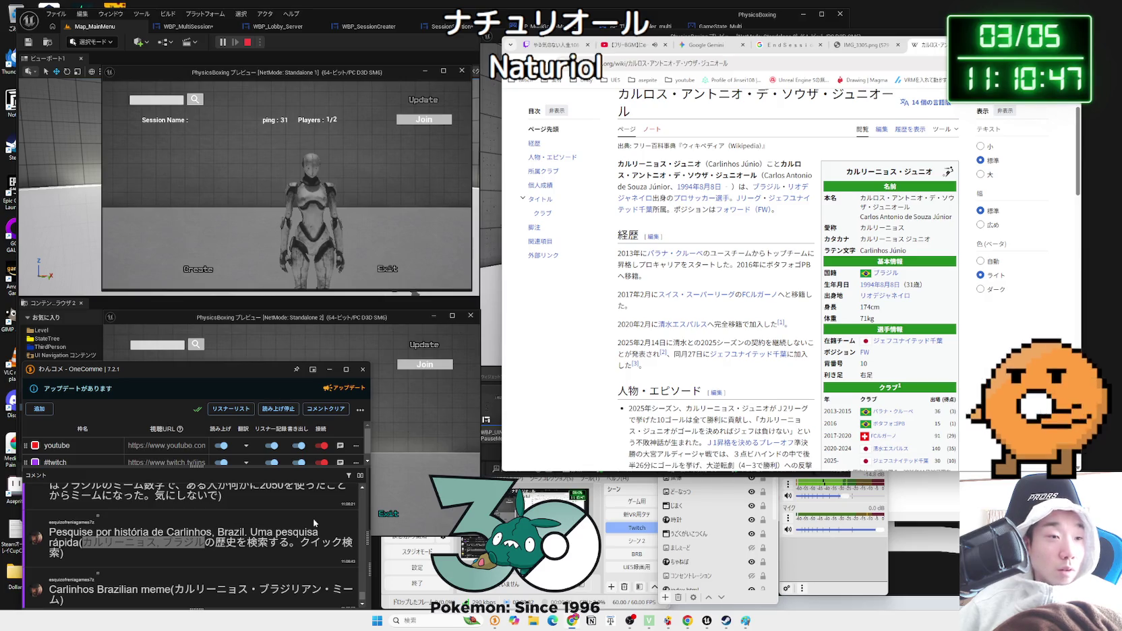
Google a name from the chat comment, then search the suggested 2050 query
{"action": "left_click", "coordinate": [236, 528]}
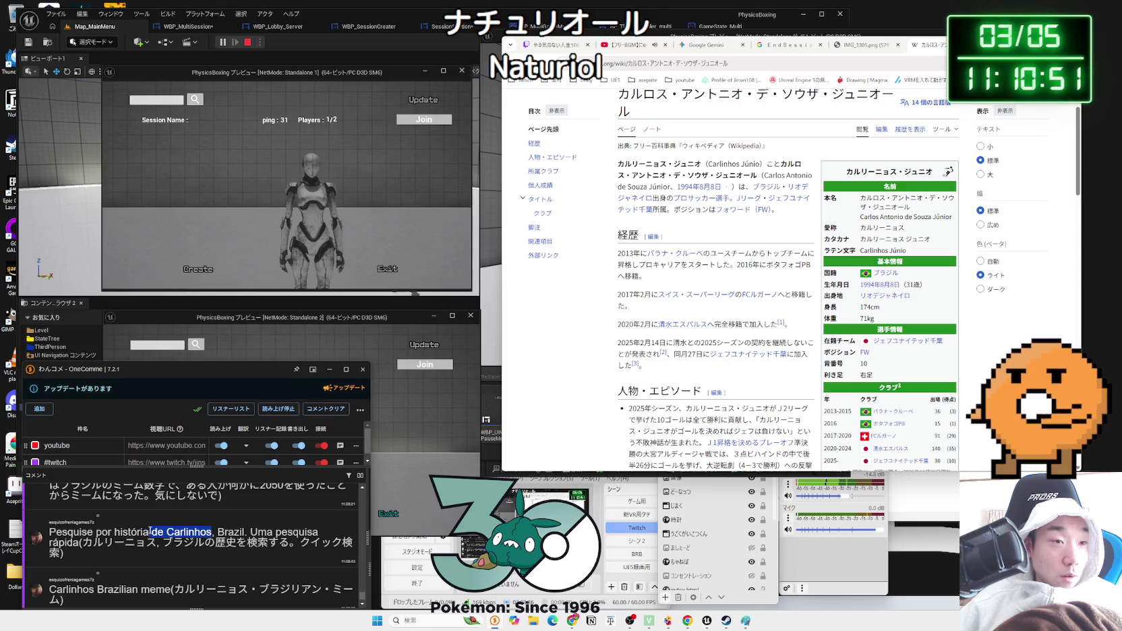
{"action": "left_click", "coordinate": [183, 555]}
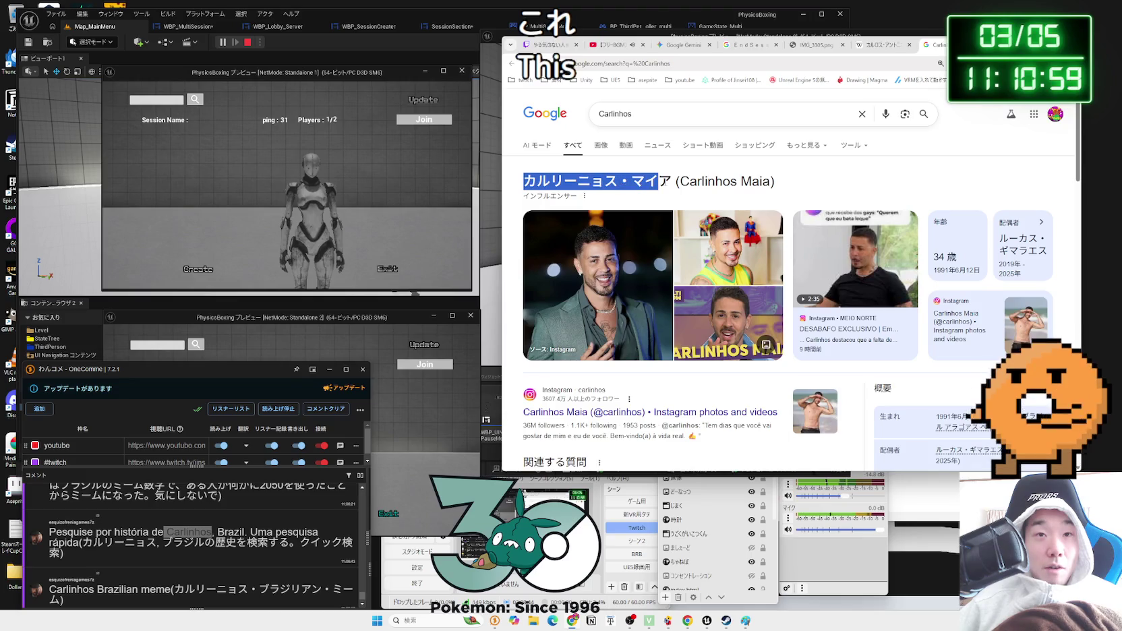
{"action": "scroll", "coordinate": [725, 271], "scroll_direction": "down", "scroll_amount": 5}
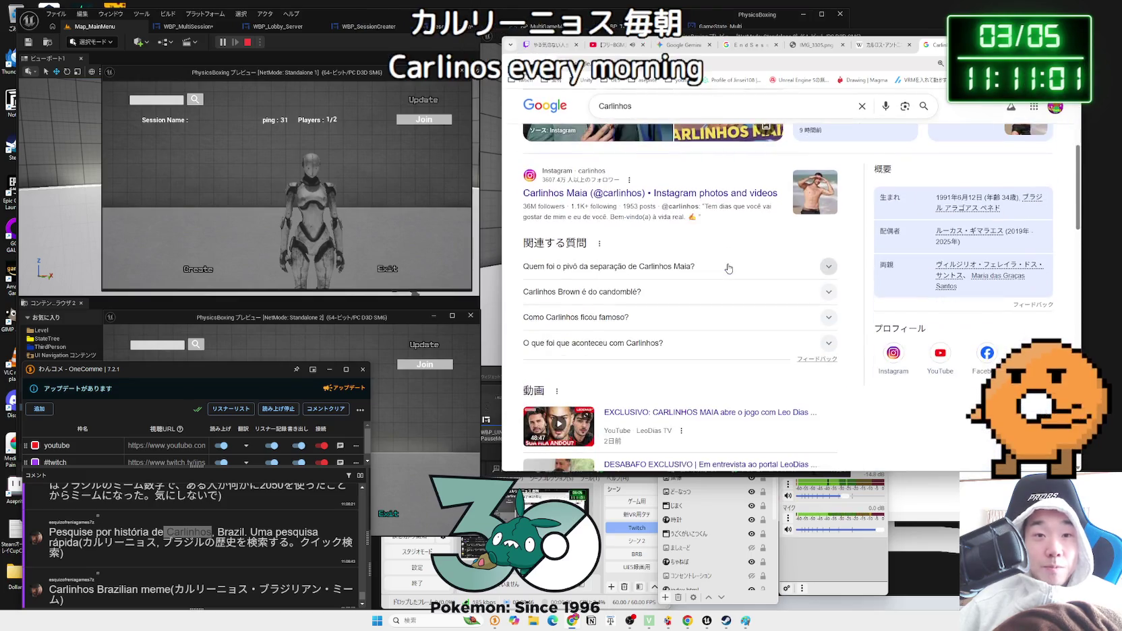
{"action": "scroll", "coordinate": [725, 271], "scroll_direction": "up", "scroll_amount": 3}
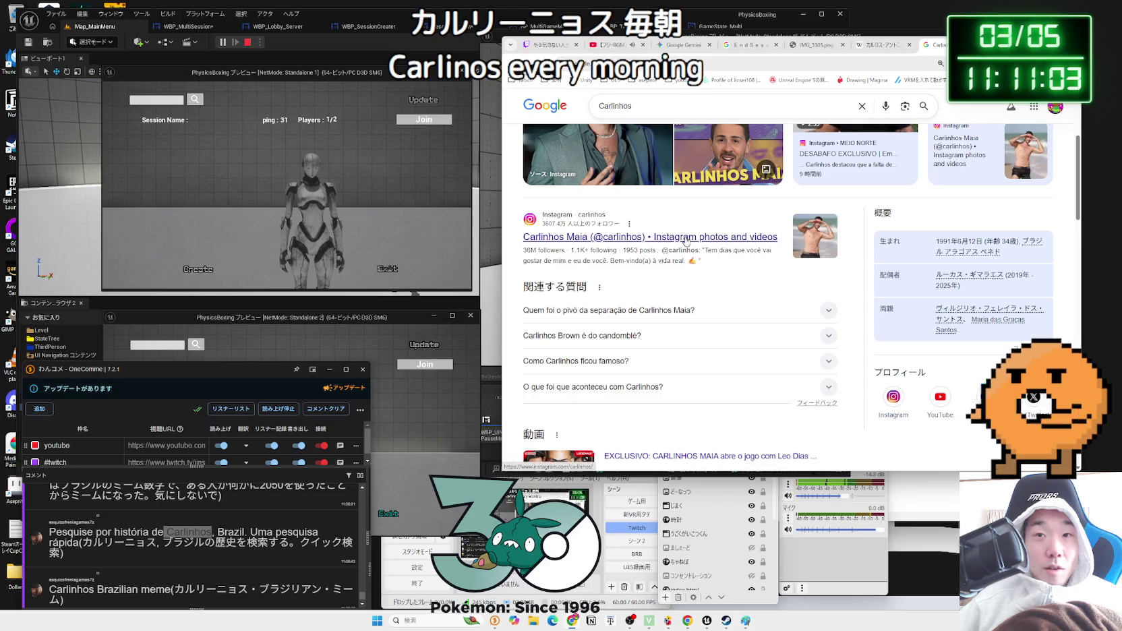
{"action": "scroll", "coordinate": [686, 242], "scroll_direction": "up", "scroll_amount": 3}
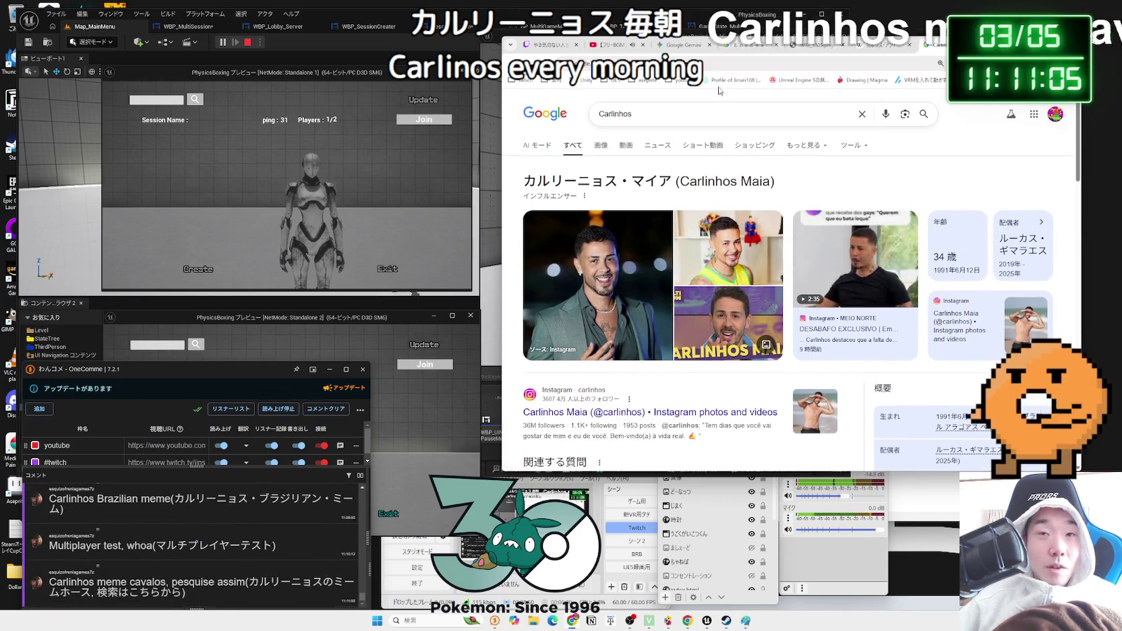
{"action": "left_click", "coordinate": [719, 121]}
{"action": "type", "text": "2"}
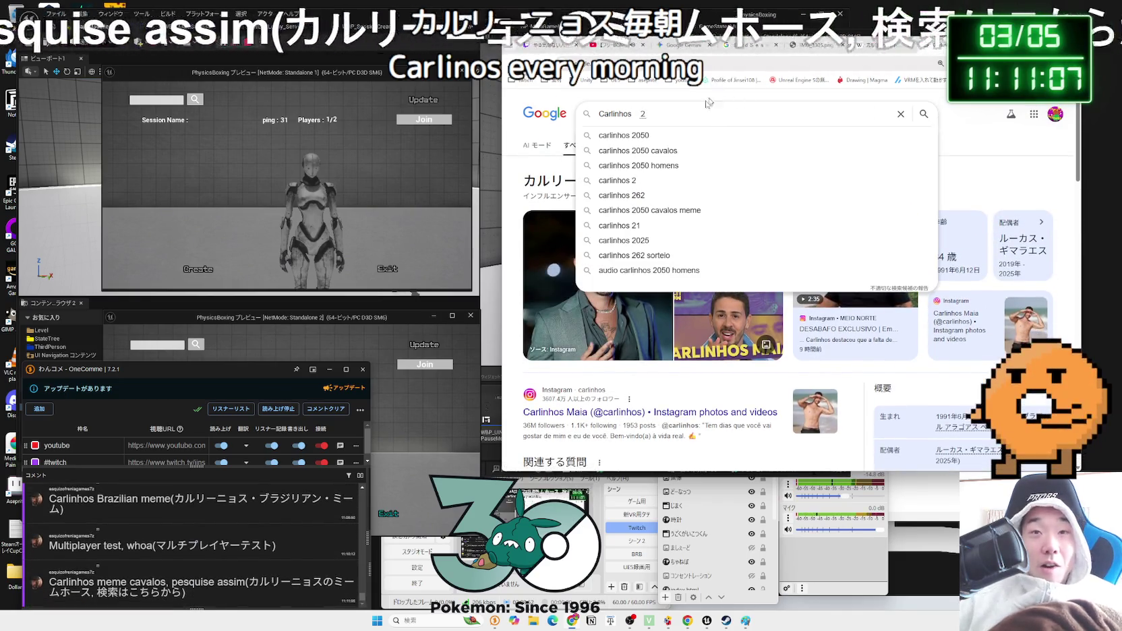
{"action": "left_click", "coordinate": [648, 137]}
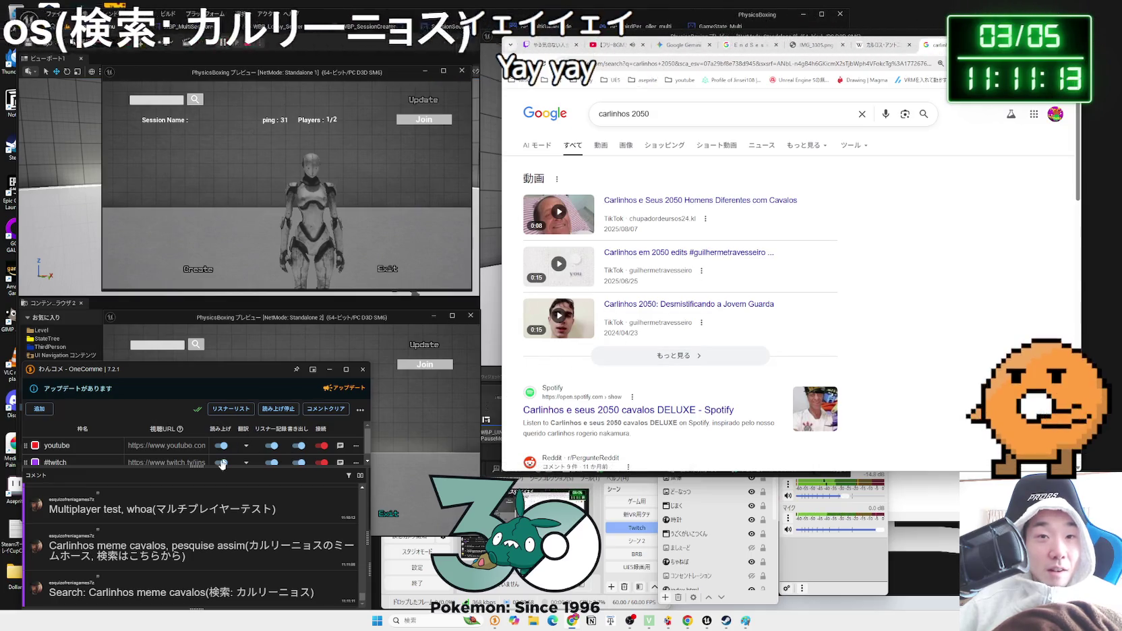
Search 'Carlinhos meme cavalos' from the chat and translate the Fandom wiki page into Japanese
{"action": "left_click_drag", "start_coordinate": [89, 592], "coordinate": [203, 592]}
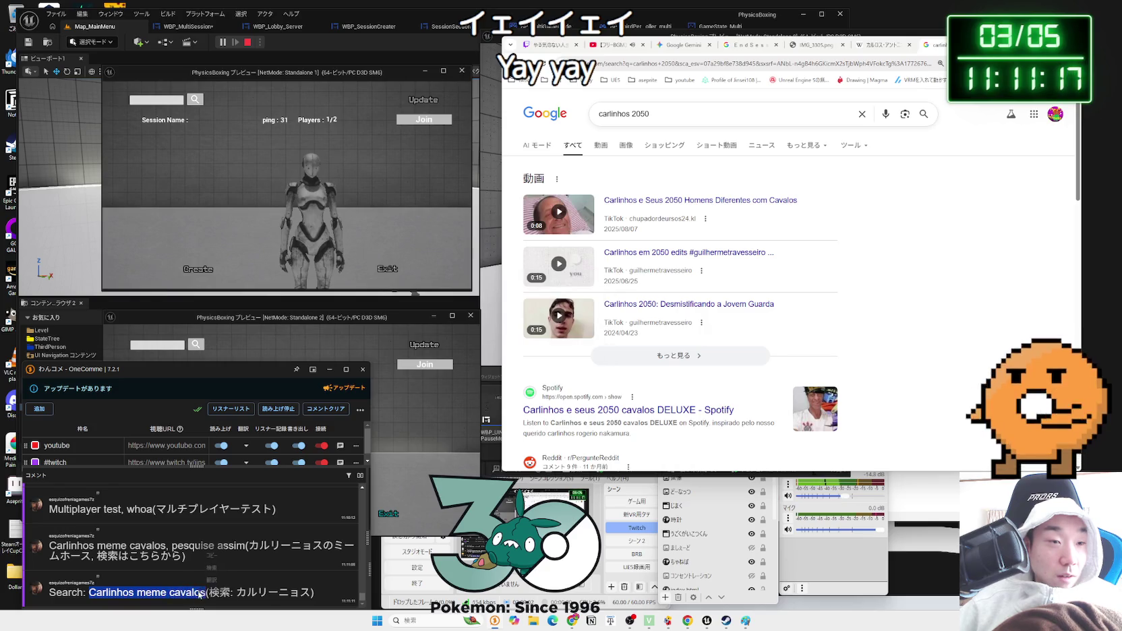
{"action": "left_click", "coordinate": [214, 570]}
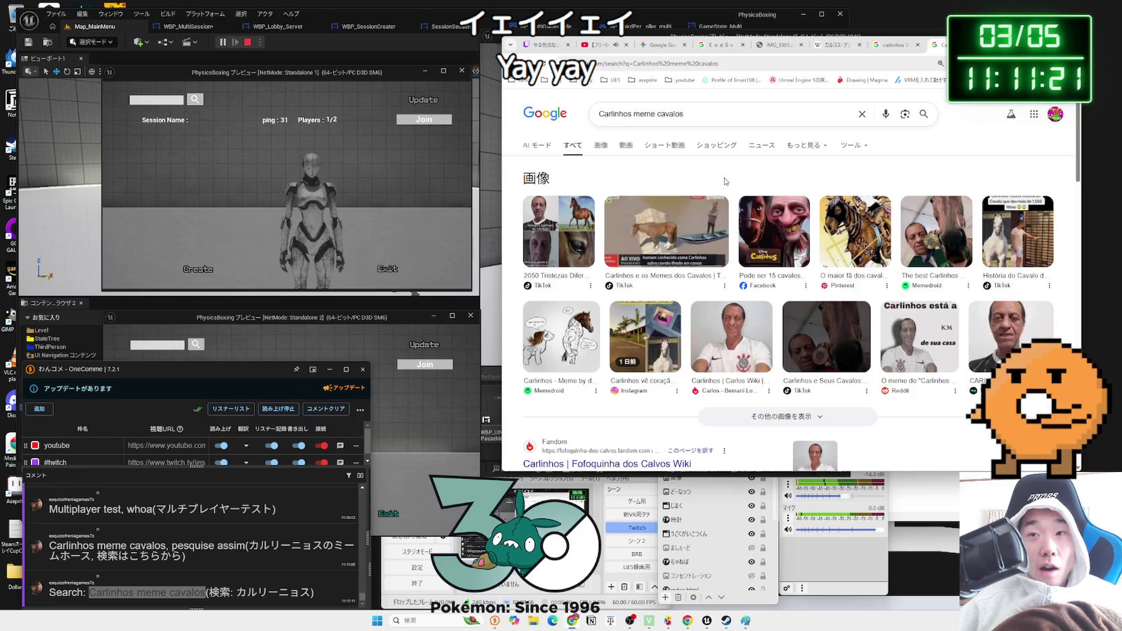
{"action": "scroll", "coordinate": [724, 181], "scroll_direction": "down", "scroll_amount": 3}
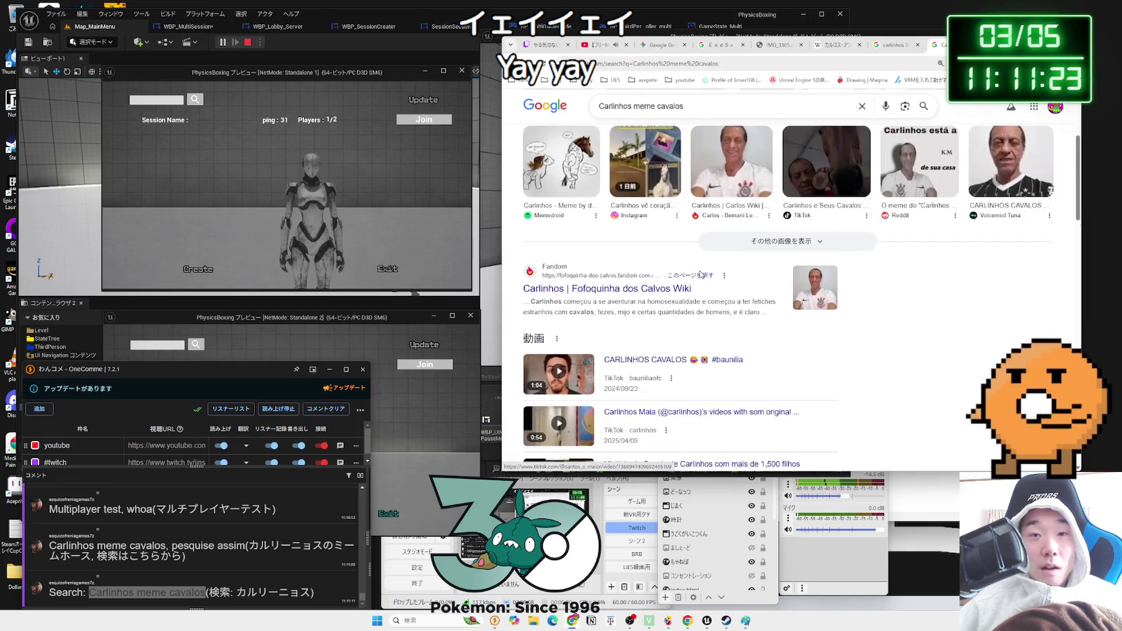
{"action": "scroll", "coordinate": [666, 298], "scroll_direction": "down", "scroll_amount": 1}
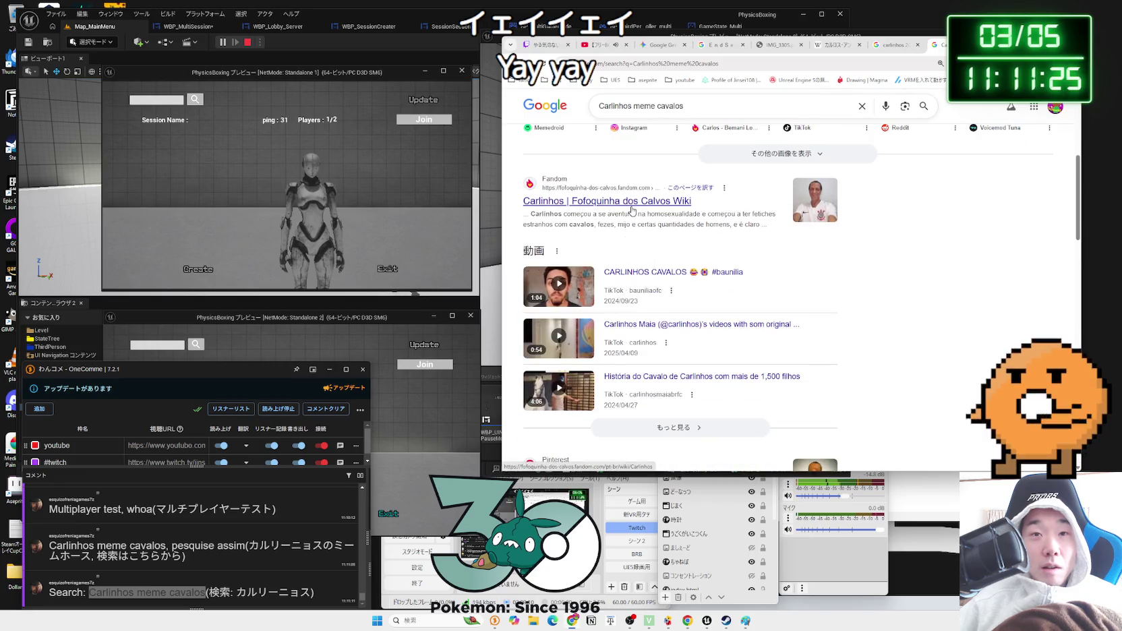
{"action": "scroll", "coordinate": [632, 211], "scroll_direction": "up", "scroll_amount": 3}
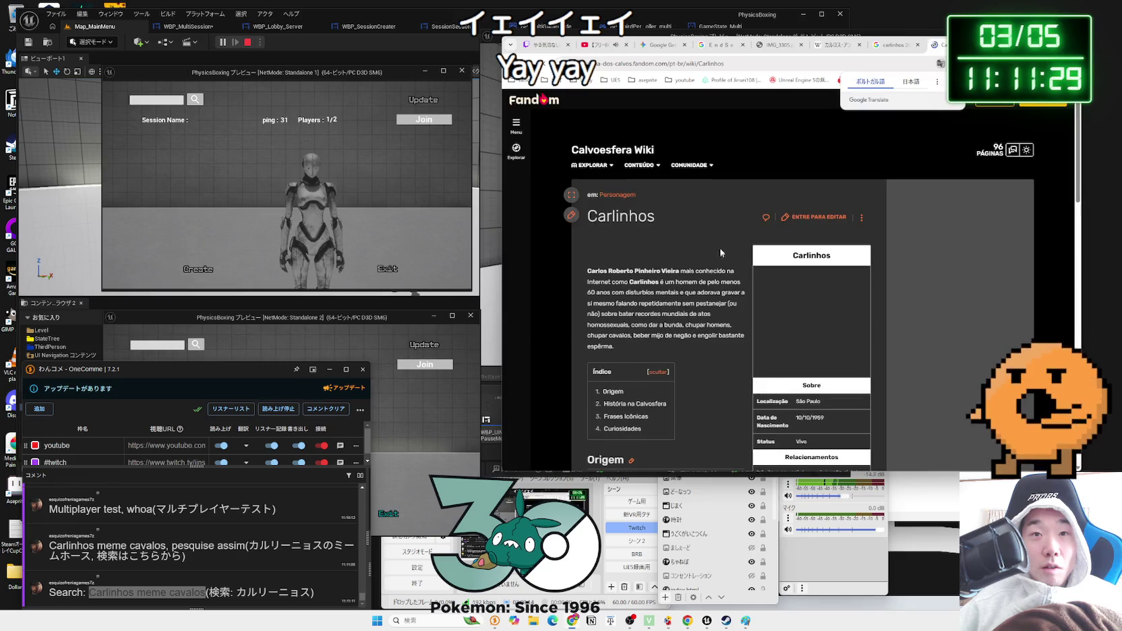
{"action": "left_click", "coordinate": [908, 82]}
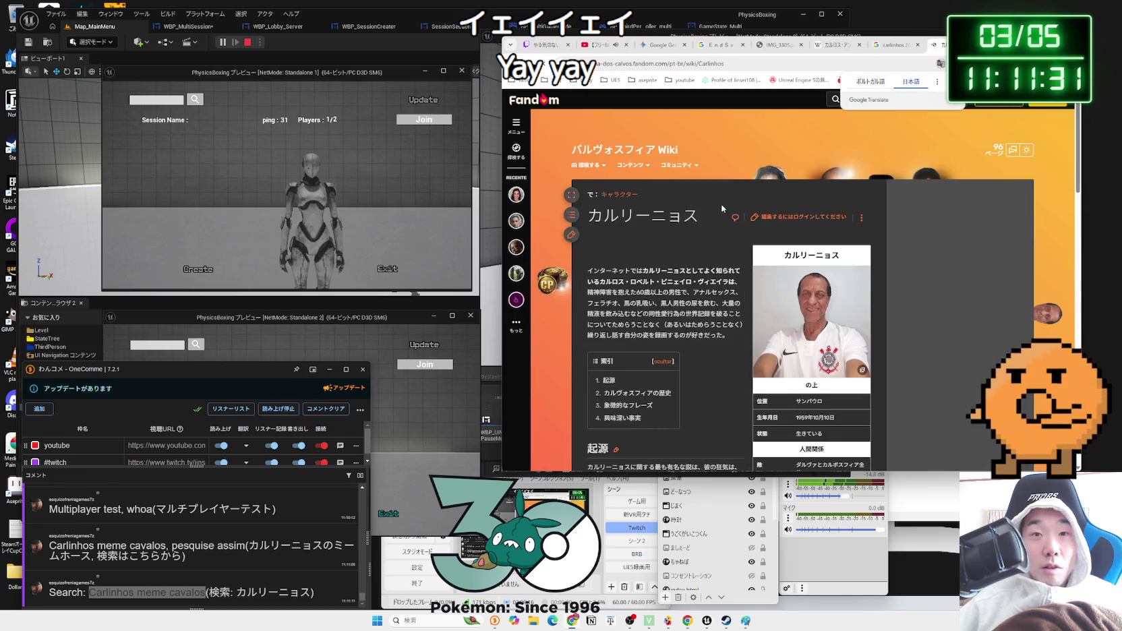
Highlight the opening sentence and first-paragraph phrases of the Japanese-translated article
{"action": "scroll", "coordinate": [703, 223], "scroll_direction": "down", "scroll_amount": 1}
{"action": "mouse_move", "coordinate": [618, 227]}
{"action": "left_mouse_down"}
{"action": "mouse_move", "coordinate": [716, 230]}
{"action": "mouse_move", "coordinate": [732, 248]}
{"action": "left_mouse_up"}
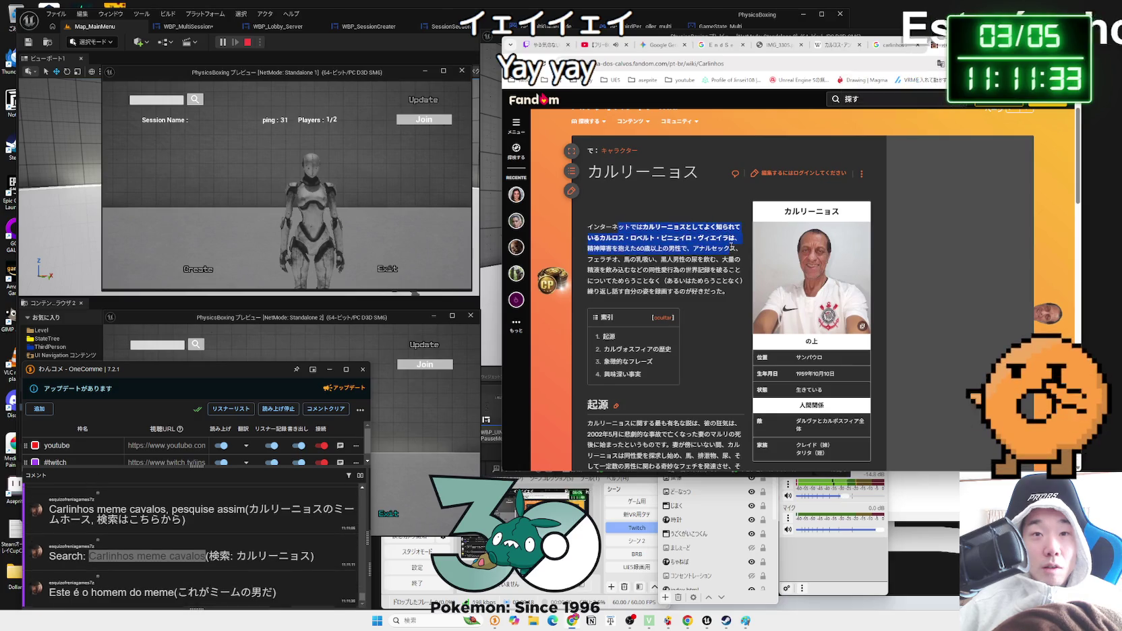
{"action": "left_click", "coordinate": [602, 230]}
{"action": "mouse_move", "coordinate": [588, 228]}
{"action": "left_mouse_down"}
{"action": "mouse_move", "coordinate": [674, 239]}
{"action": "mouse_move", "coordinate": [660, 259]}
{"action": "mouse_move", "coordinate": [674, 271]}
{"action": "mouse_move", "coordinate": [660, 281]}
{"action": "mouse_move", "coordinate": [641, 268]}
{"action": "mouse_move", "coordinate": [716, 299]}
{"action": "left_mouse_up"}
{"action": "left_click", "coordinate": [717, 300]}
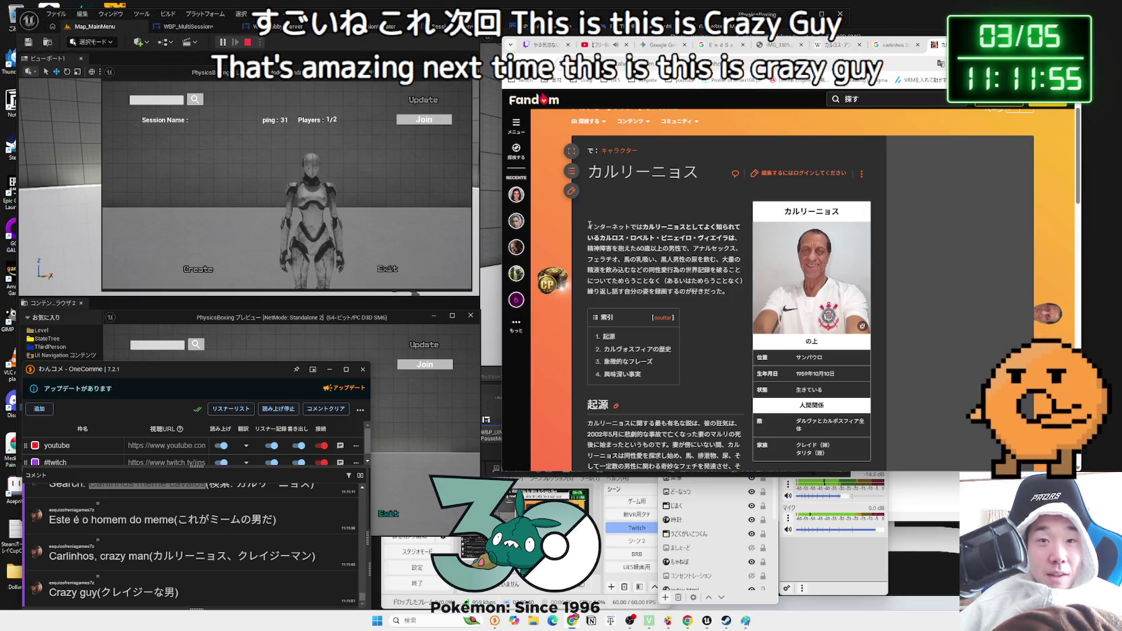
{"action": "mouse_move", "coordinate": [637, 226]}
{"action": "left_mouse_down"}
{"action": "mouse_move", "coordinate": [708, 227]}
{"action": "mouse_move", "coordinate": [612, 228]}
{"action": "mouse_move", "coordinate": [638, 240]}
{"action": "mouse_move", "coordinate": [744, 240]}
{"action": "left_mouse_up"}
{"action": "mouse_move", "coordinate": [612, 247]}
{"action": "left_mouse_down"}
{"action": "mouse_move", "coordinate": [714, 249]}
{"action": "mouse_move", "coordinate": [642, 261]}
{"action": "mouse_move", "coordinate": [740, 261]}
{"action": "mouse_move", "coordinate": [610, 270]}
{"action": "mouse_move", "coordinate": [741, 271]}
{"action": "mouse_move", "coordinate": [624, 281]}
{"action": "left_mouse_up"}
Highlight the line about him recording himself, then show the full-screen 王騎 general image
{"action": "left_click_drag", "start_coordinate": [659, 280], "coordinate": [727, 280]}
{"action": "left_click_drag", "start_coordinate": [587, 292], "coordinate": [661, 293]}
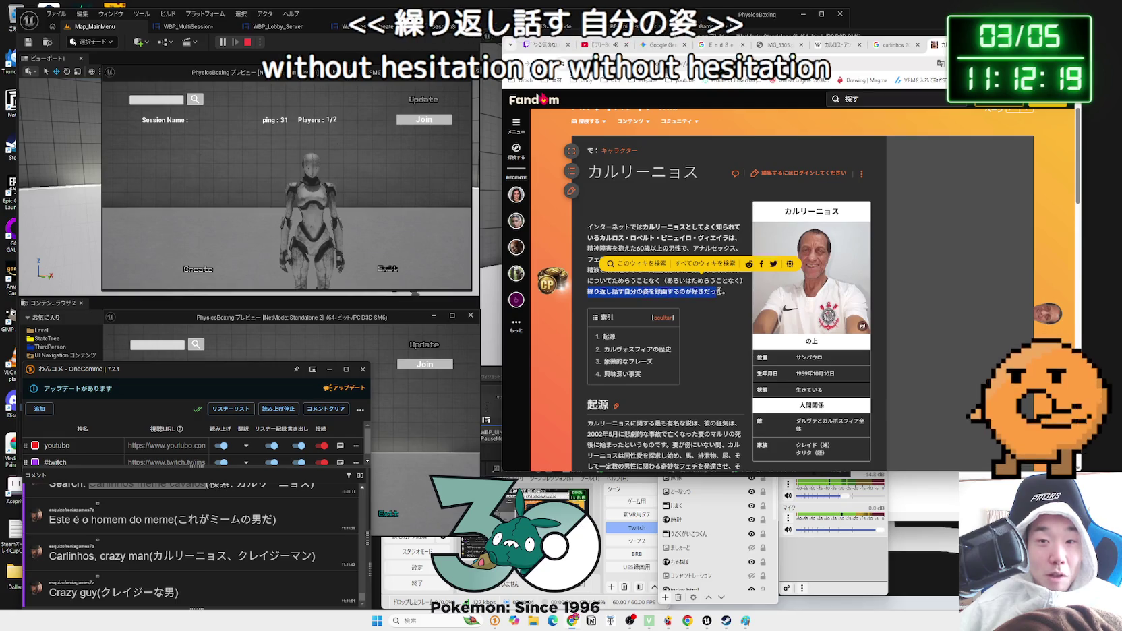
{"action": "left_click", "coordinate": [716, 292]}
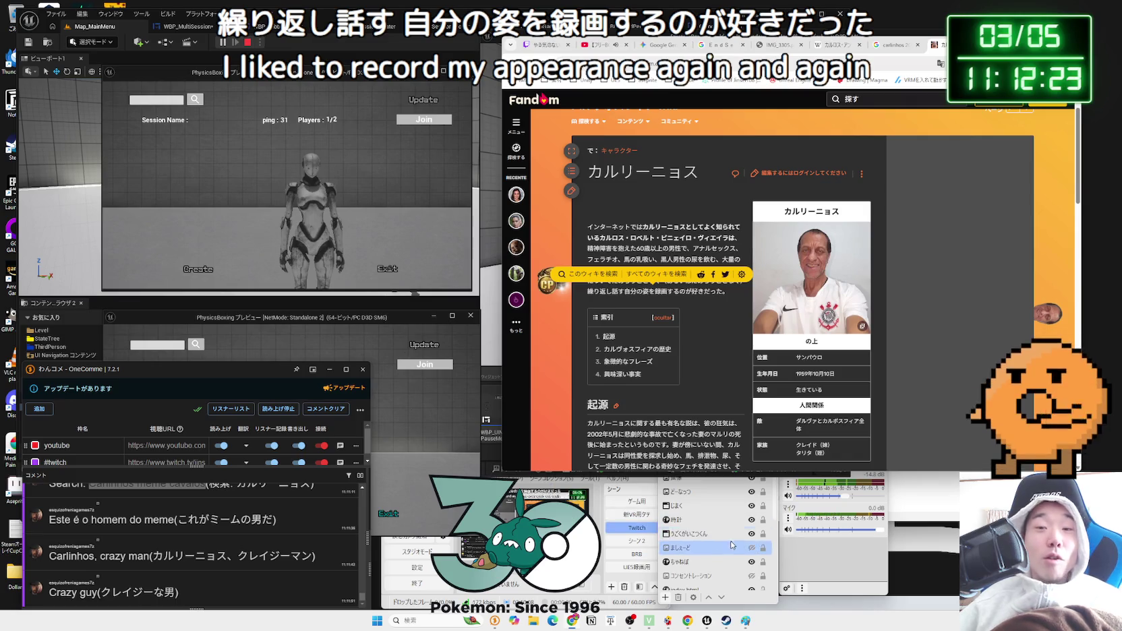
{"action": "scroll", "coordinate": [738, 549], "scroll_direction": "down", "scroll_amount": 3}
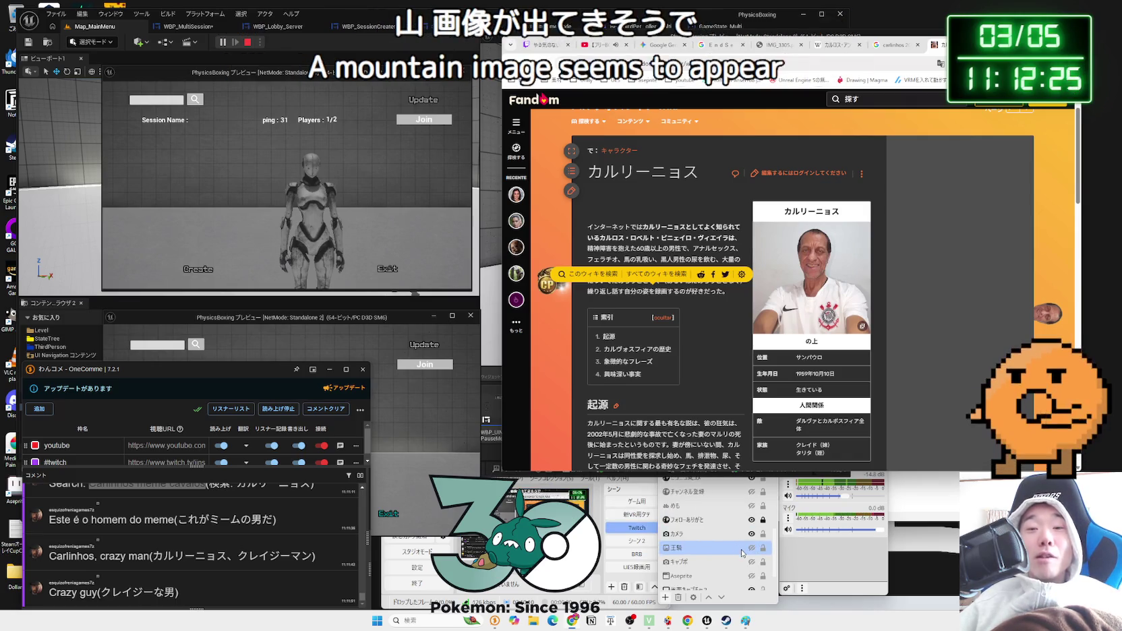
{"action": "left_click", "coordinate": [751, 548]}
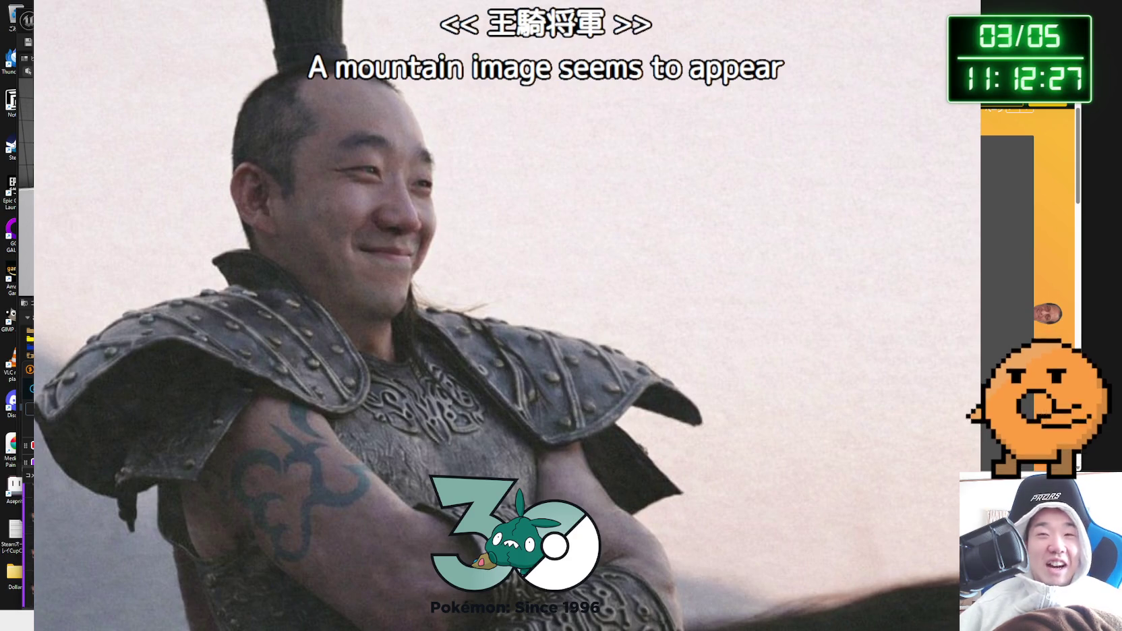
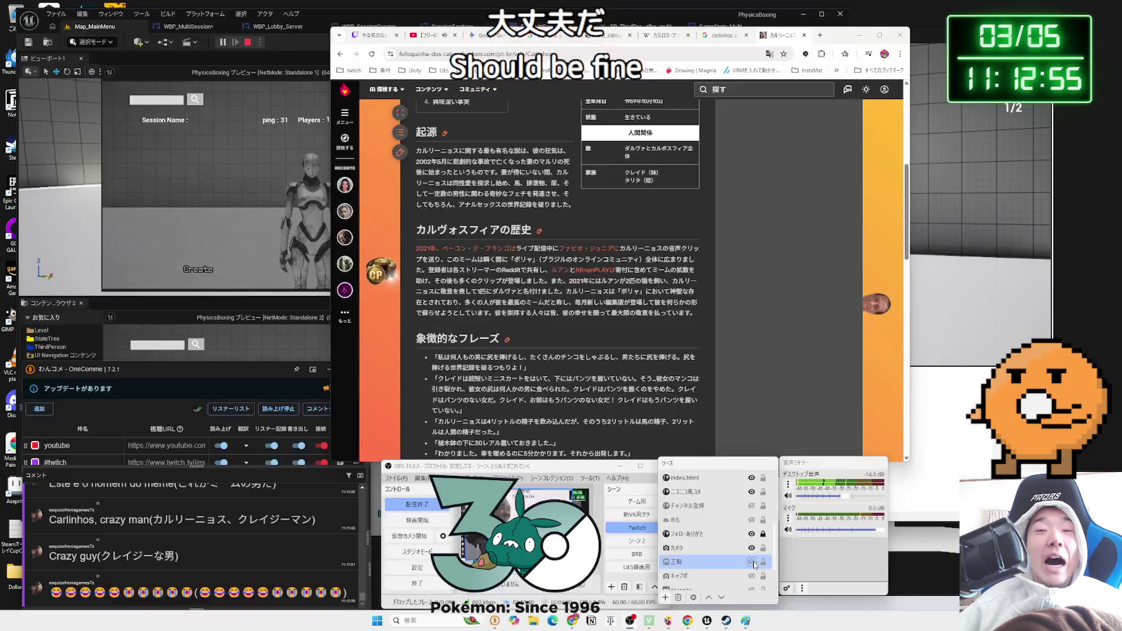
Zoom the Fandom wiki article to 110% and scroll through its iconic phrases list
{"action": "key", "text": "ctrl+plus"}
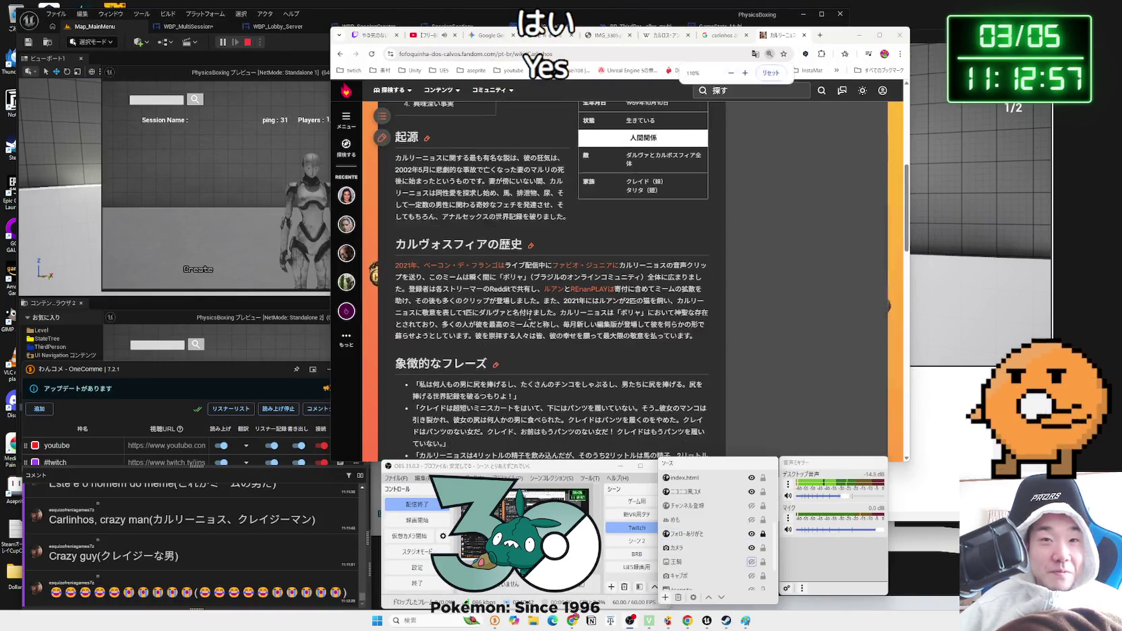
{"action": "scroll", "coordinate": [533, 311], "scroll_direction": "down", "scroll_amount": 1}
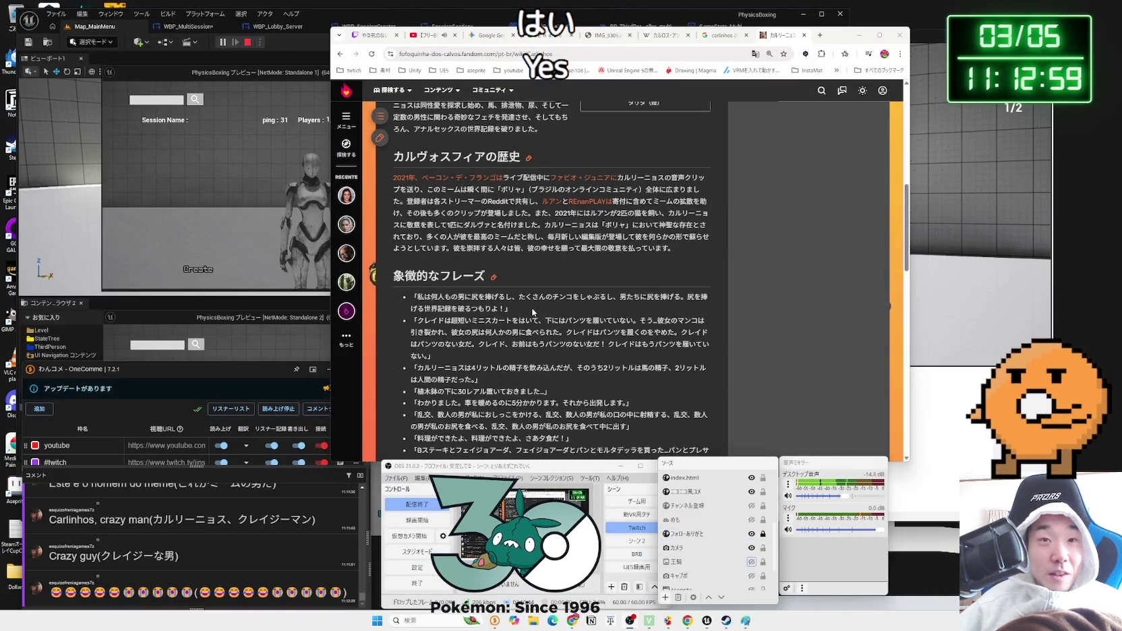
{"action": "scroll", "coordinate": [533, 311], "scroll_direction": "down", "scroll_amount": 3}
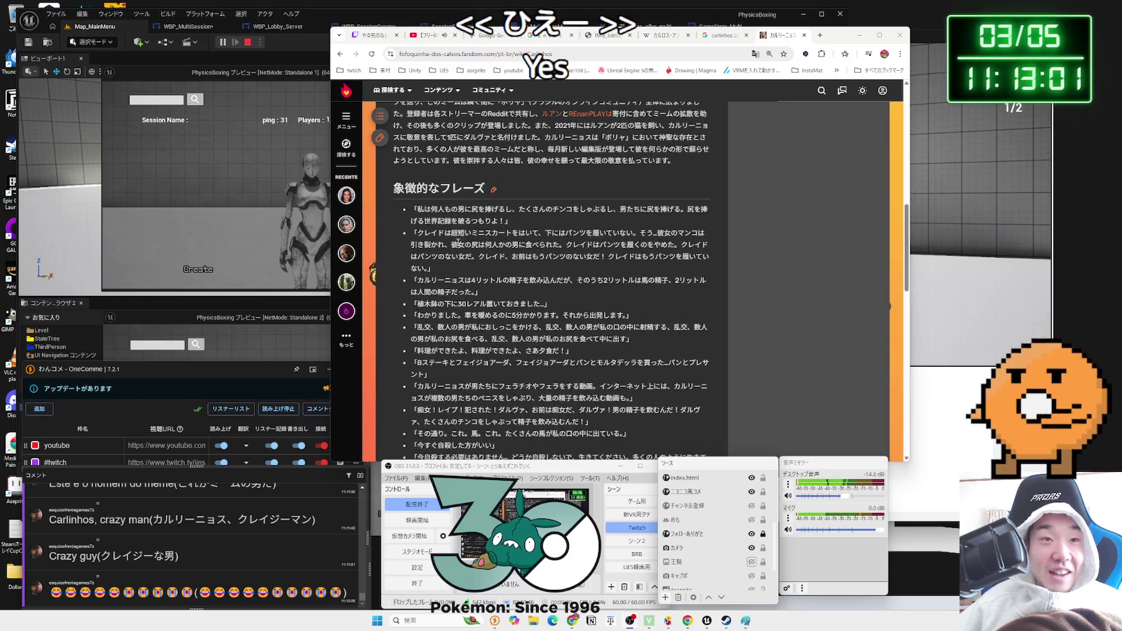
{"action": "mouse_move", "coordinate": [423, 210]}
{"action": "left_mouse_down"}
{"action": "mouse_move", "coordinate": [478, 219]}
{"action": "mouse_move", "coordinate": [607, 458]}
{"action": "mouse_move", "coordinate": [531, 221]}
{"action": "left_mouse_up"}
{"action": "left_click", "coordinate": [462, 211]}
{"action": "left_click", "coordinate": [531, 221]}
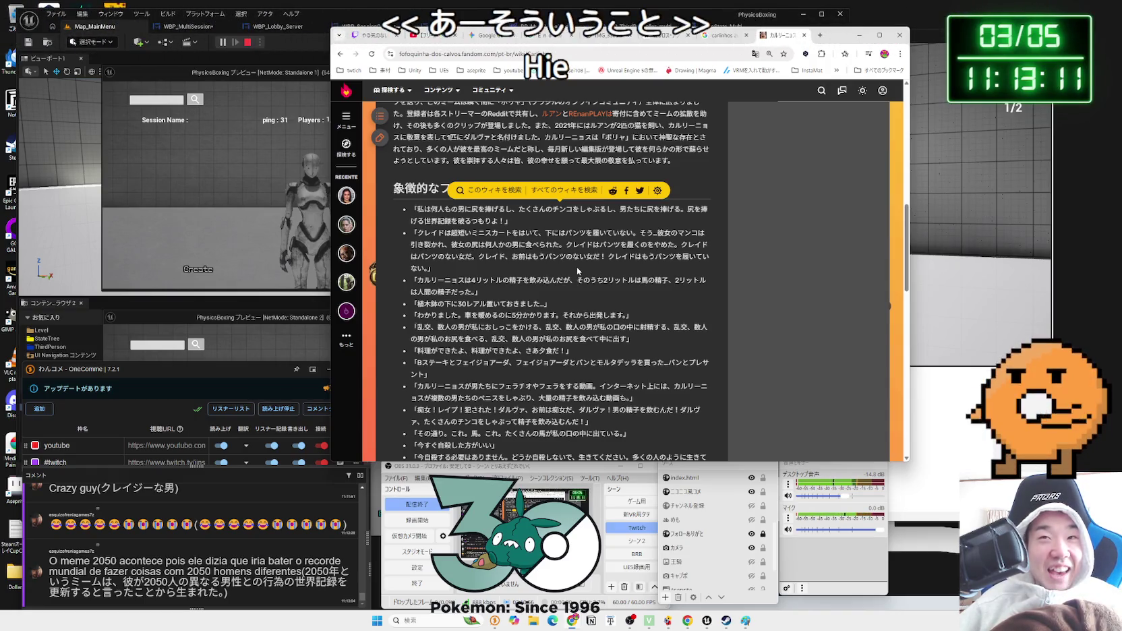
{"action": "scroll", "coordinate": [576, 266], "scroll_direction": "down", "scroll_amount": 2}
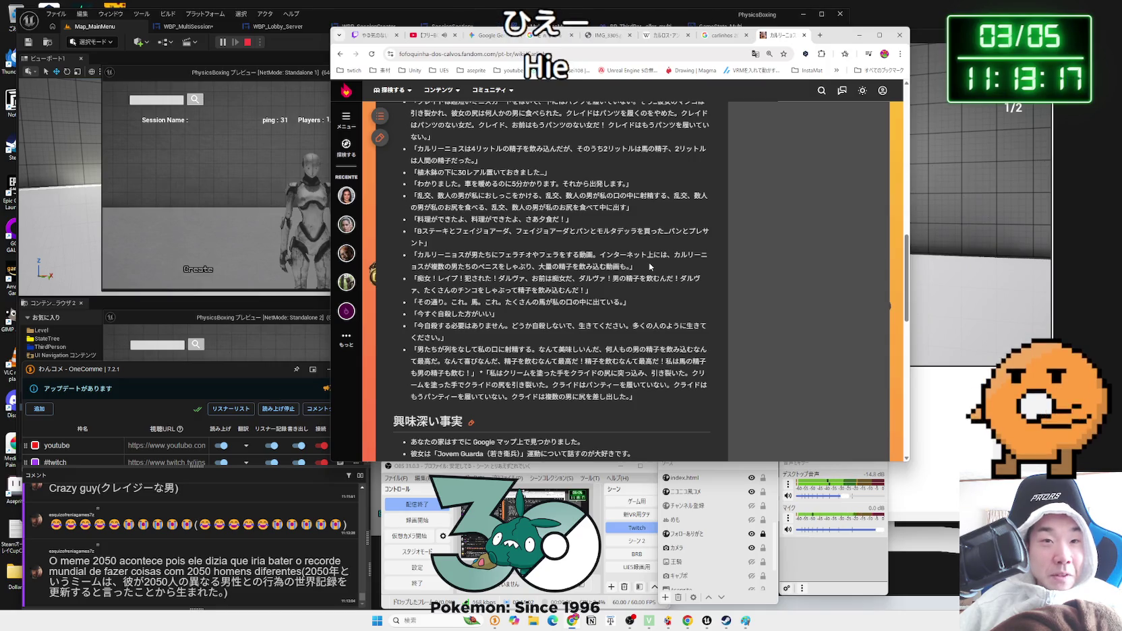
{"action": "scroll", "coordinate": [648, 266], "scroll_direction": "down", "scroll_amount": 10}
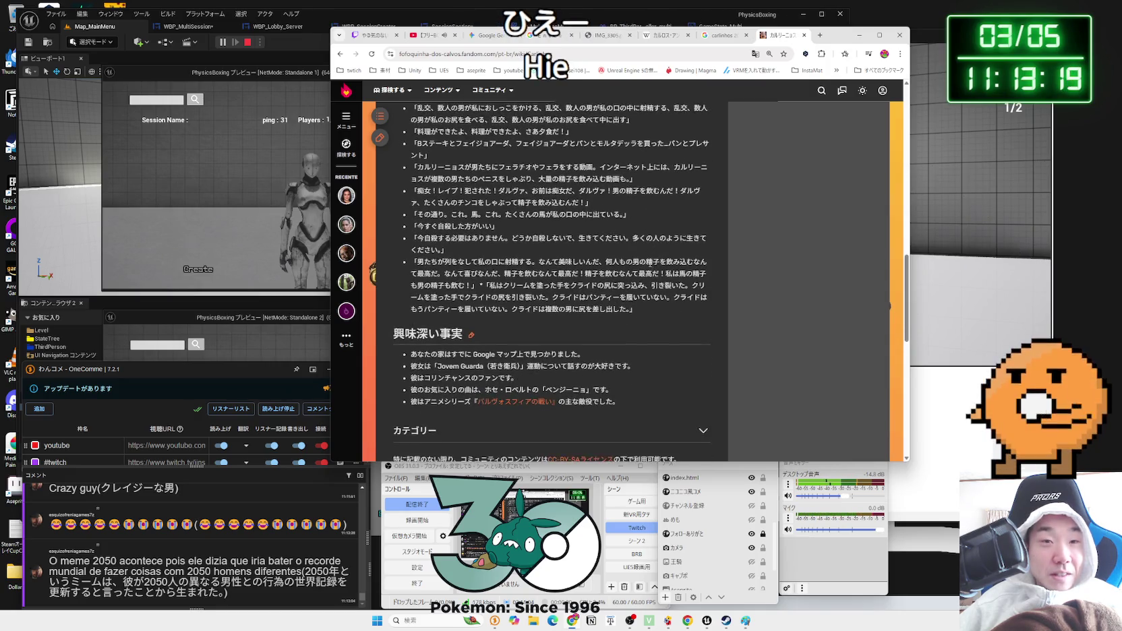
{"action": "scroll", "coordinate": [650, 267], "scroll_direction": "up", "scroll_amount": 20}
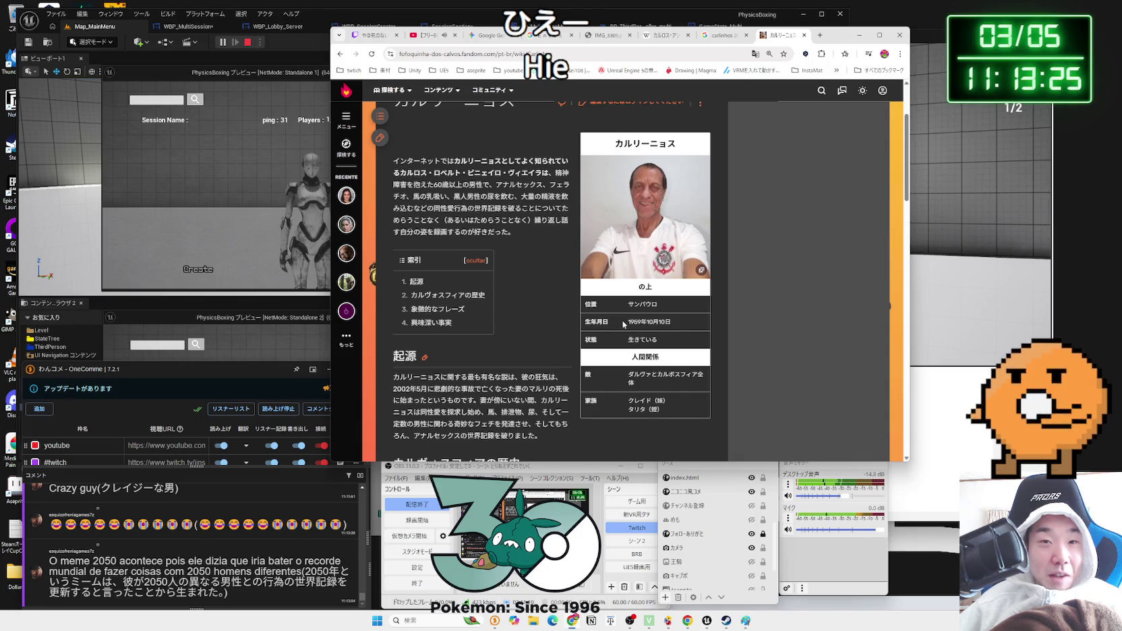
{"action": "left_click_drag", "start_coordinate": [671, 321], "coordinate": [642, 321]}
{"action": "left_click", "coordinate": [688, 324]}
{"action": "left_click_drag", "start_coordinate": [622, 324], "coordinate": [624, 324]}
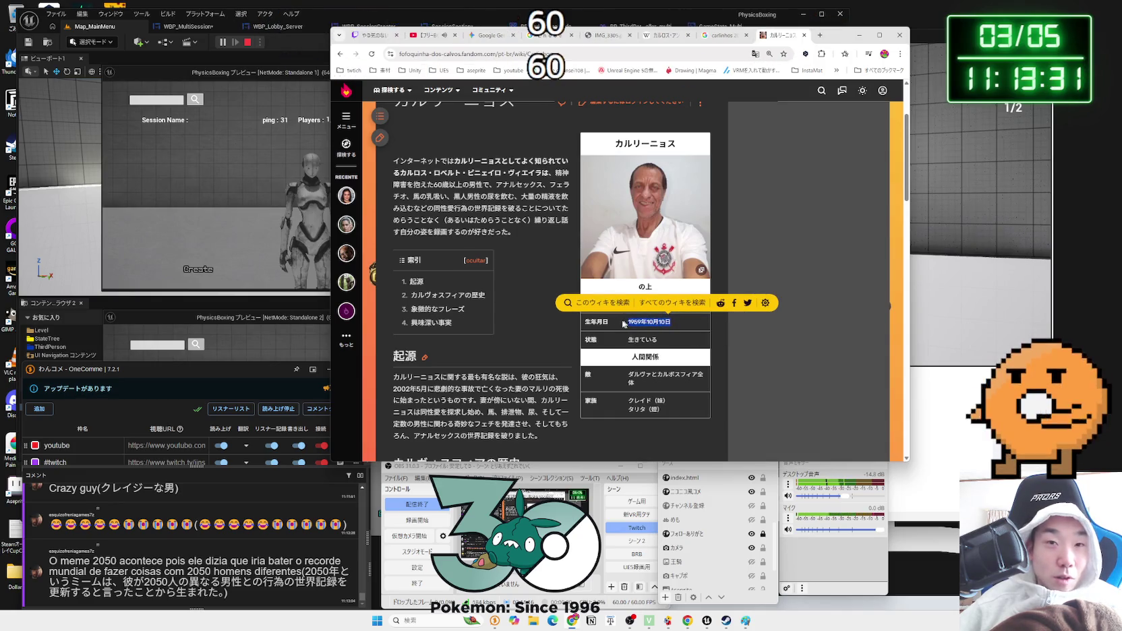
{"action": "scroll", "coordinate": [528, 313], "scroll_direction": "down", "scroll_amount": 1}
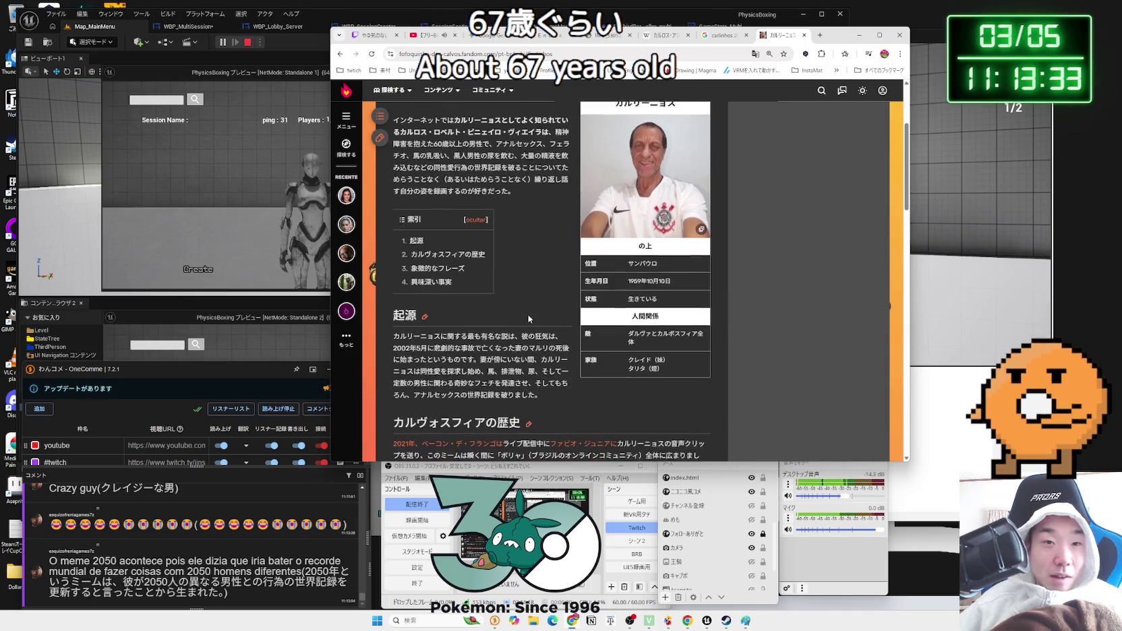
{"action": "mouse_move", "coordinate": [527, 315]}
{"action": "left_mouse_down"}
{"action": "mouse_move", "coordinate": [550, 394]}
{"action": "mouse_move", "coordinate": [674, 455]}
{"action": "left_mouse_up"}
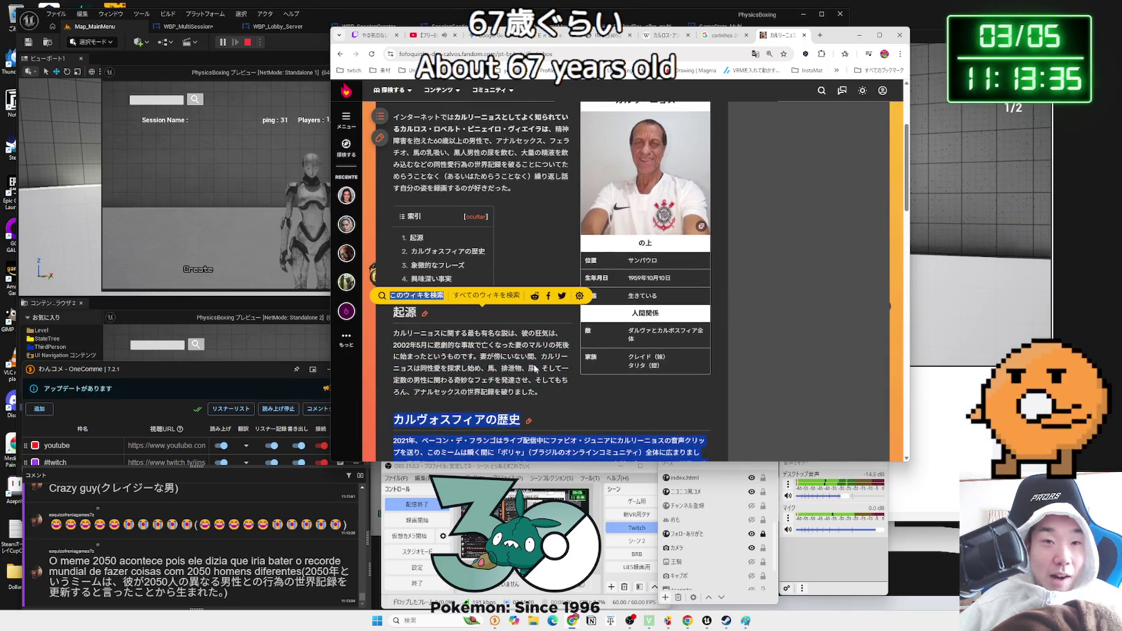
{"action": "left_click", "coordinate": [527, 359]}
{"action": "left_click_drag", "start_coordinate": [550, 345], "coordinate": [543, 358]}
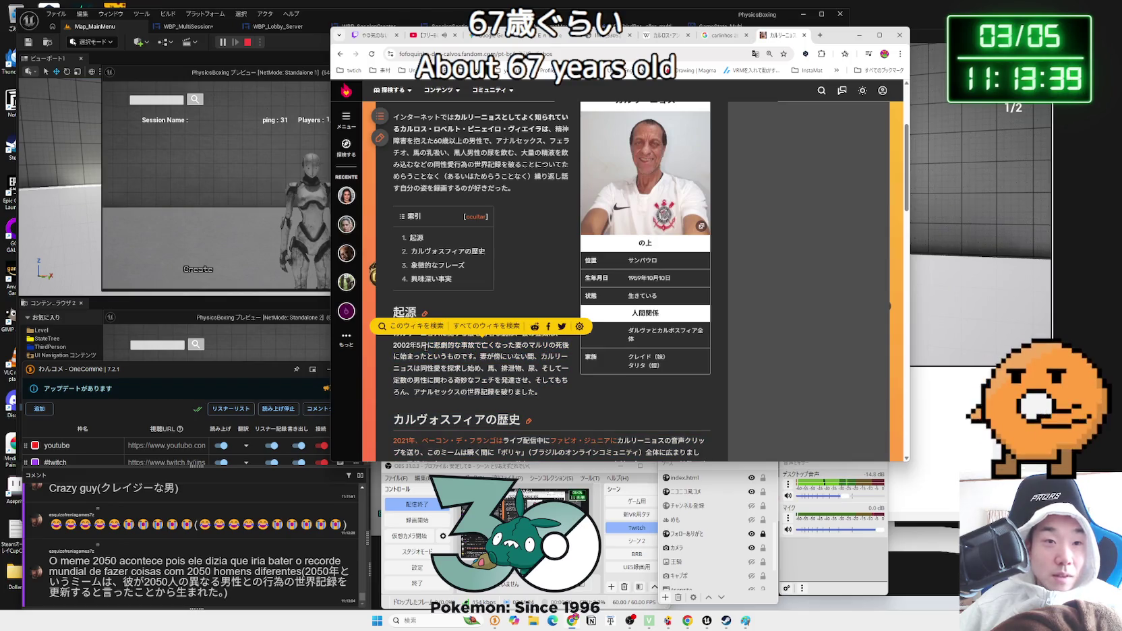
{"action": "left_click_drag", "start_coordinate": [502, 392], "coordinate": [393, 332]}
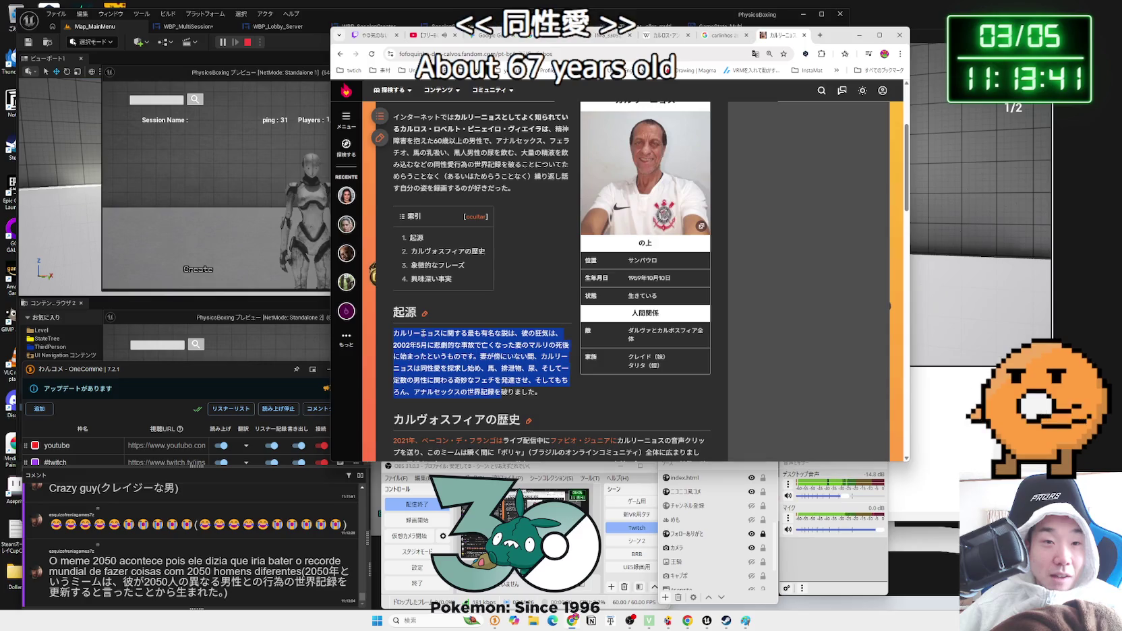
{"action": "left_click", "coordinate": [443, 342]}
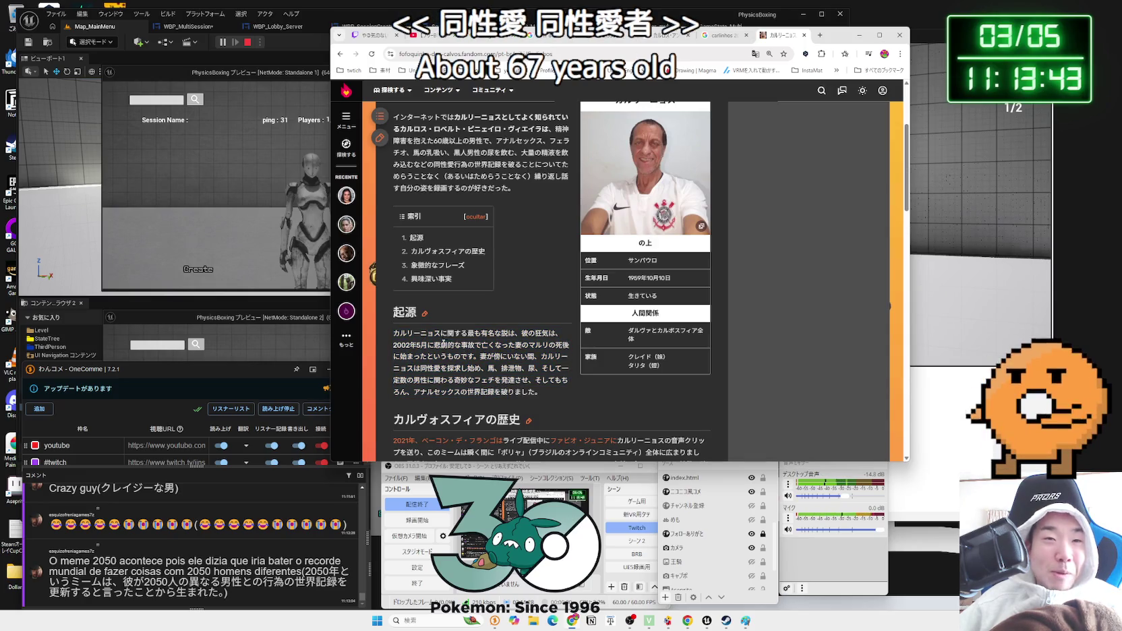
{"action": "scroll", "coordinate": [485, 333], "scroll_direction": "down", "scroll_amount": 1}
{"action": "left_click_drag", "start_coordinate": [570, 324], "coordinate": [486, 336]}
{"action": "left_click", "coordinate": [510, 349]}
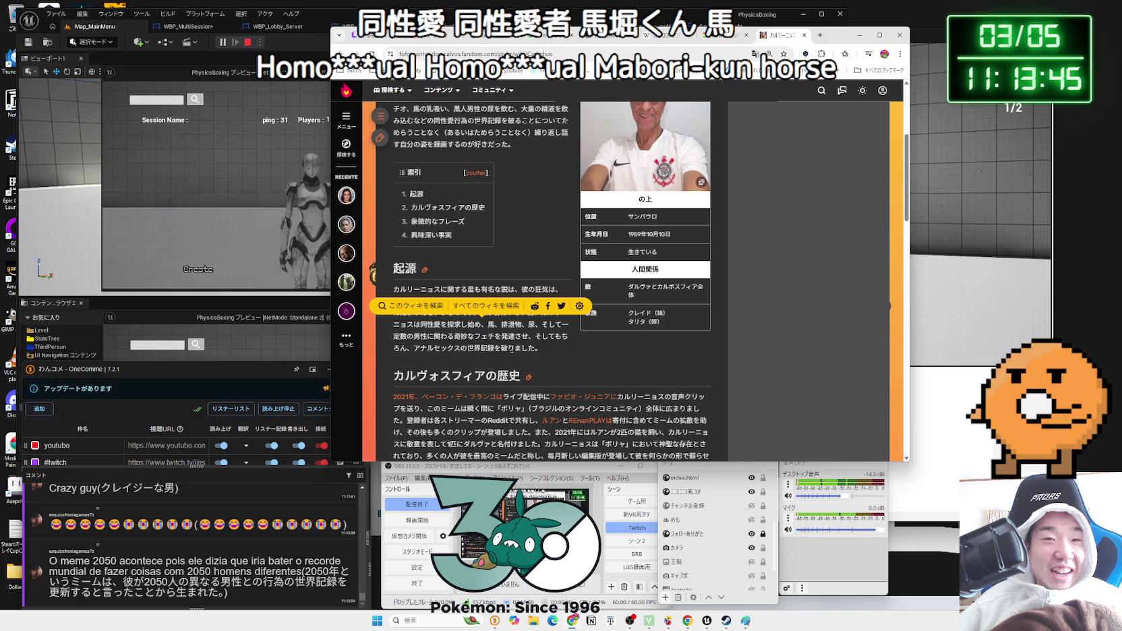
{"action": "left_click_drag", "start_coordinate": [394, 332], "coordinate": [540, 347]}
{"action": "left_click", "coordinate": [541, 348]}
{"action": "scroll", "coordinate": [485, 343], "scroll_direction": "up", "scroll_amount": 3}
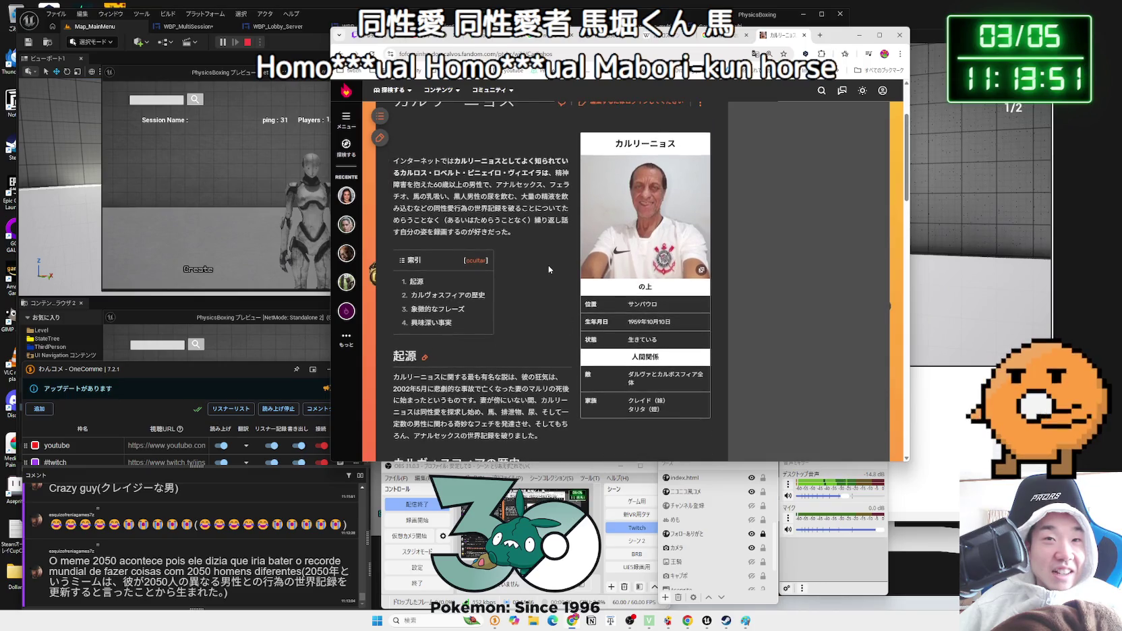
{"action": "scroll", "coordinate": [547, 265], "scroll_direction": "down", "scroll_amount": 4}
{"action": "scroll", "coordinate": [547, 265], "scroll_direction": "down", "scroll_amount": 4}
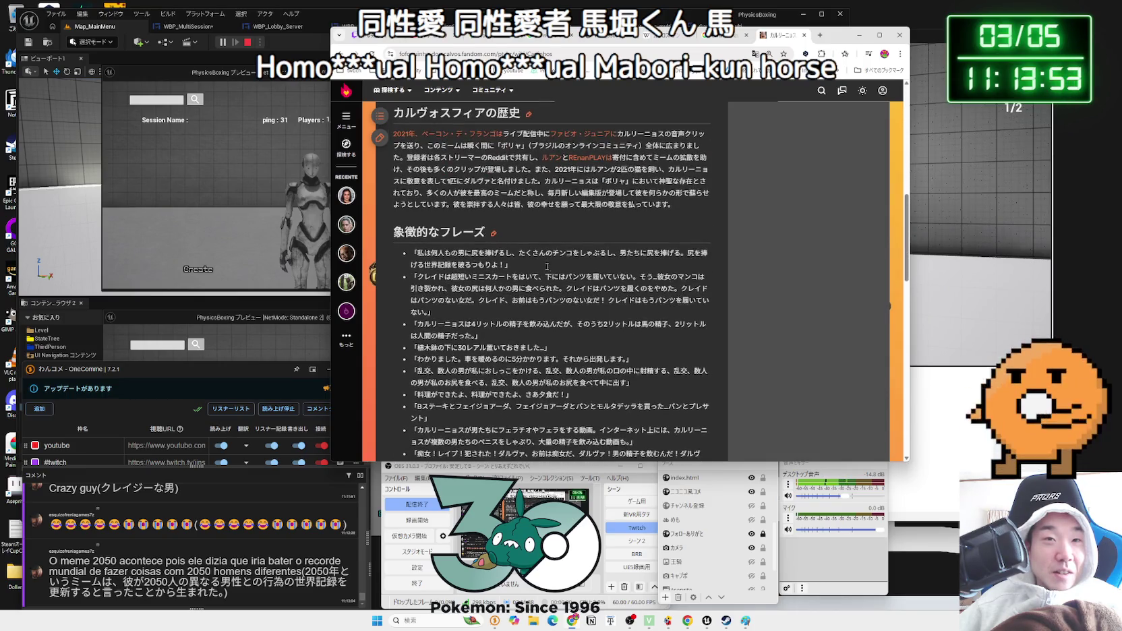
{"action": "triple_click", "coordinate": [507, 265]}
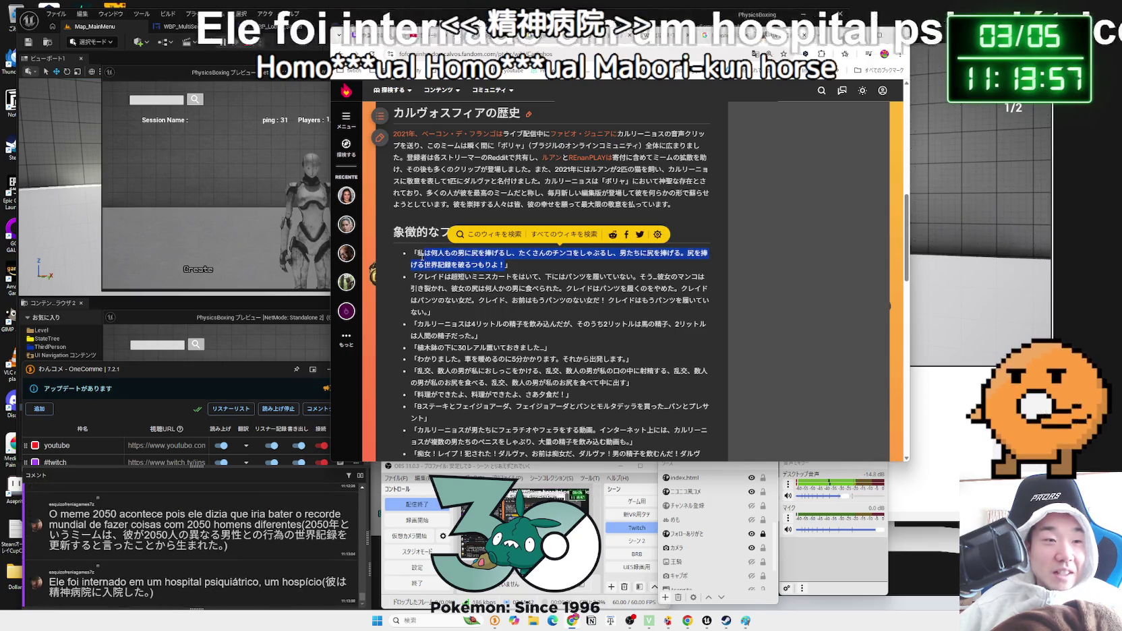
{"action": "left_click", "coordinate": [507, 265]}
{"action": "scroll", "coordinate": [458, 215], "scroll_direction": "up", "scroll_amount": 1}
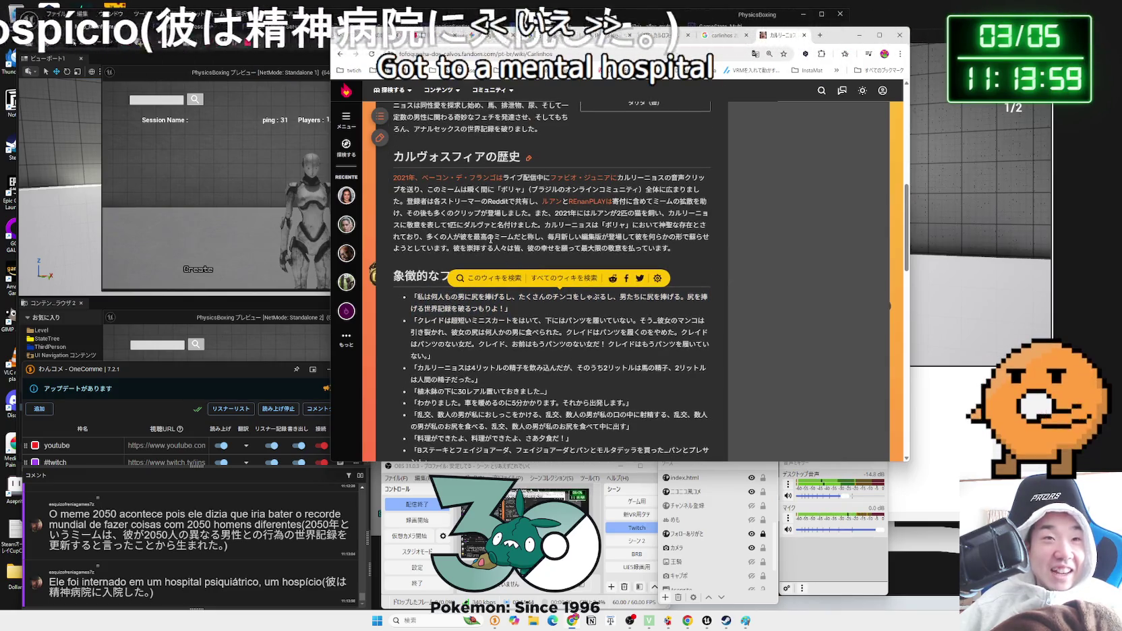
{"action": "mouse_move", "coordinate": [502, 189]}
{"action": "left_mouse_down"}
{"action": "mouse_move", "coordinate": [643, 190]}
{"action": "mouse_move", "coordinate": [512, 178]}
{"action": "left_mouse_up"}
{"action": "left_click", "coordinate": [470, 202]}
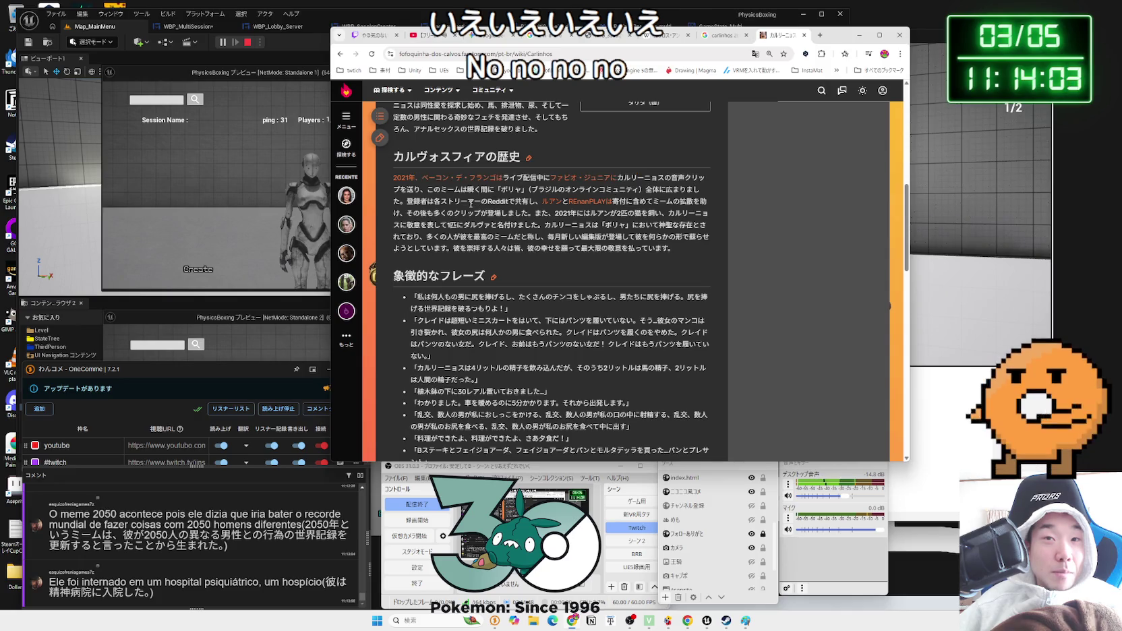
{"action": "left_click_drag", "start_coordinate": [435, 203], "coordinate": [463, 205]}
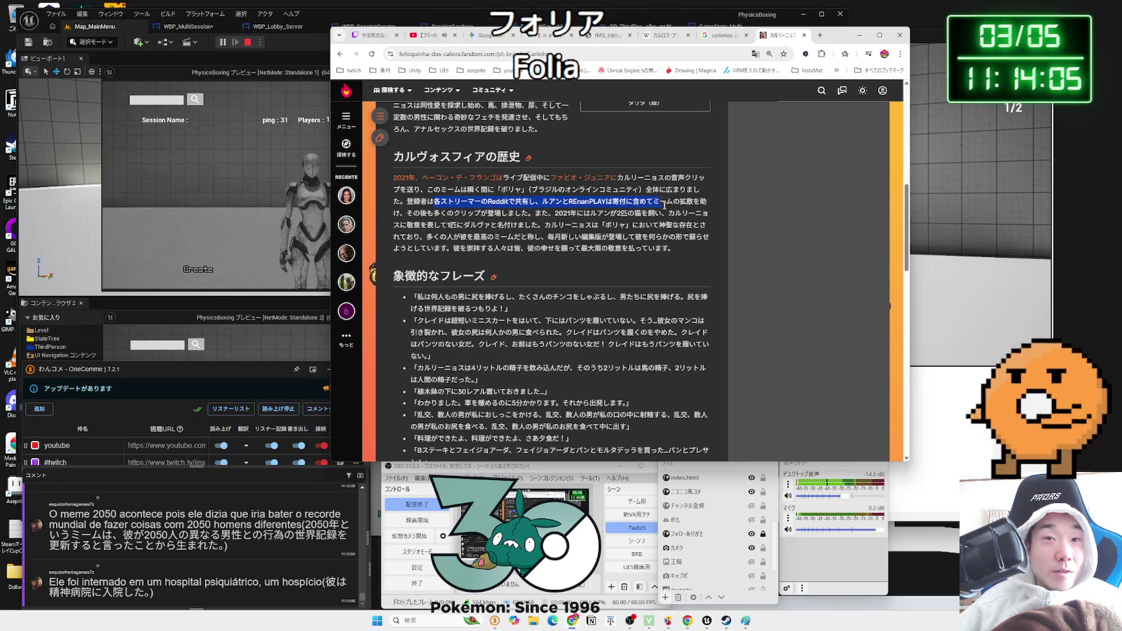
{"action": "left_click_drag", "start_coordinate": [697, 203], "coordinate": [617, 214]}
{"action": "left_click", "coordinate": [529, 213]}
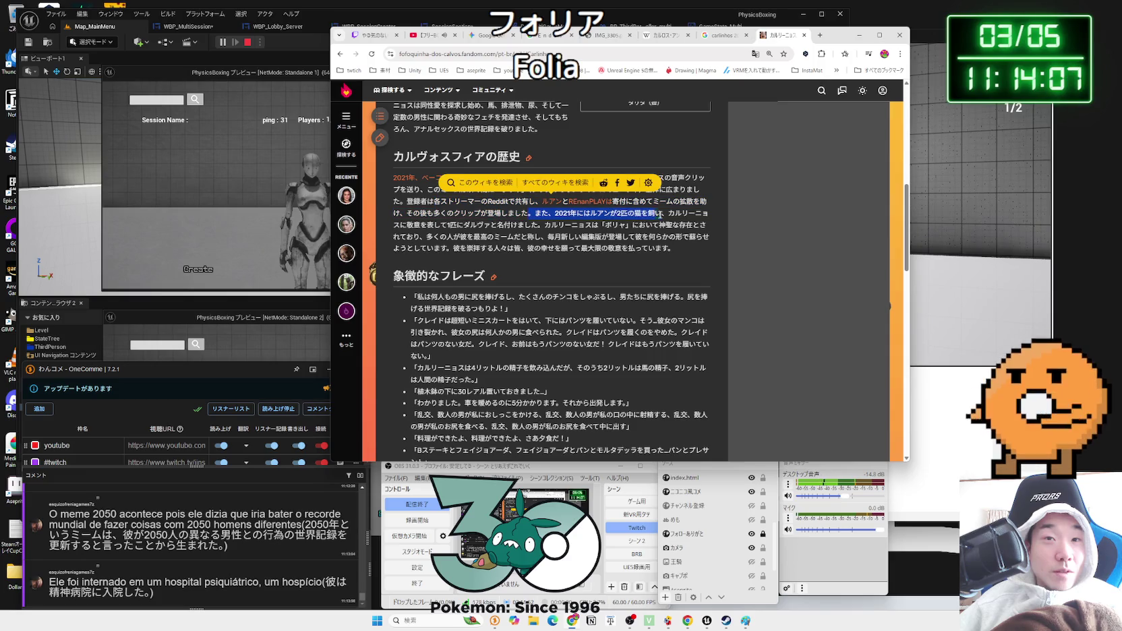
{"action": "left_click_drag", "start_coordinate": [699, 214], "coordinate": [451, 225]}
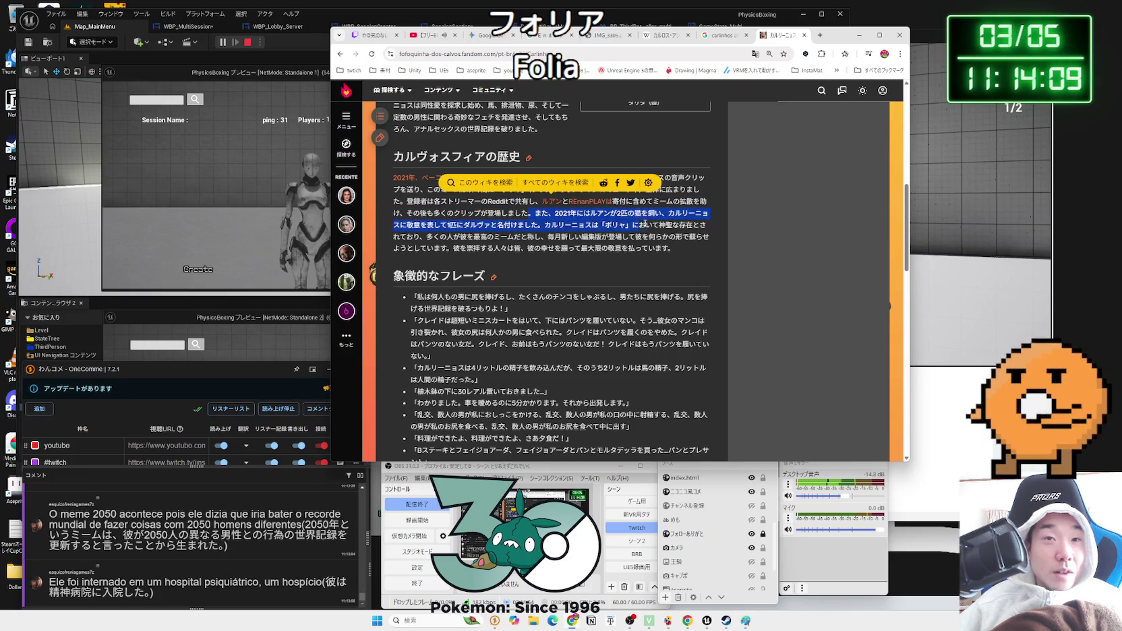
{"action": "mouse_move", "coordinate": [672, 248]}
{"action": "left_mouse_down"}
{"action": "mouse_move", "coordinate": [483, 238]}
{"action": "mouse_move", "coordinate": [633, 237]}
{"action": "mouse_move", "coordinate": [667, 248]}
{"action": "mouse_move", "coordinate": [421, 237]}
{"action": "left_mouse_up"}
{"action": "left_click", "coordinate": [590, 256]}
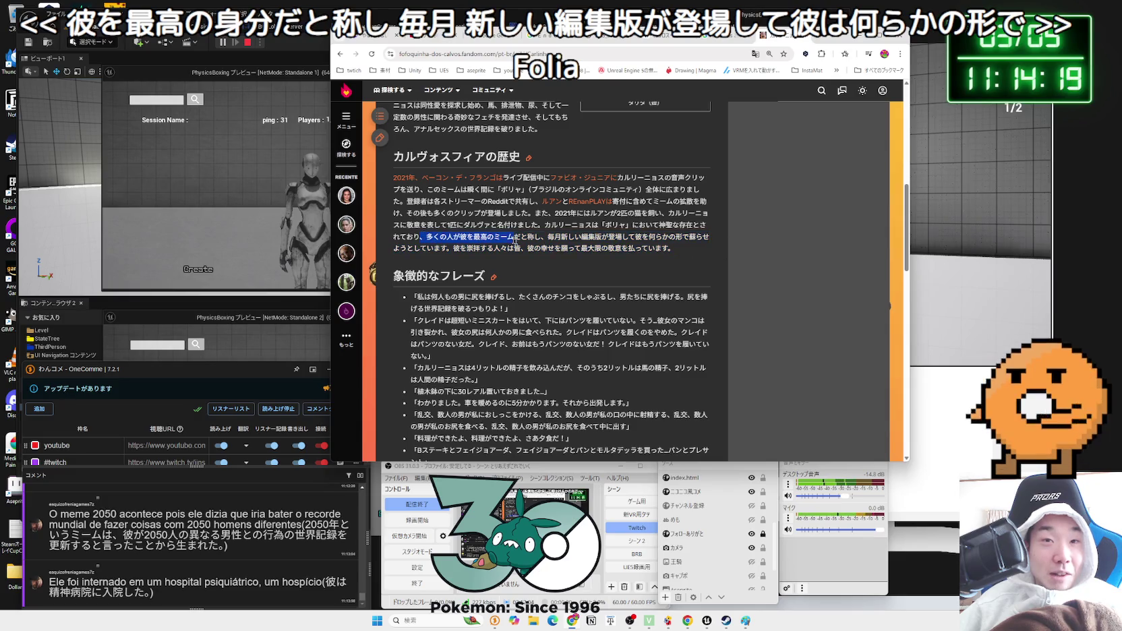
{"action": "scroll", "coordinate": [591, 256], "scroll_direction": "up", "scroll_amount": 1}
{"action": "scroll", "coordinate": [591, 256], "scroll_direction": "up", "scroll_amount": 8}
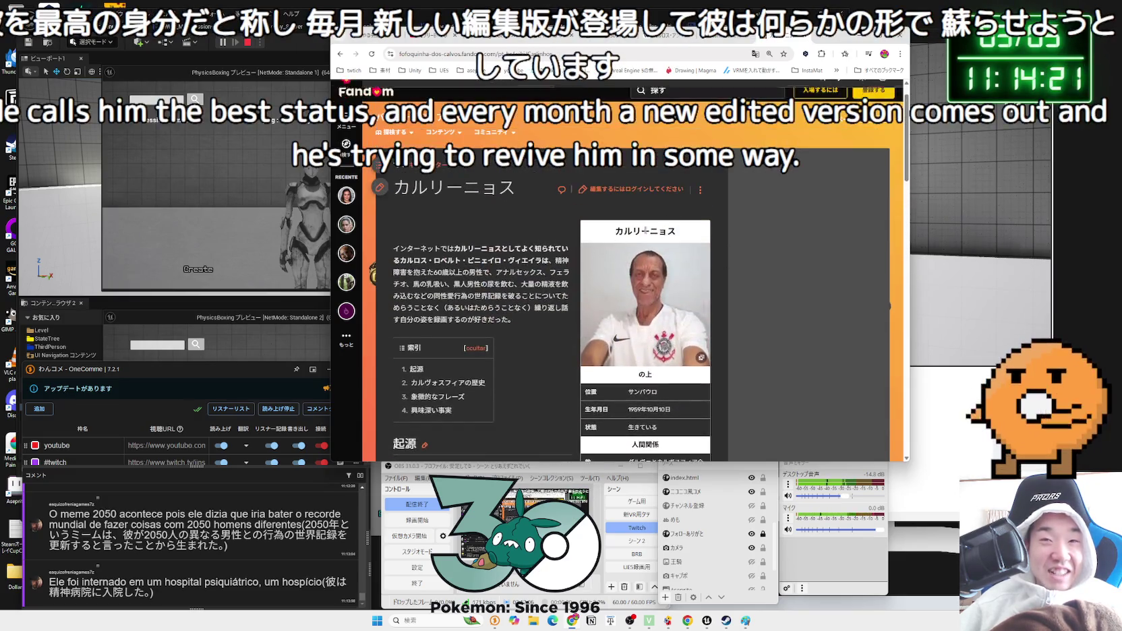
{"action": "left_click", "coordinate": [804, 39]}
Close the Google results and Wikipedia tabs, switch to the Gemini tab, and return to the game previews
{"action": "left_click_drag", "start_coordinate": [804, 42], "coordinate": [885, 42]}
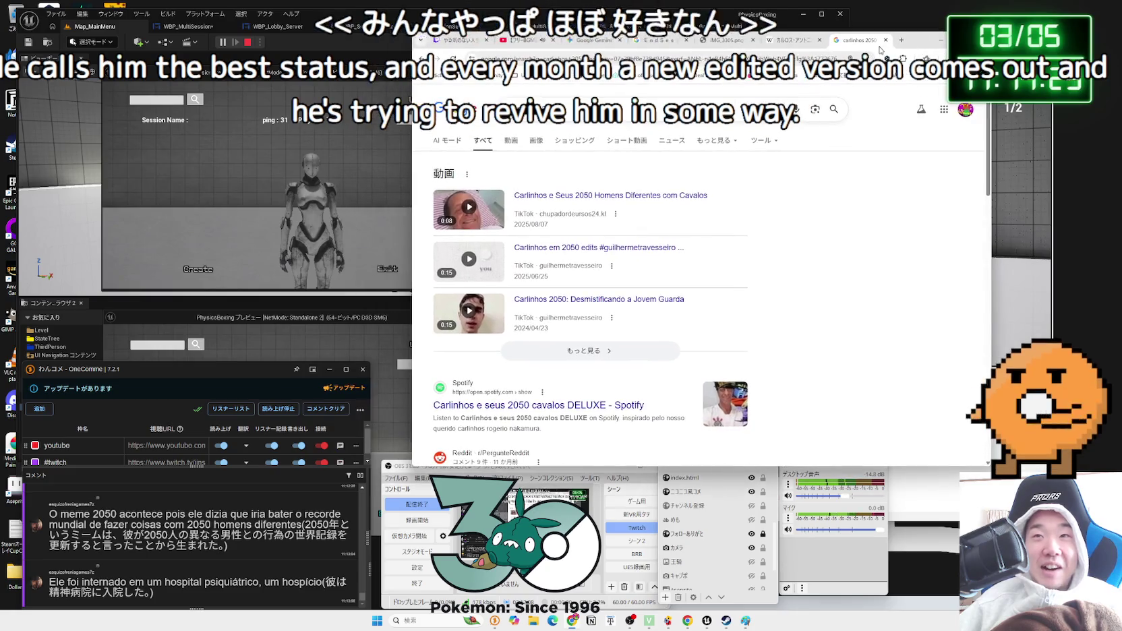
{"action": "left_click", "coordinate": [885, 42]}
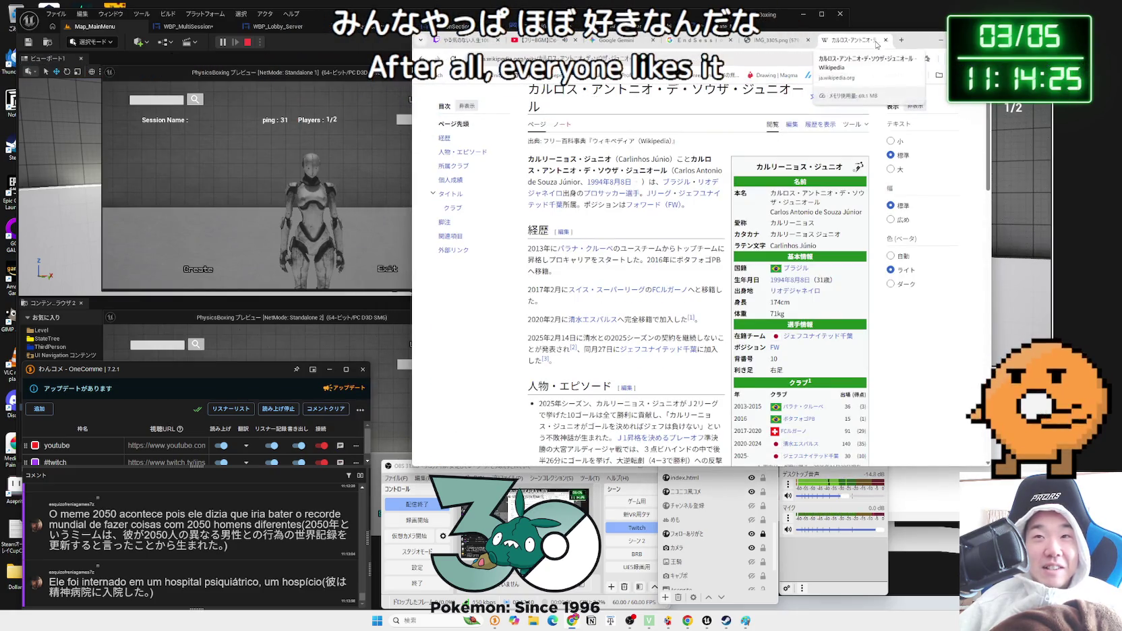
{"action": "left_click", "coordinate": [885, 41]}
{"action": "left_click", "coordinate": [780, 44]}
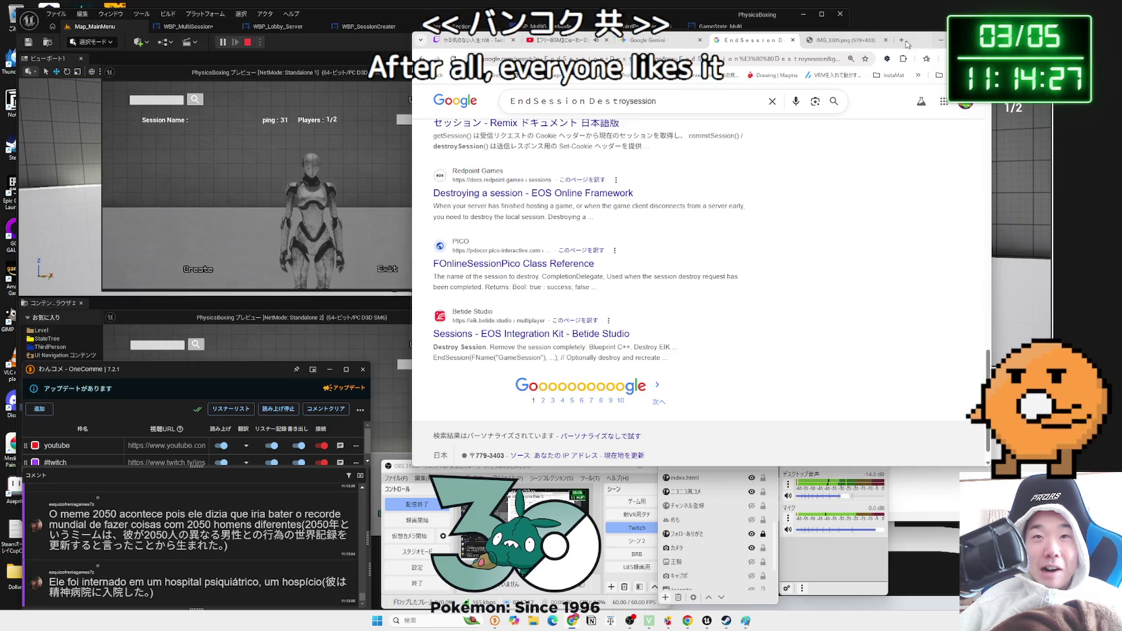
{"action": "left_click", "coordinate": [791, 43]}
{"action": "left_click", "coordinate": [647, 40]}
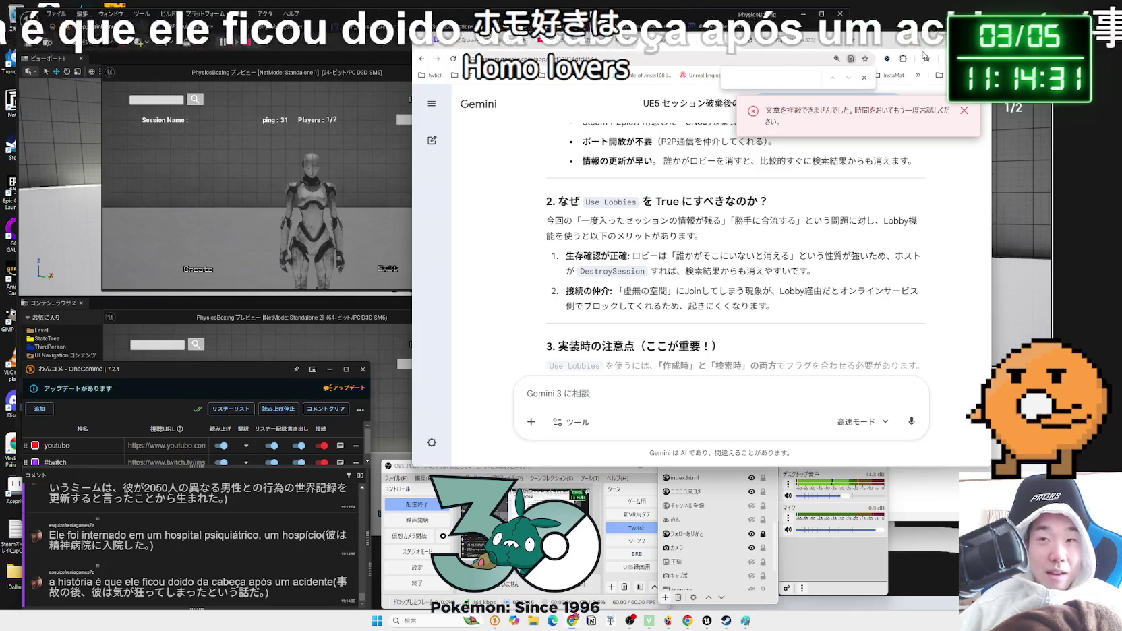
{"action": "key", "text": "alt+Tab"}
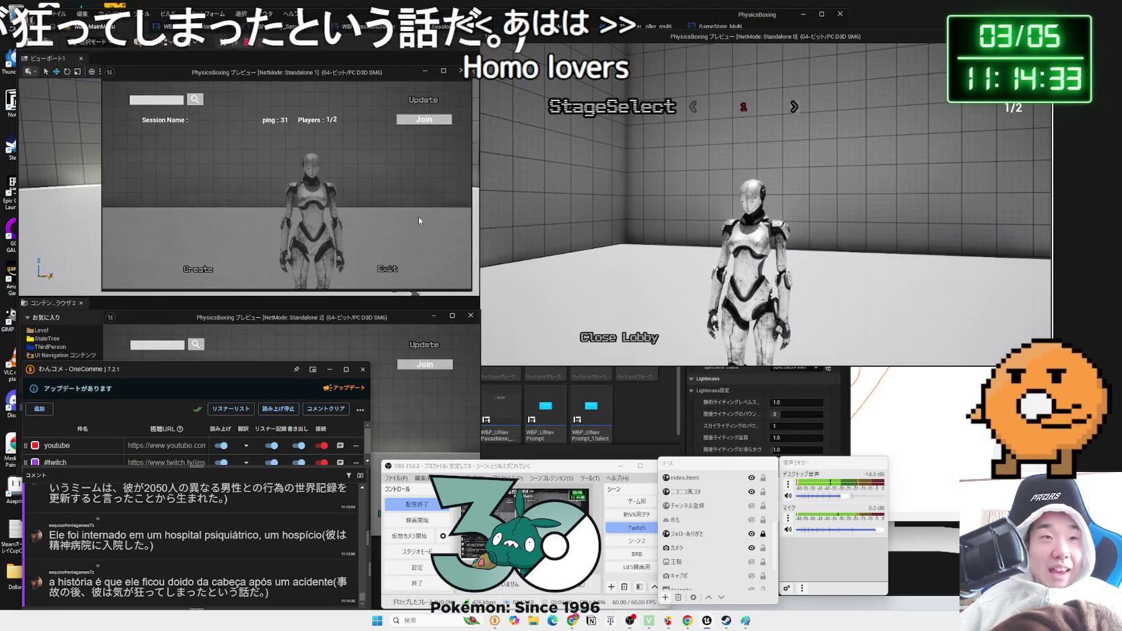
Arrange the Standalone preview windows and join the listed session from Standalone 2
{"action": "left_click_drag", "start_coordinate": [356, 319], "coordinate": [371, 232]}
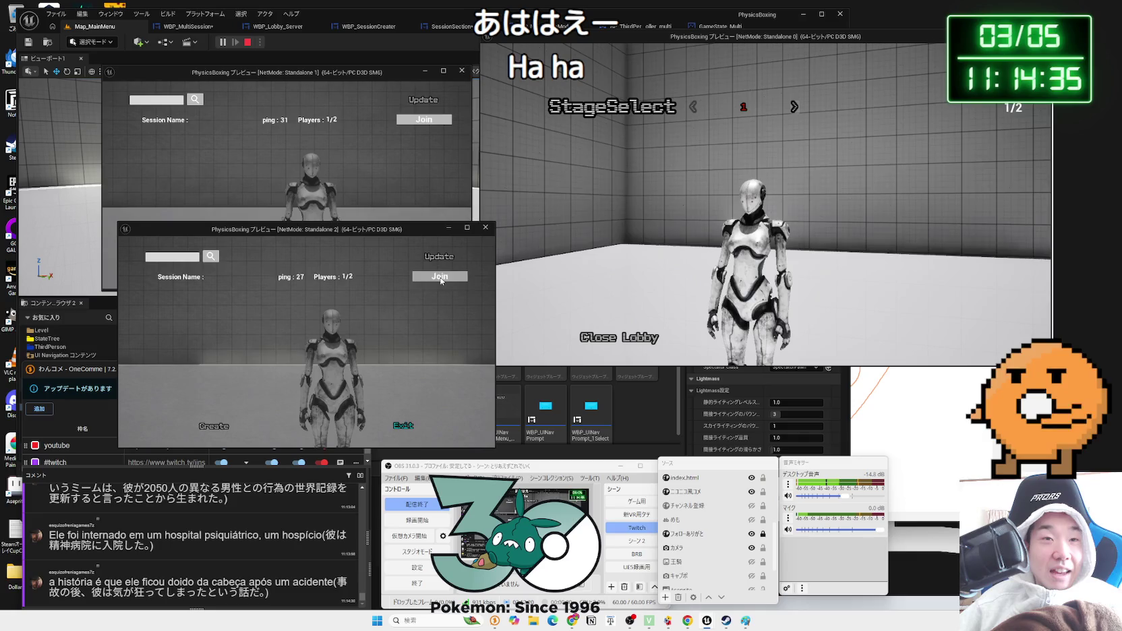
{"action": "left_click", "coordinate": [429, 126]}
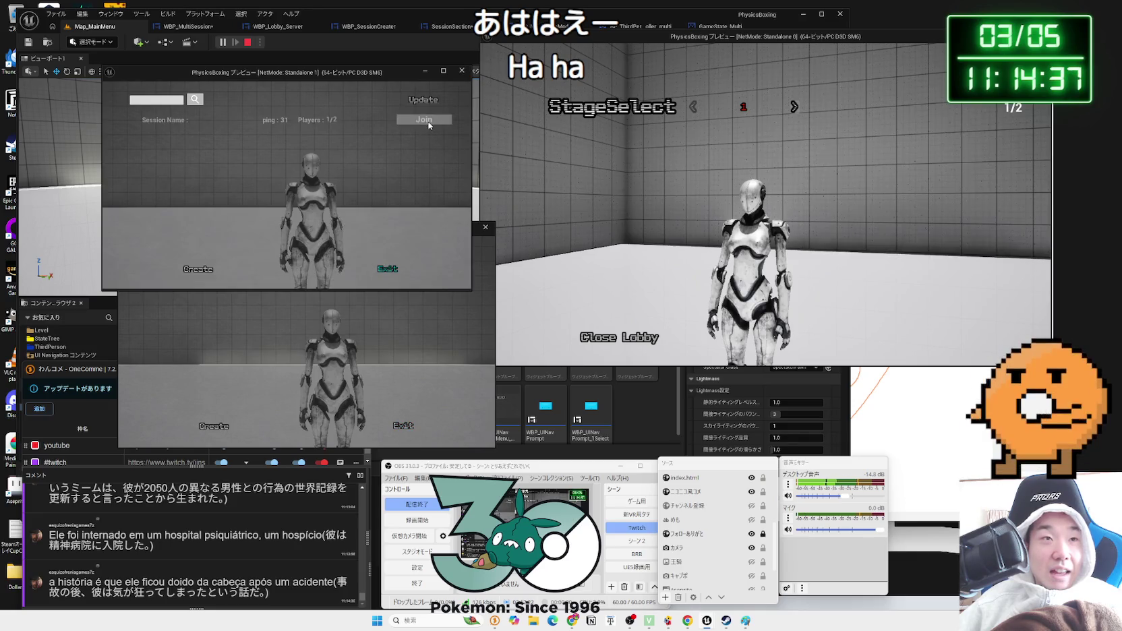
{"action": "left_click", "coordinate": [433, 339]}
{"action": "mouse_move", "coordinate": [385, 233]}
{"action": "left_mouse_down"}
{"action": "mouse_move", "coordinate": [348, 258]}
{"action": "mouse_move", "coordinate": [346, 273]}
{"action": "left_mouse_up"}
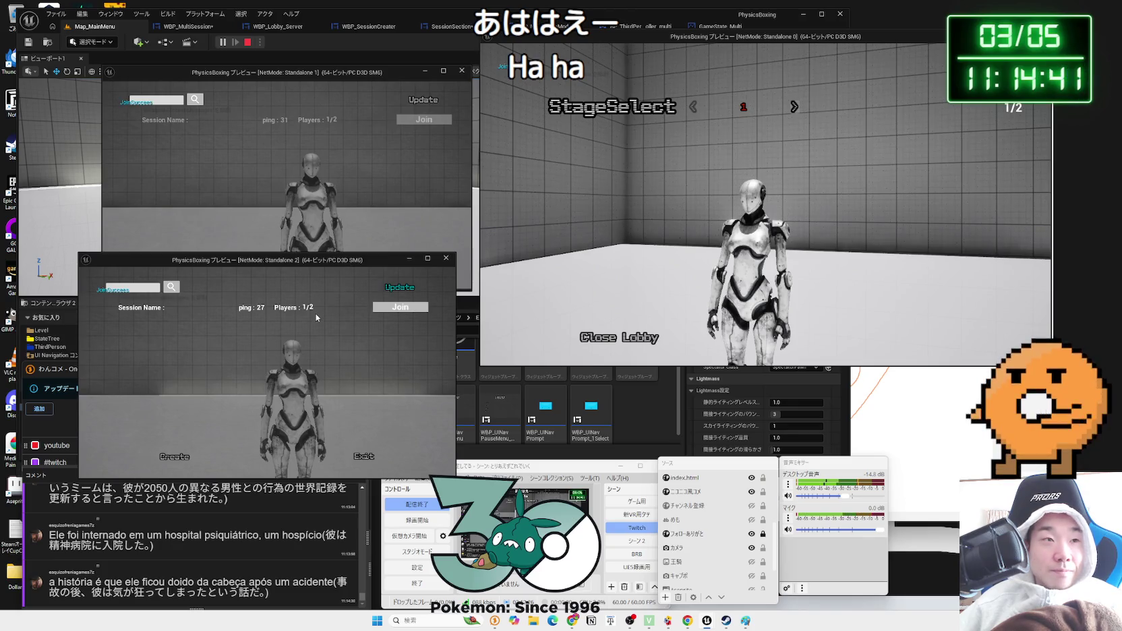
{"action": "left_click", "coordinate": [316, 317]}
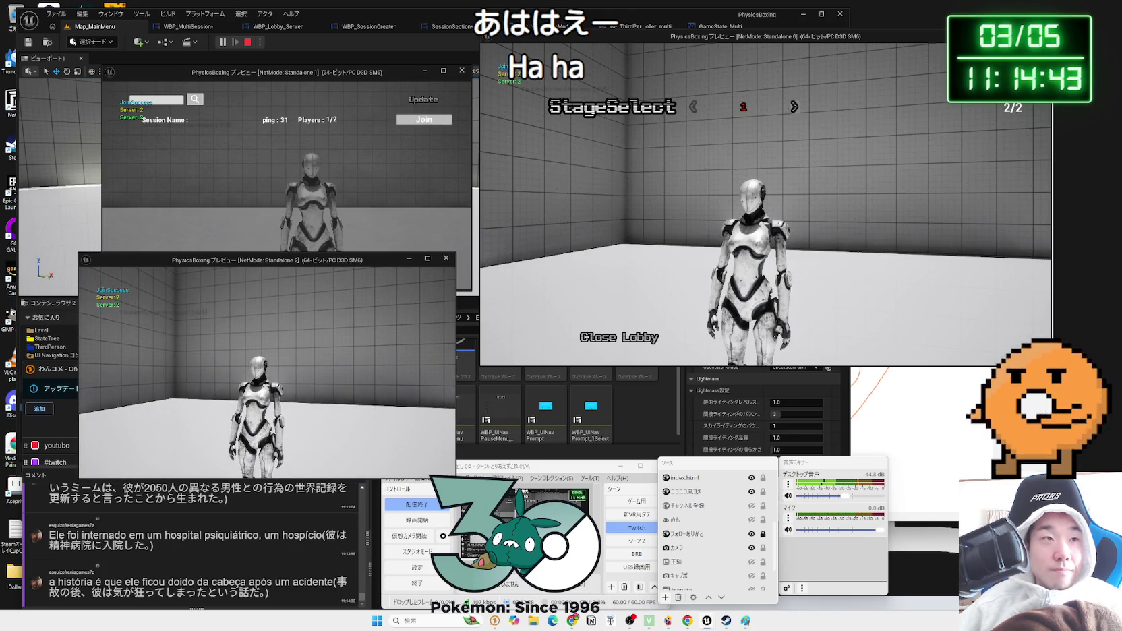
In Standalone 1, start a session search with Multi Player and try joining the result
{"action": "key", "text": "alt+Tab"}
{"action": "key", "text": "Down"}
{"action": "key", "text": "Down"}
{"action": "key", "text": "Down"}
{"action": "key", "text": "Return"}
{"action": "key", "text": "Return"}
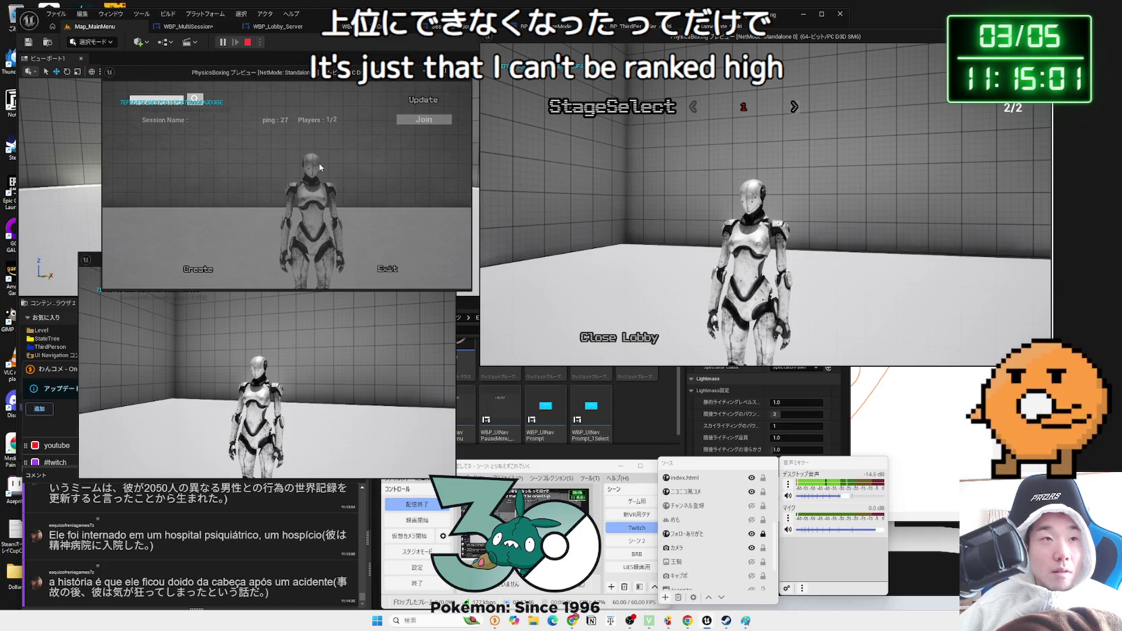
{"action": "left_click", "coordinate": [421, 121]}
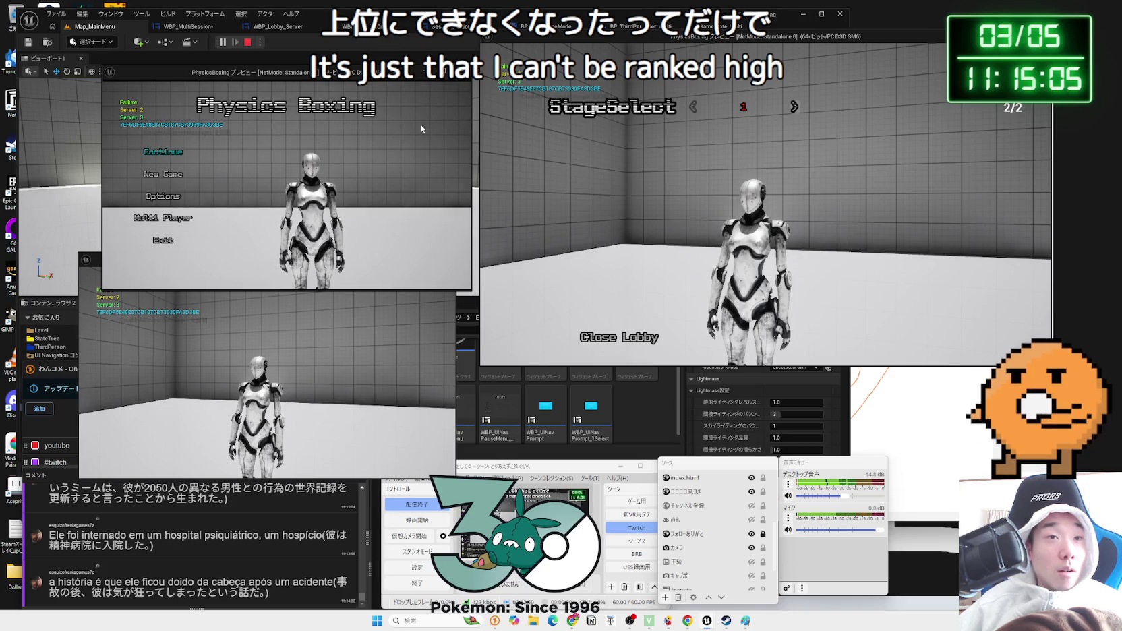
Search again from the first client, then close the hosted lobby, returning clients to the main menu
{"action": "left_click", "coordinate": [172, 221]}
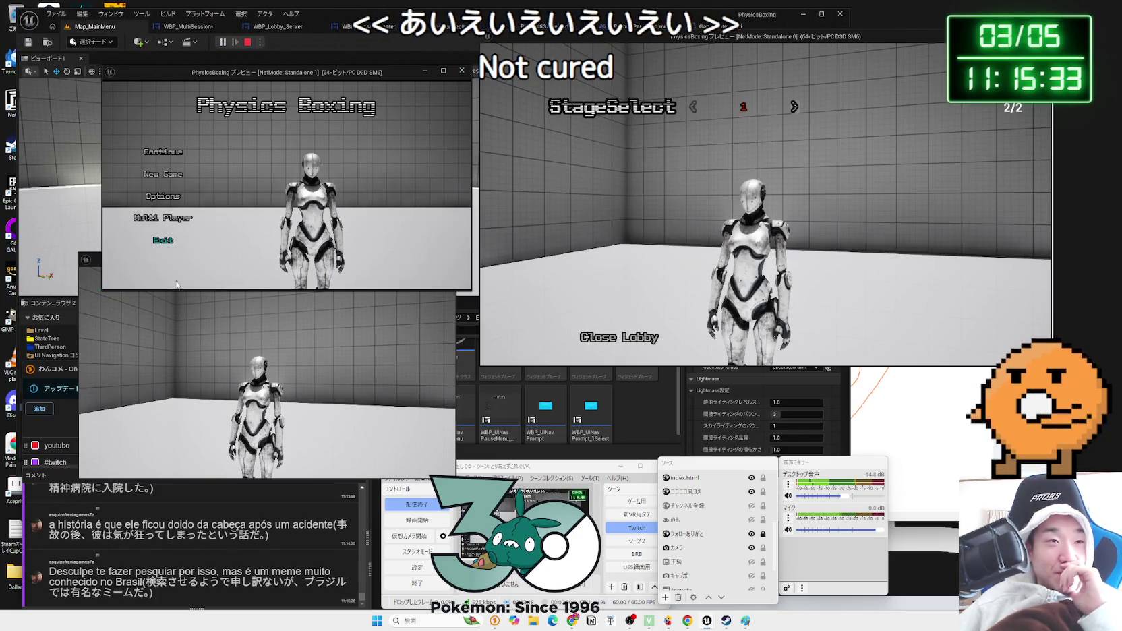
{"action": "left_click", "coordinate": [88, 265]}
{"action": "left_click_drag", "start_coordinate": [189, 264], "coordinate": [306, 295]}
{"action": "left_click", "coordinate": [637, 339]}
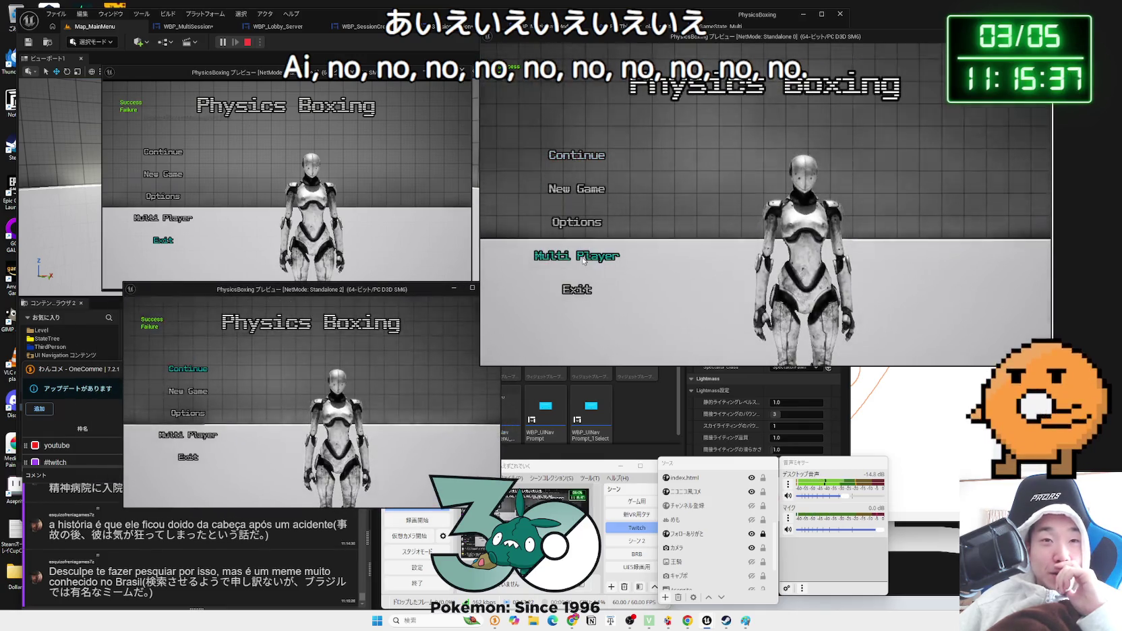
Open the session search in the top-left, host and lower clients
{"action": "left_click", "coordinate": [163, 218]}
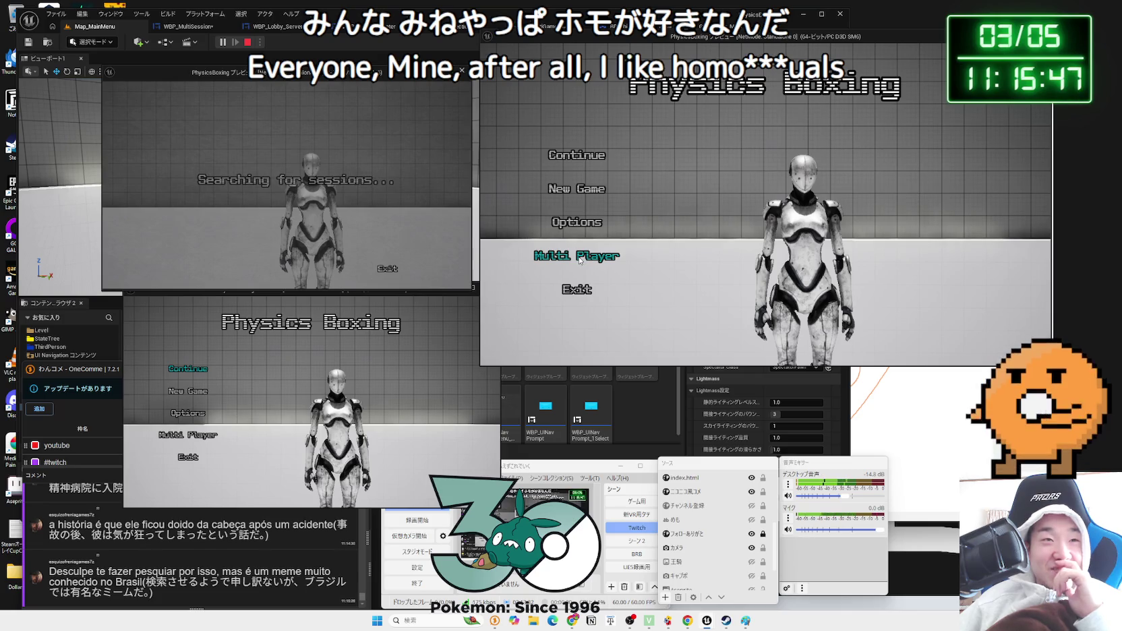
{"action": "left_click", "coordinate": [579, 258]}
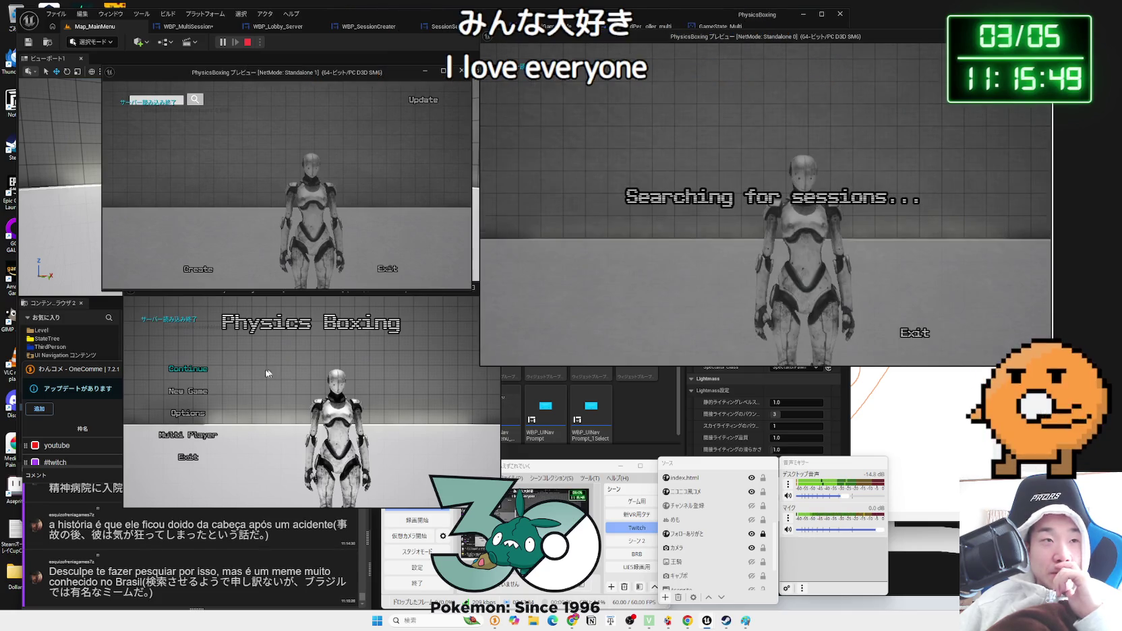
{"action": "left_click", "coordinate": [192, 434]}
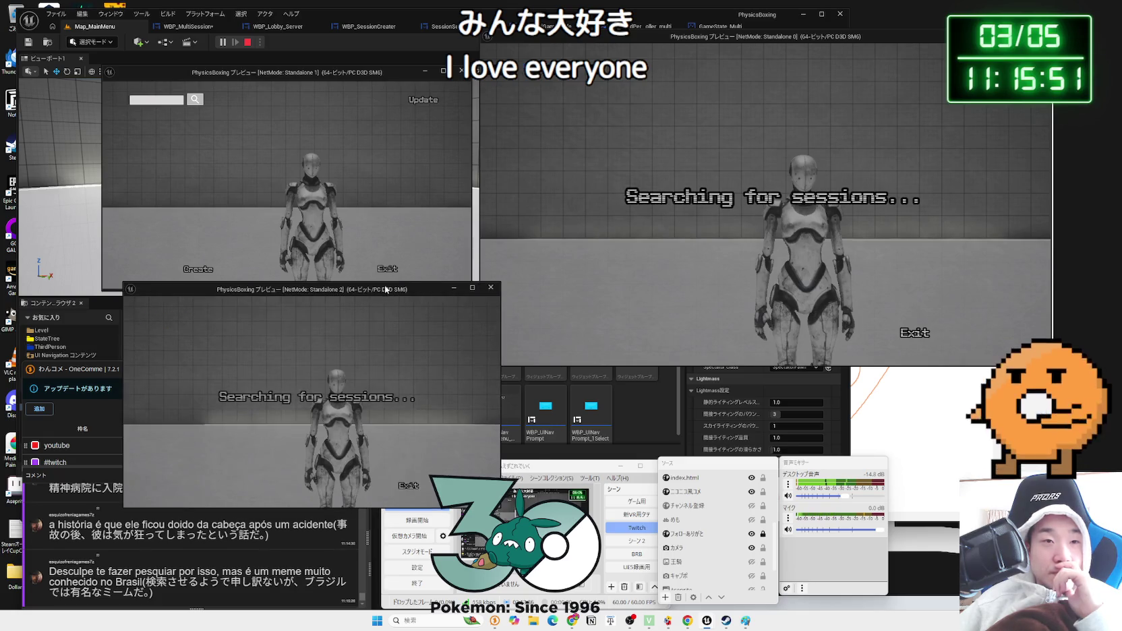
{"action": "left_click_drag", "start_coordinate": [386, 288], "coordinate": [379, 297]}
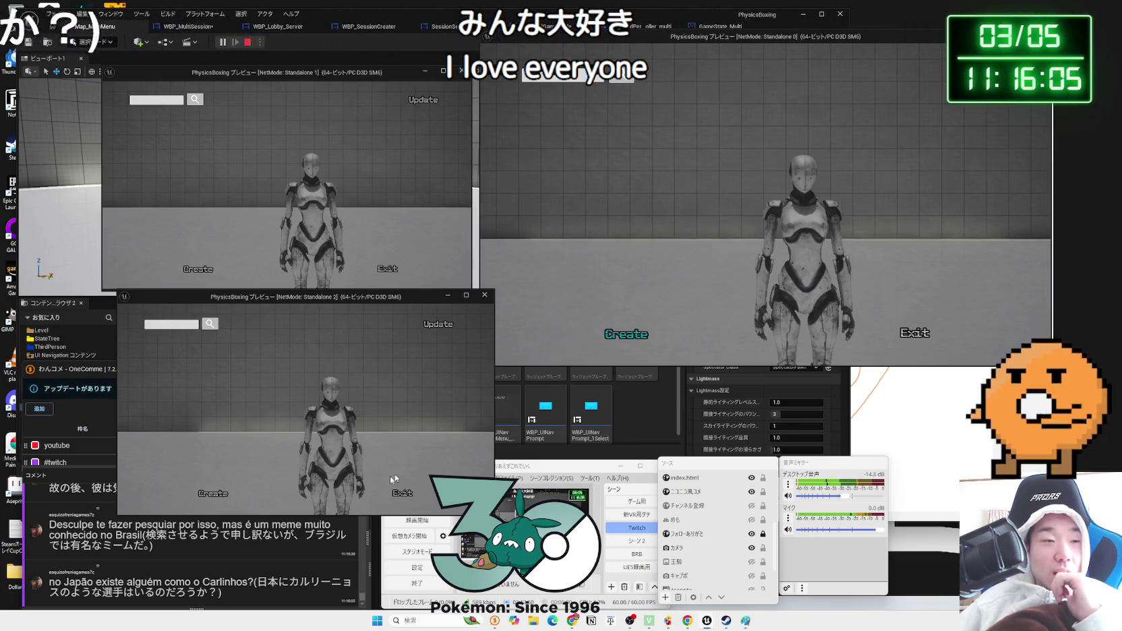
Check the comment viewer window, then bring the Gemini chat forward
{"action": "left_click", "coordinate": [303, 532]}
{"action": "scroll", "coordinate": [304, 534], "scroll_direction": "up", "scroll_amount": 2}
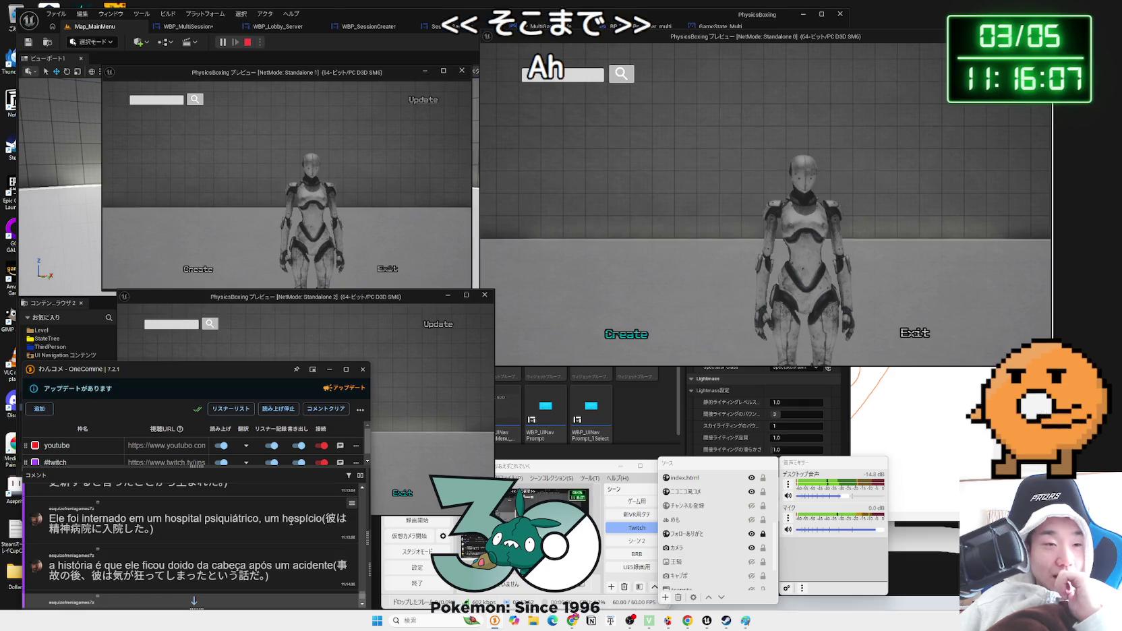
{"action": "scroll", "coordinate": [292, 521], "scroll_direction": "down", "scroll_amount": 2}
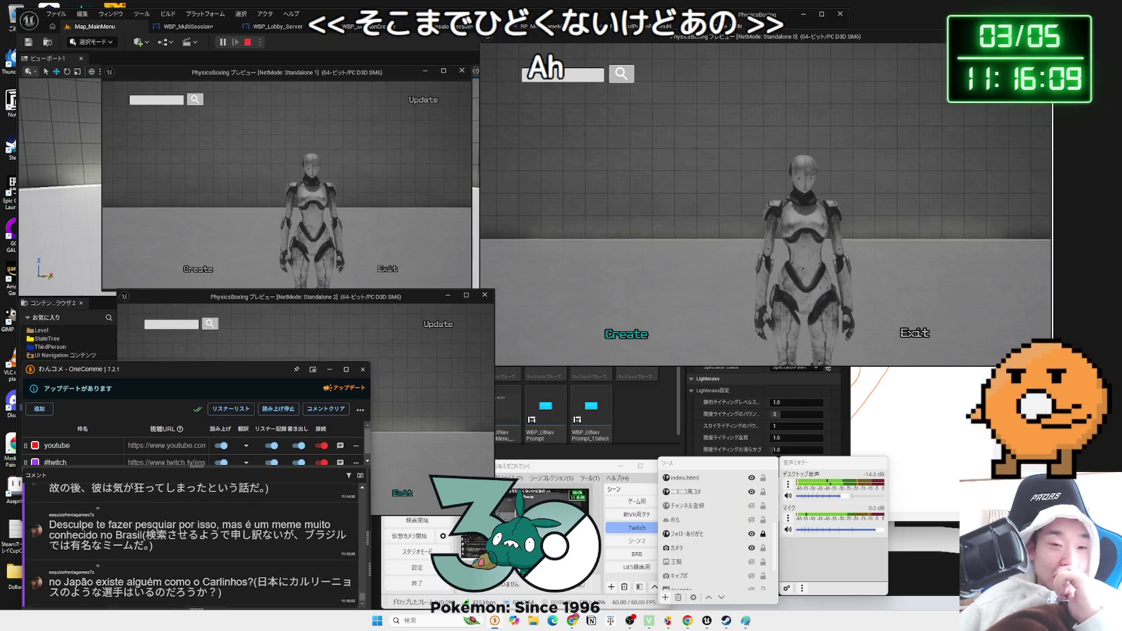
{"action": "left_click", "coordinate": [572, 621]}
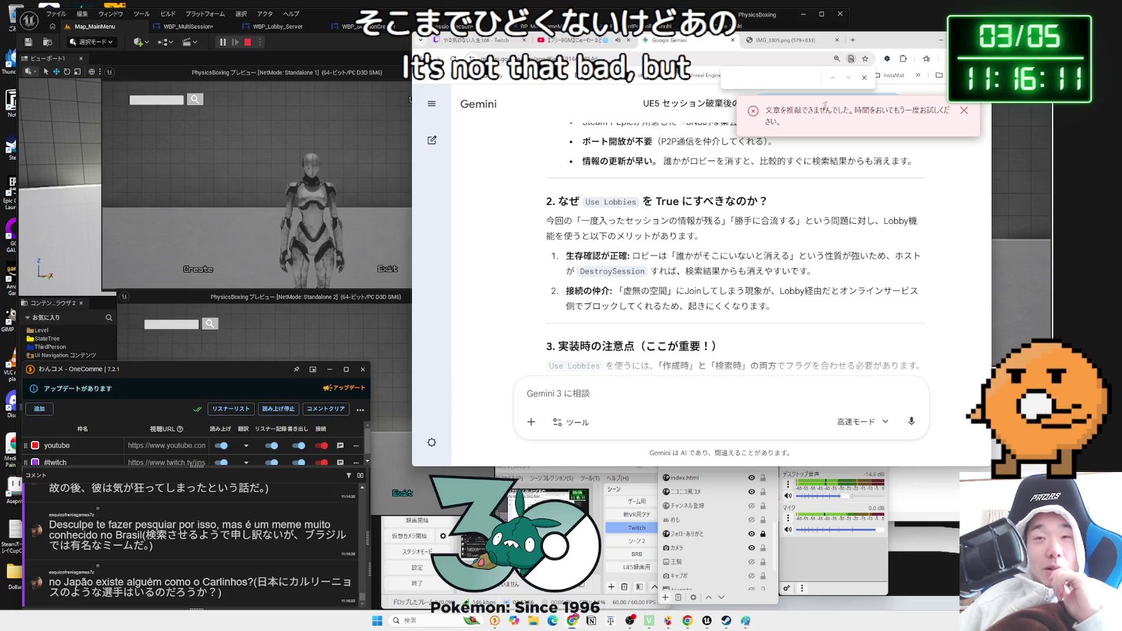
Search Google for 'やじゅう' in a new tab
{"action": "left_click", "coordinate": [799, 42]}
{"action": "key", "text": "ctrl+shift+Tab"}
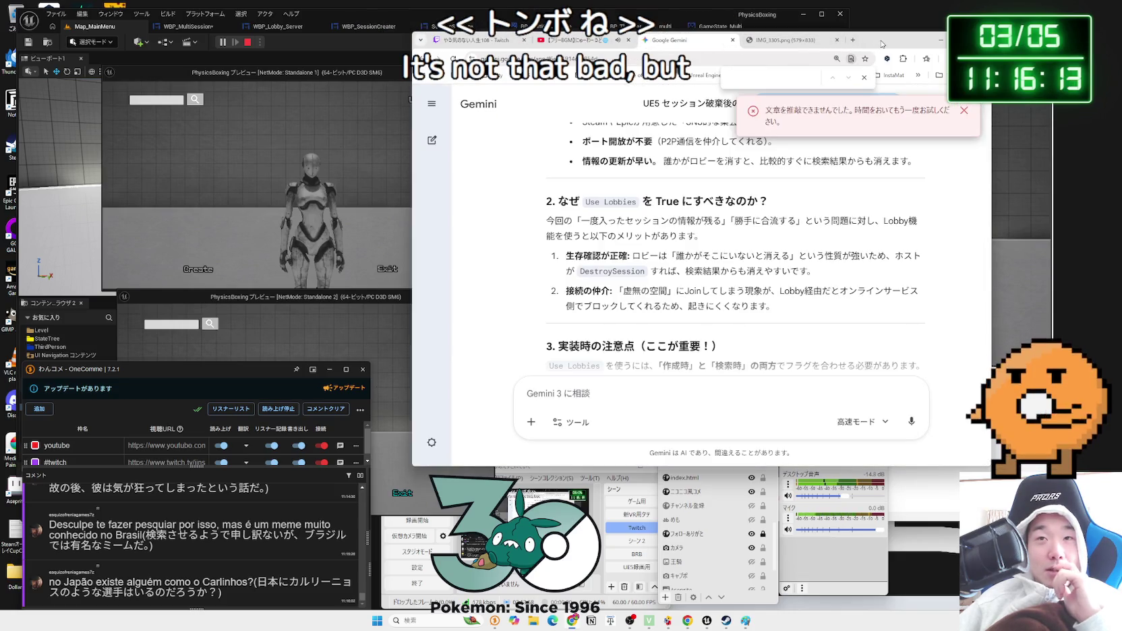
{"action": "left_click", "coordinate": [854, 42]}
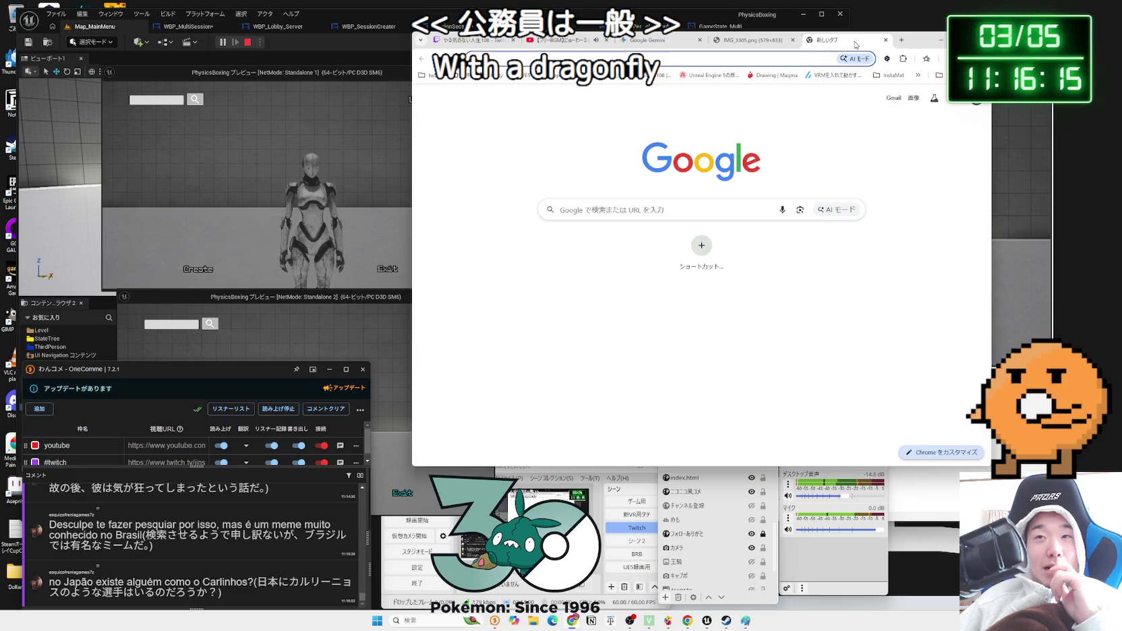
{"action": "type", "text": "やじゅう"}
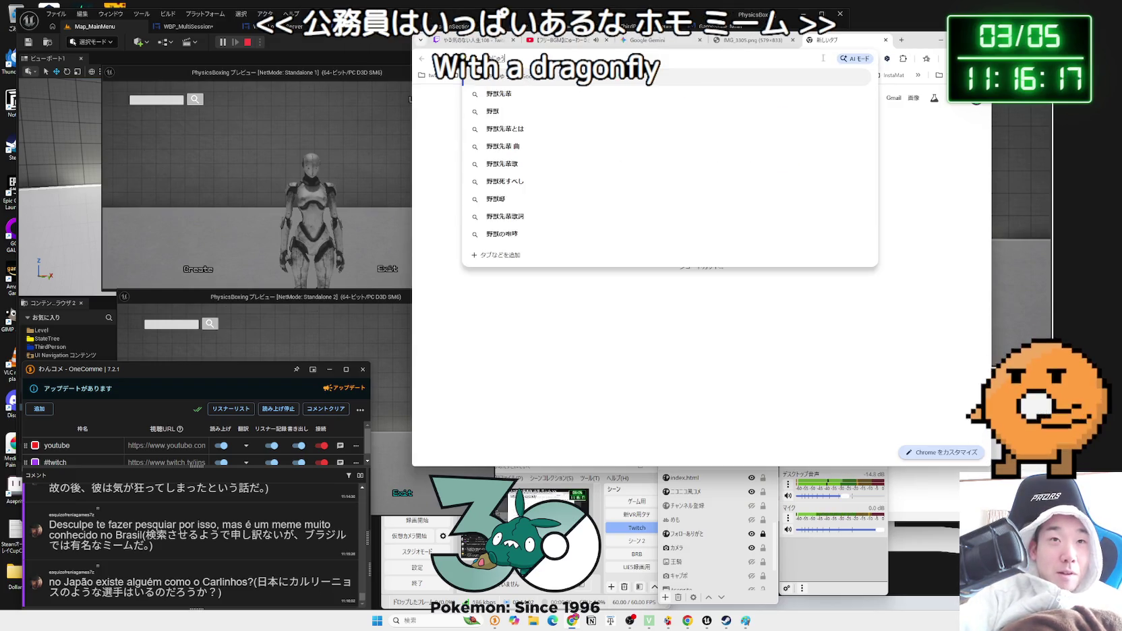
{"action": "key", "text": "Return"}
{"action": "key", "text": "Return"}
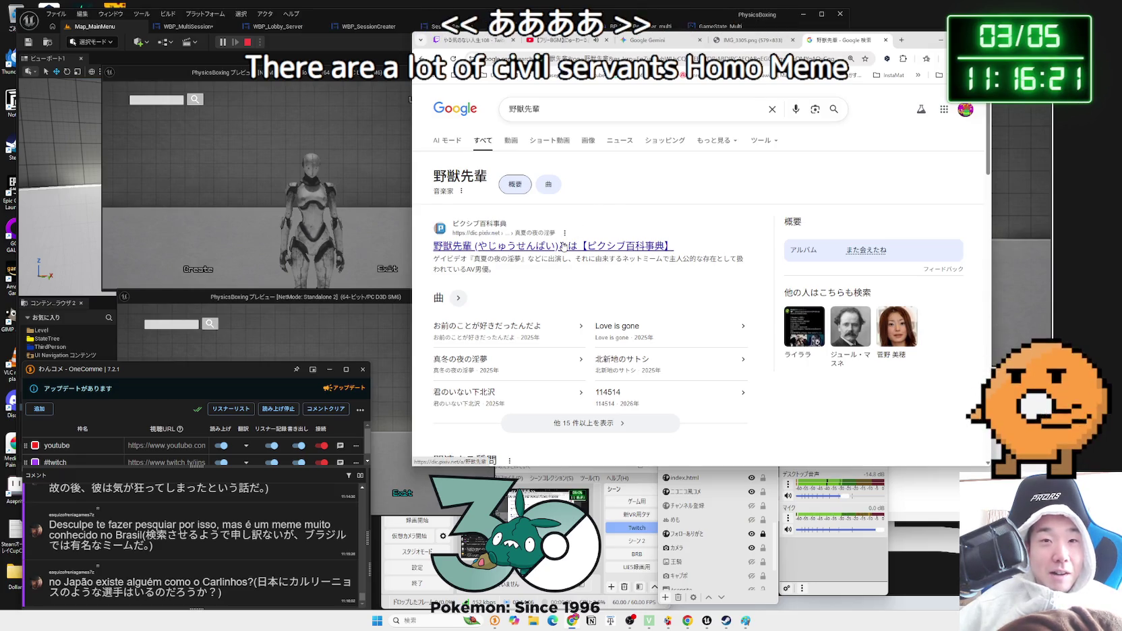
{"action": "scroll", "coordinate": [620, 189], "scroll_direction": "down", "scroll_amount": 5}
{"action": "scroll", "coordinate": [540, 174], "scroll_direction": "up", "scroll_amount": 2}
Open the Pixiv encyclopedia article from the results, read through it, then close the tab
{"action": "left_click", "coordinate": [537, 160]}
{"action": "scroll", "coordinate": [537, 196], "scroll_direction": "down", "scroll_amount": 1}
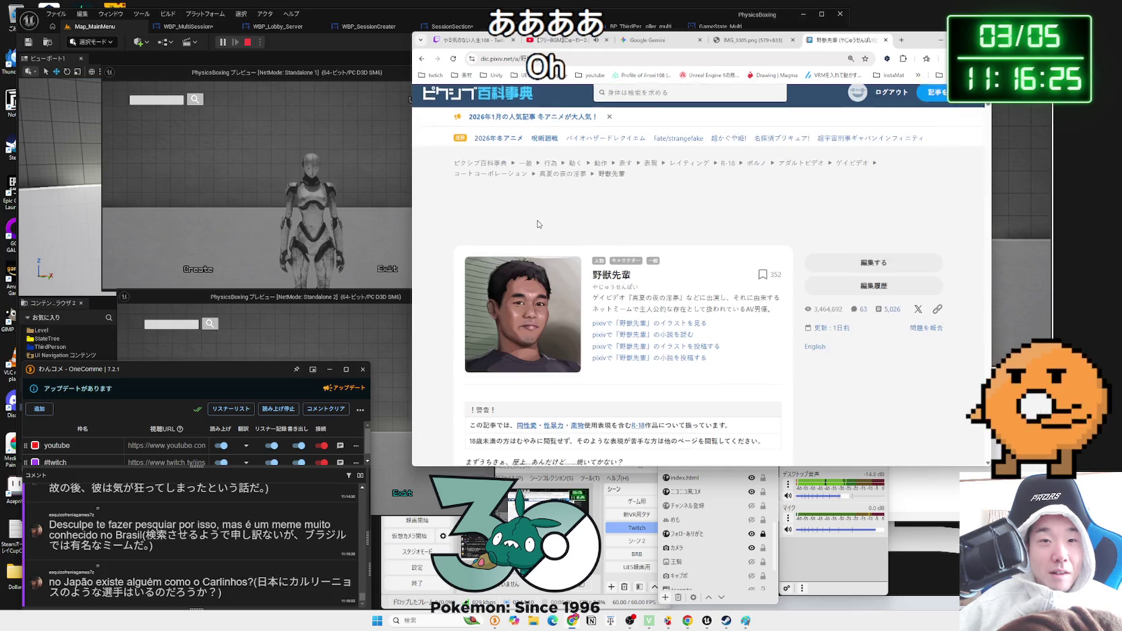
{"action": "scroll", "coordinate": [484, 263], "scroll_direction": "down", "scroll_amount": 2}
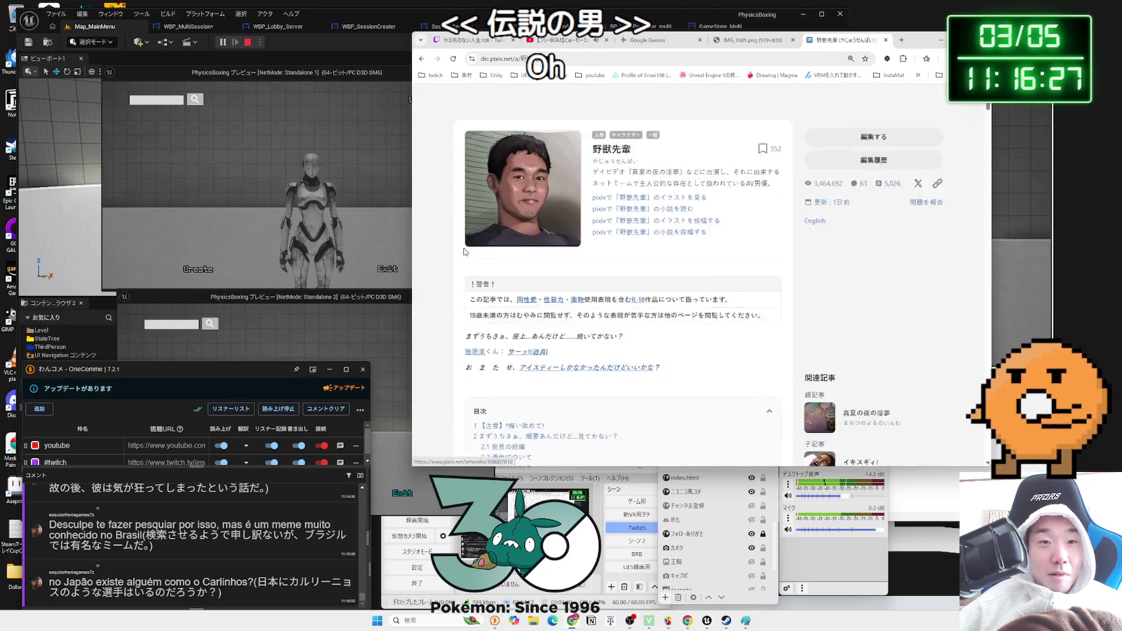
{"action": "scroll", "coordinate": [465, 251], "scroll_direction": "up", "scroll_amount": 1}
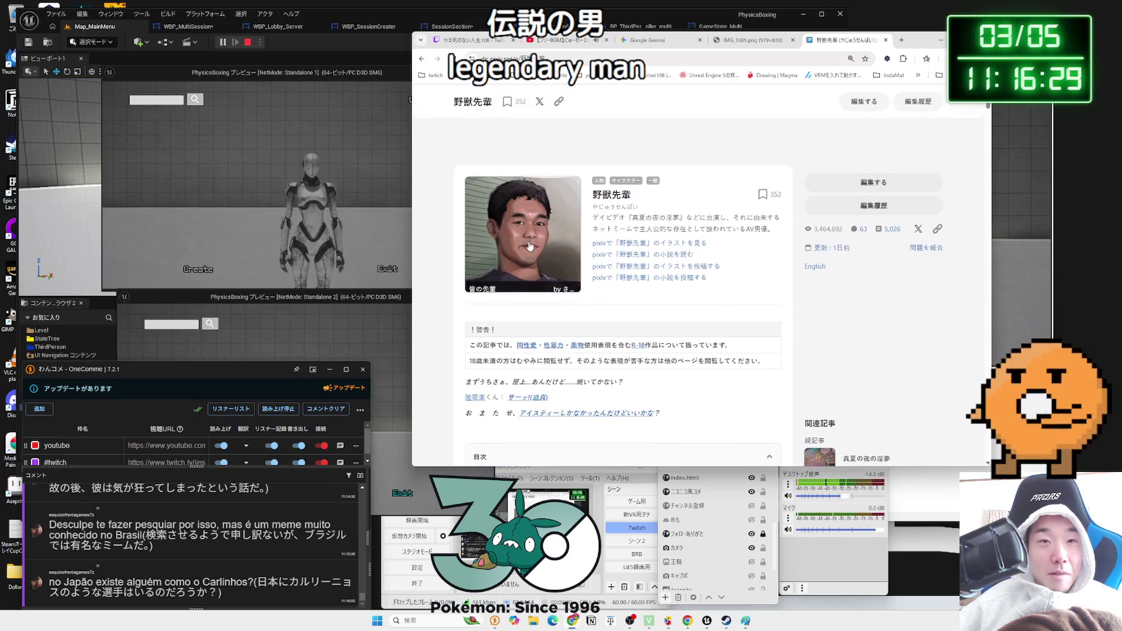
{"action": "scroll", "coordinate": [530, 246], "scroll_direction": "down", "scroll_amount": 10}
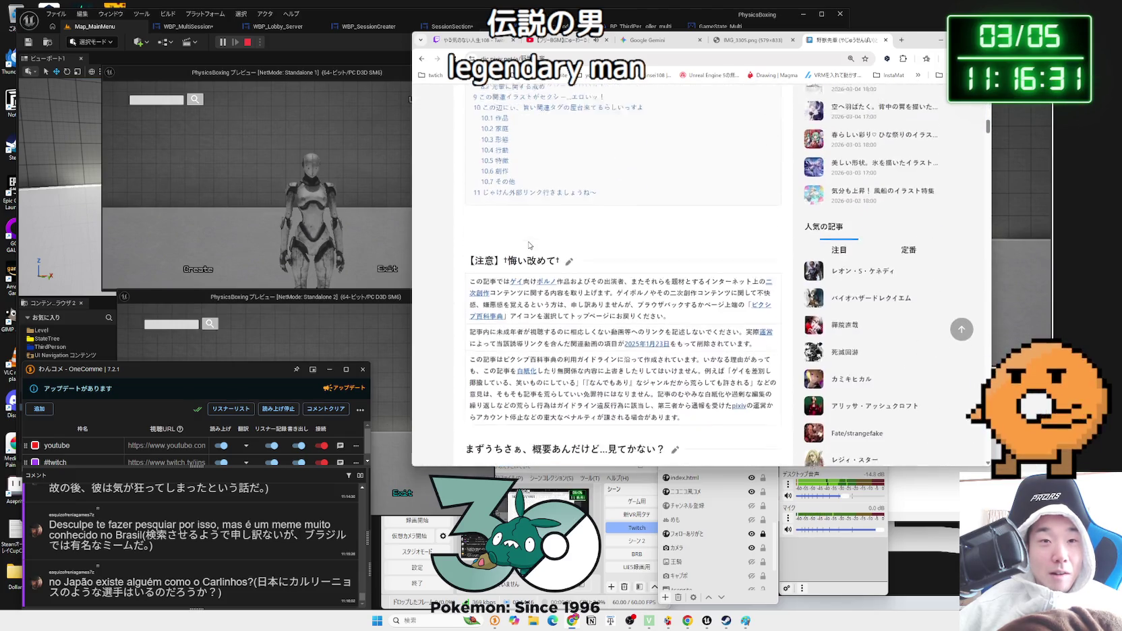
{"action": "scroll", "coordinate": [529, 244], "scroll_direction": "down", "scroll_amount": 3}
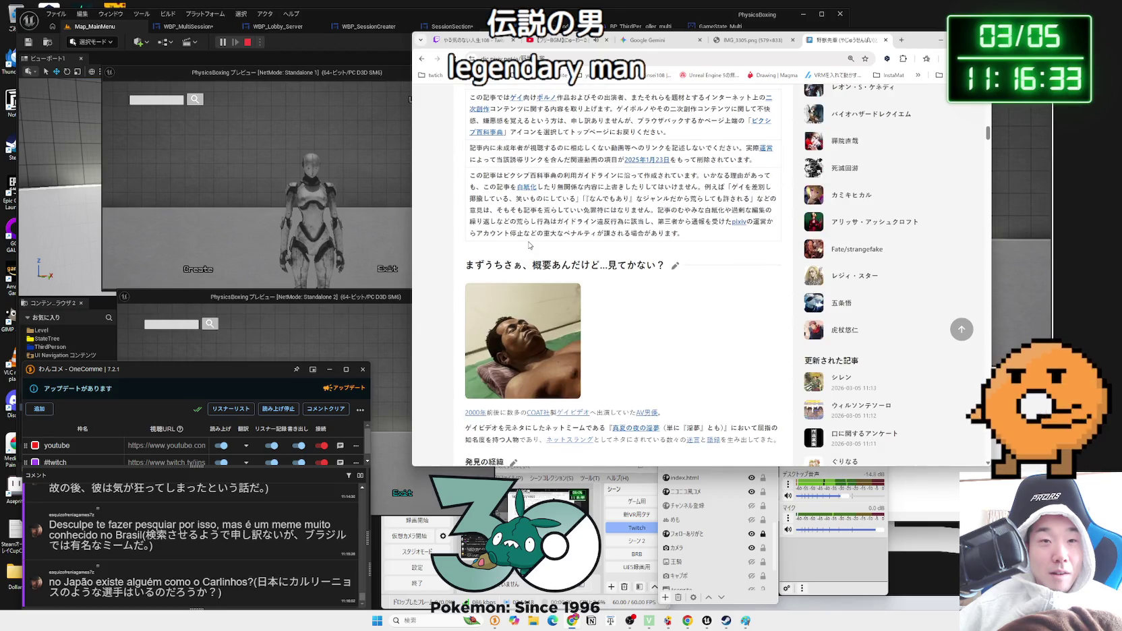
{"action": "scroll", "coordinate": [529, 245], "scroll_direction": "down", "scroll_amount": 1}
{"action": "scroll", "coordinate": [529, 246], "scroll_direction": "down", "scroll_amount": 2}
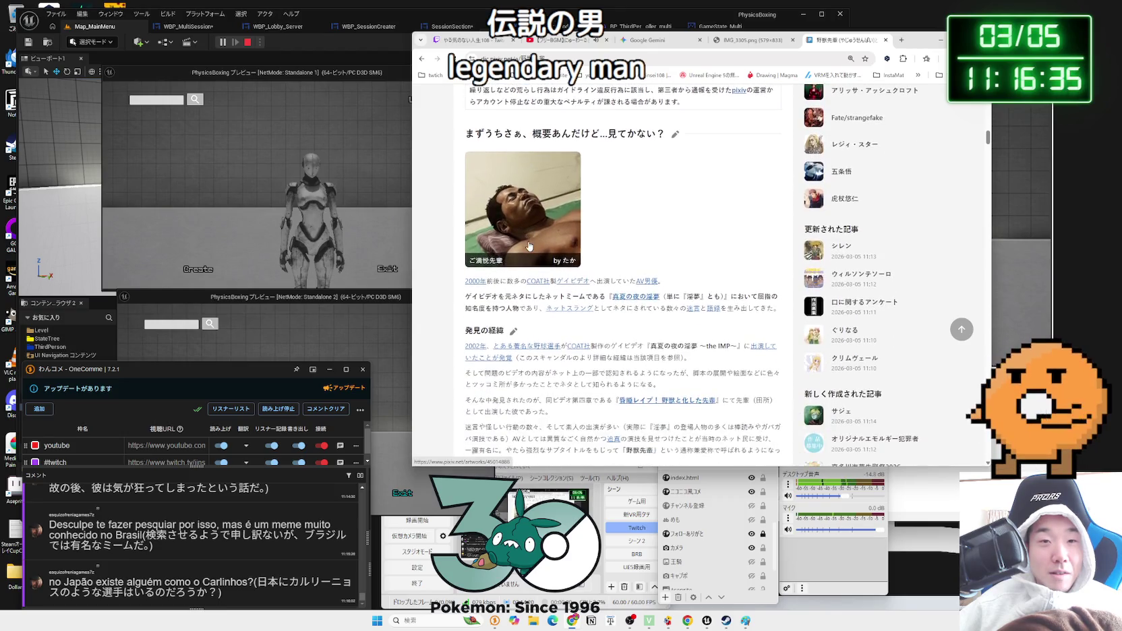
{"action": "scroll", "coordinate": [530, 246], "scroll_direction": "up", "scroll_amount": 10}
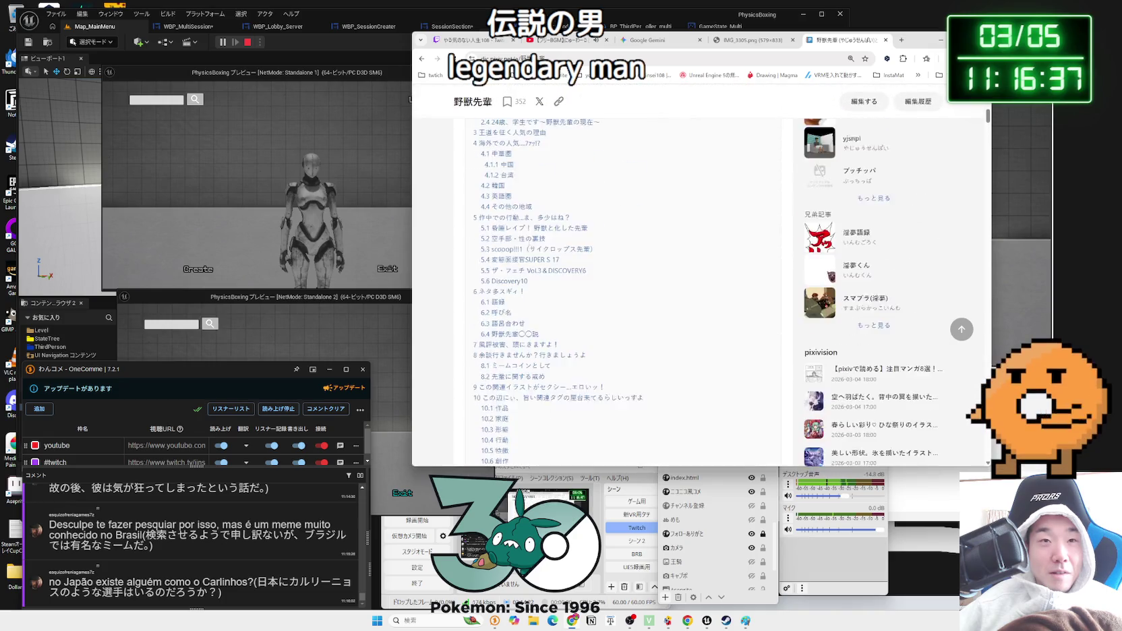
{"action": "scroll", "coordinate": [529, 242], "scroll_direction": "up", "scroll_amount": 4}
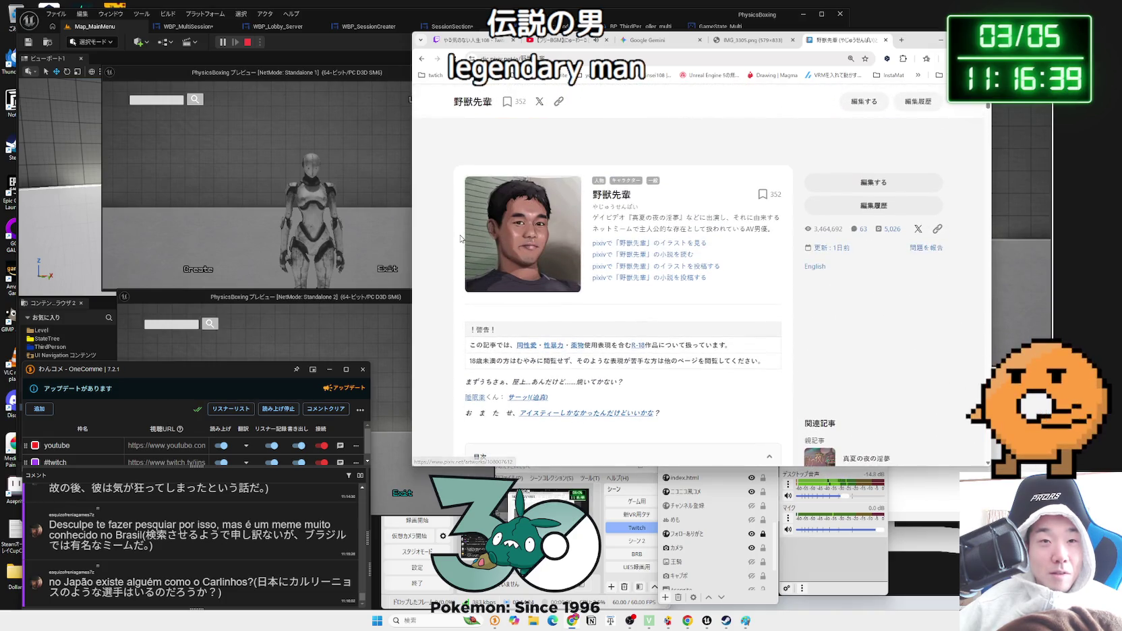
{"action": "left_click_drag", "start_coordinate": [864, 35], "coordinate": [928, 32]}
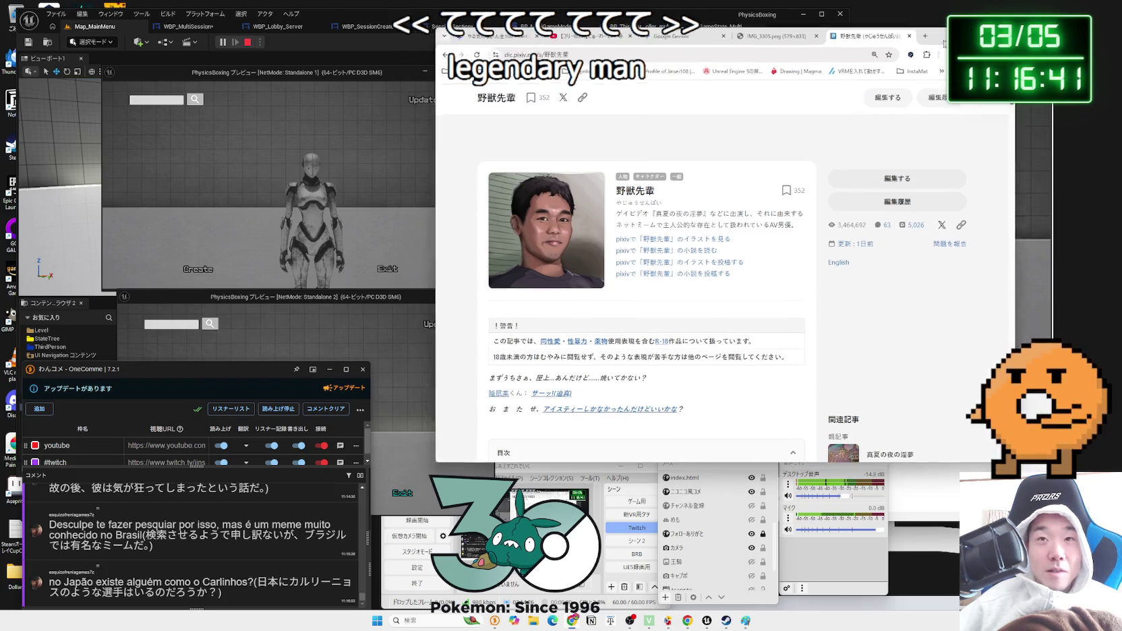
{"action": "key", "text": "ctrl+w"}
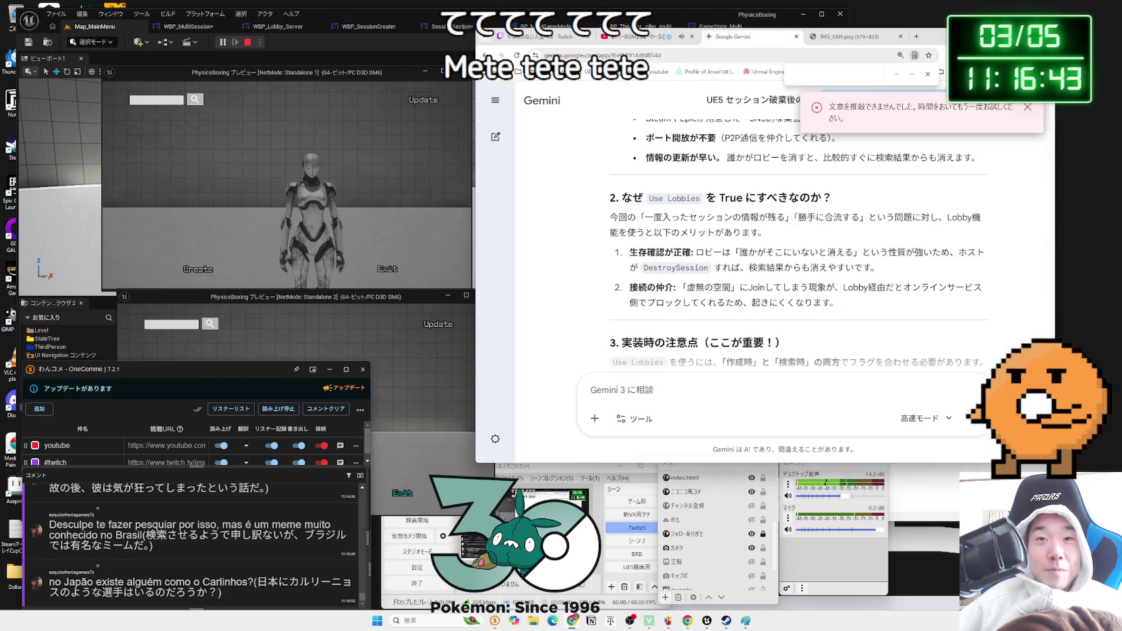
Read Gemini's implementation caveats and hint paragraph, highlighting passages along the way
{"action": "left_click", "coordinate": [584, 407]}
{"action": "left_click_drag", "start_coordinate": [610, 337], "coordinate": [789, 364]}
{"action": "left_click", "coordinate": [830, 352]}
{"action": "scroll", "coordinate": [830, 352], "scroll_direction": "down", "scroll_amount": 2}
{"action": "mouse_move", "coordinate": [612, 251]}
{"action": "left_mouse_down"}
{"action": "mouse_move", "coordinate": [782, 314]}
{"action": "mouse_move", "coordinate": [780, 294]}
{"action": "mouse_move", "coordinate": [817, 314]}
{"action": "mouse_move", "coordinate": [882, 284]}
{"action": "mouse_move", "coordinate": [701, 270]}
{"action": "mouse_move", "coordinate": [614, 249]}
{"action": "mouse_move", "coordinate": [882, 284]}
{"action": "left_mouse_up"}
{"action": "scroll", "coordinate": [817, 314], "scroll_direction": "down", "scroll_amount": 3}
{"action": "left_click", "coordinate": [793, 316]}
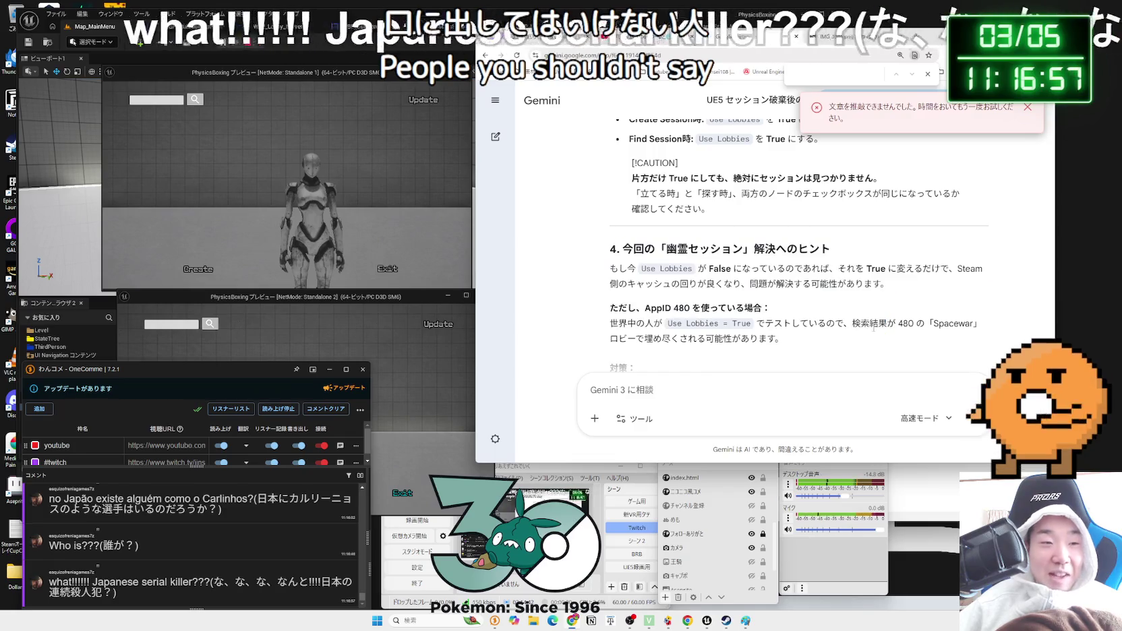
{"action": "scroll", "coordinate": [794, 315], "scroll_direction": "down", "scroll_amount": 1}
{"action": "mouse_move", "coordinate": [809, 329]}
{"action": "left_mouse_down"}
{"action": "mouse_move", "coordinate": [610, 222]}
{"action": "mouse_move", "coordinate": [610, 159]}
{"action": "mouse_move", "coordinate": [775, 229]}
{"action": "mouse_move", "coordinate": [786, 250]}
{"action": "left_mouse_up"}
{"action": "left_click", "coordinate": [821, 271]}
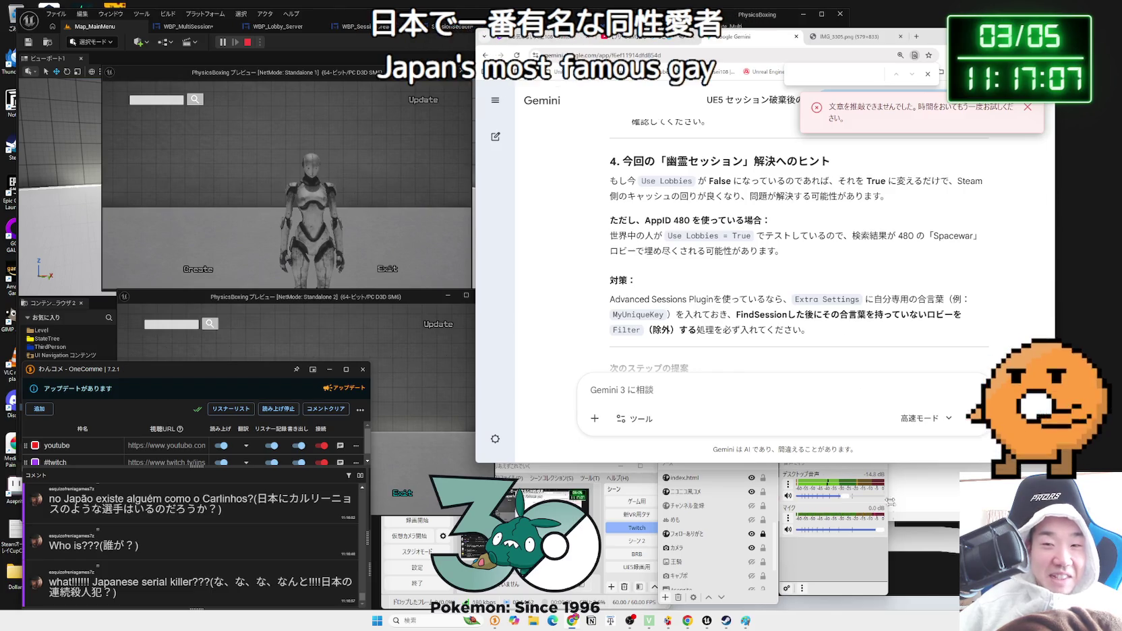
Select and read the Advanced Sessions countermeasure paragraph and its section heading
{"action": "left_click", "coordinate": [929, 605]}
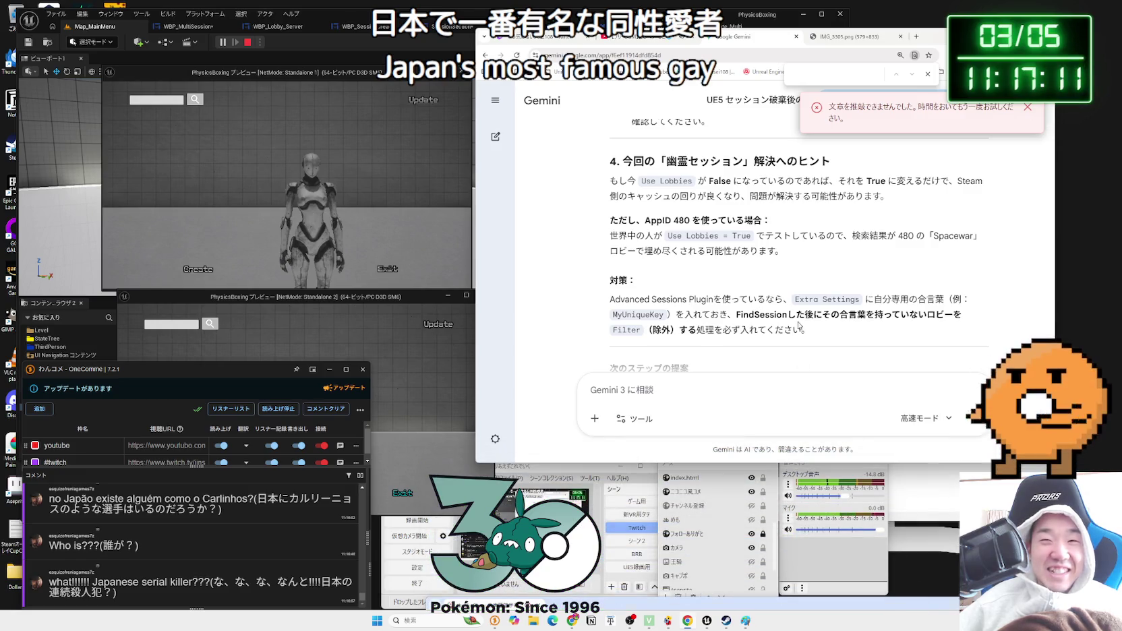
{"action": "left_click_drag", "start_coordinate": [649, 299], "coordinate": [794, 314]}
{"action": "double_click", "coordinate": [626, 299]}
{"action": "triple_click", "coordinate": [626, 299]}
{"action": "left_click", "coordinate": [626, 299]}
{"action": "scroll", "coordinate": [741, 270], "scroll_direction": "up", "scroll_amount": 2}
{"action": "triple_click", "coordinate": [847, 251]}
{"action": "left_click", "coordinate": [847, 252]}
{"action": "triple_click", "coordinate": [848, 251]}
{"action": "left_click", "coordinate": [847, 251]}
{"action": "scroll", "coordinate": [742, 270], "scroll_direction": "down", "scroll_amount": 3}
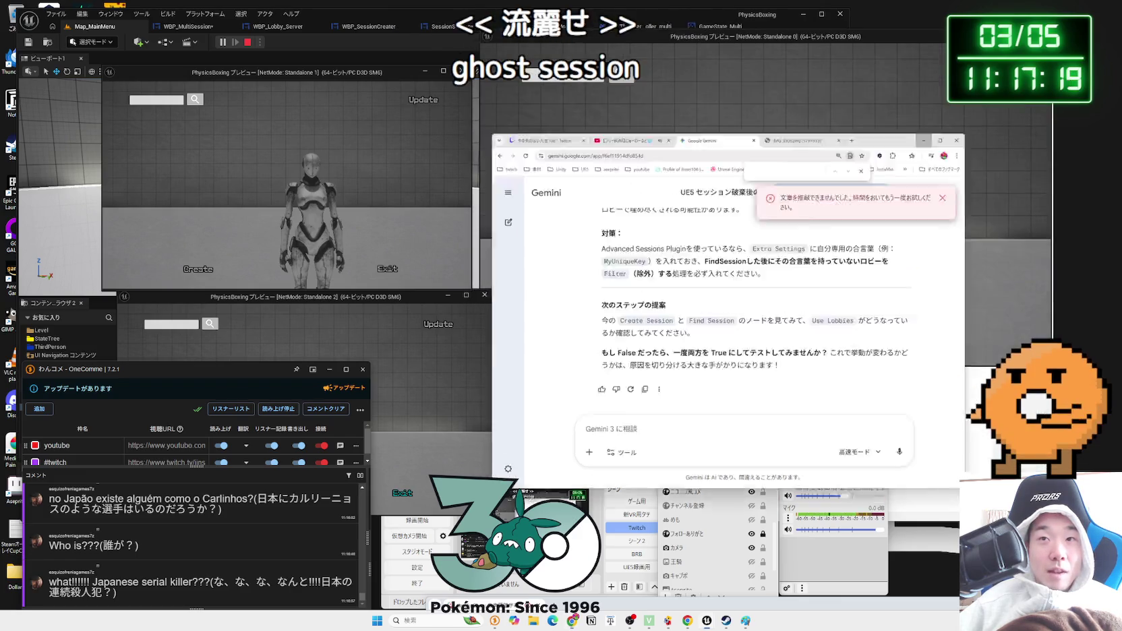
Confirm session creation in the host client to open its lobby
{"action": "left_click", "coordinate": [996, 37]}
{"action": "key", "text": "Right"}
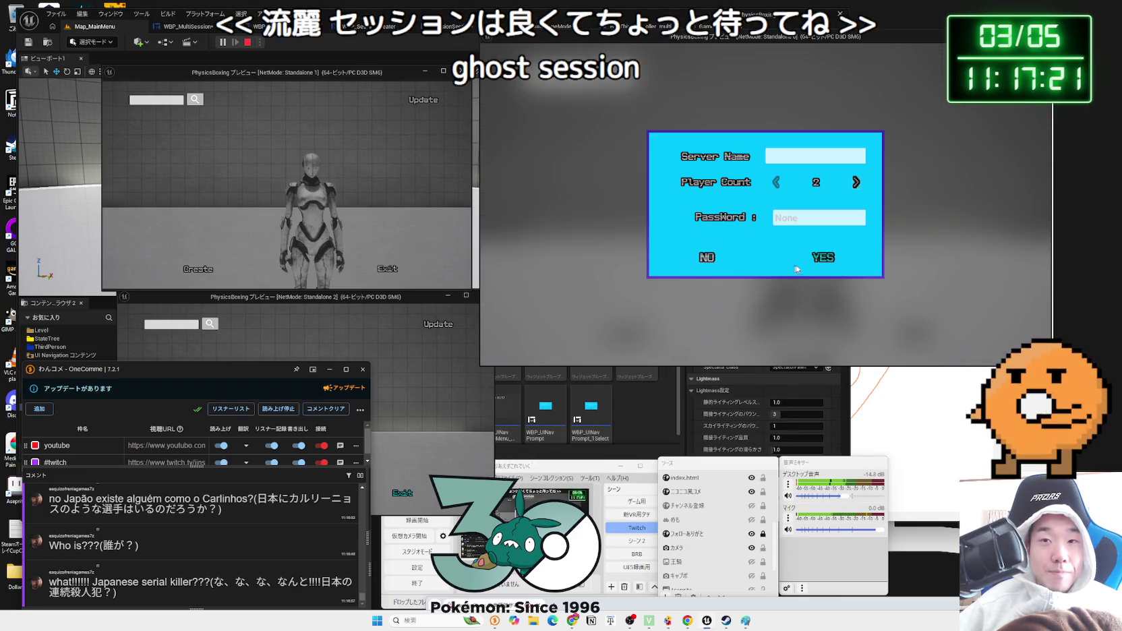
{"action": "key", "text": "Return"}
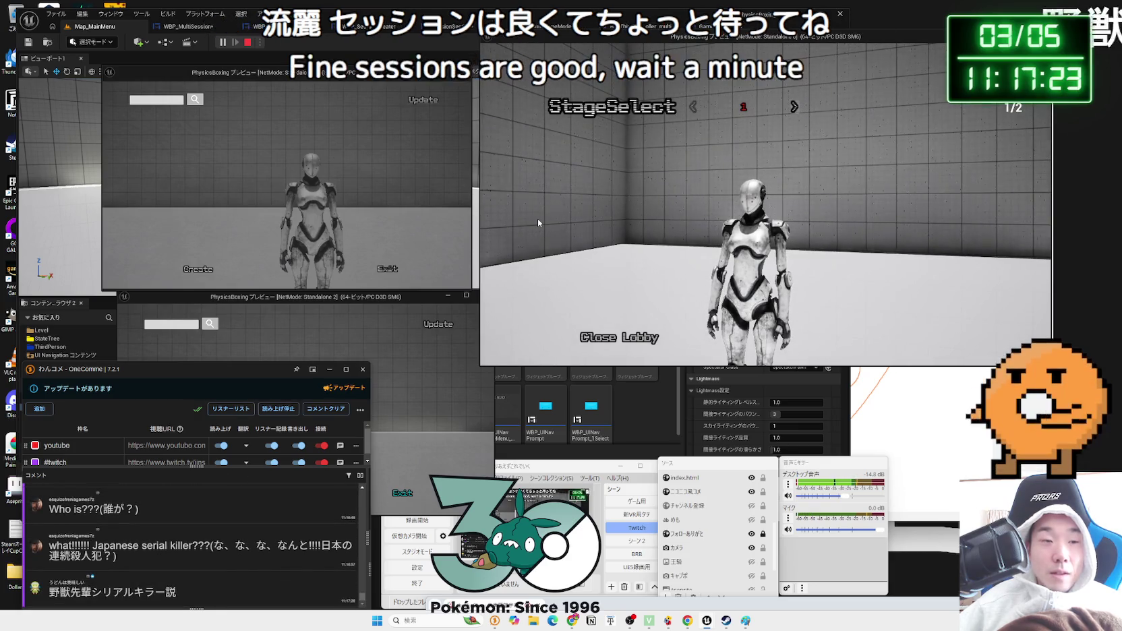
{"action": "key", "text": "alt+Tab"}
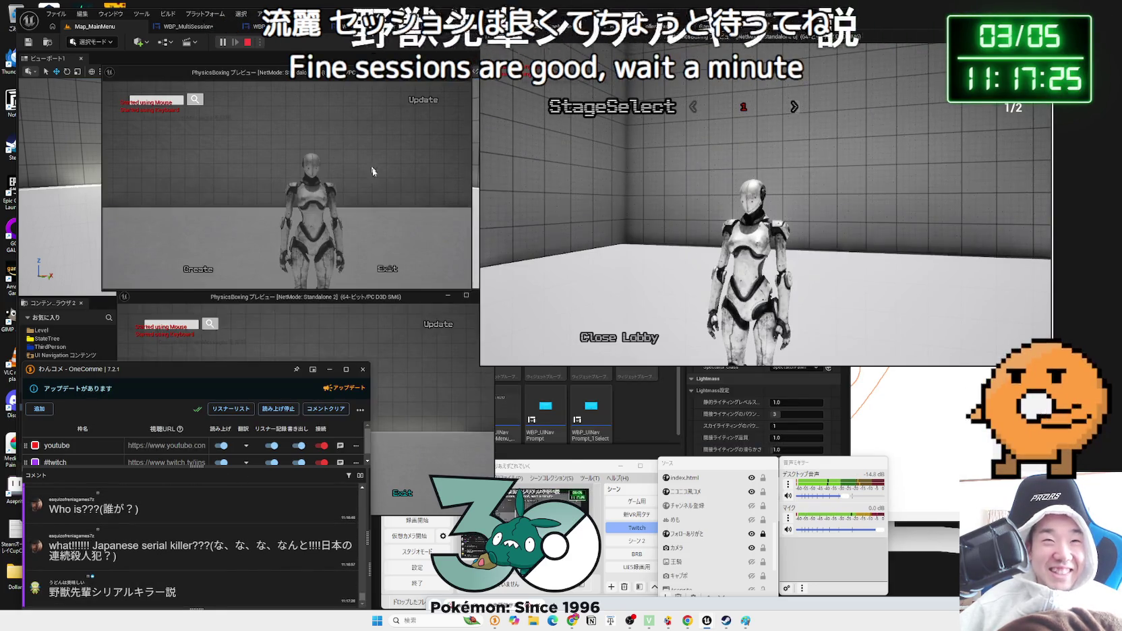
Refresh the session list in both clients, then close the host lobby to the main menu
{"action": "left_click", "coordinate": [425, 100]}
{"action": "left_click", "coordinate": [436, 326]}
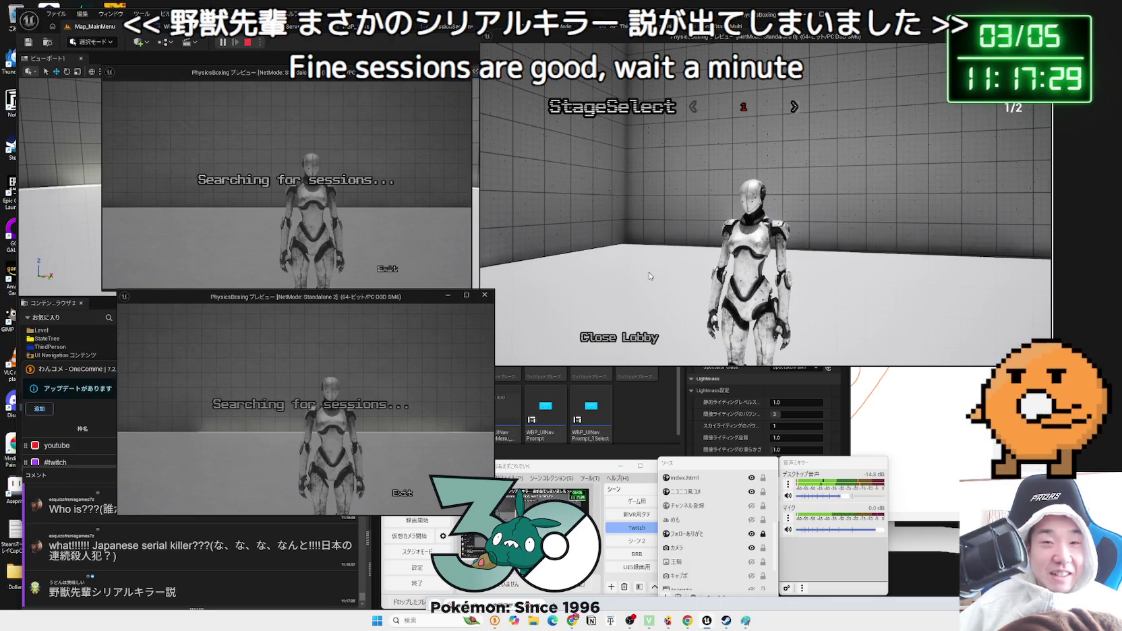
{"action": "left_click", "coordinate": [447, 159]}
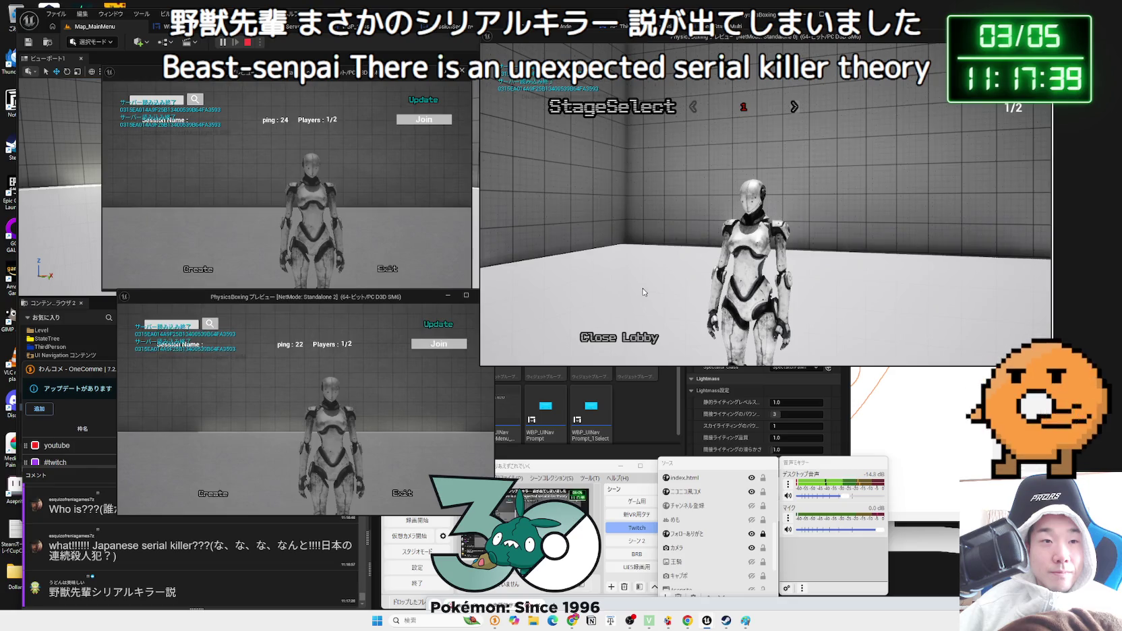
{"action": "left_click", "coordinate": [616, 338]}
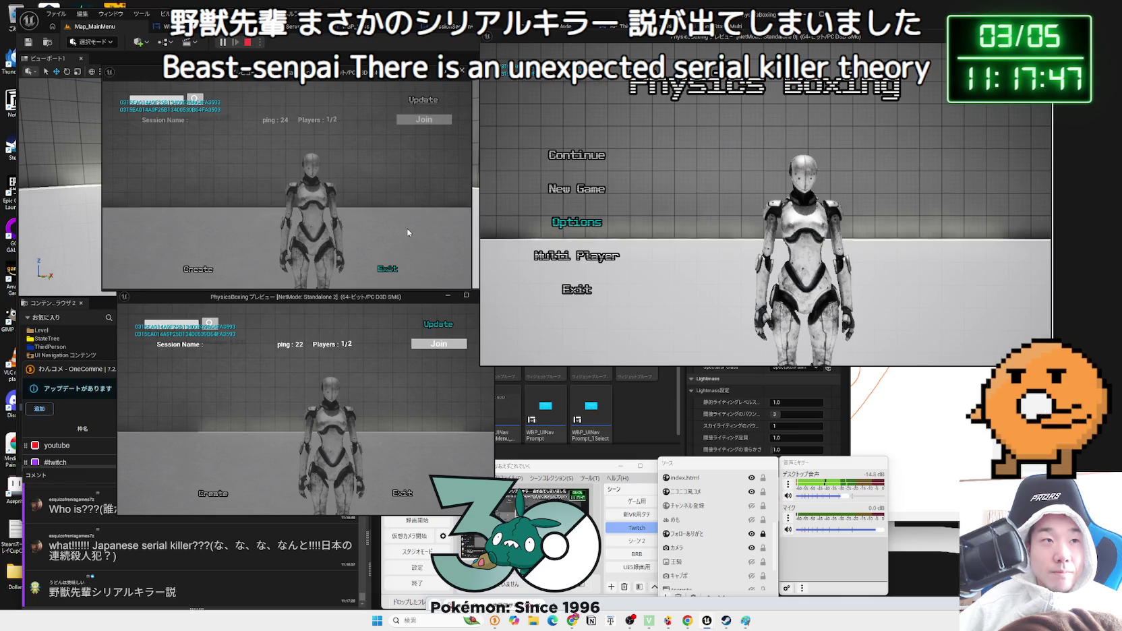
Try joining the closed session, refresh both clients' lists, then start a search from the host window
{"action": "left_click", "coordinate": [433, 344]}
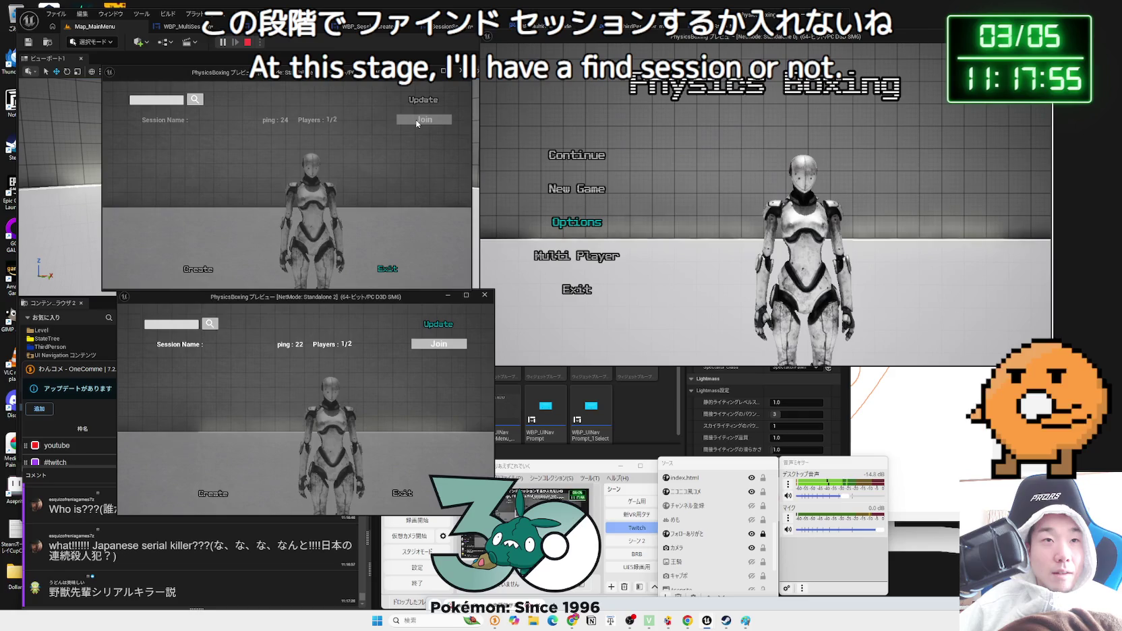
{"action": "left_click", "coordinate": [419, 122]}
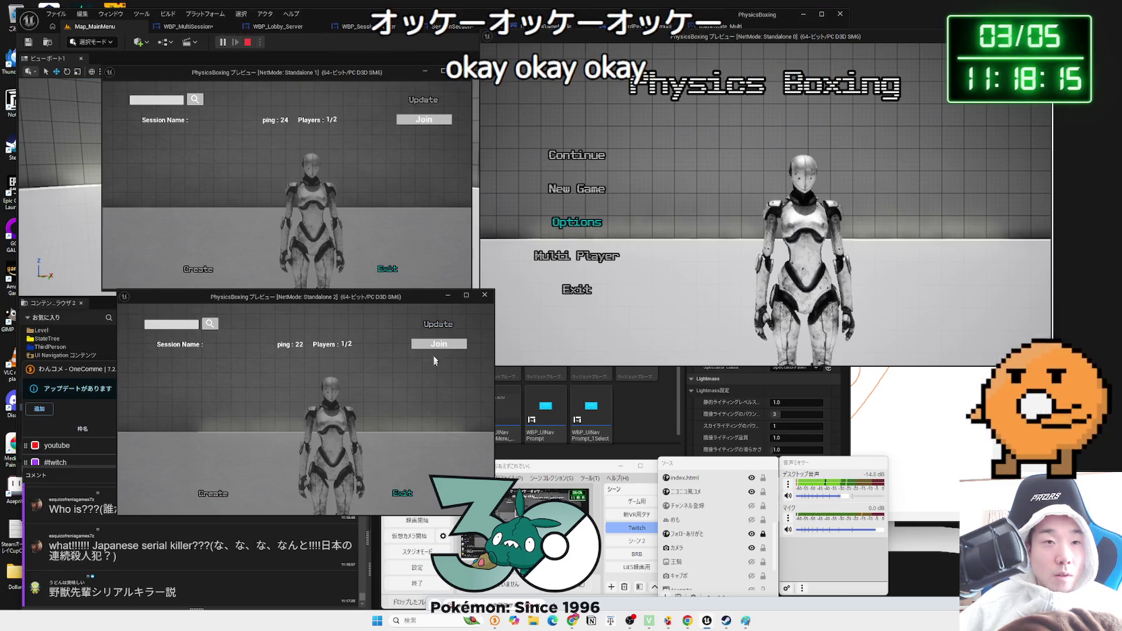
{"action": "left_click", "coordinate": [438, 326]}
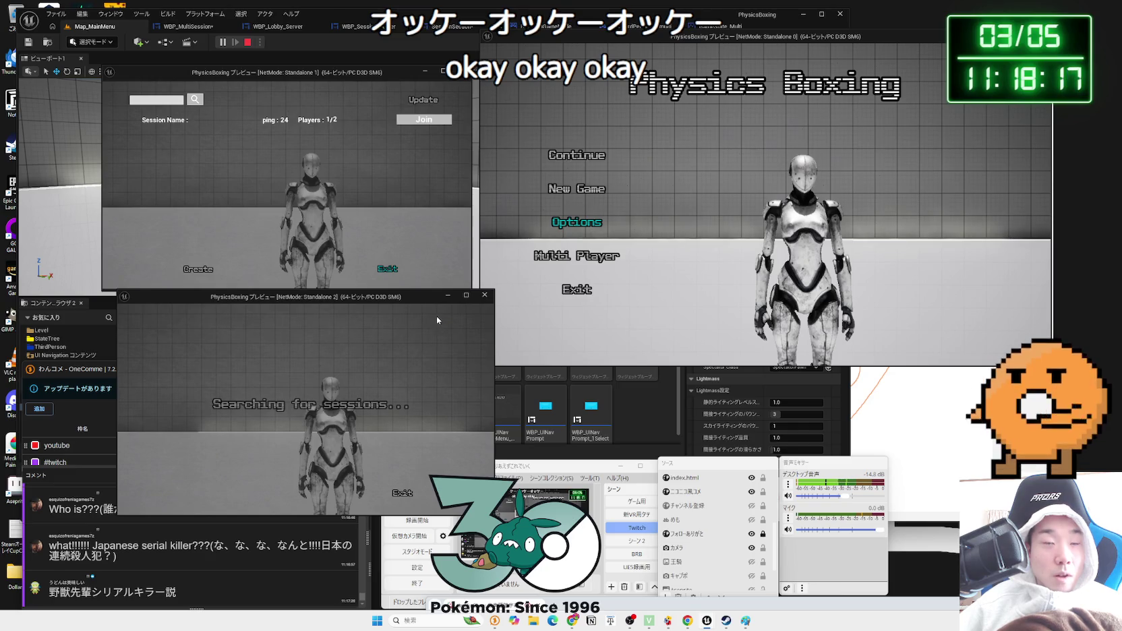
{"action": "left_click", "coordinate": [423, 99]}
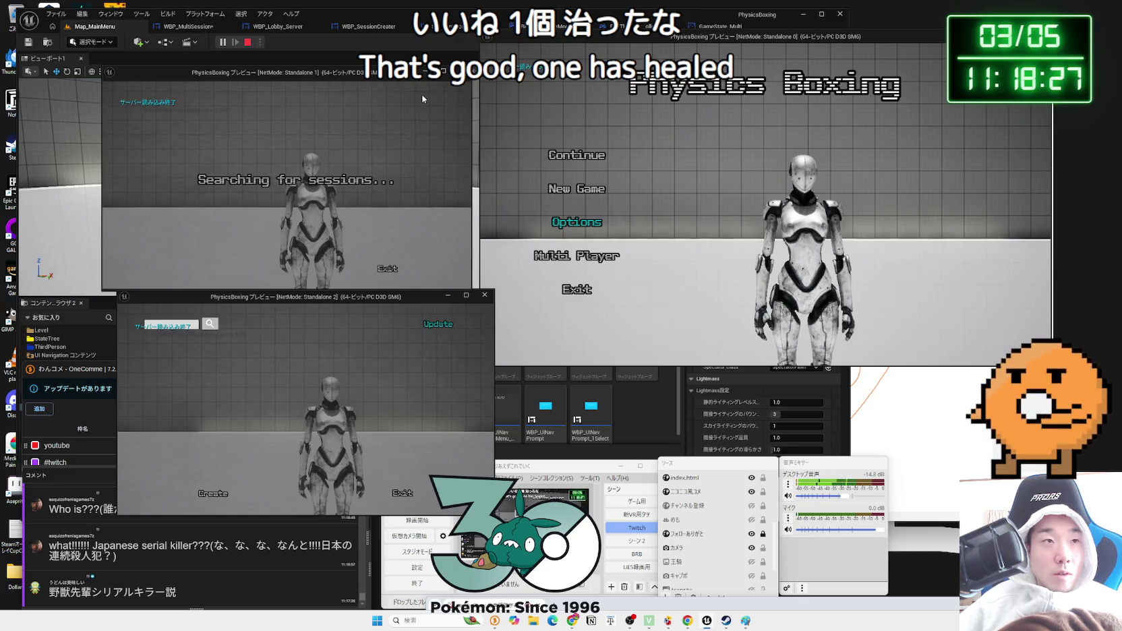
{"action": "left_click", "coordinate": [568, 263]}
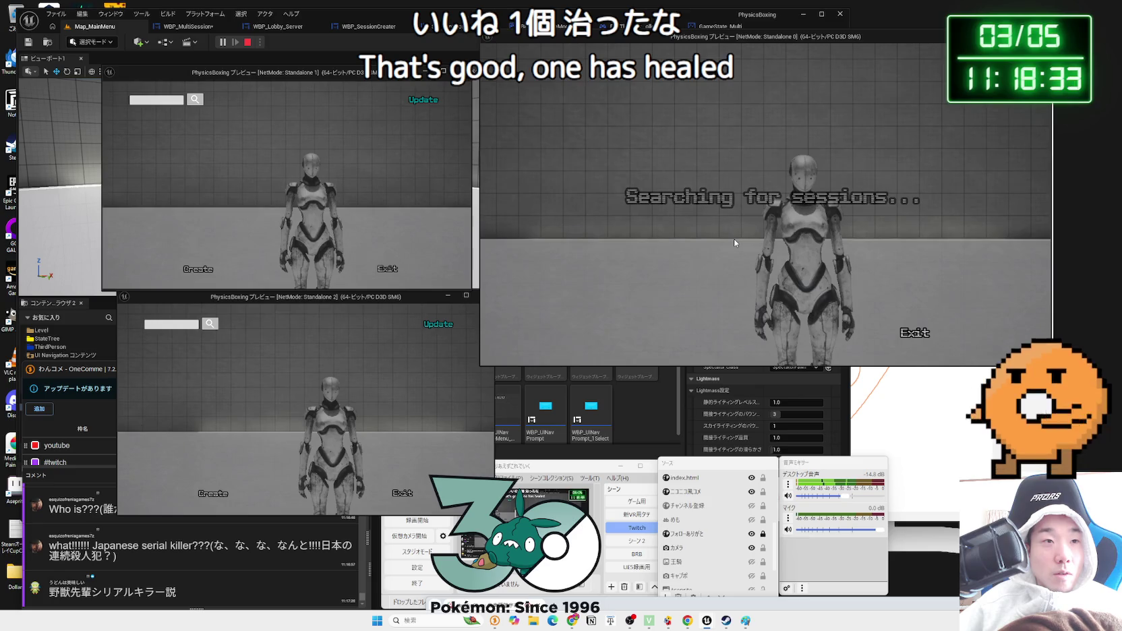
Create a new server in the lower client, protected by a server password
{"action": "left_click", "coordinate": [213, 493]}
{"action": "left_click", "coordinate": [339, 416]}
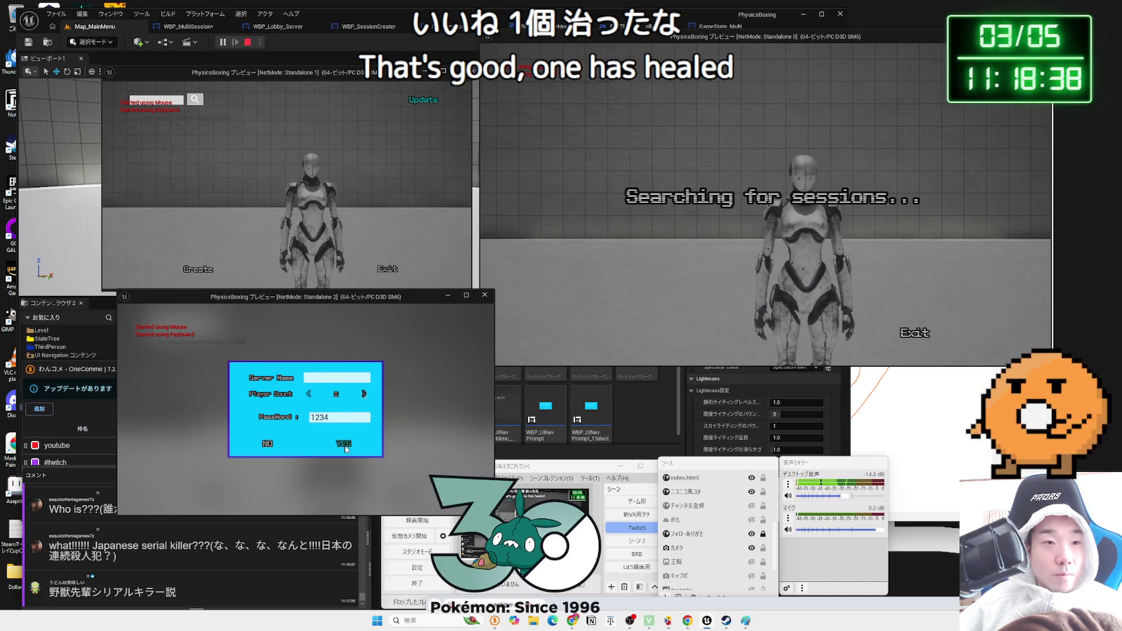
{"action": "left_click", "coordinate": [344, 445]}
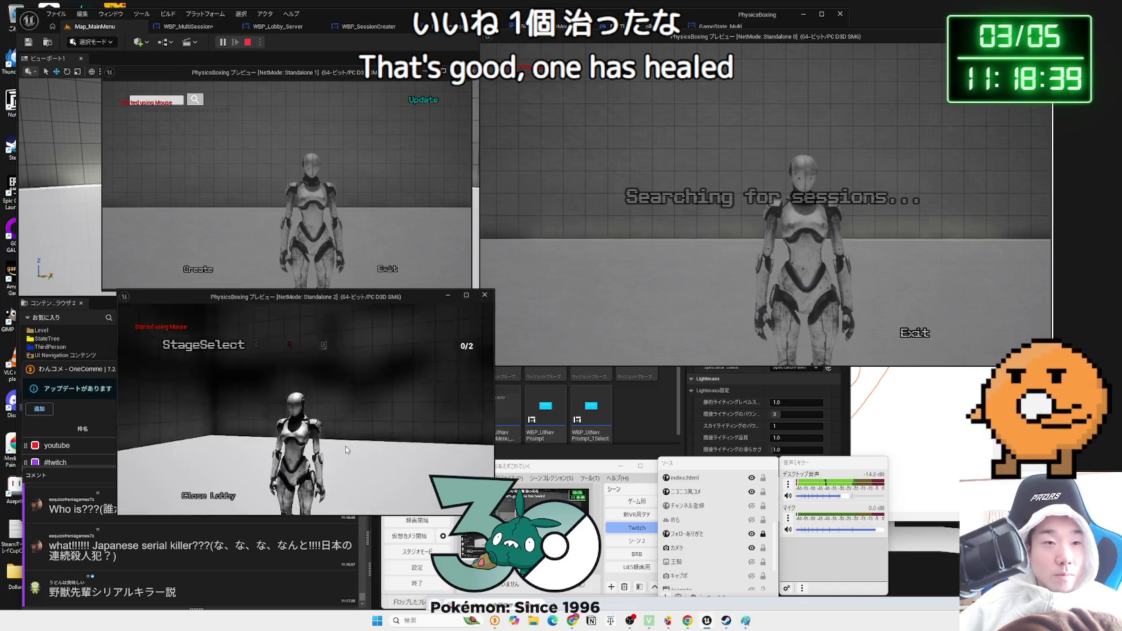
Refresh the list in another client and join the password-protected session, retrying after wrong-password messages
{"action": "key", "text": "alt+Tab"}
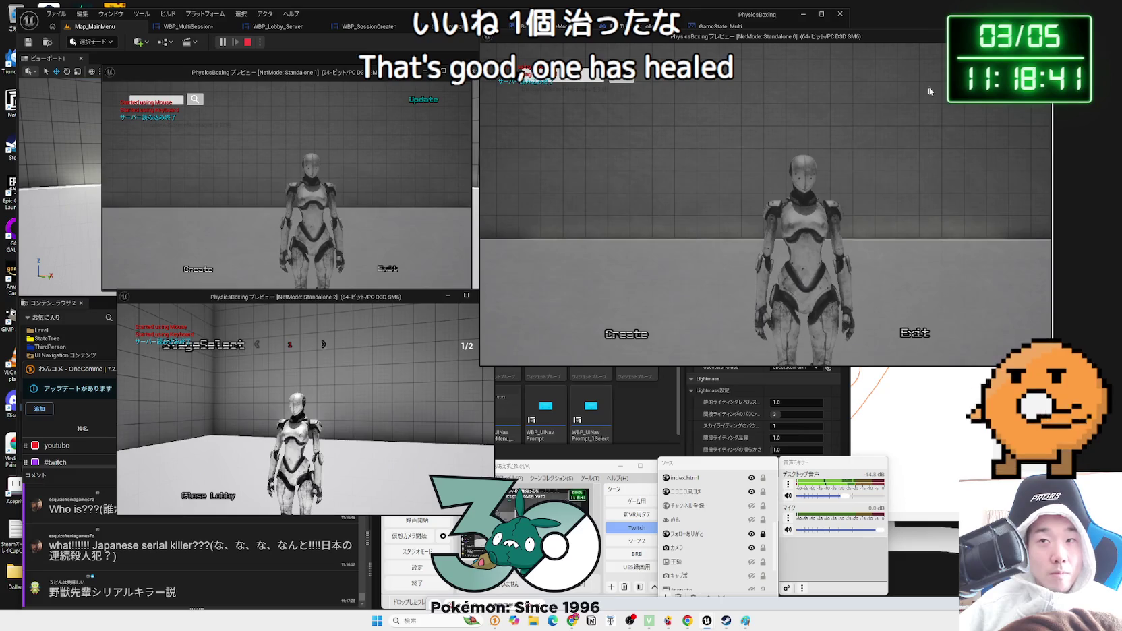
{"action": "left_click", "coordinate": [414, 102]}
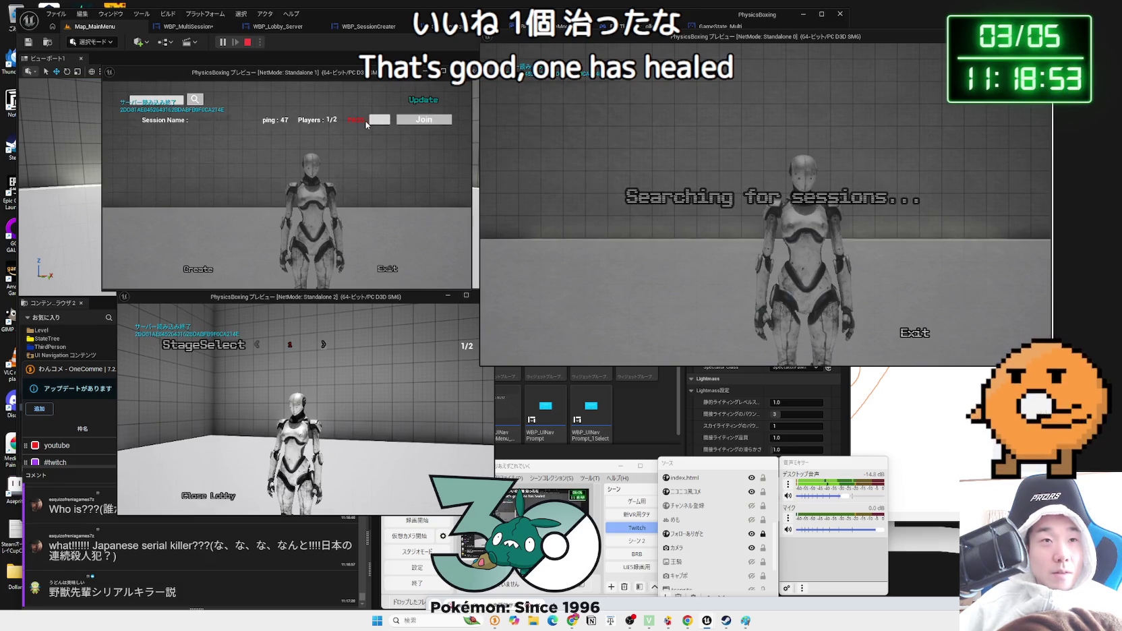
{"action": "left_click", "coordinate": [414, 122]}
{"action": "left_click", "coordinate": [288, 211]}
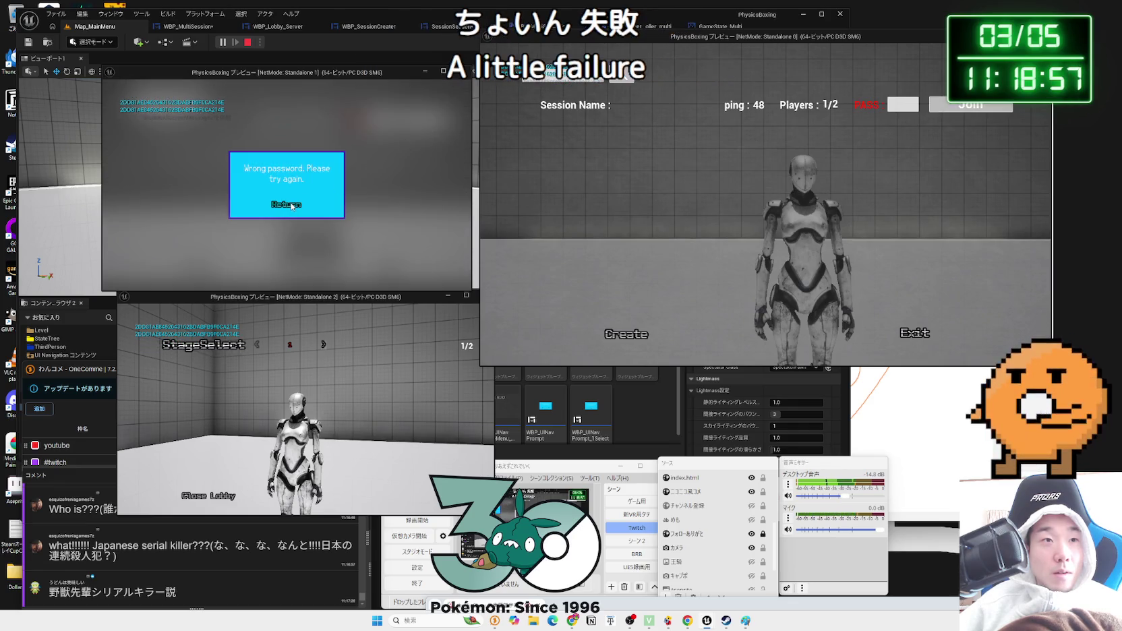
{"action": "left_click", "coordinate": [292, 207]}
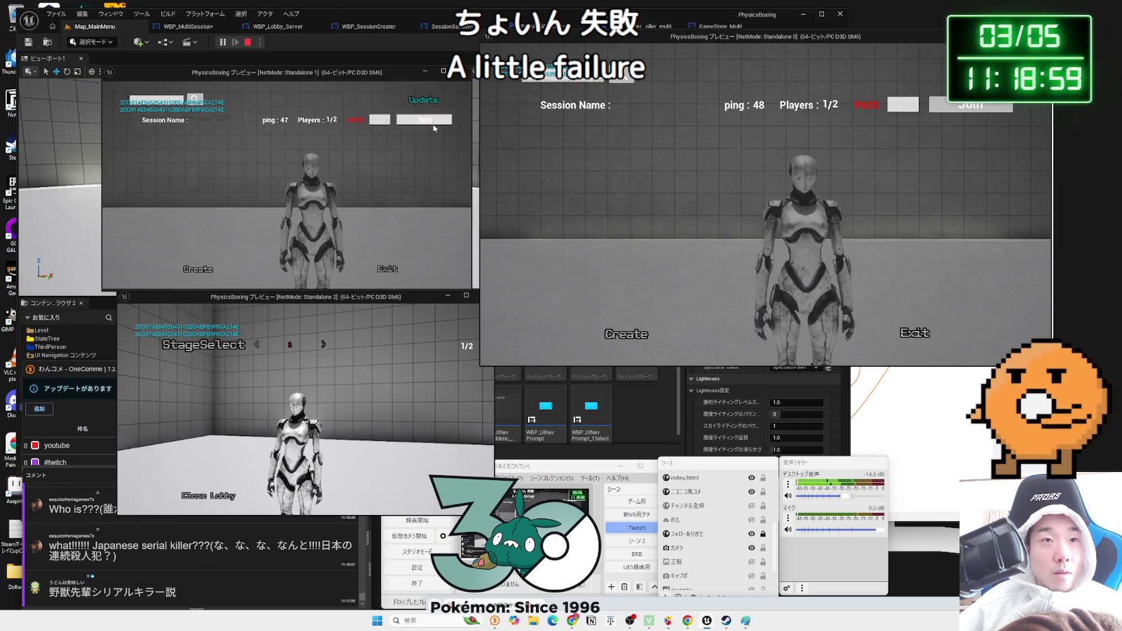
{"action": "left_click", "coordinate": [431, 121]}
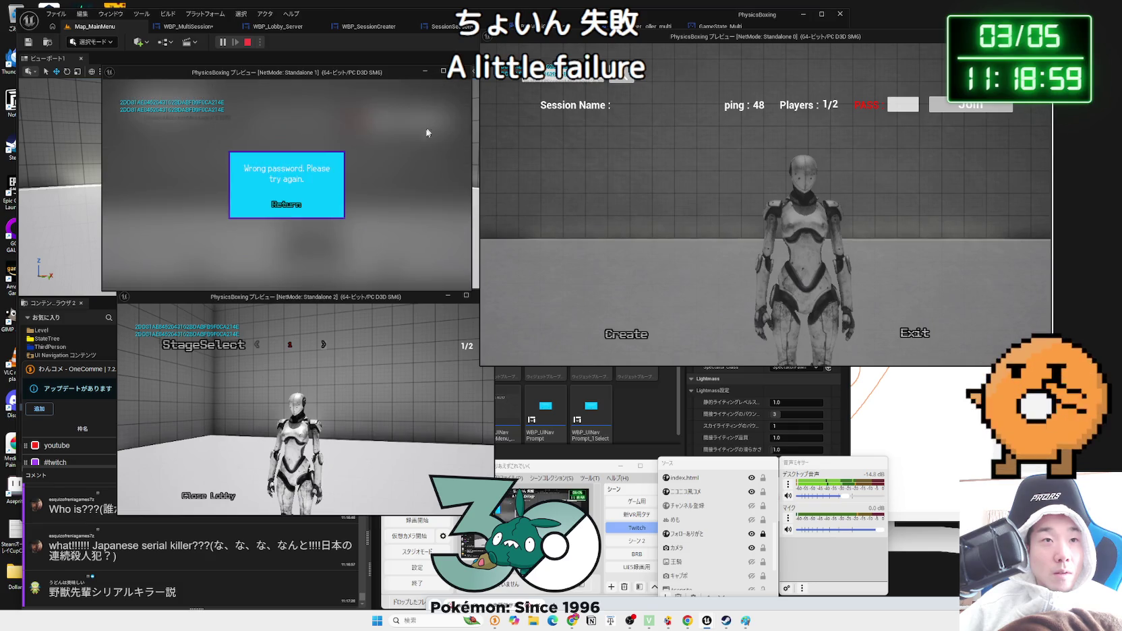
{"action": "left_click", "coordinate": [291, 206]}
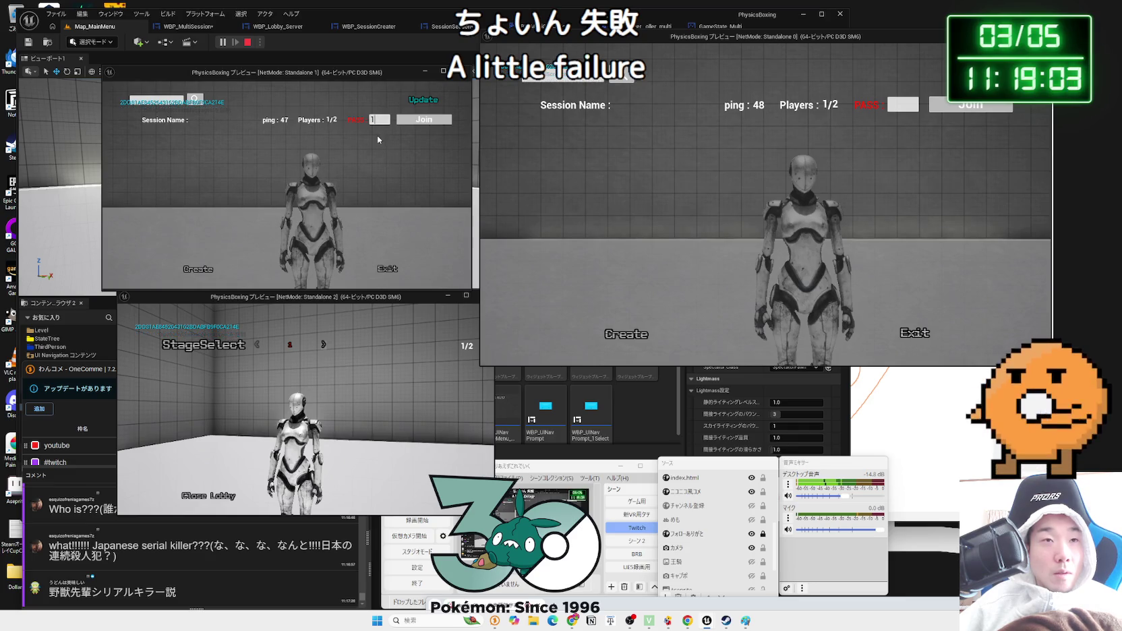
{"action": "left_click", "coordinate": [419, 120]}
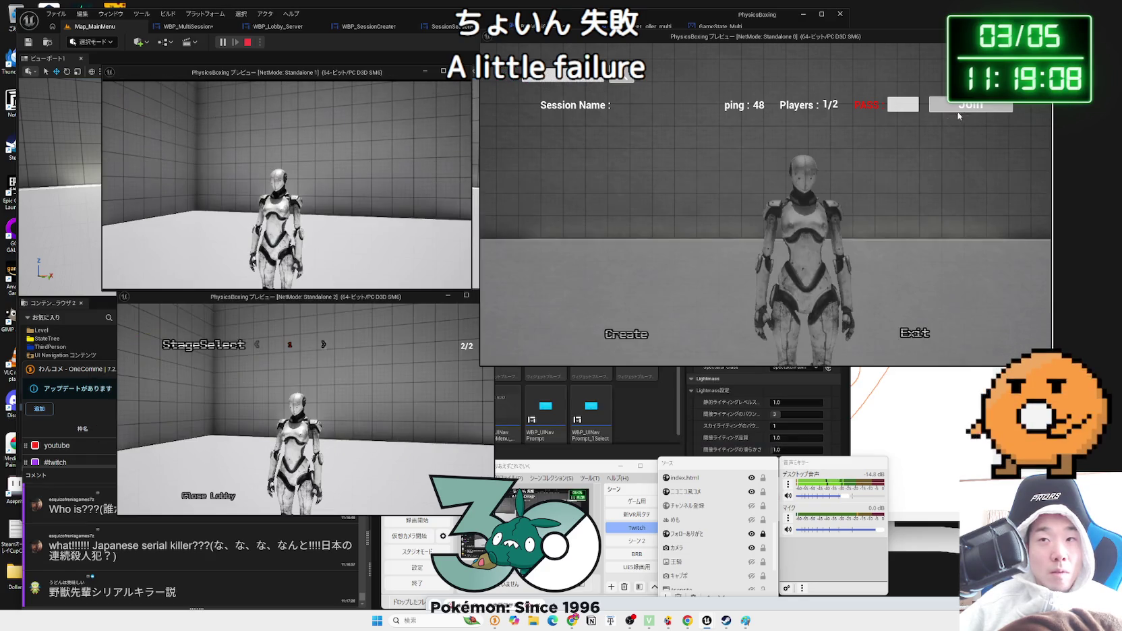
{"action": "left_click", "coordinate": [957, 111]}
In the third window, reopen the multiplayer session search and try joining the full session
{"action": "left_click", "coordinate": [792, 211]}
{"action": "type", "text": "34"}
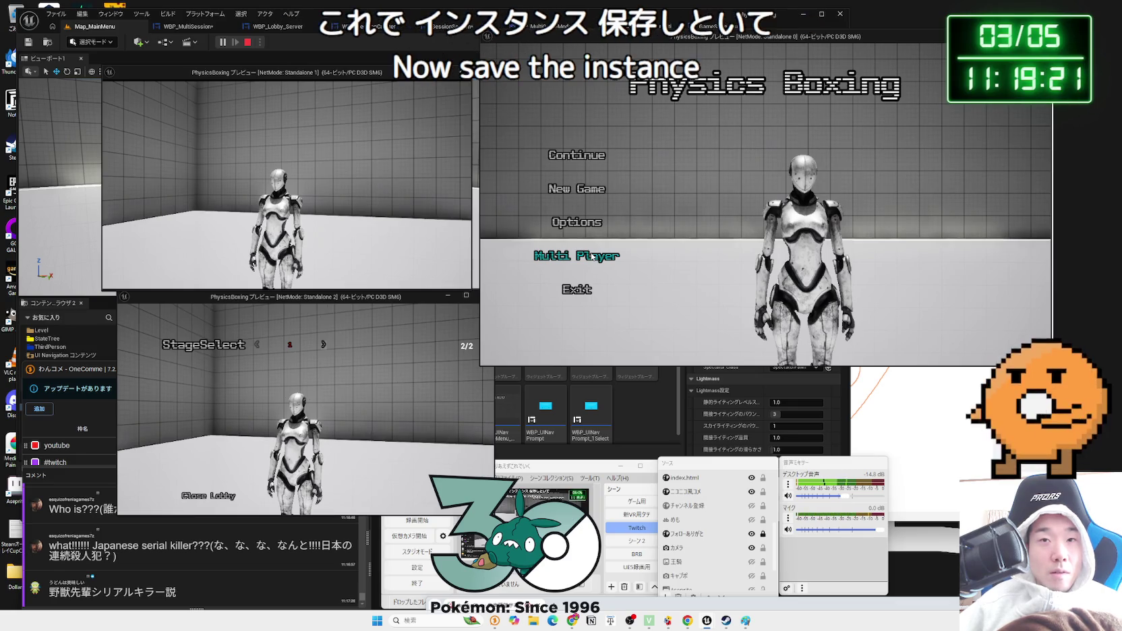
{"action": "left_click", "coordinate": [591, 256]}
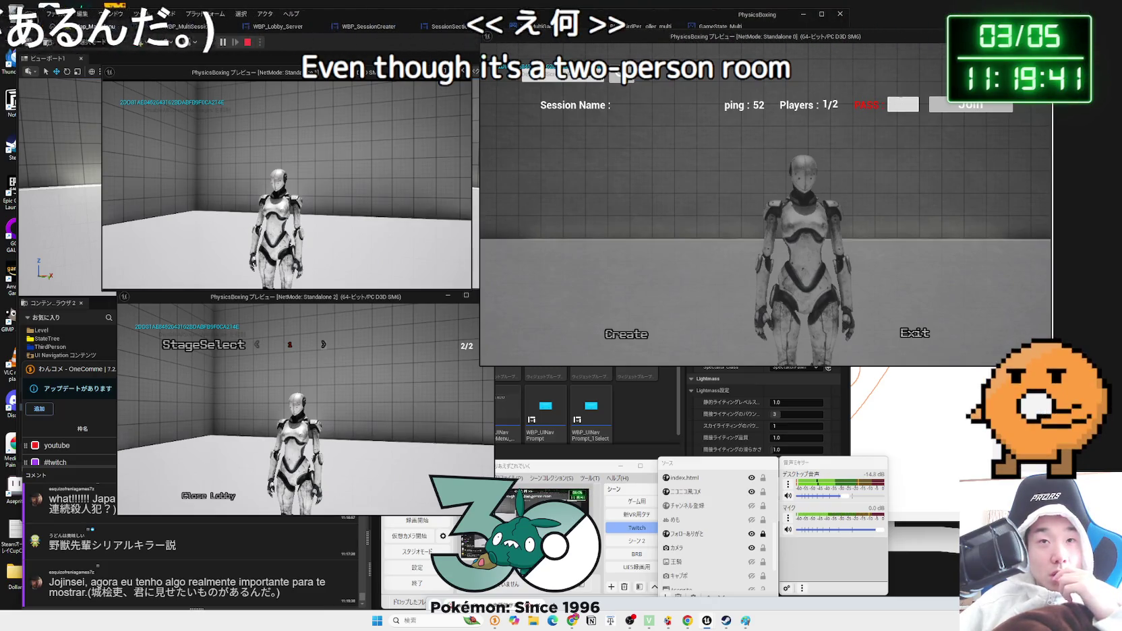
{"action": "left_click", "coordinate": [971, 104]}
{"action": "key", "text": "Return"}
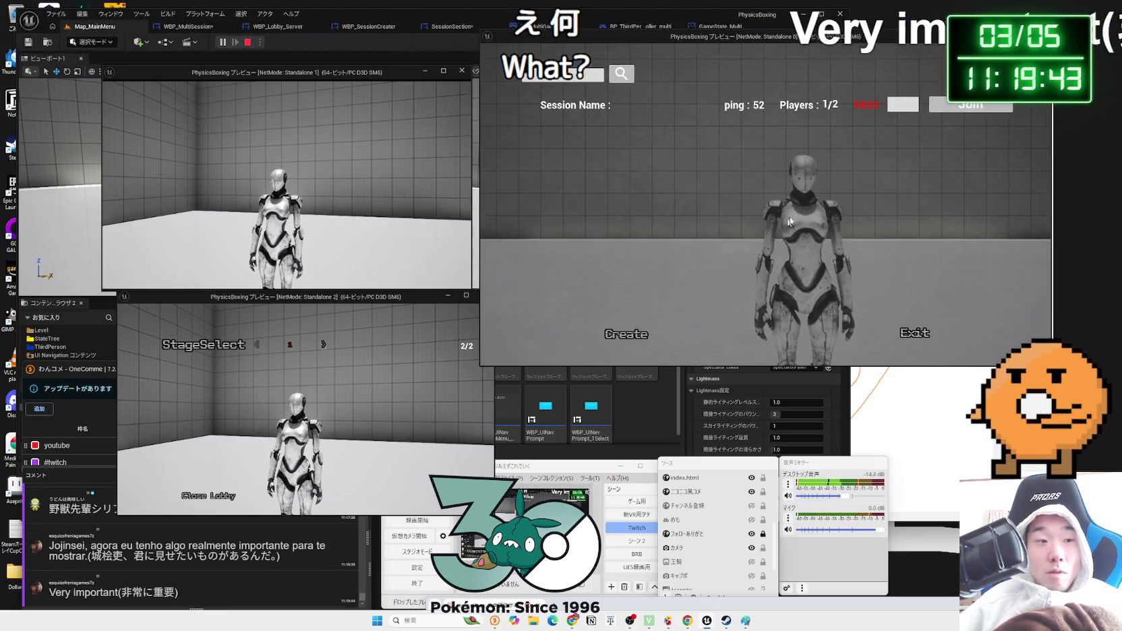
Enter the session password, then leave the session browser and exit back to the main menu
{"action": "left_click", "coordinate": [903, 104]}
{"action": "type", "text": "1234"}
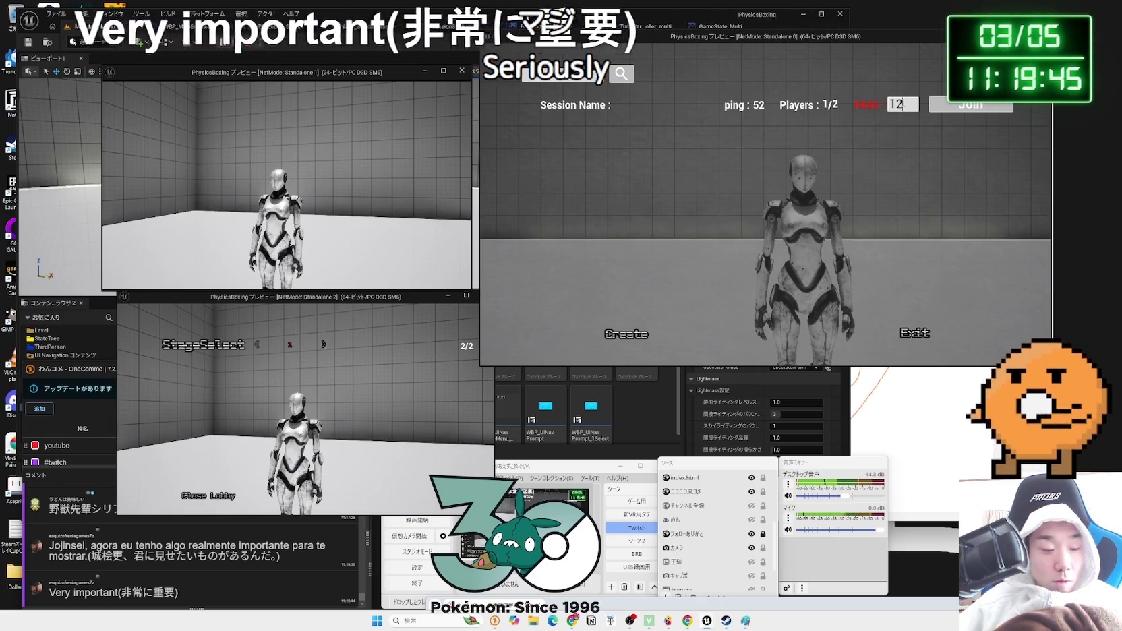
{"action": "left_click", "coordinate": [907, 337]}
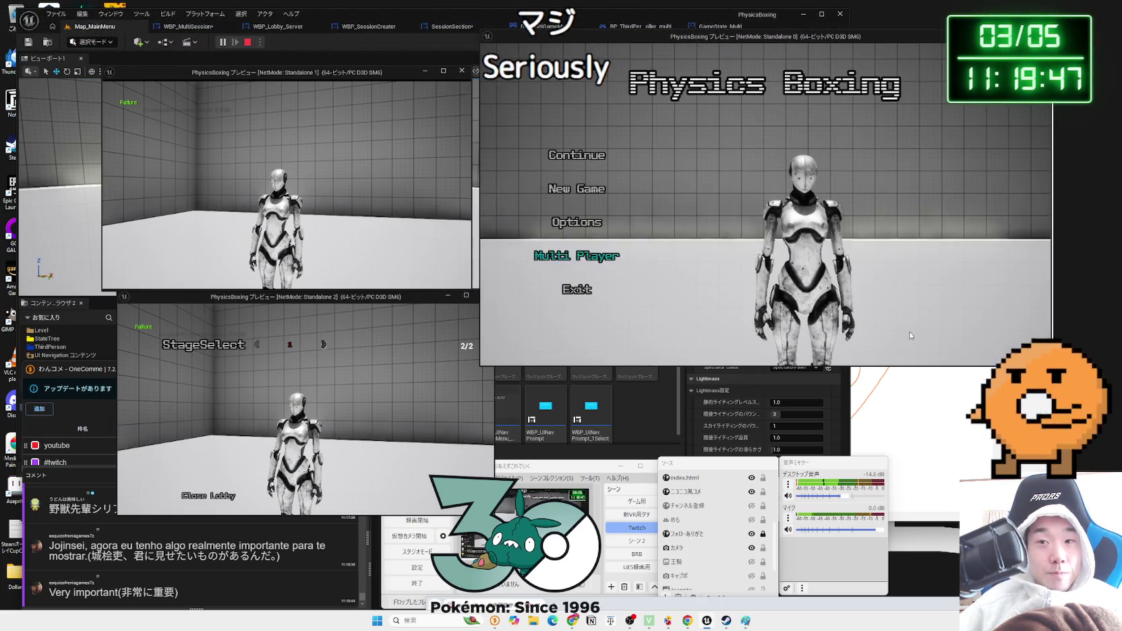
{"action": "left_click", "coordinate": [618, 257]}
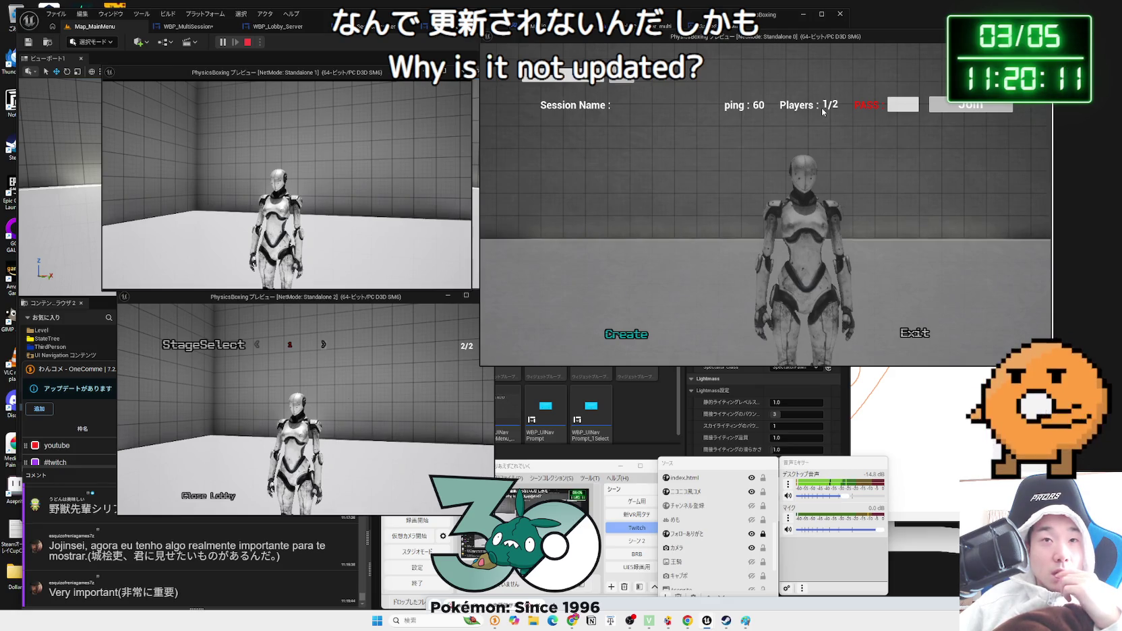
{"action": "left_click", "coordinate": [913, 330]}
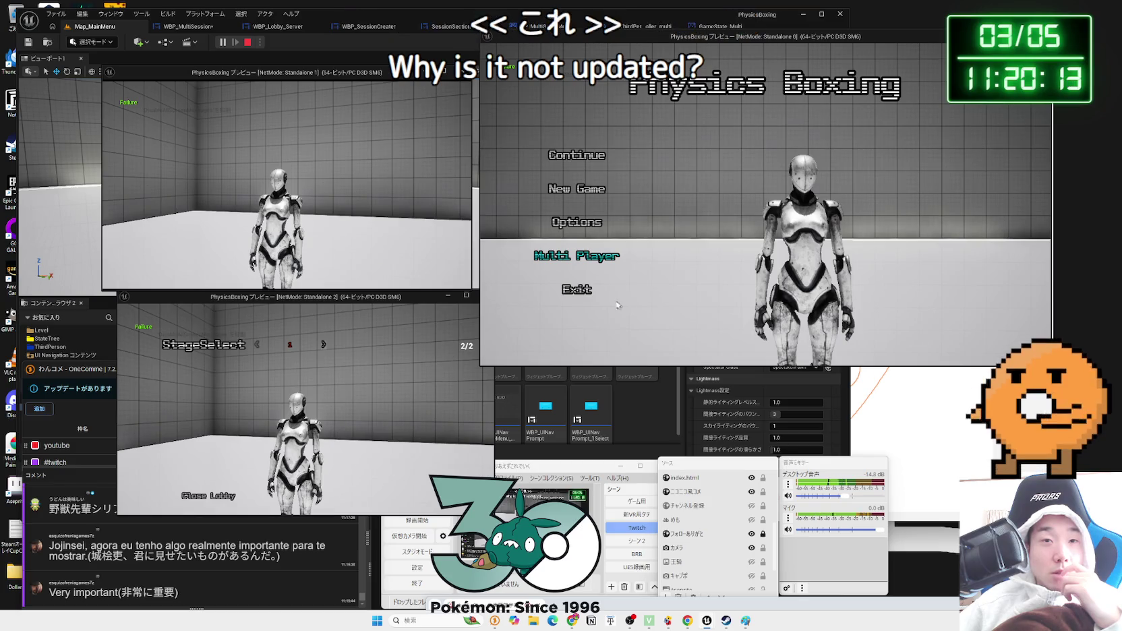
Stop the running game test, check the SessionSection graph, and return to Map_MainMenu
{"action": "key", "text": "Down"}
{"action": "key", "text": "Return"}
{"action": "key", "text": "Return"}
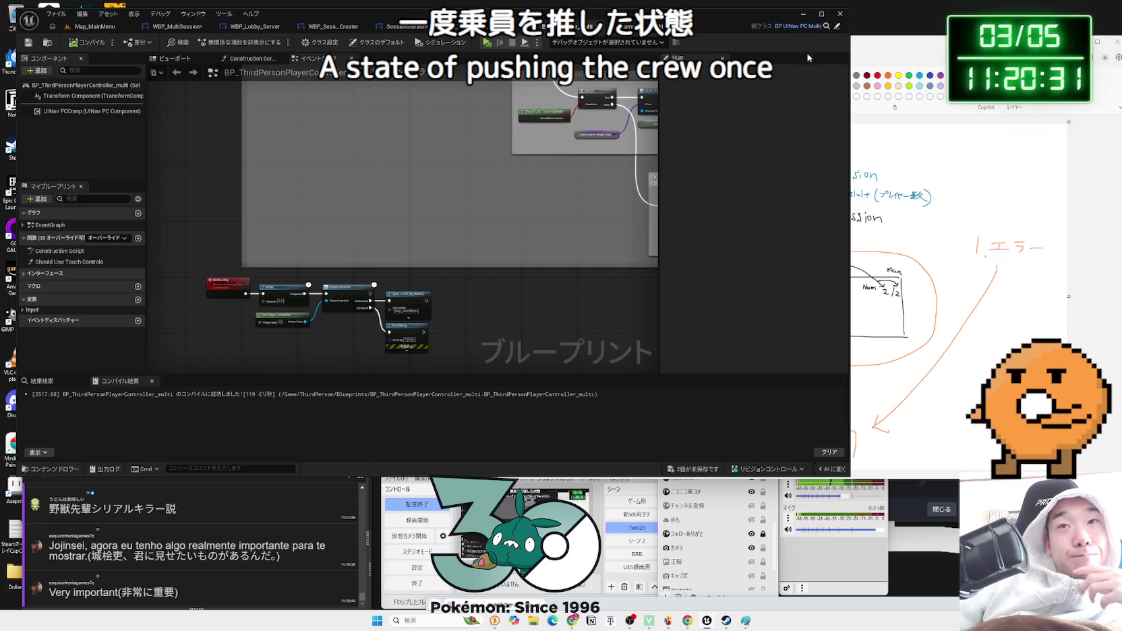
{"action": "left_click", "coordinate": [408, 27]}
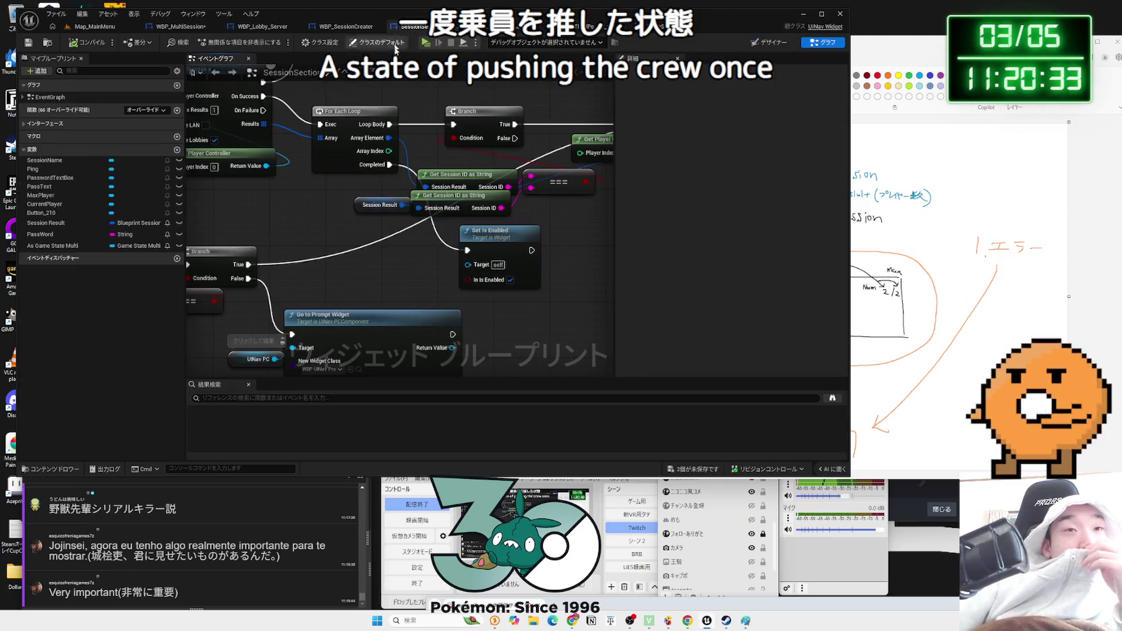
{"action": "scroll", "coordinate": [418, 303], "scroll_direction": "down", "scroll_amount": 3}
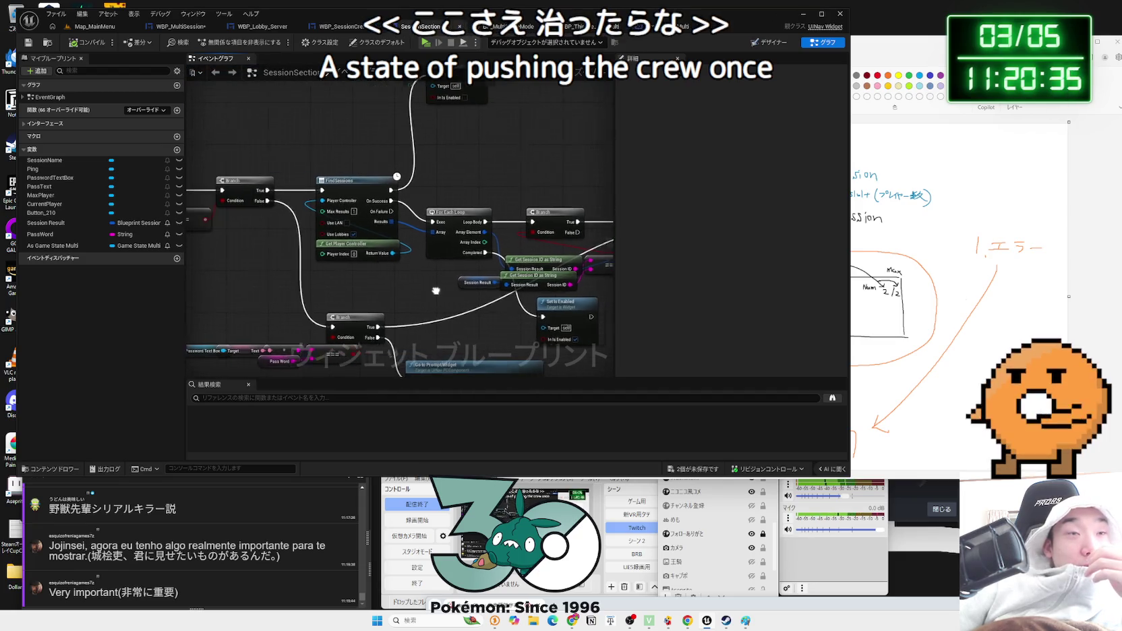
{"action": "left_click", "coordinate": [83, 28]}
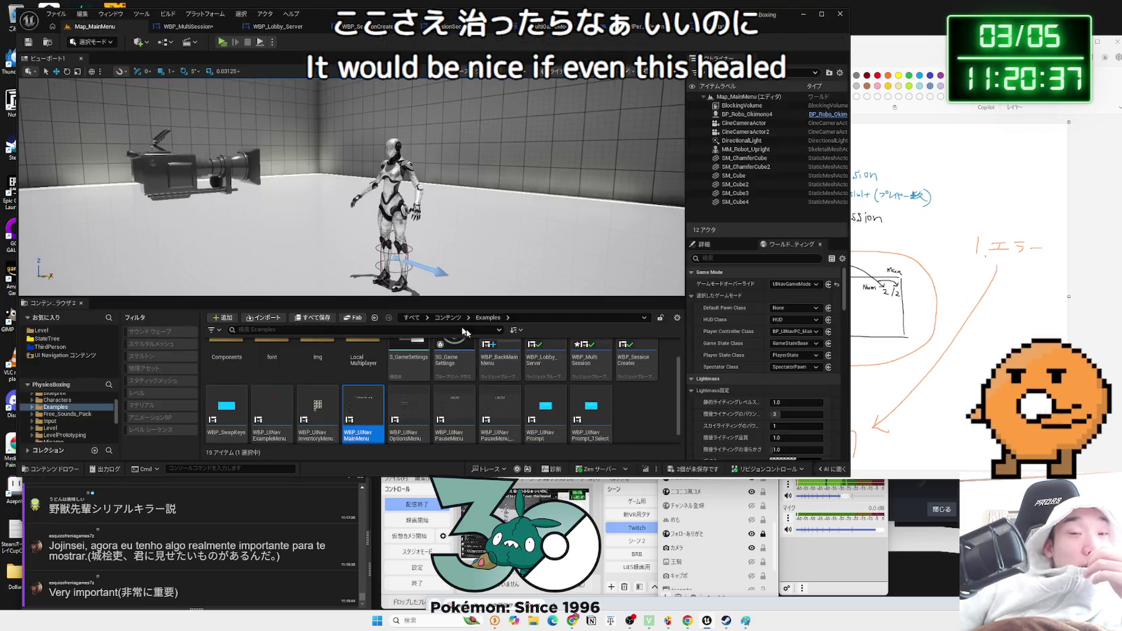
Save the modified SessionSection and WBP_MultiSession assets, then glance at the Gemini chat
{"action": "left_click", "coordinate": [681, 468]}
{"action": "left_click", "coordinate": [628, 412]}
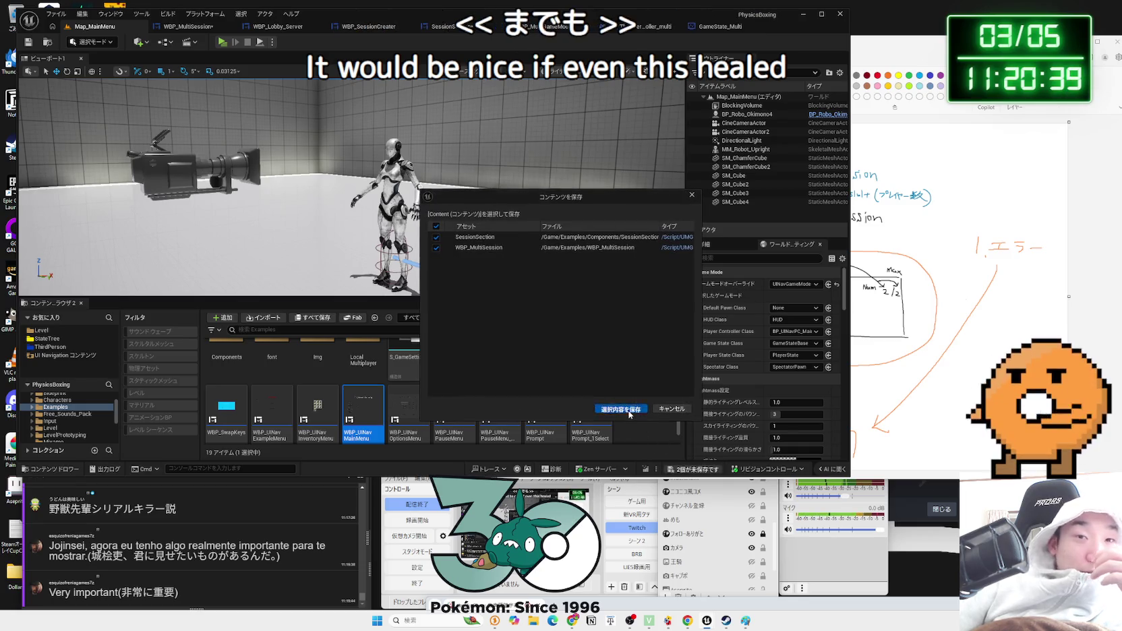
{"action": "left_click", "coordinate": [572, 620]}
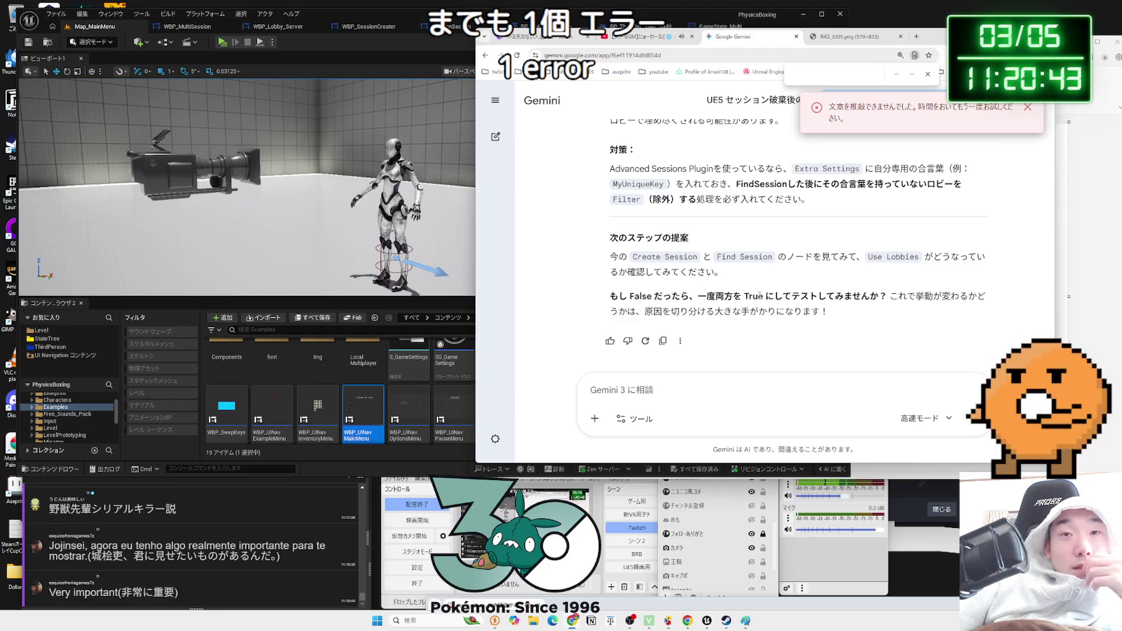
{"action": "left_click", "coordinate": [706, 621]}
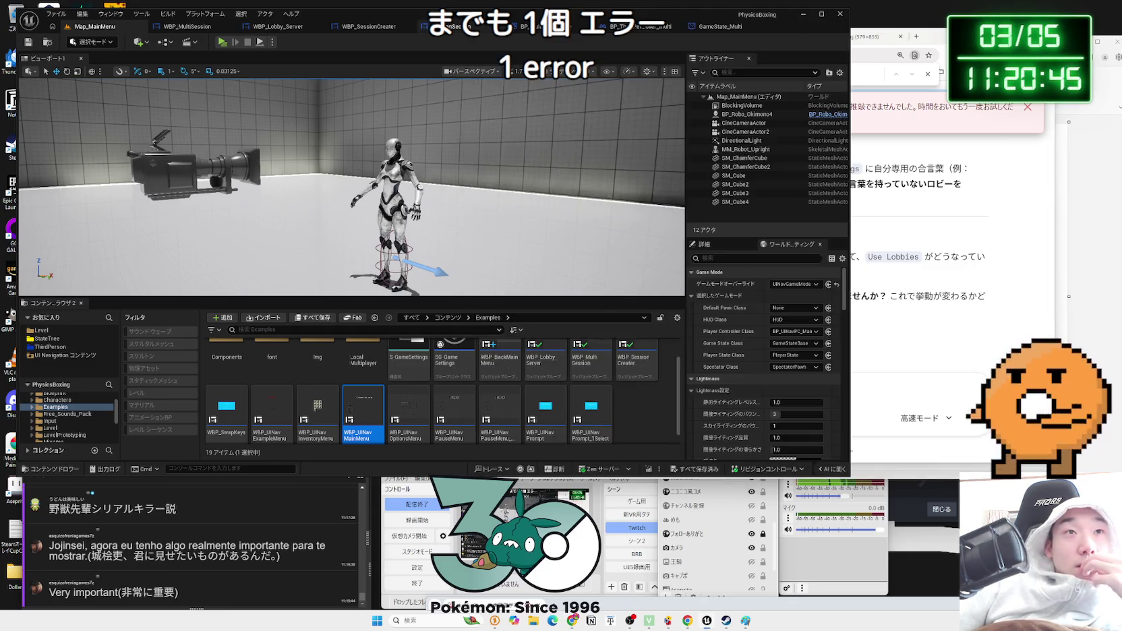
Review the BP_MultiGameMode, player controller, SessionSection, WBP_SessionCreater and WBP_Lobby_Server blueprints
{"action": "left_click", "coordinate": [495, 26]}
{"action": "left_click", "coordinate": [585, 26]}
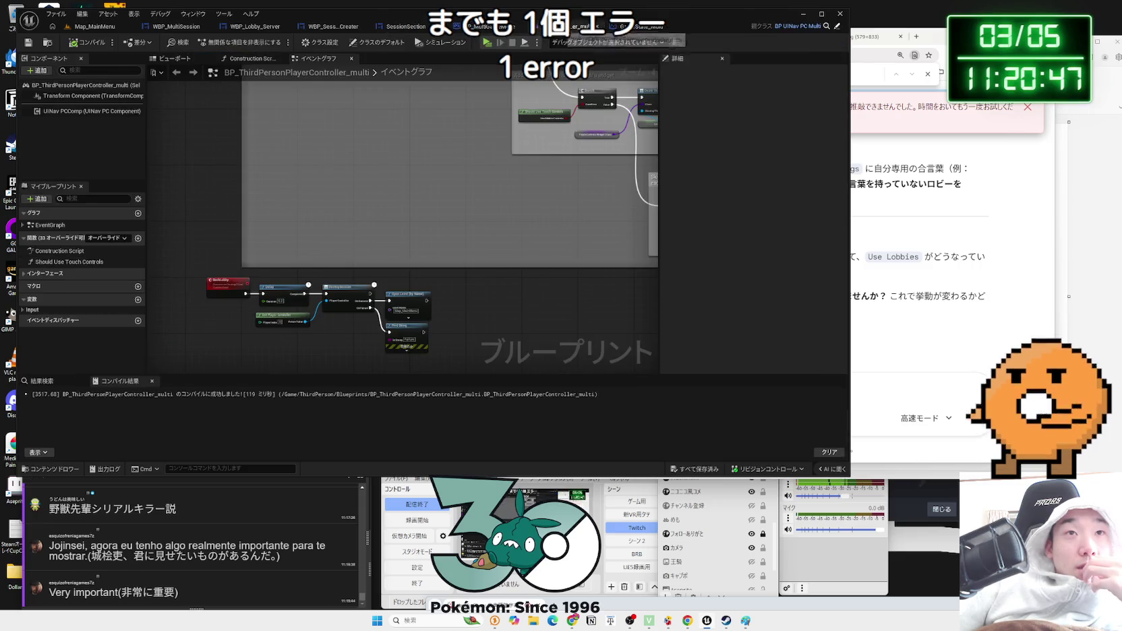
{"action": "left_click", "coordinate": [402, 27]}
{"action": "left_click", "coordinate": [347, 26]}
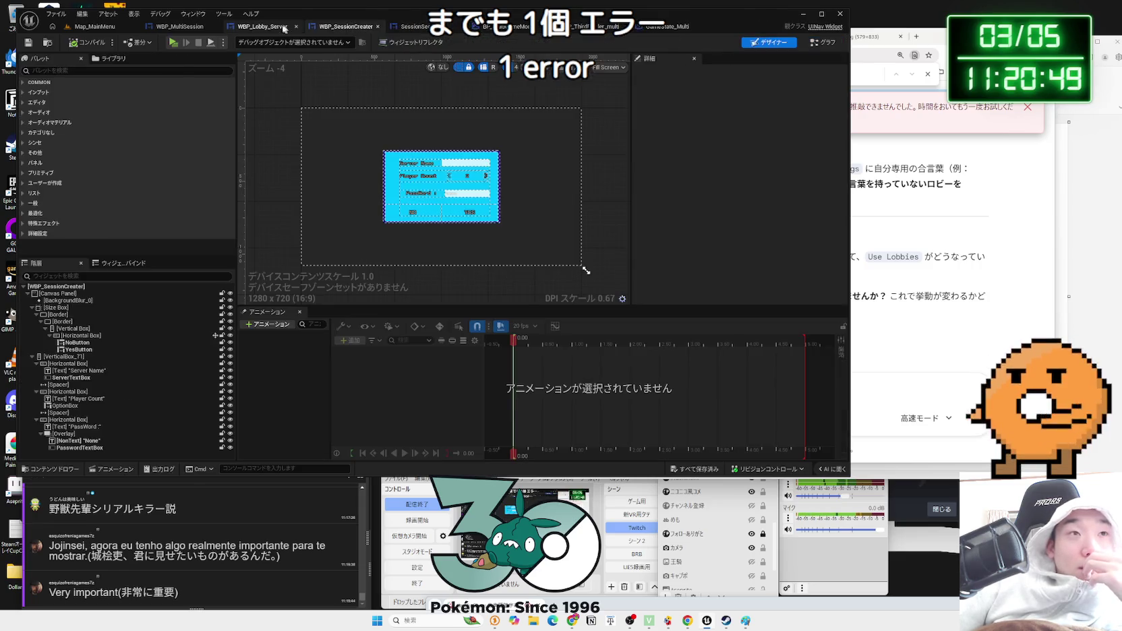
{"action": "left_click", "coordinate": [277, 26]}
{"action": "left_click", "coordinate": [179, 27]}
{"action": "left_click", "coordinate": [263, 26]}
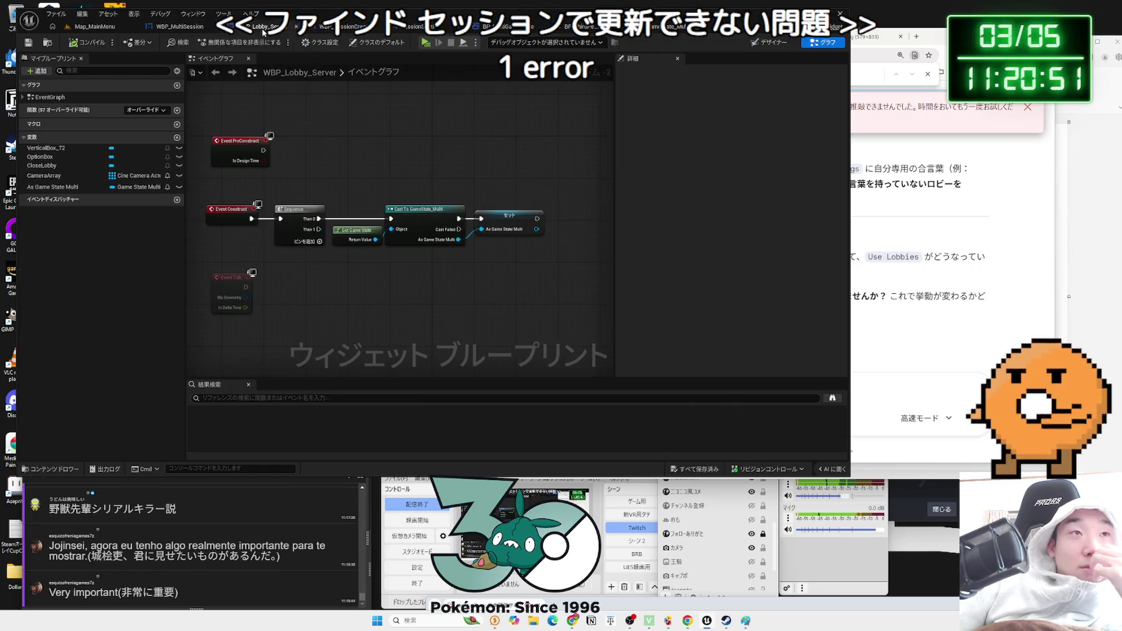
{"action": "left_click", "coordinate": [342, 27]}
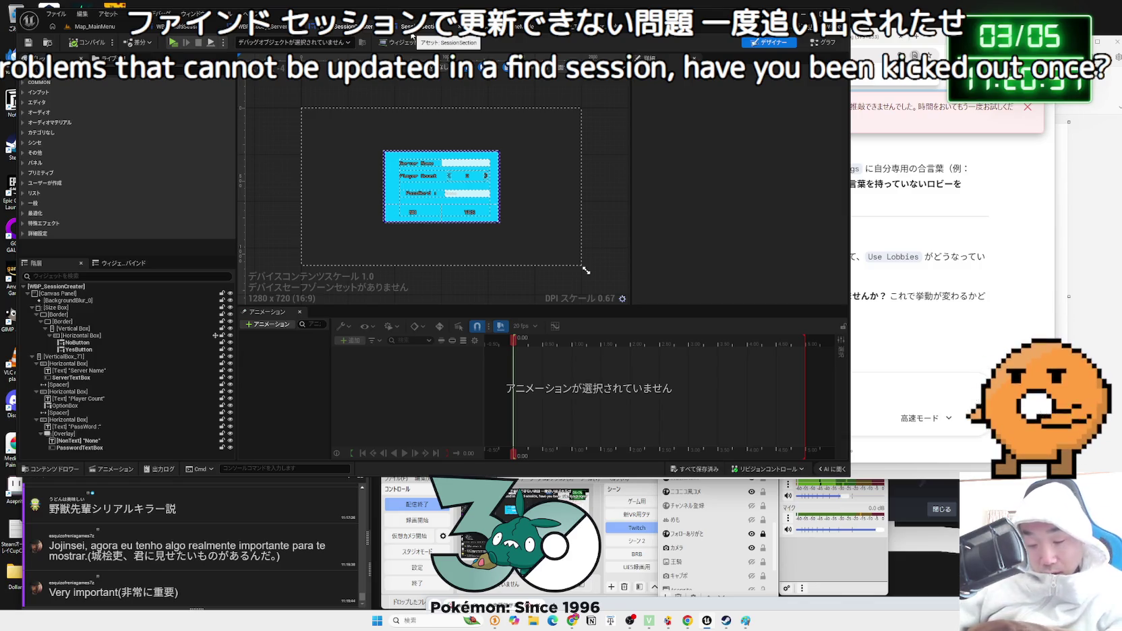
Revisit SessionSection's FindSessions graph and BP_MultiGameMode, ending on the WBP_MultiSession event graph
{"action": "left_click", "coordinate": [418, 27]}
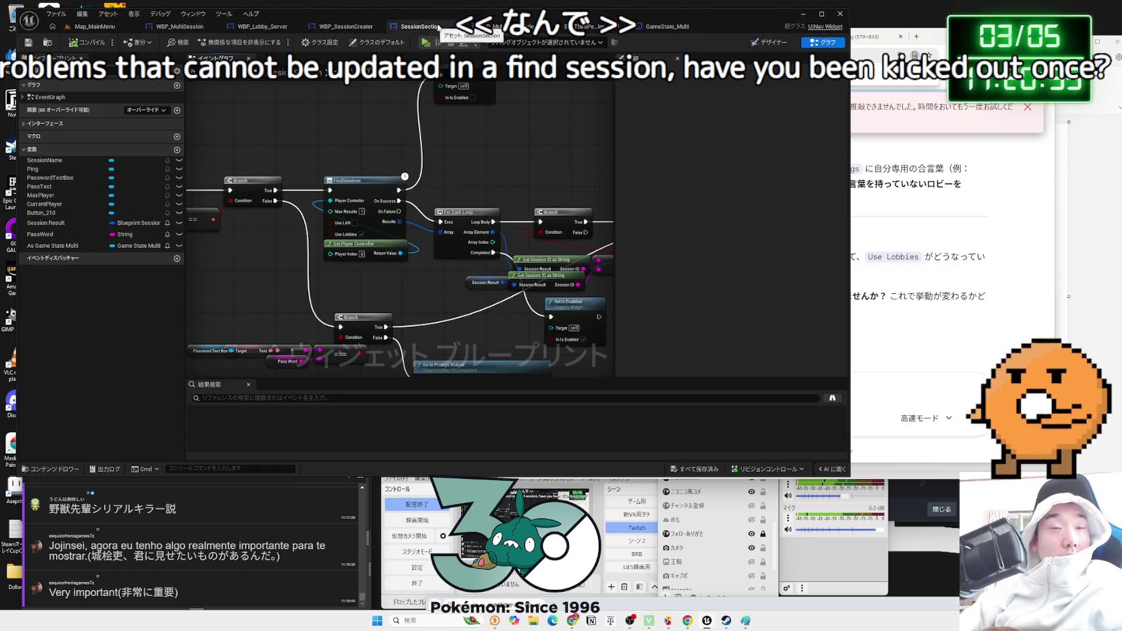
{"action": "left_click", "coordinate": [512, 26]}
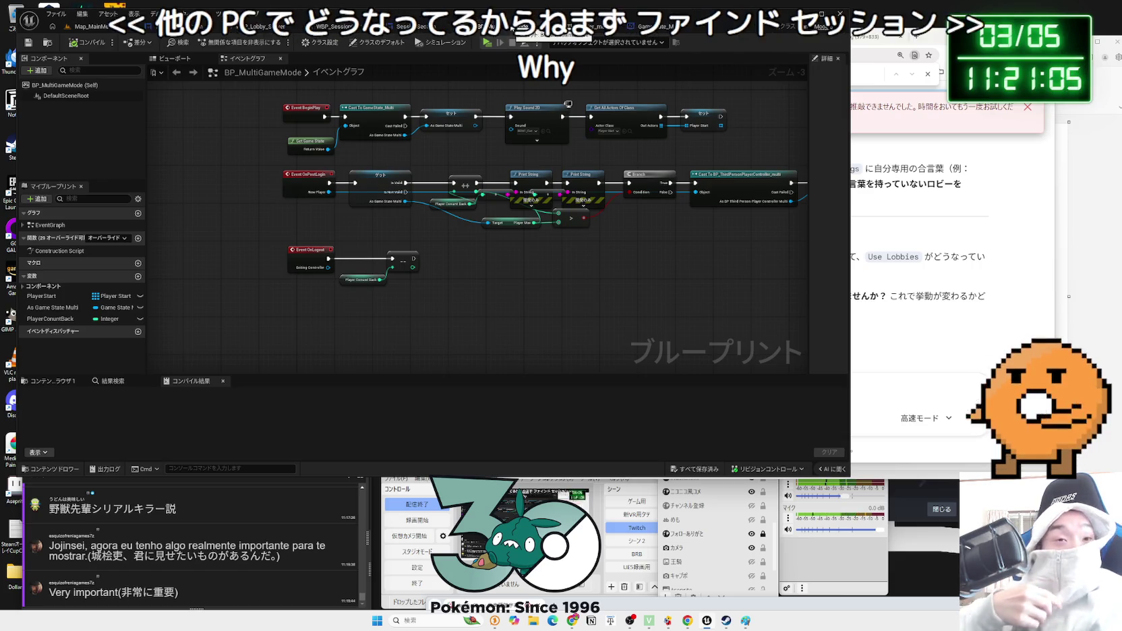
{"action": "left_click", "coordinate": [423, 28]}
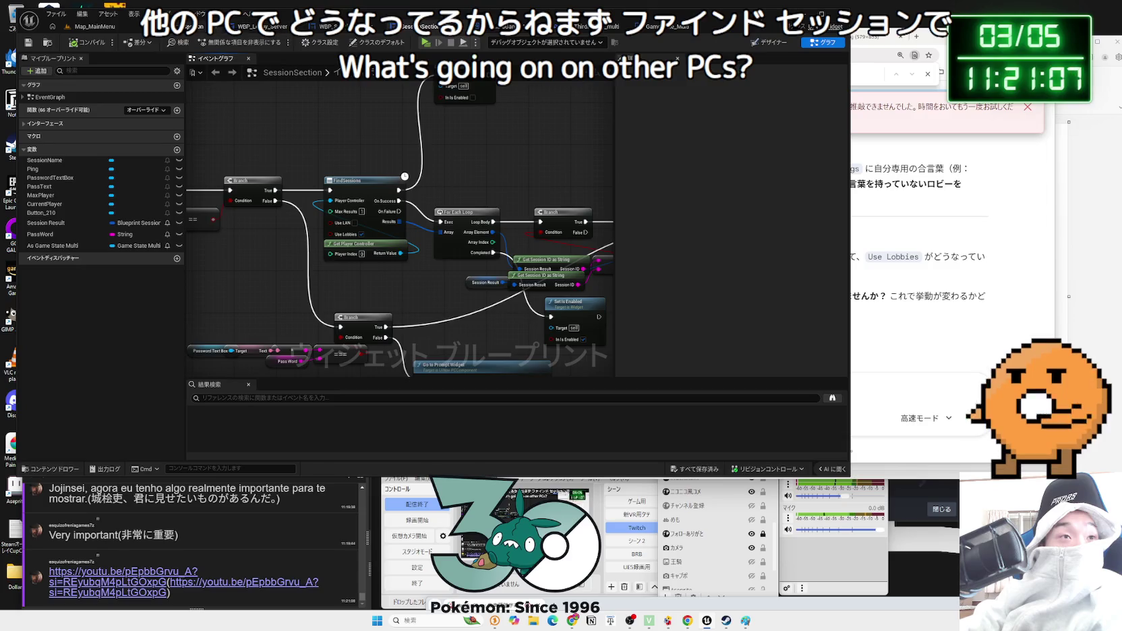
{"action": "left_click", "coordinate": [194, 26]}
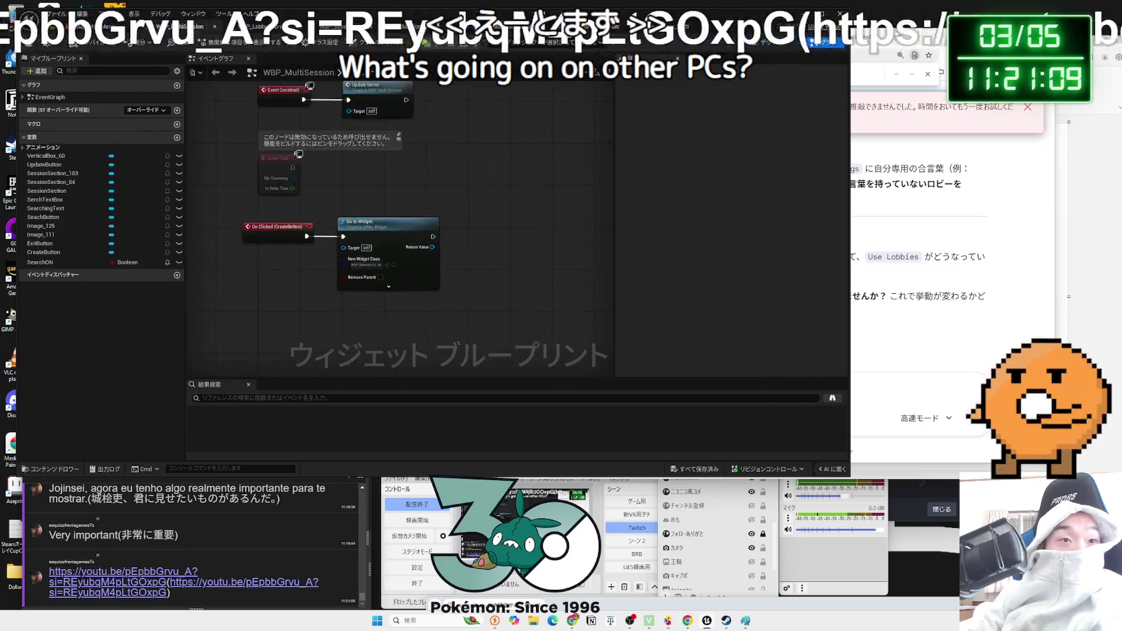
{"action": "left_click", "coordinate": [128, 571]}
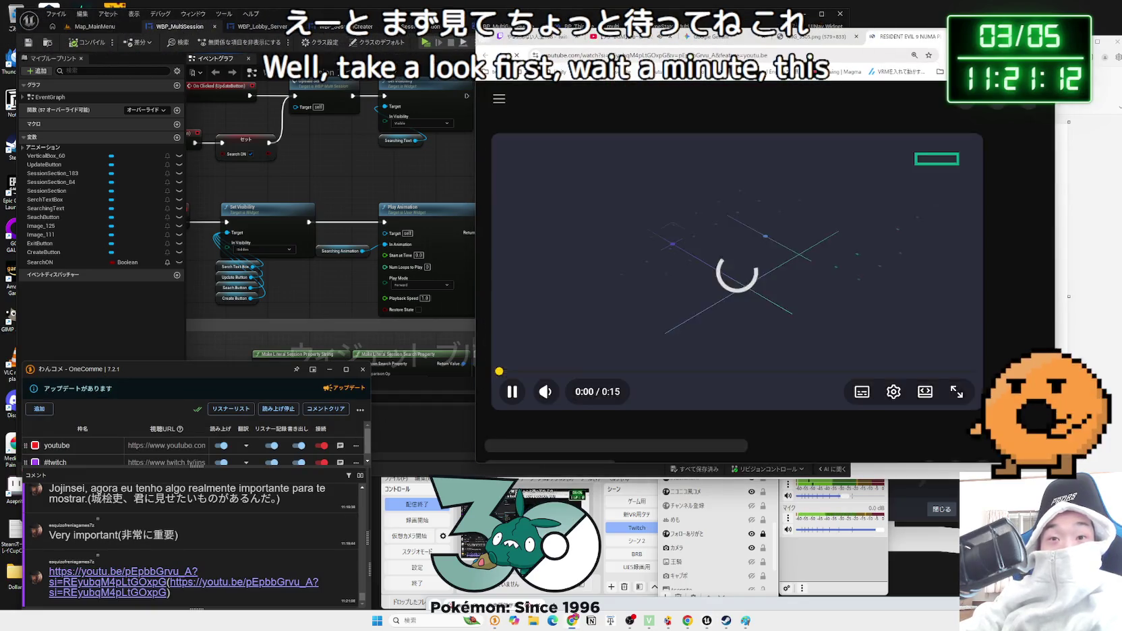
Move and widen the browser window, then skip the Resident Evil 9 video to about 7:04
{"action": "left_click_drag", "start_coordinate": [975, 43], "coordinate": [836, 42]}
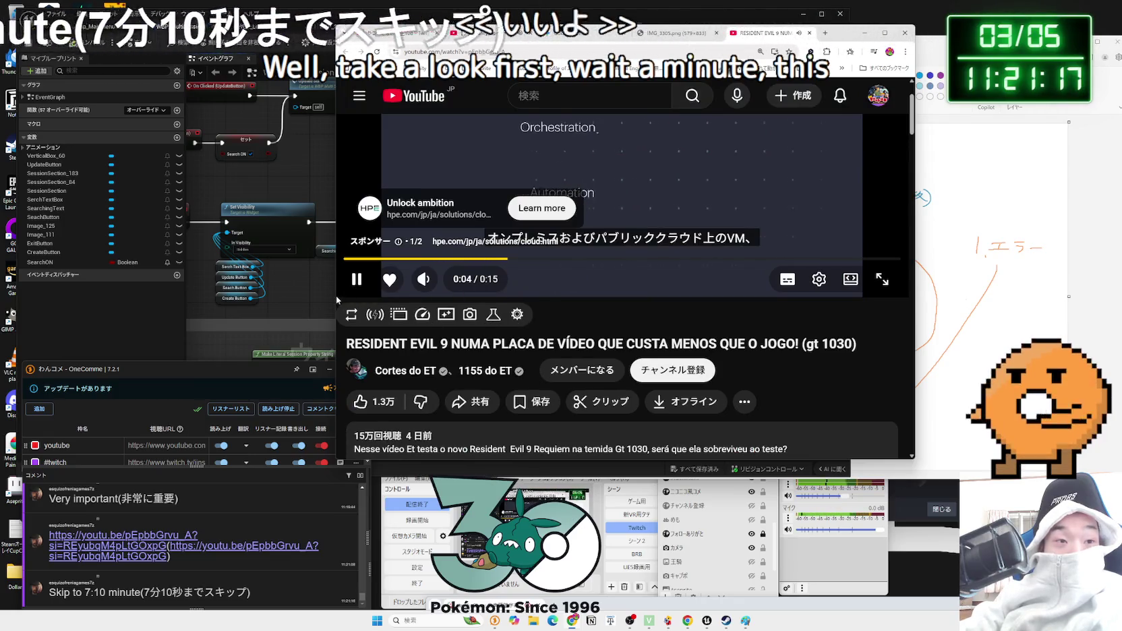
{"action": "left_click_drag", "start_coordinate": [337, 299], "coordinate": [264, 299]}
{"action": "scroll", "coordinate": [619, 359], "scroll_direction": "down", "scroll_amount": 3}
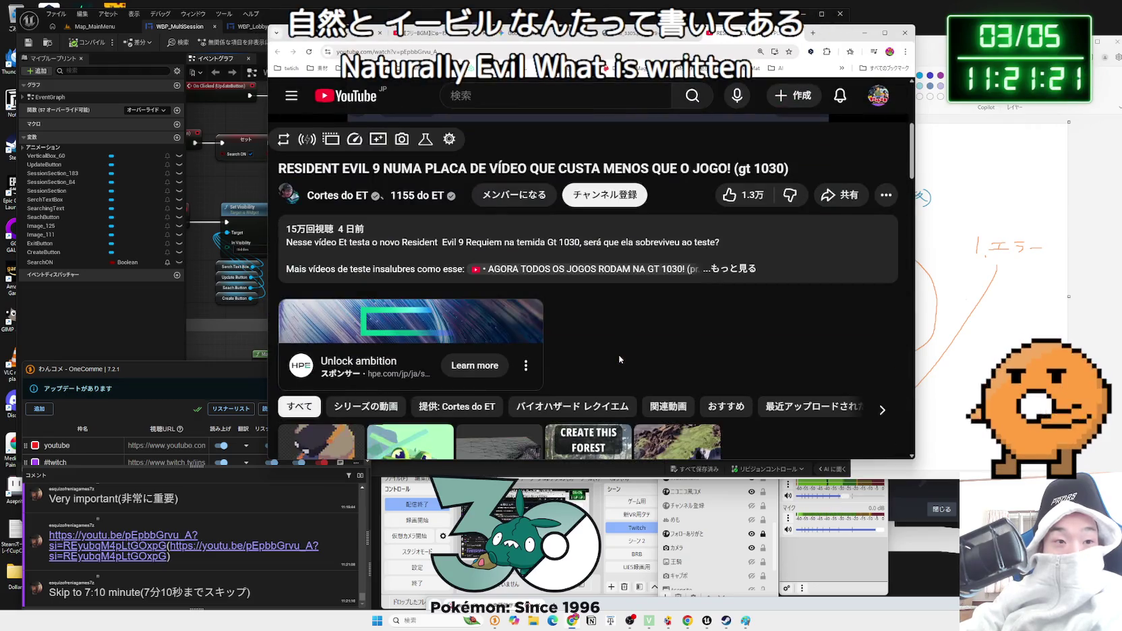
{"action": "scroll", "coordinate": [617, 354], "scroll_direction": "down", "scroll_amount": 5}
{"action": "scroll", "coordinate": [617, 354], "scroll_direction": "up", "scroll_amount": 8}
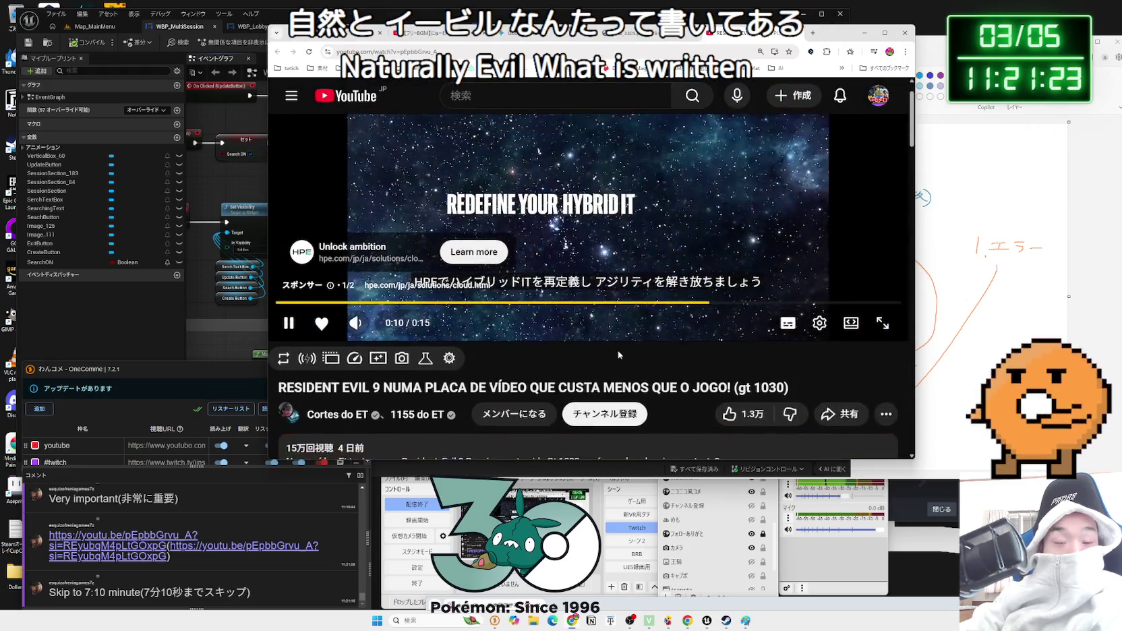
{"action": "scroll", "coordinate": [618, 350], "scroll_direction": "up", "scroll_amount": 1}
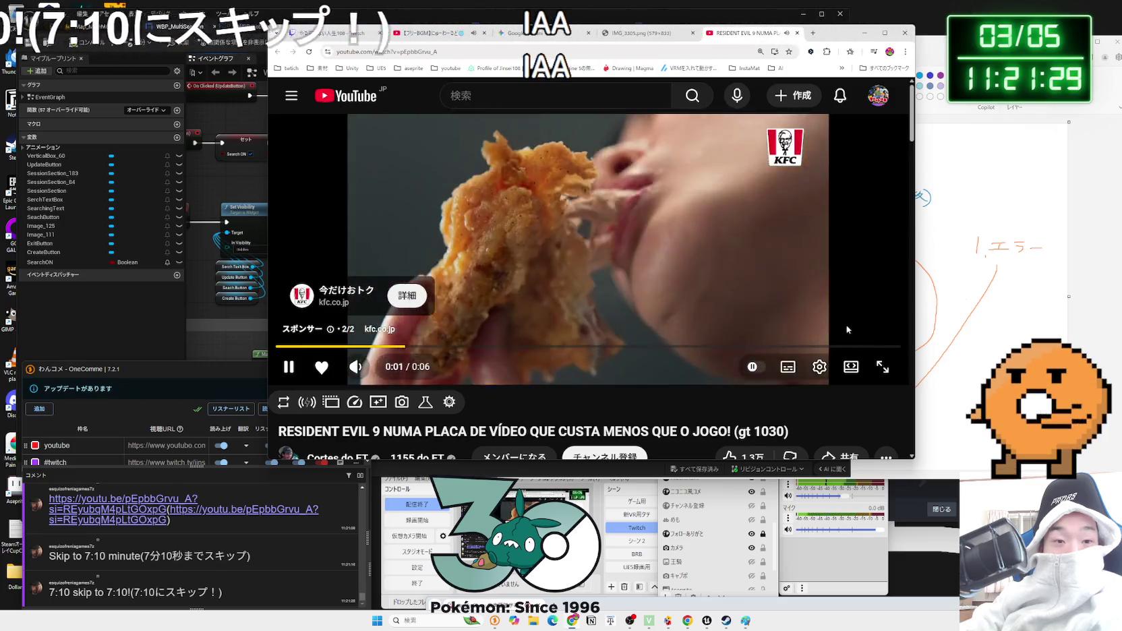
{"action": "scroll", "coordinate": [847, 329], "scroll_direction": "down", "scroll_amount": 2}
{"action": "scroll", "coordinate": [847, 329], "scroll_direction": "up", "scroll_amount": 2}
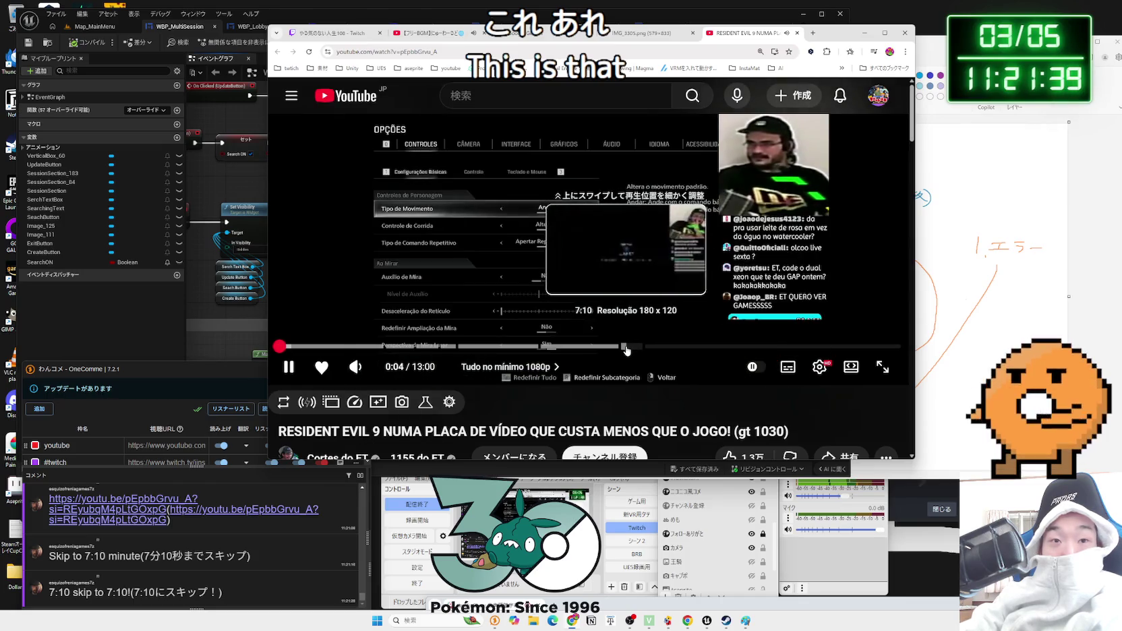
{"action": "left_click", "coordinate": [623, 350]}
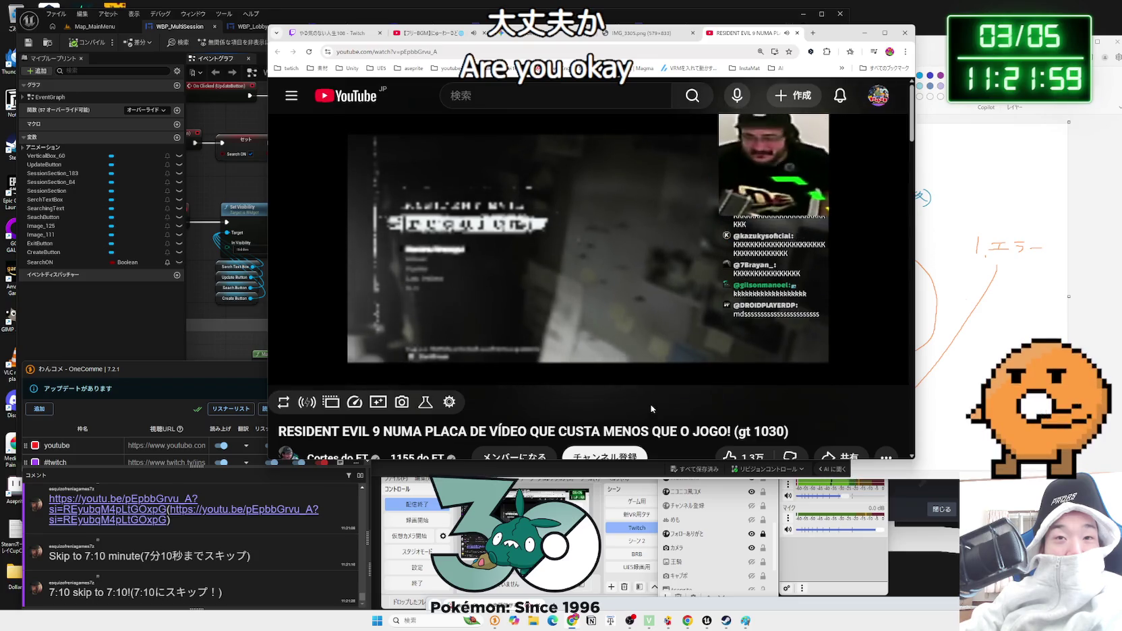
Enable translated Japanese subtitles and select '(gt 1030' in the video title for lookup
{"action": "mouse_move", "coordinate": [794, 374]}
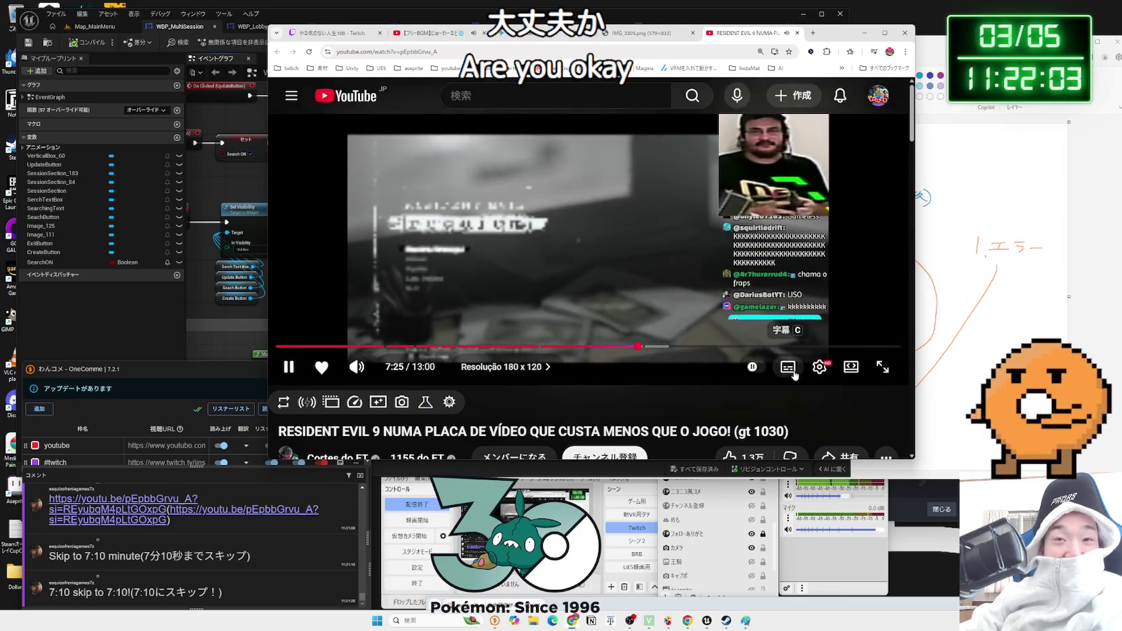
{"action": "key", "text": "c"}
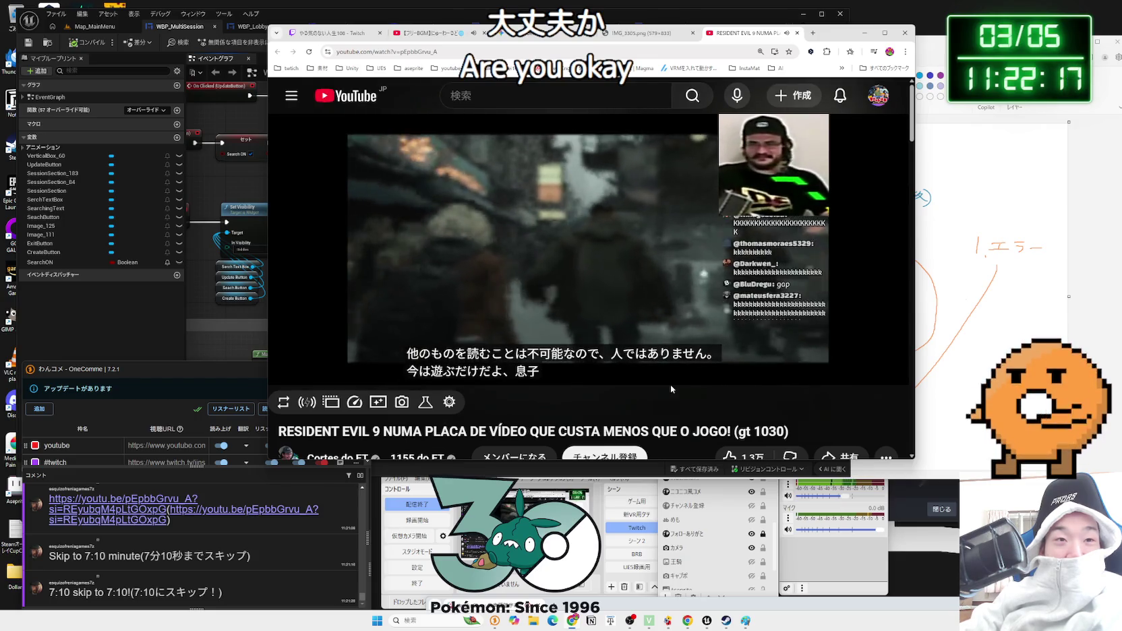
{"action": "mouse_move", "coordinate": [522, 356]}
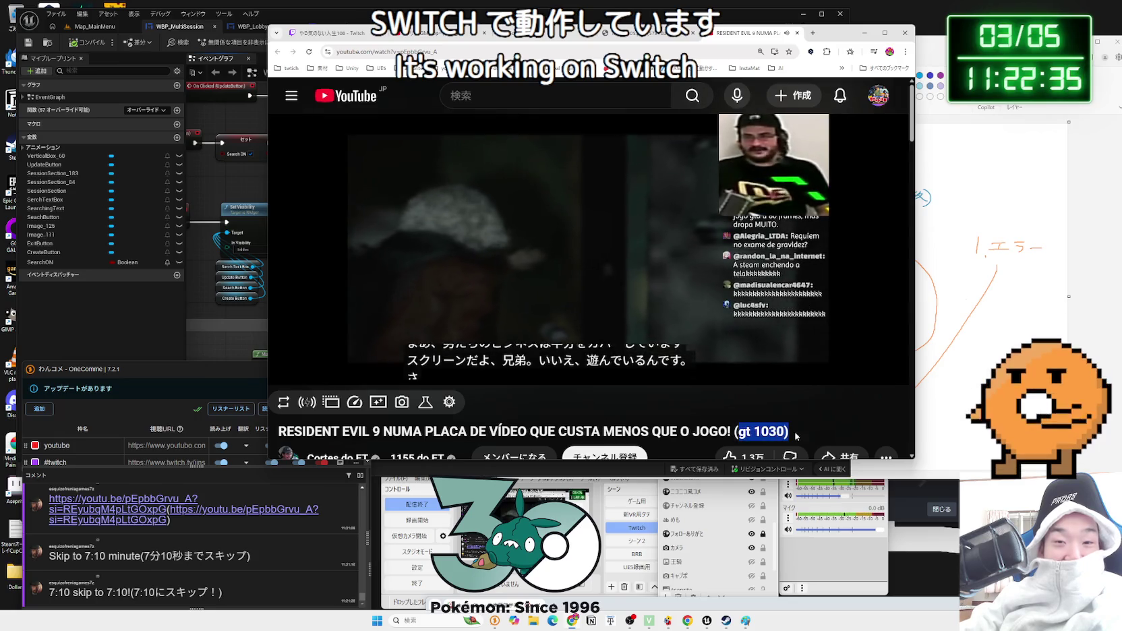
{"action": "left_click", "coordinate": [759, 432]}
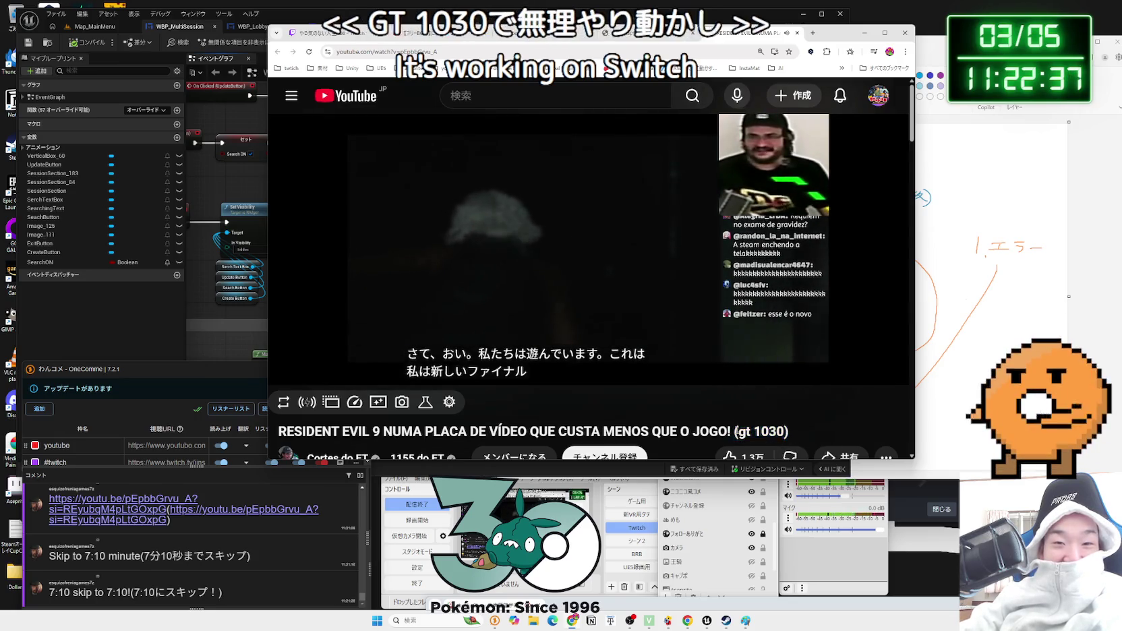
{"action": "left_click_drag", "start_coordinate": [735, 431], "coordinate": [784, 431]}
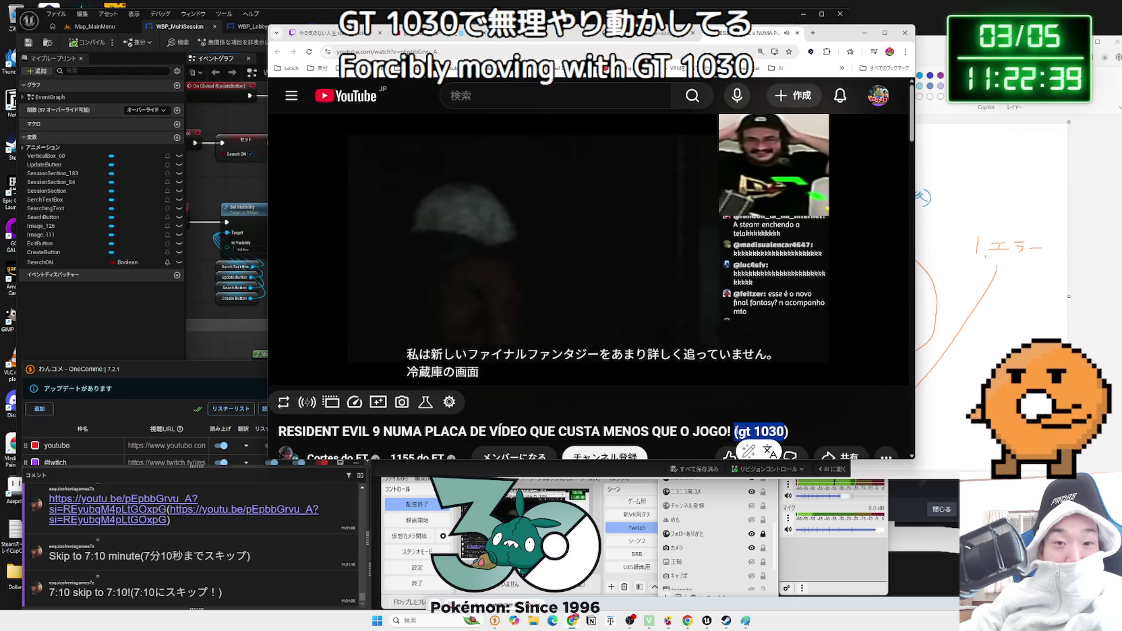
{"action": "right_click", "coordinate": [739, 431]}
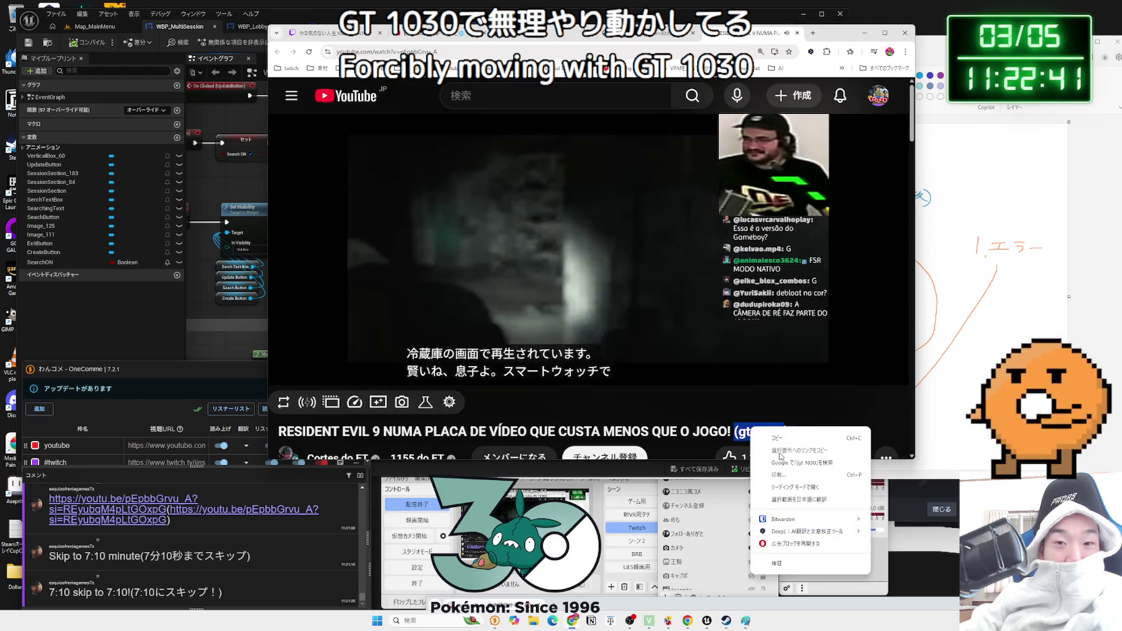
Search Google for 'gt 1030', skim the results, and return to the Resident Evil video
{"action": "left_click", "coordinate": [796, 447]}
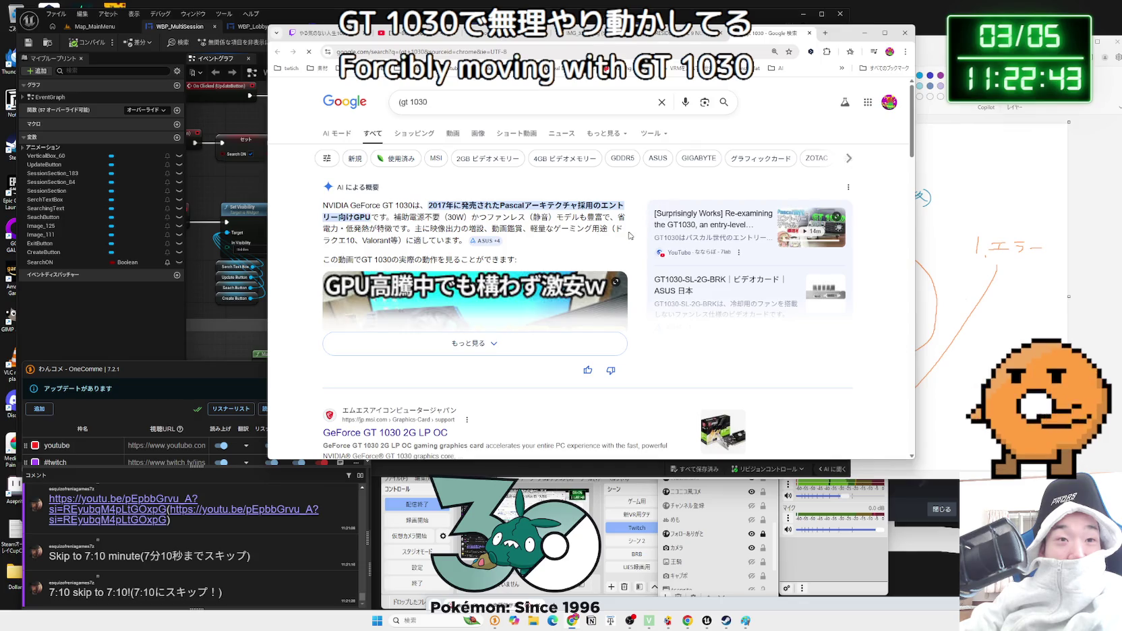
{"action": "scroll", "coordinate": [624, 236], "scroll_direction": "down", "scroll_amount": 4}
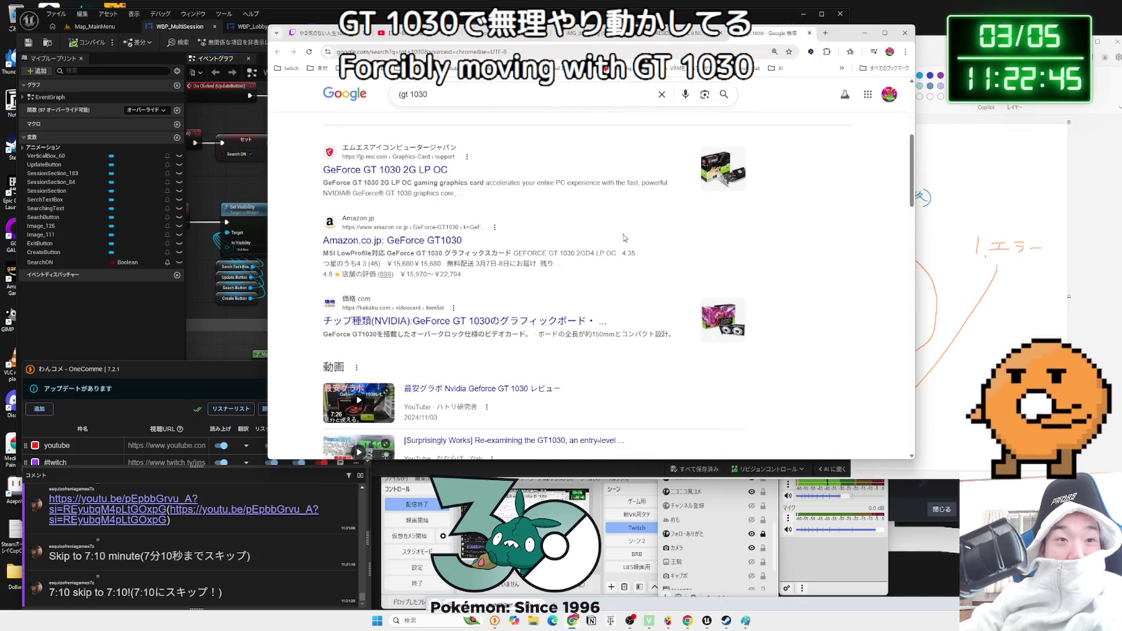
{"action": "left_click", "coordinate": [678, 32]}
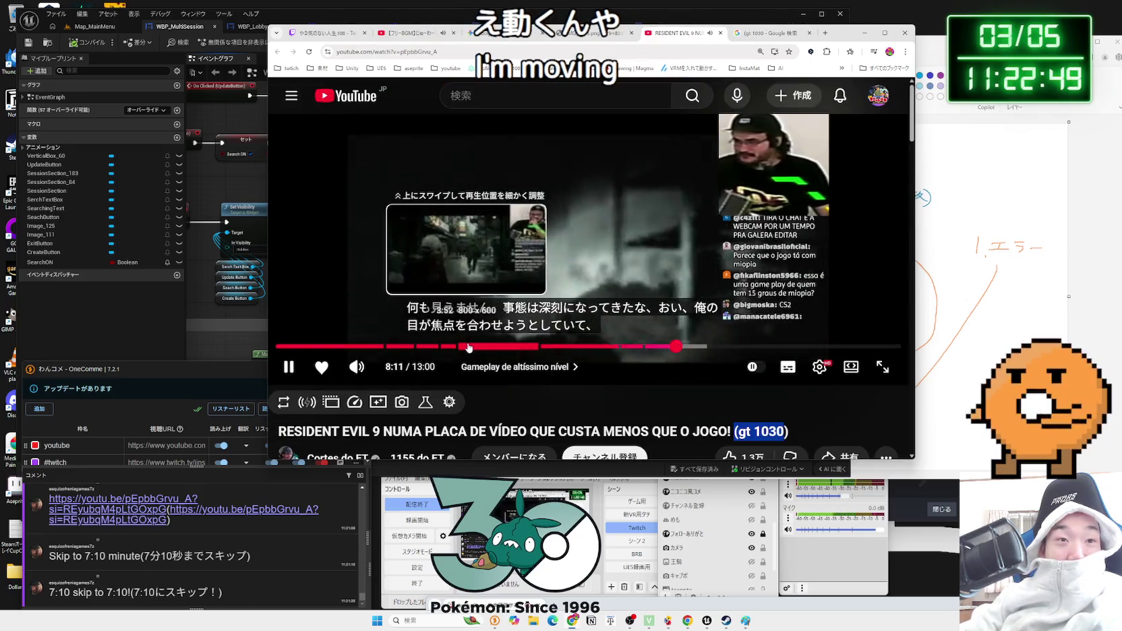
Scrub the video between 3:55 and about 7:25, settle near 7:21, pause, and return to Unreal
{"action": "left_click", "coordinate": [470, 347]}
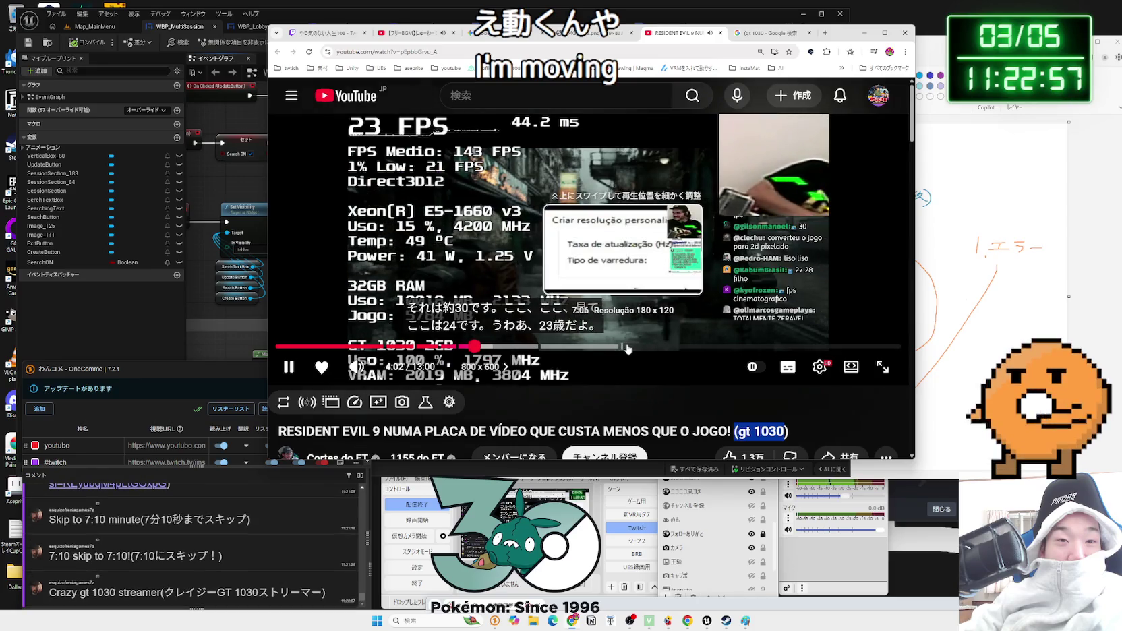
{"action": "left_click", "coordinate": [629, 348]}
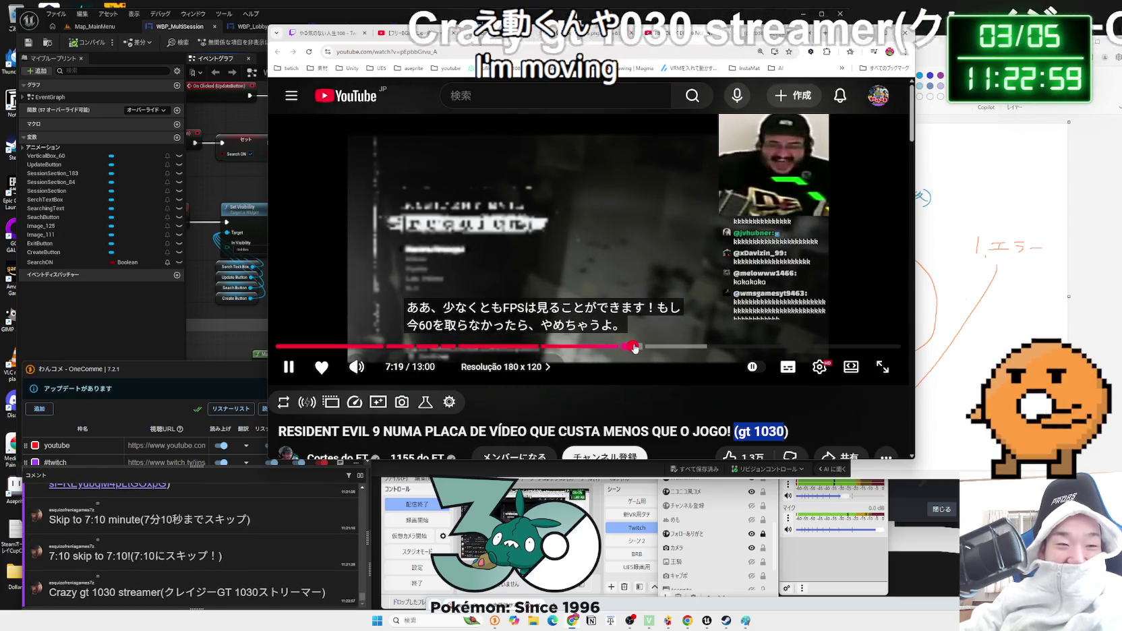
{"action": "left_click", "coordinate": [636, 347]}
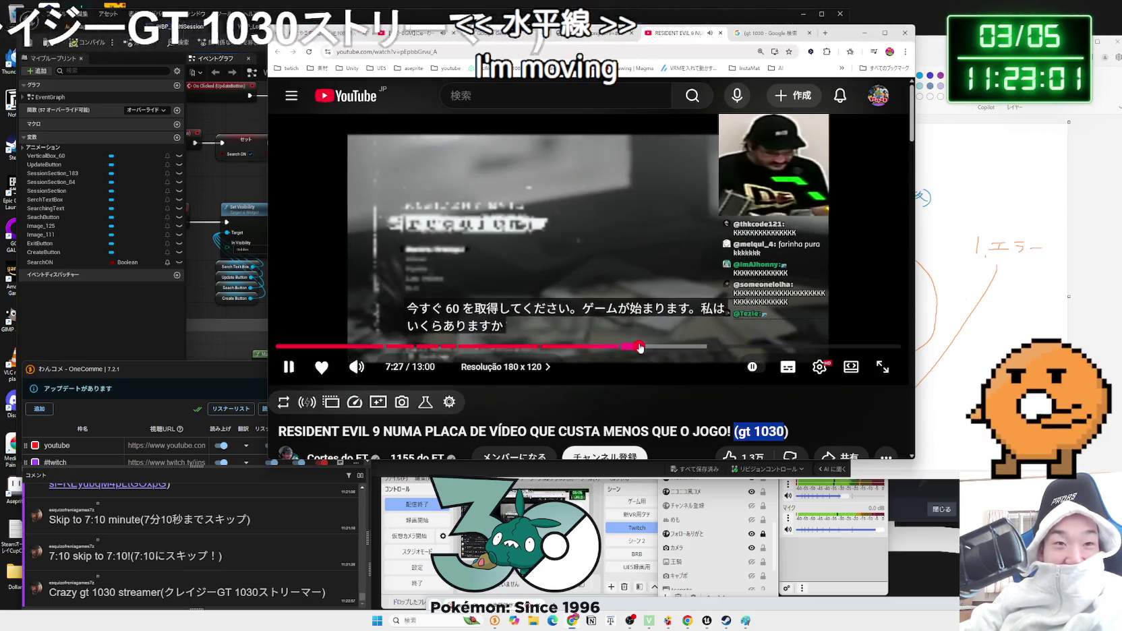
{"action": "left_click", "coordinate": [635, 348]}
{"action": "left_click_drag", "start_coordinate": [637, 348], "coordinate": [639, 350]}
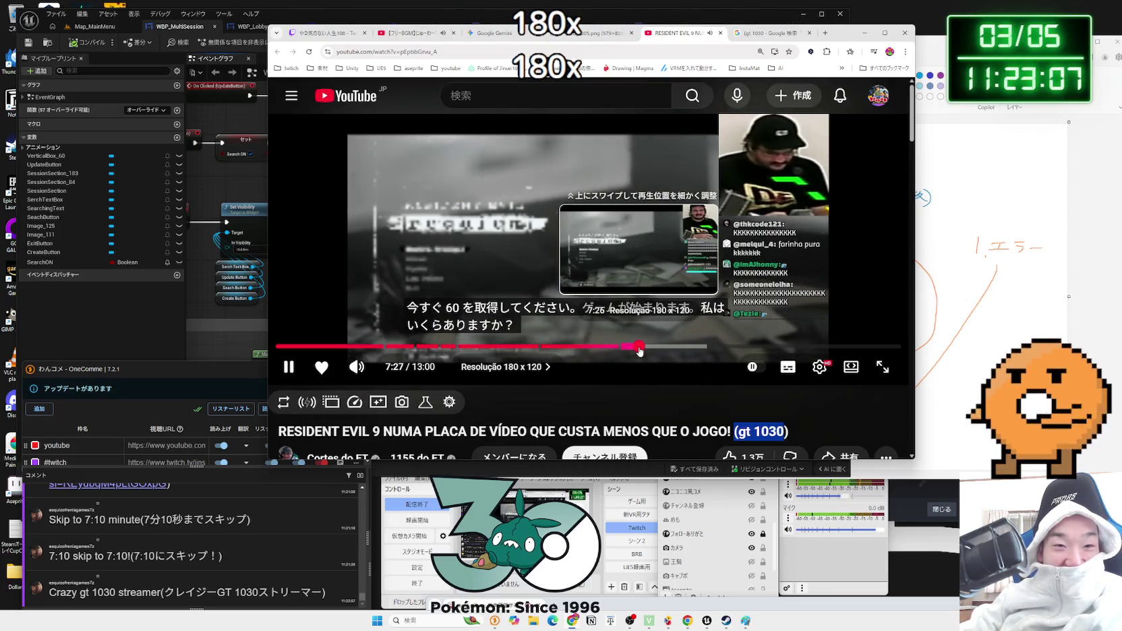
{"action": "left_click_drag", "start_coordinate": [639, 351], "coordinate": [636, 375]}
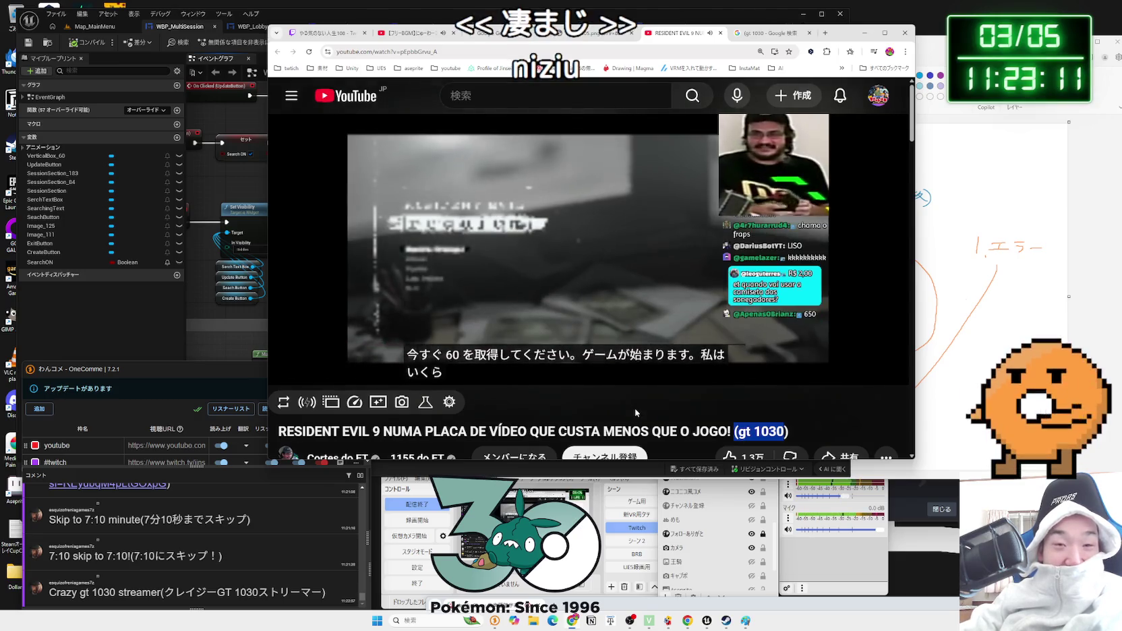
{"action": "mouse_move", "coordinate": [634, 347]}
{"action": "left_mouse_down"}
{"action": "mouse_move", "coordinate": [647, 345]}
{"action": "mouse_move", "coordinate": [647, 327]}
{"action": "mouse_move", "coordinate": [660, 347]}
{"action": "mouse_move", "coordinate": [680, 347]}
{"action": "left_mouse_up"}
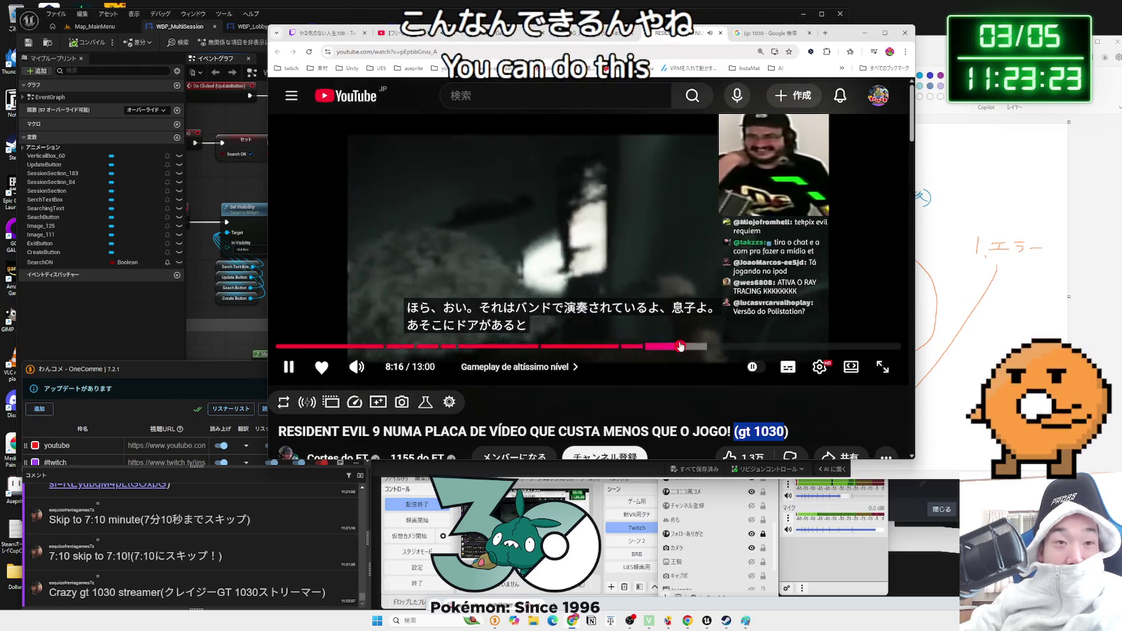
{"action": "left_click", "coordinate": [570, 285]}
{"action": "left_click", "coordinate": [476, 15]}
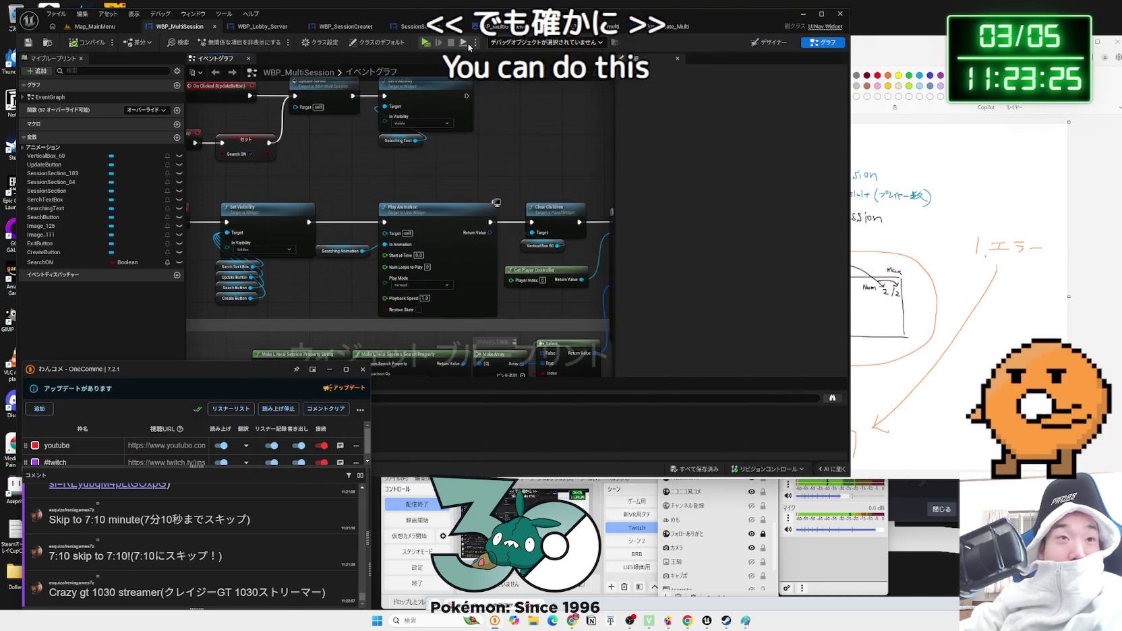
Launch the multiplayer Physics Boxing preview, then quit the game and stop play-in-editor
{"action": "left_click", "coordinate": [477, 42]}
{"action": "left_click", "coordinate": [515, 81]}
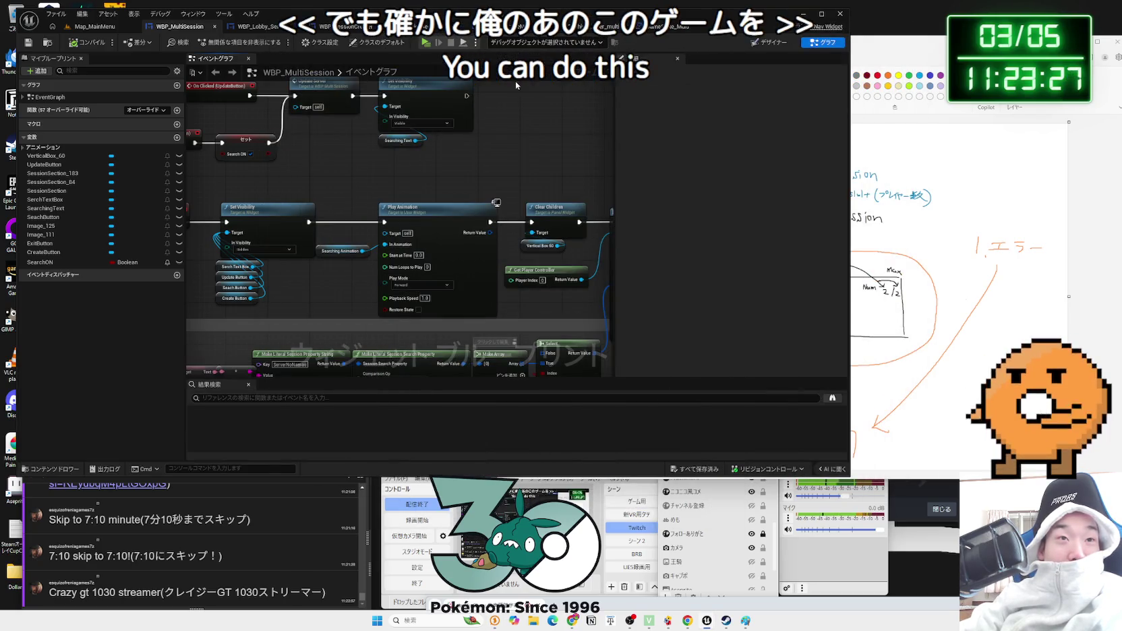
{"action": "left_click", "coordinate": [573, 288]}
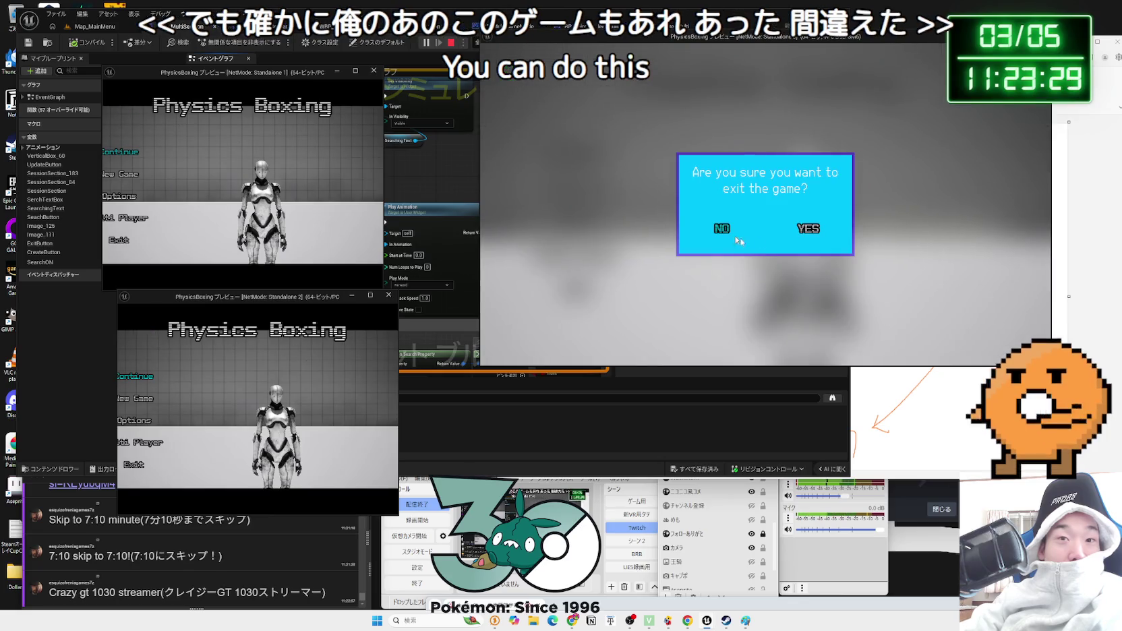
{"action": "left_click", "coordinate": [788, 223]}
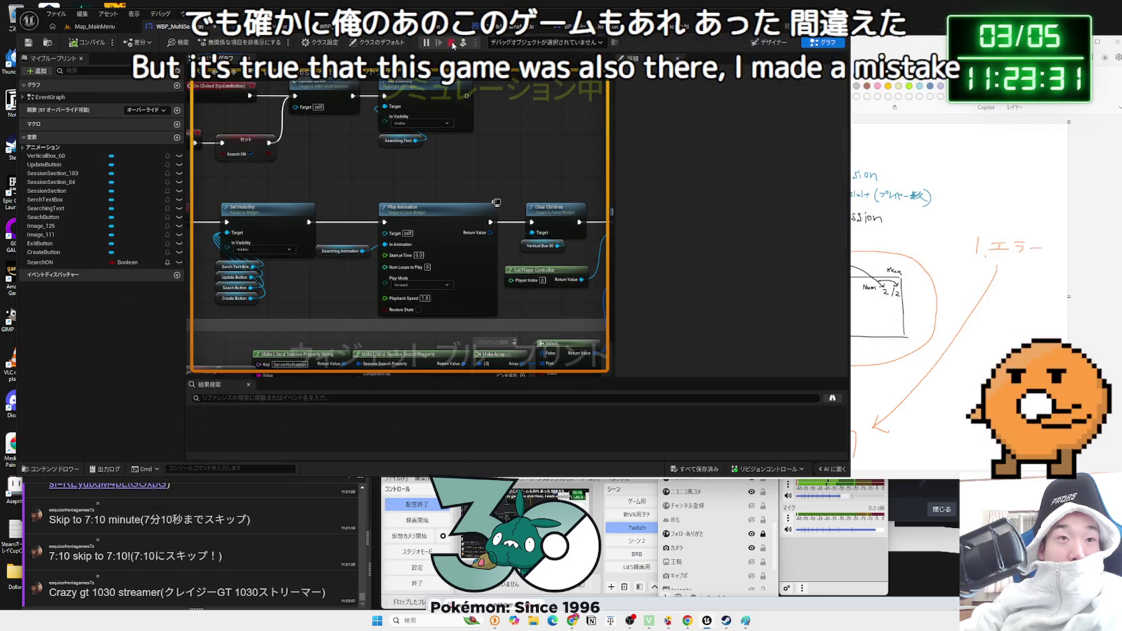
{"action": "left_click", "coordinate": [451, 42]}
Set the play-in-editor Number of Players to 1 and relaunch the preview
{"action": "left_click", "coordinate": [477, 43]}
{"action": "left_click_drag", "start_coordinate": [542, 209], "coordinate": [519, 205]}
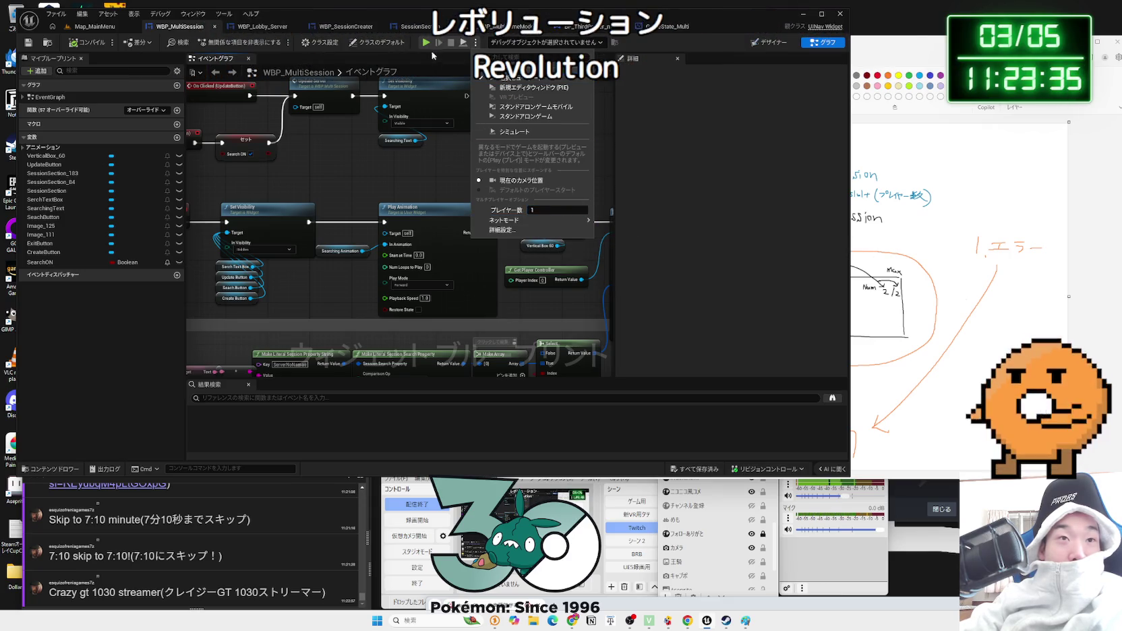
{"action": "left_click", "coordinate": [425, 42]}
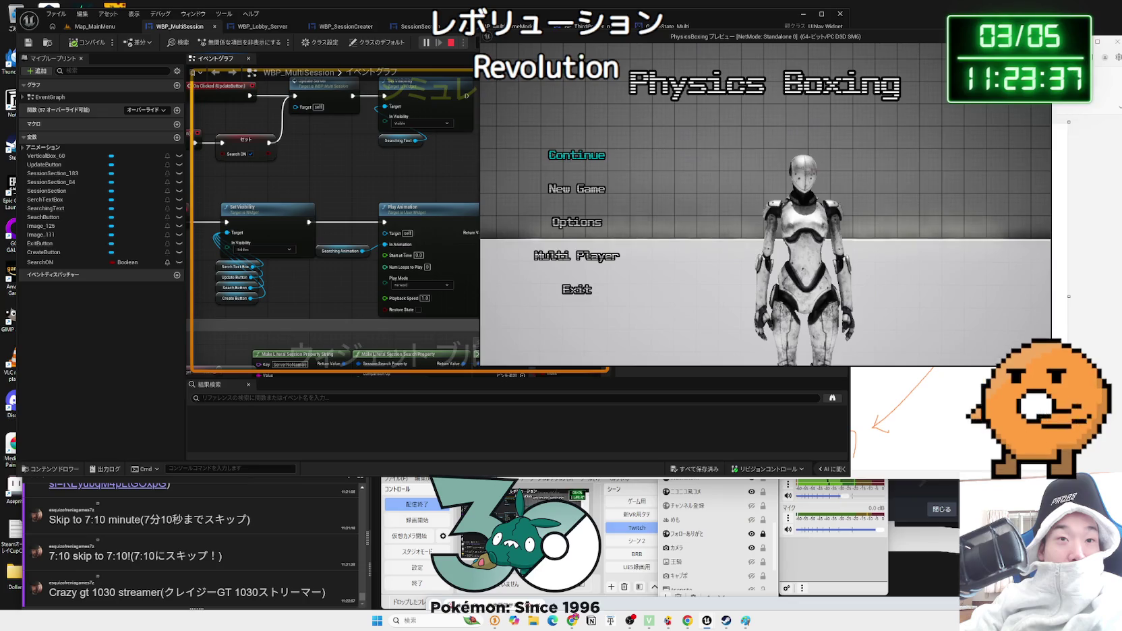
Start the game, then in Options > Video drop Resolution Scale to 10, apply, and resume
{"action": "key", "text": "Return"}
{"action": "key", "text": "p"}
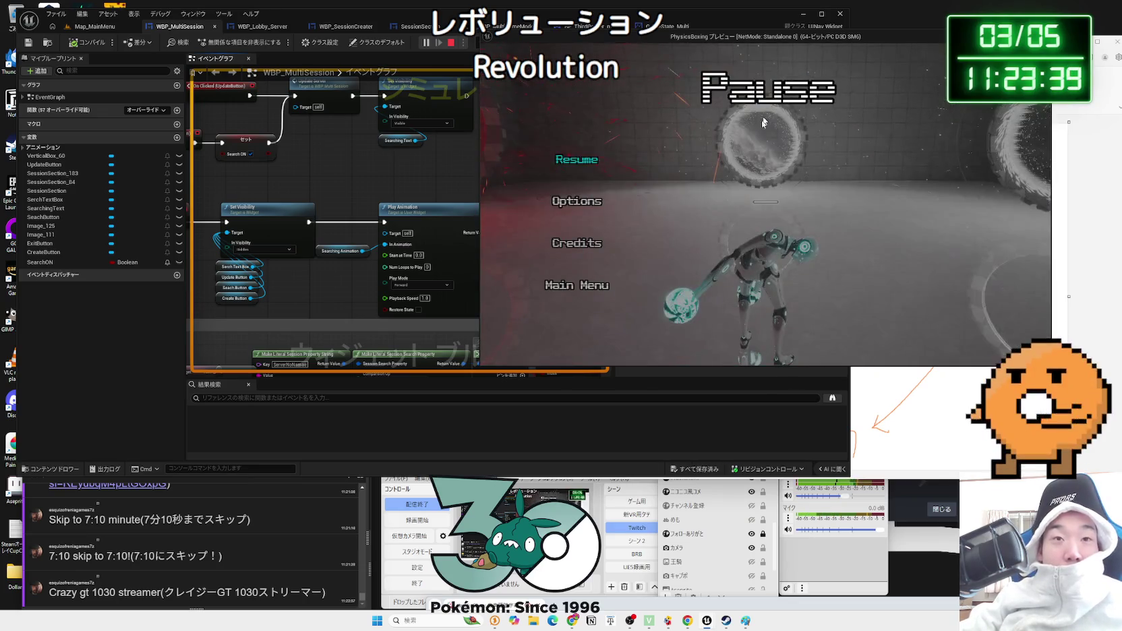
{"action": "left_click", "coordinate": [585, 200]}
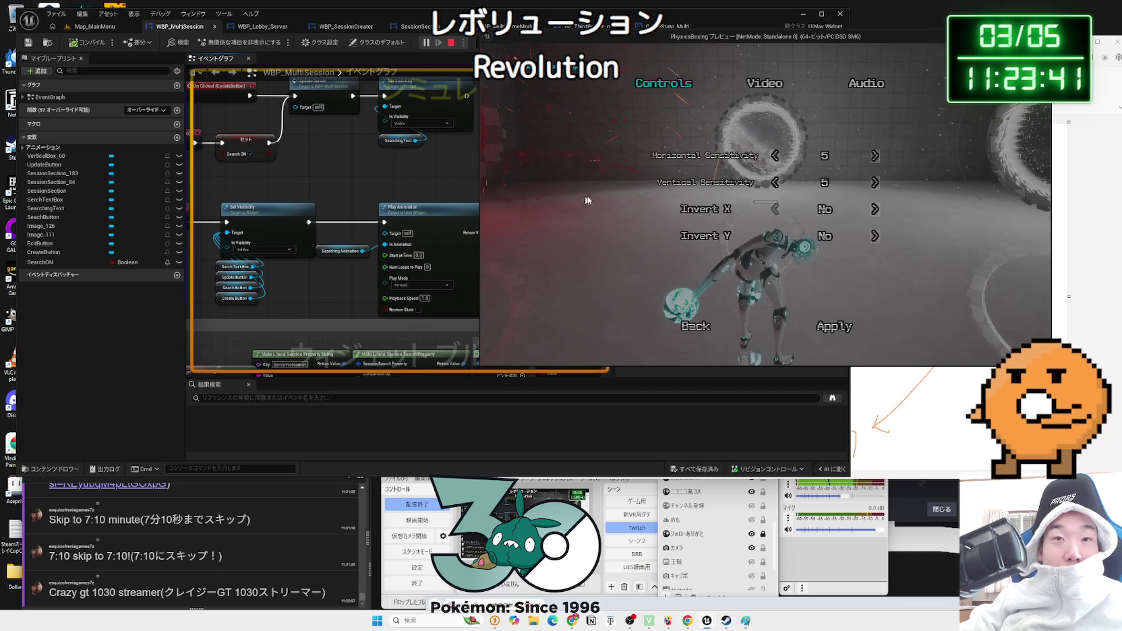
{"action": "left_click", "coordinate": [757, 84]}
{"action": "scroll", "coordinate": [814, 250], "scroll_direction": "down", "scroll_amount": 2}
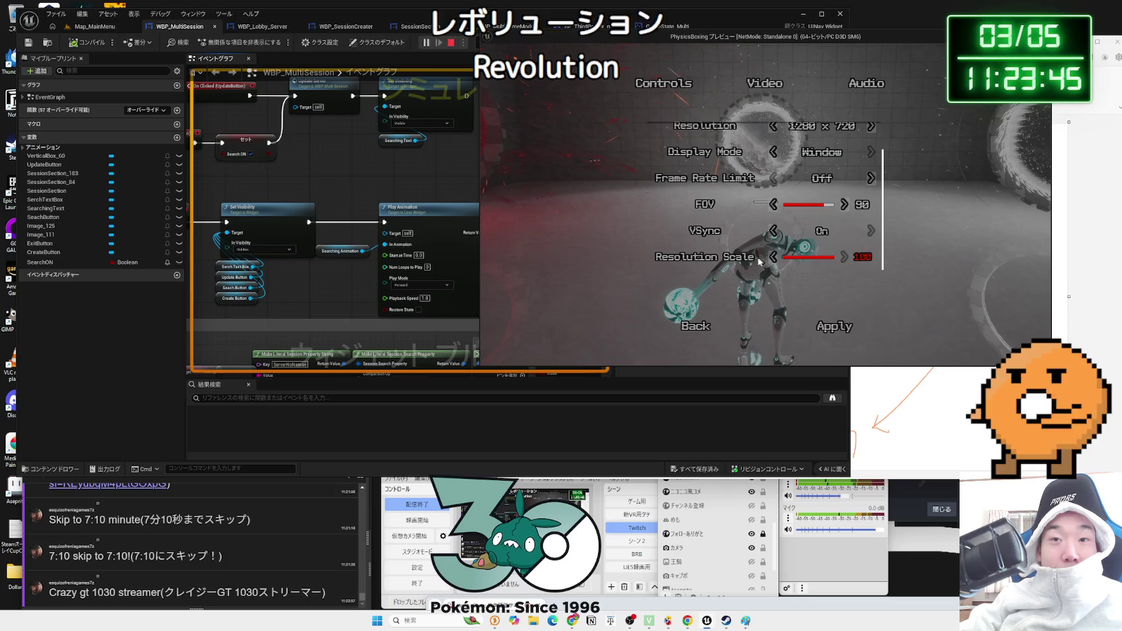
{"action": "left_click", "coordinate": [774, 257]}
{"action": "left_click", "coordinate": [773, 257]}
{"action": "left_click", "coordinate": [773, 257]}
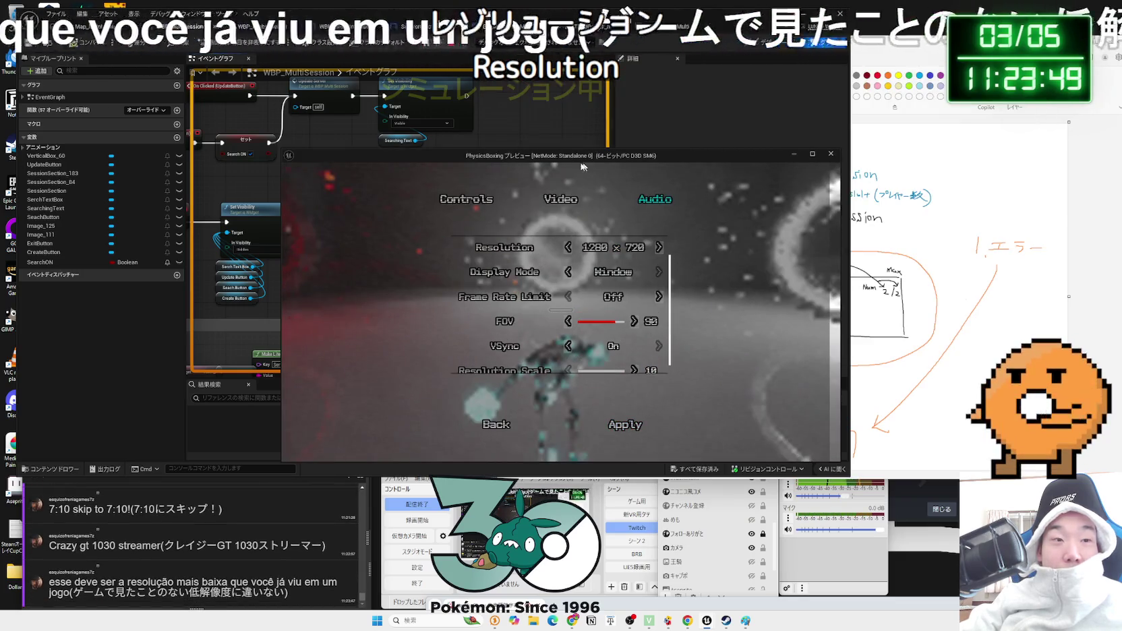
{"action": "left_click_drag", "start_coordinate": [640, 155], "coordinate": [592, 153]}
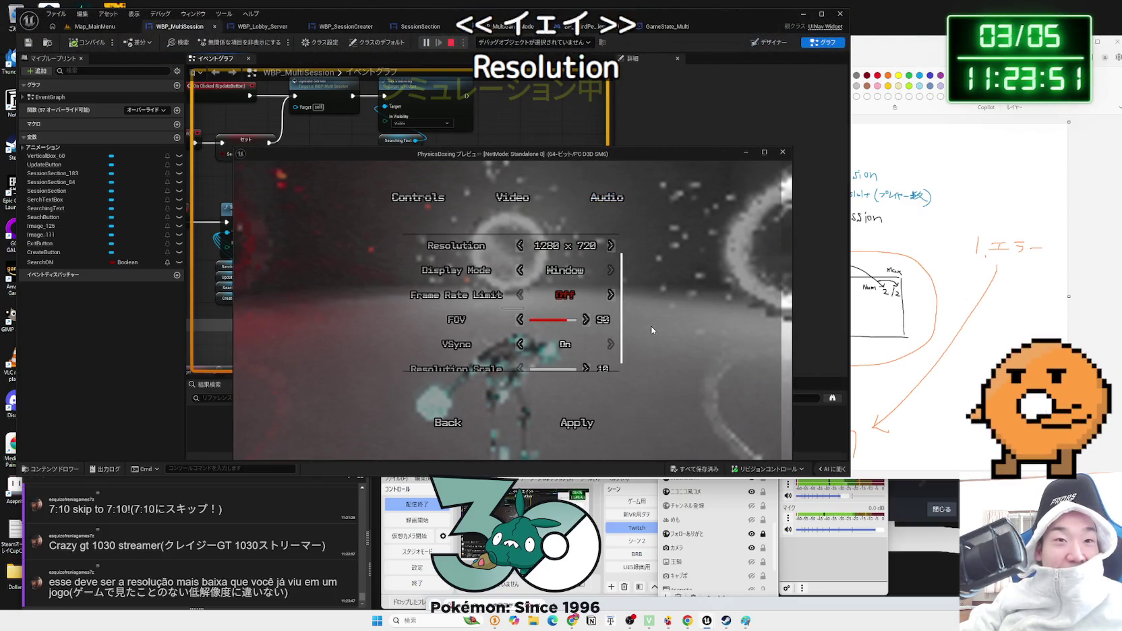
{"action": "left_click", "coordinate": [573, 368]}
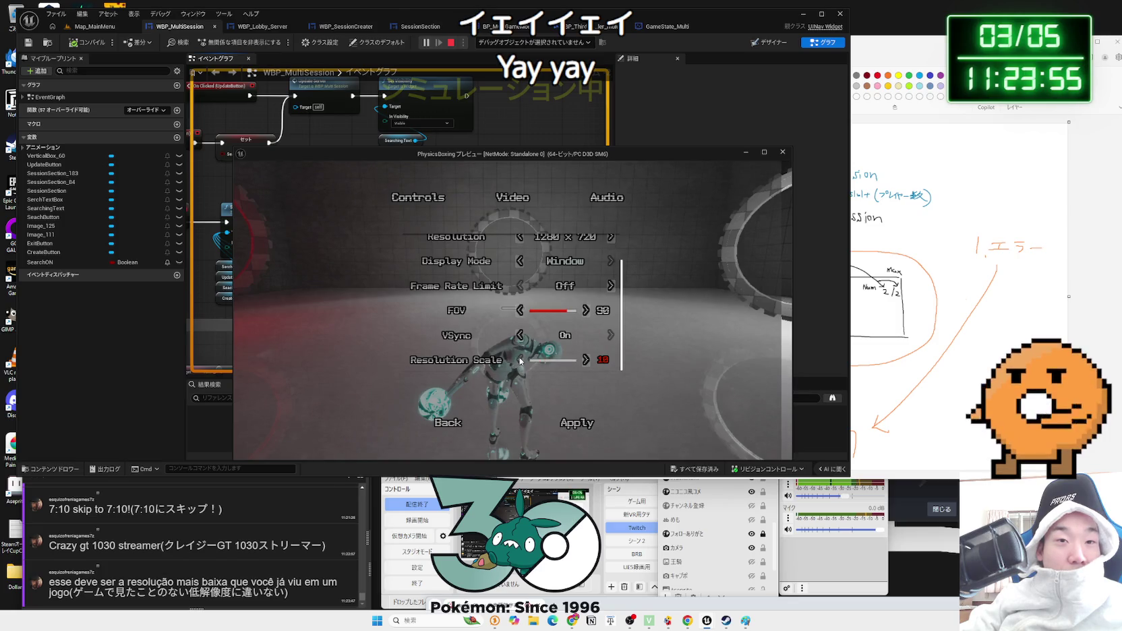
{"action": "left_click", "coordinate": [574, 421]}
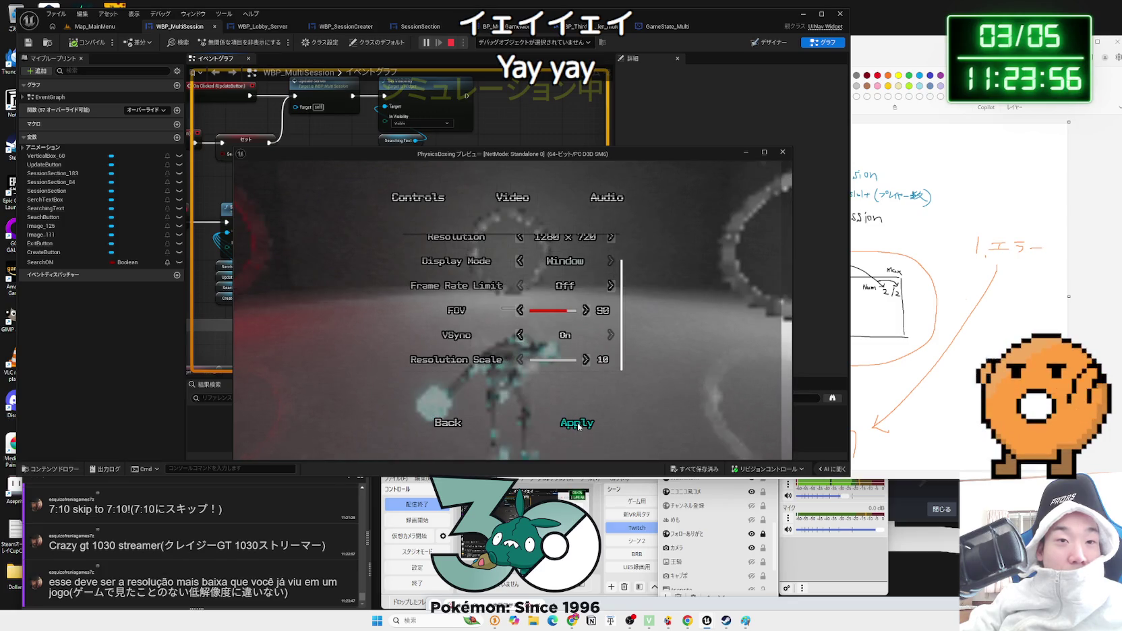
{"action": "left_click", "coordinate": [451, 423]}
{"action": "left_click", "coordinate": [351, 309]}
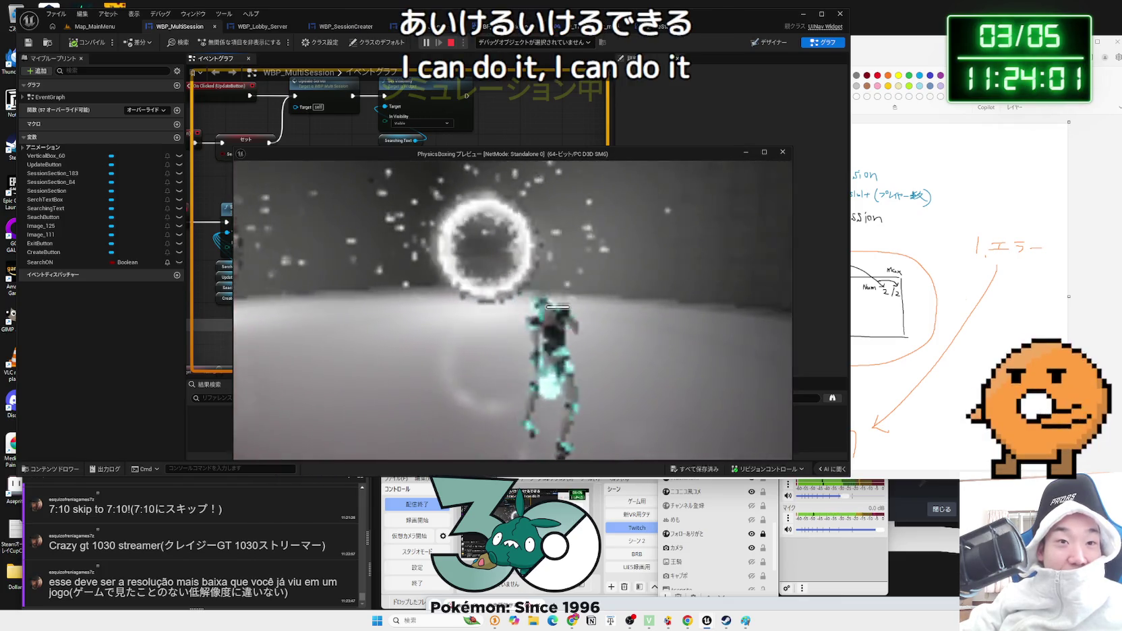
Apply a 1920 x 1080 game resolution and resume playing
{"action": "key", "text": "Escape"}
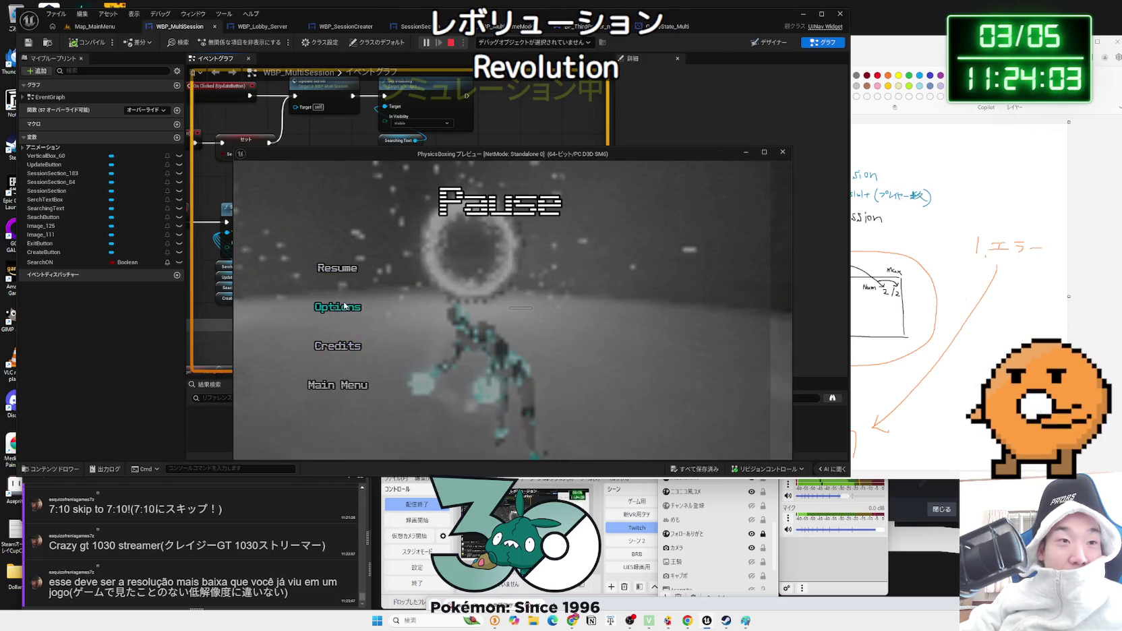
{"action": "left_click", "coordinate": [346, 306]}
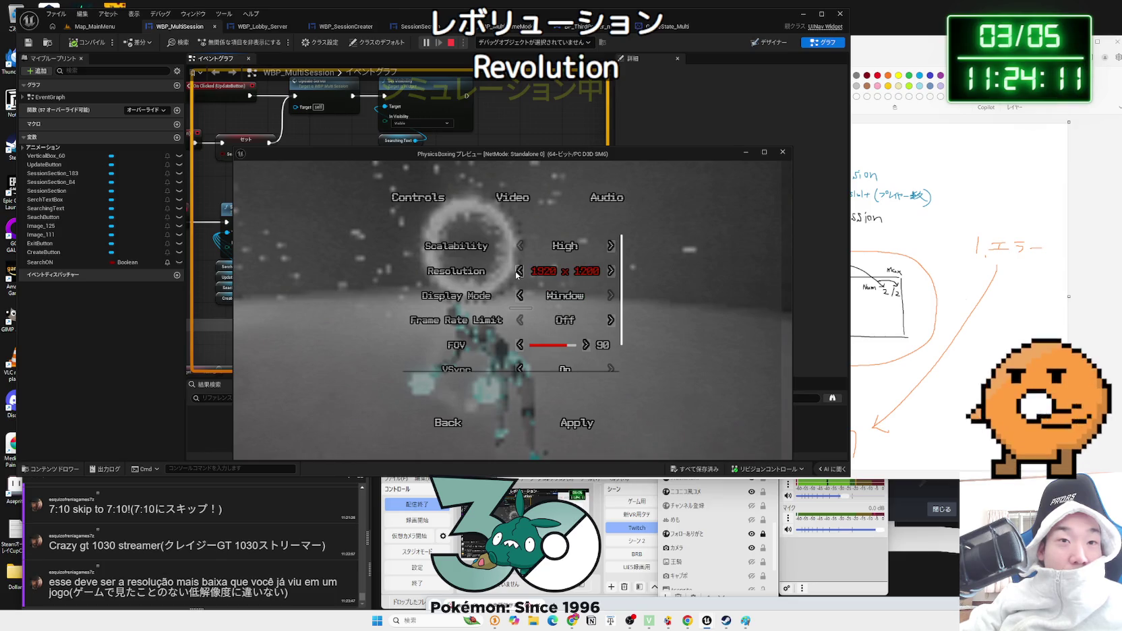
{"action": "left_click", "coordinate": [570, 423]}
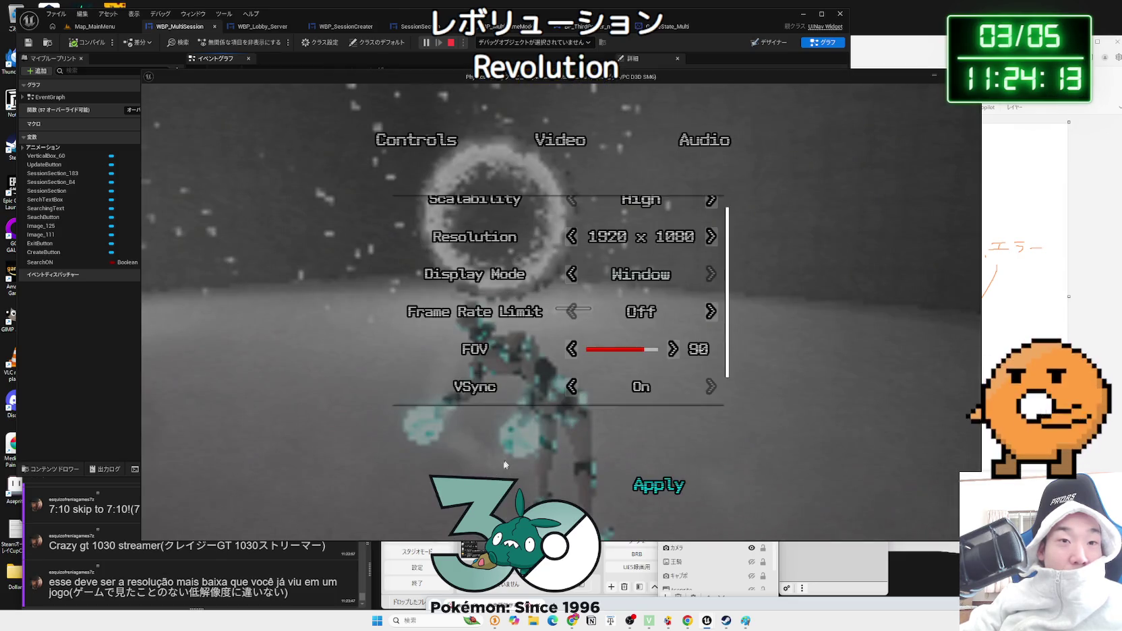
{"action": "left_click", "coordinate": [316, 250]}
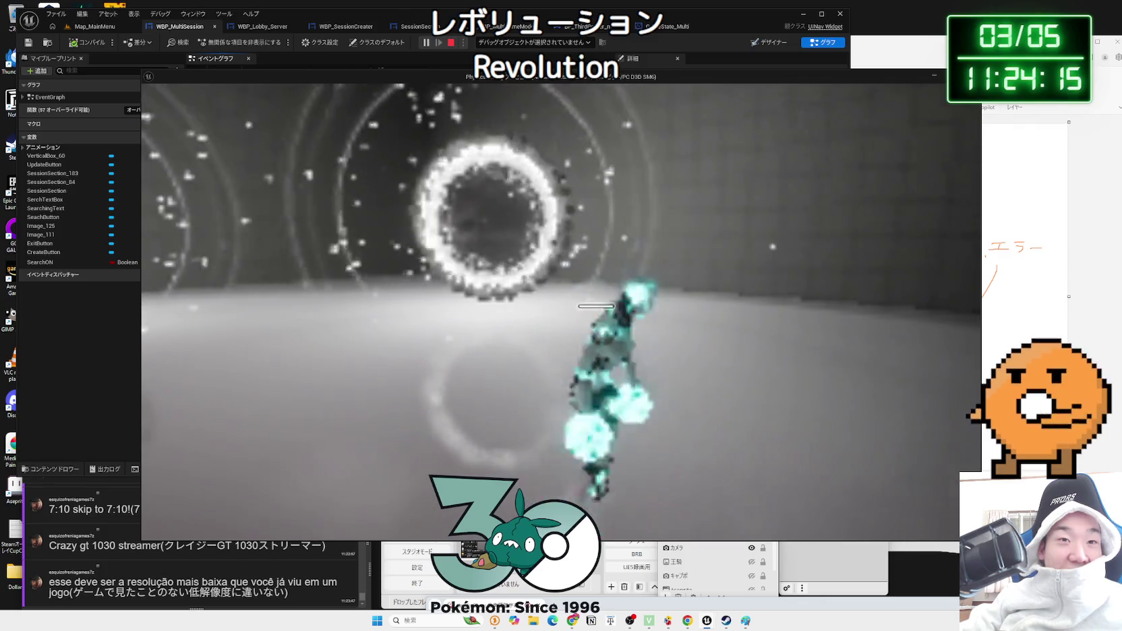
{"action": "key", "text": "w"}
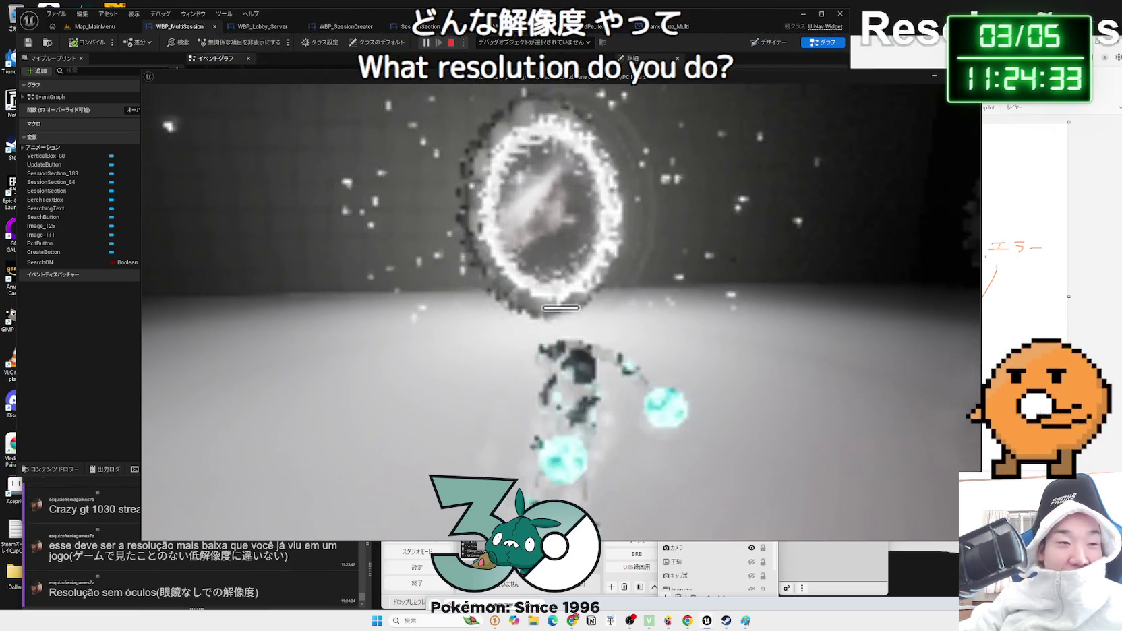
Switch the game resolution to 1024 x 768, then resume and stop the preview
{"action": "key", "text": "Escape"}
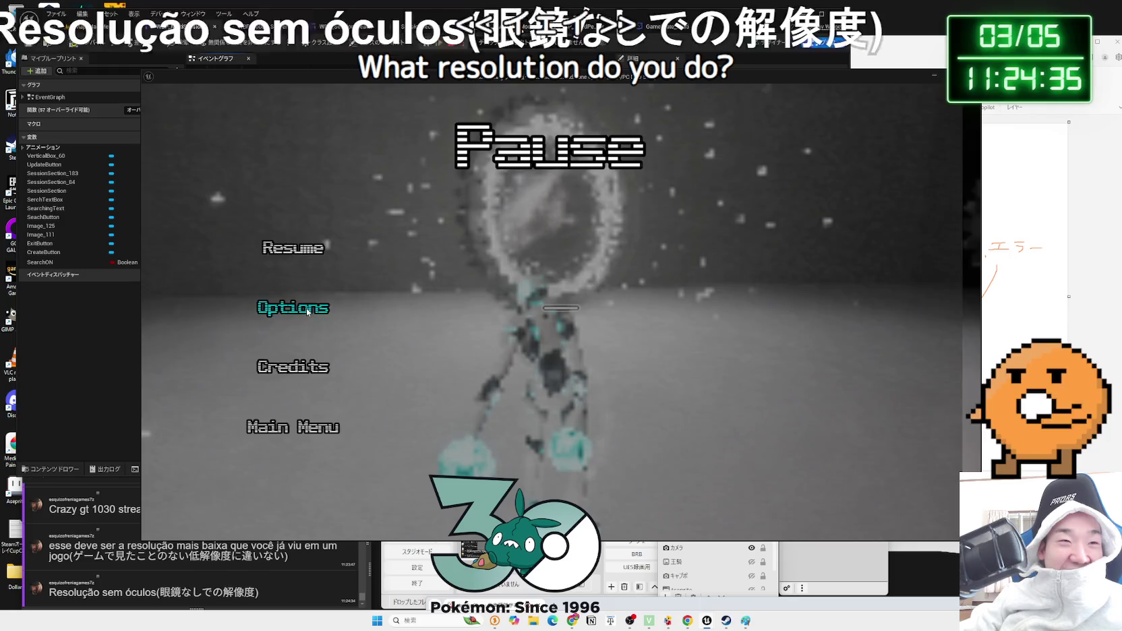
{"action": "left_click", "coordinate": [293, 308]}
{"action": "left_click", "coordinate": [565, 143]}
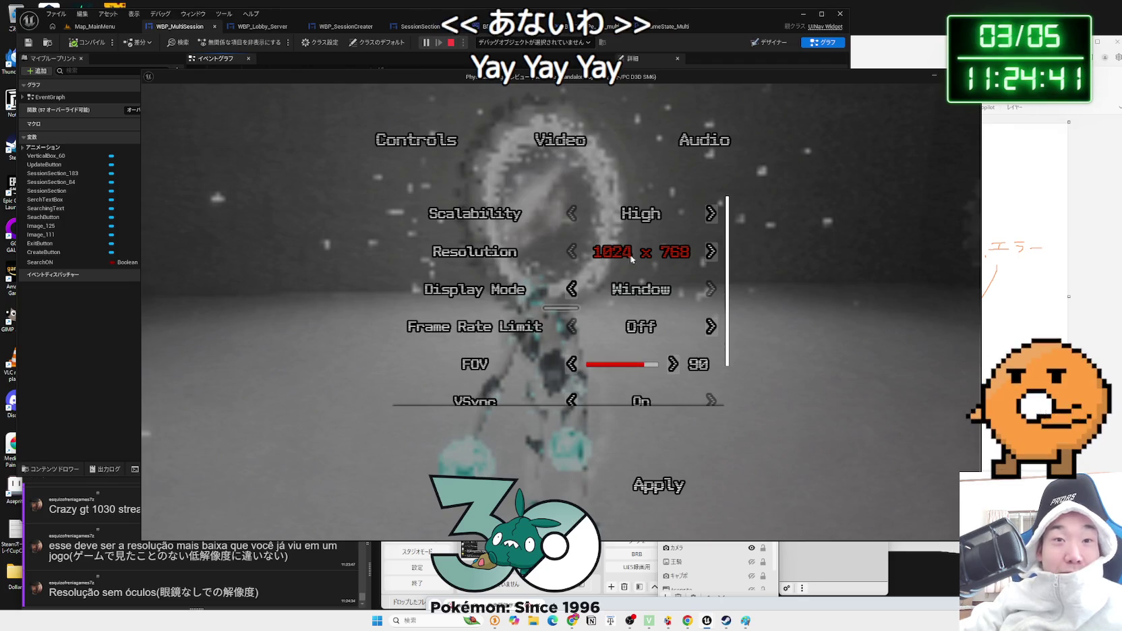
{"action": "left_click", "coordinate": [659, 485]}
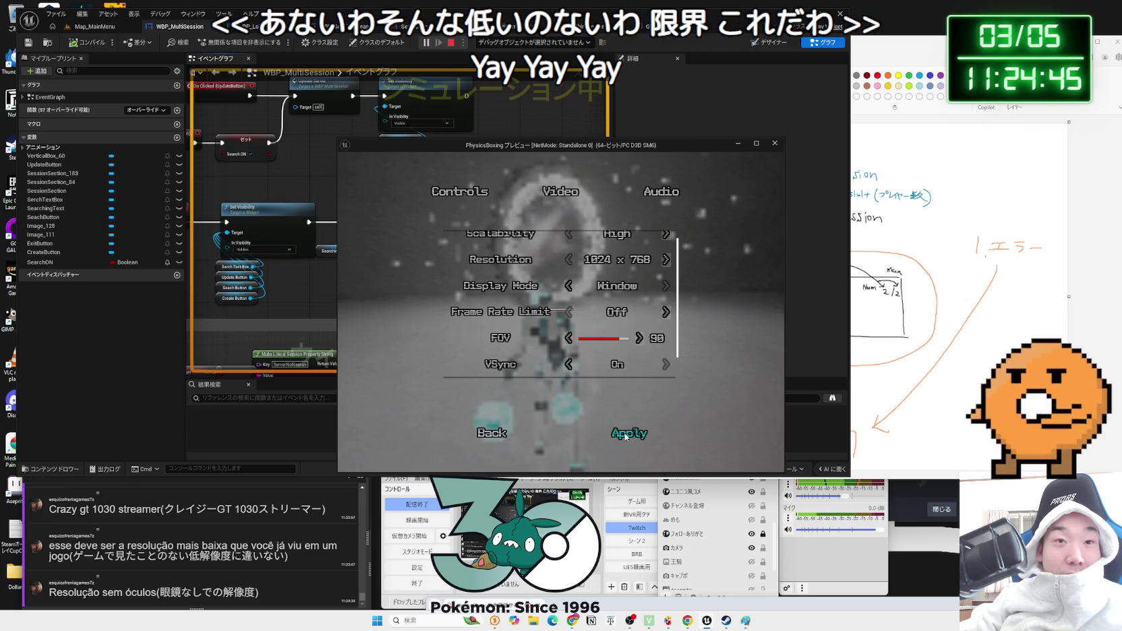
{"action": "left_click", "coordinate": [491, 433]}
{"action": "key", "text": "Escape"}
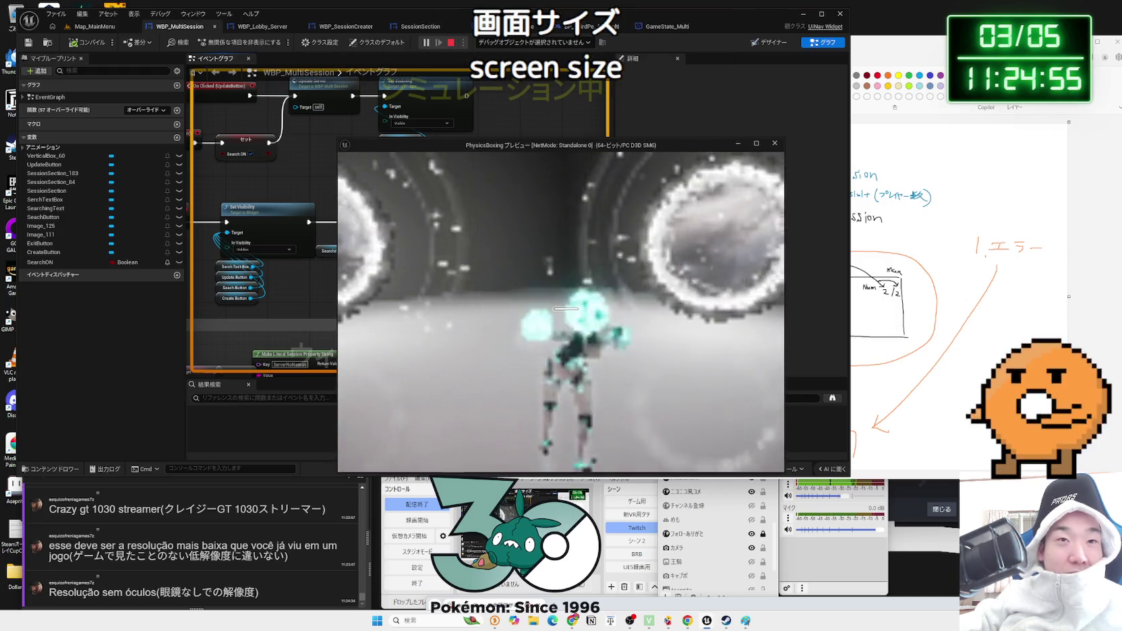
{"action": "key", "text": "Escape"}
Relaunch the preview and step the video Resolution down to 1280 x 720
{"action": "left_click", "coordinate": [475, 43]}
{"action": "left_click", "coordinate": [416, 47]}
{"action": "left_click", "coordinate": [424, 46]}
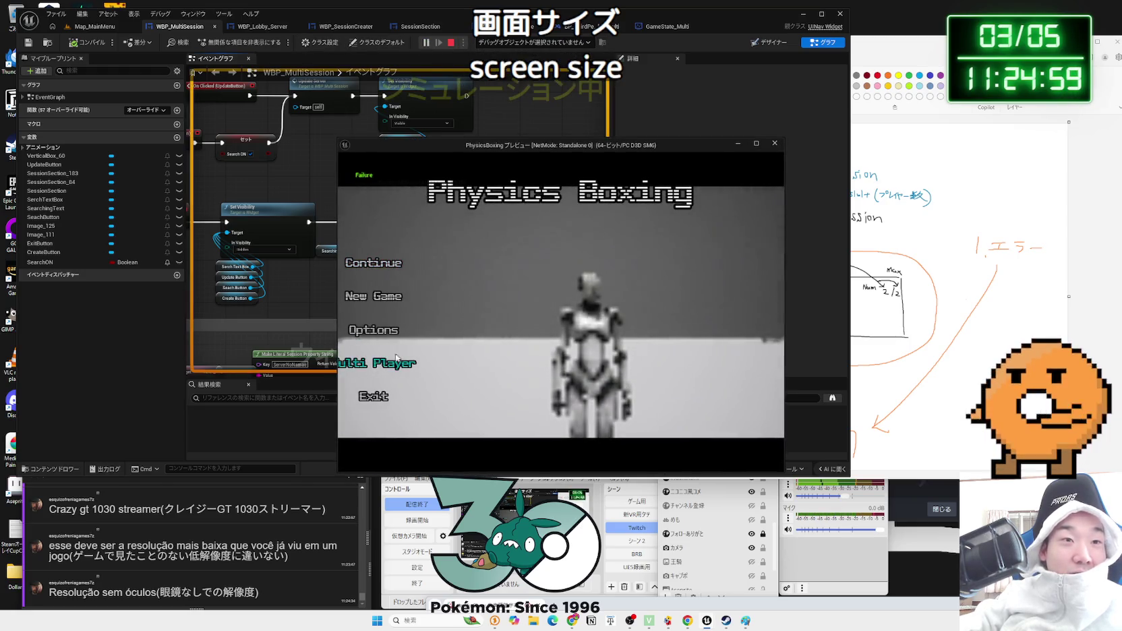
{"action": "left_click", "coordinate": [377, 330]}
{"action": "left_click", "coordinate": [559, 193]}
{"action": "left_click", "coordinate": [664, 270]}
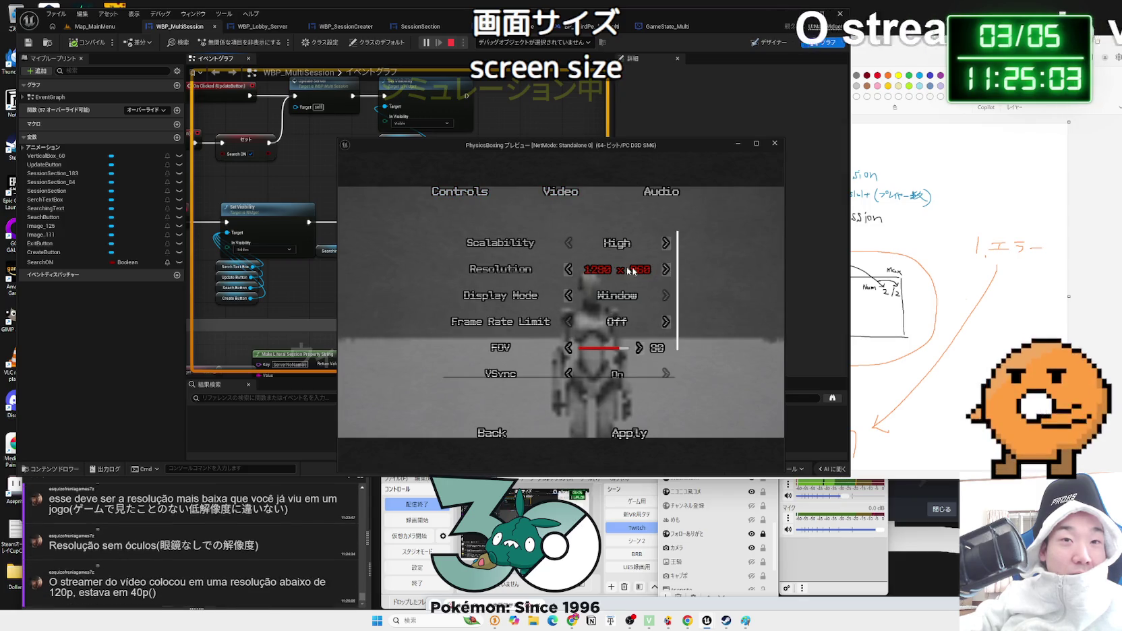
{"action": "left_click", "coordinate": [568, 269]}
{"action": "left_click", "coordinate": [569, 269]}
Apply the 1280 x 720 settings, then exit the game and close the preview
{"action": "scroll", "coordinate": [609, 374], "scroll_direction": "down", "scroll_amount": 1}
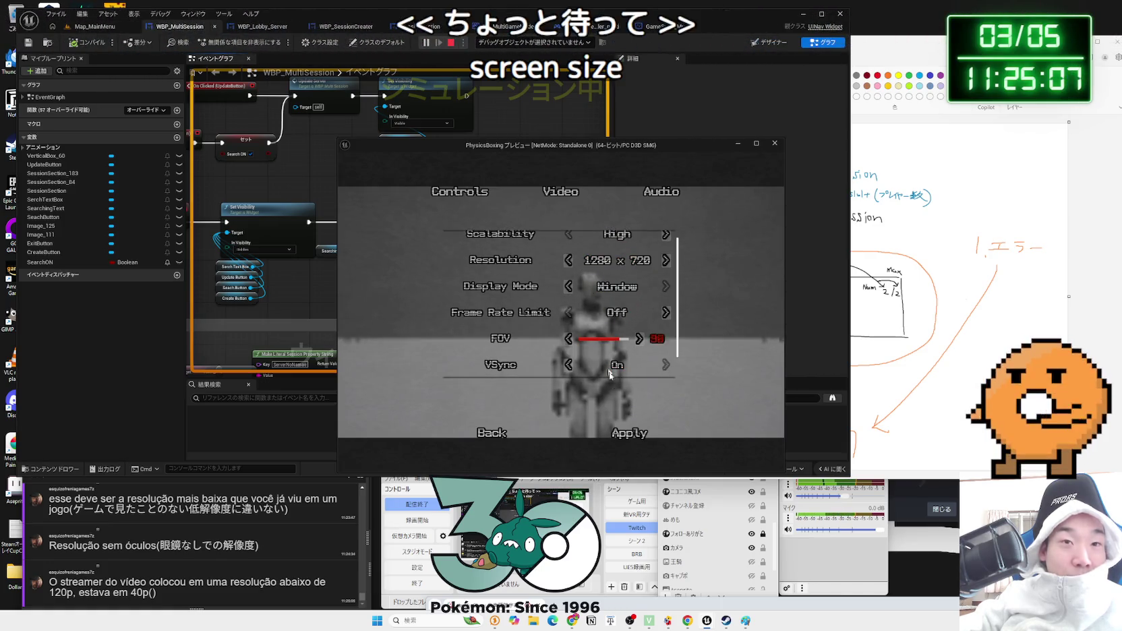
{"action": "scroll", "coordinate": [637, 352], "scroll_direction": "down", "scroll_amount": 1}
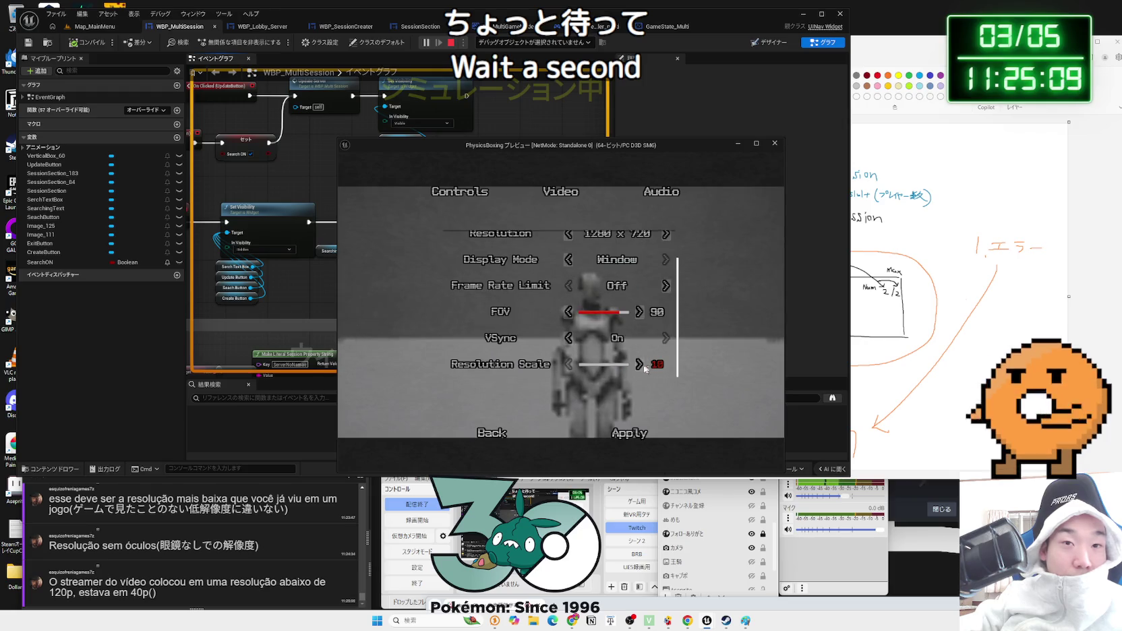
{"action": "left_click", "coordinate": [633, 430]}
{"action": "left_click", "coordinate": [499, 424]}
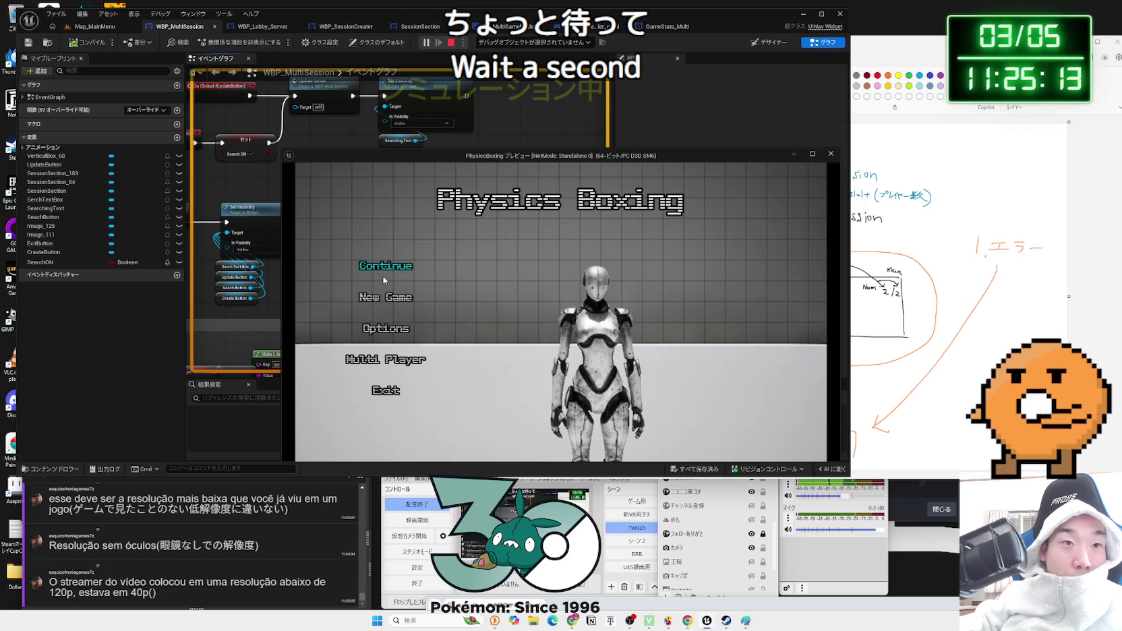
{"action": "left_click", "coordinate": [386, 391]}
{"action": "left_click", "coordinate": [520, 331]}
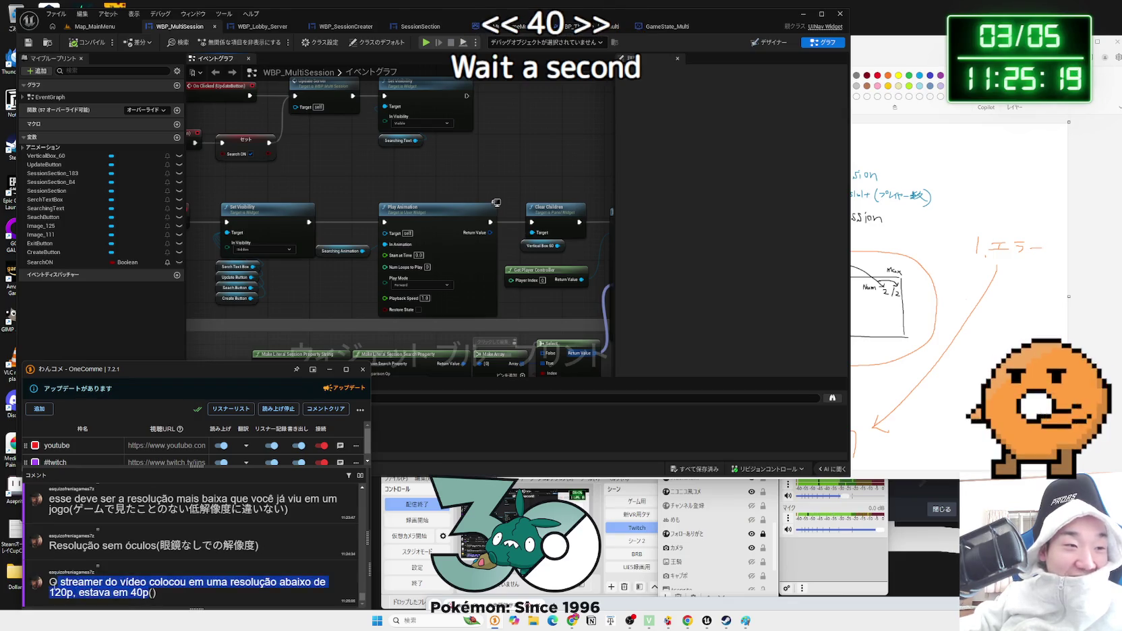
Search Google for the viewer's Portuguese chat comment and translate it to Japanese
{"action": "left_click", "coordinate": [64, 560]}
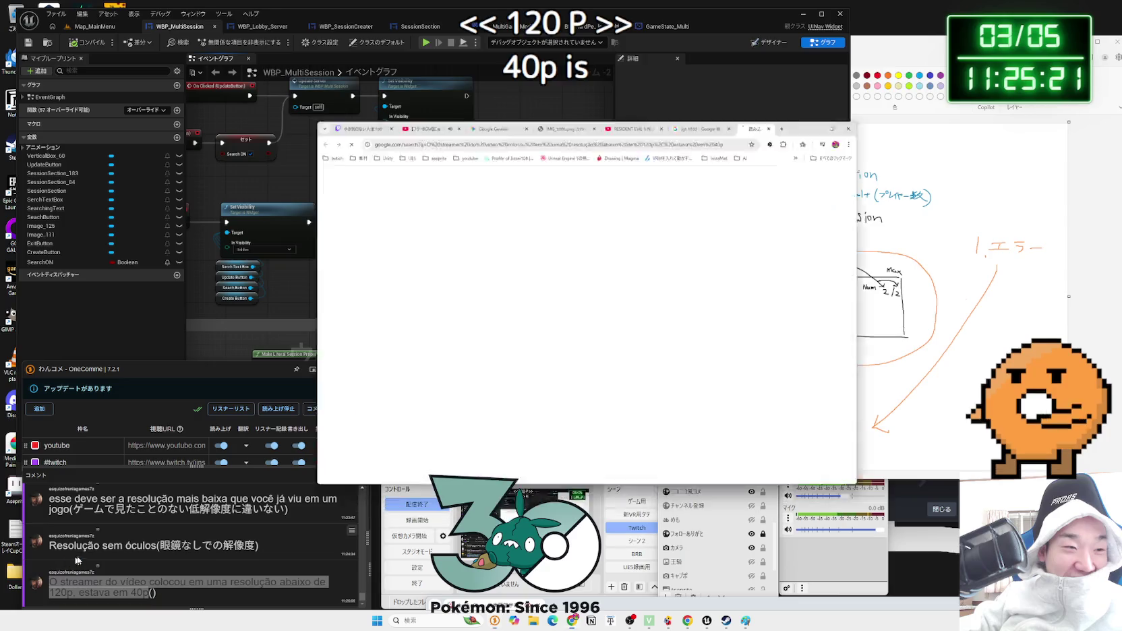
{"action": "right_click", "coordinate": [128, 565]}
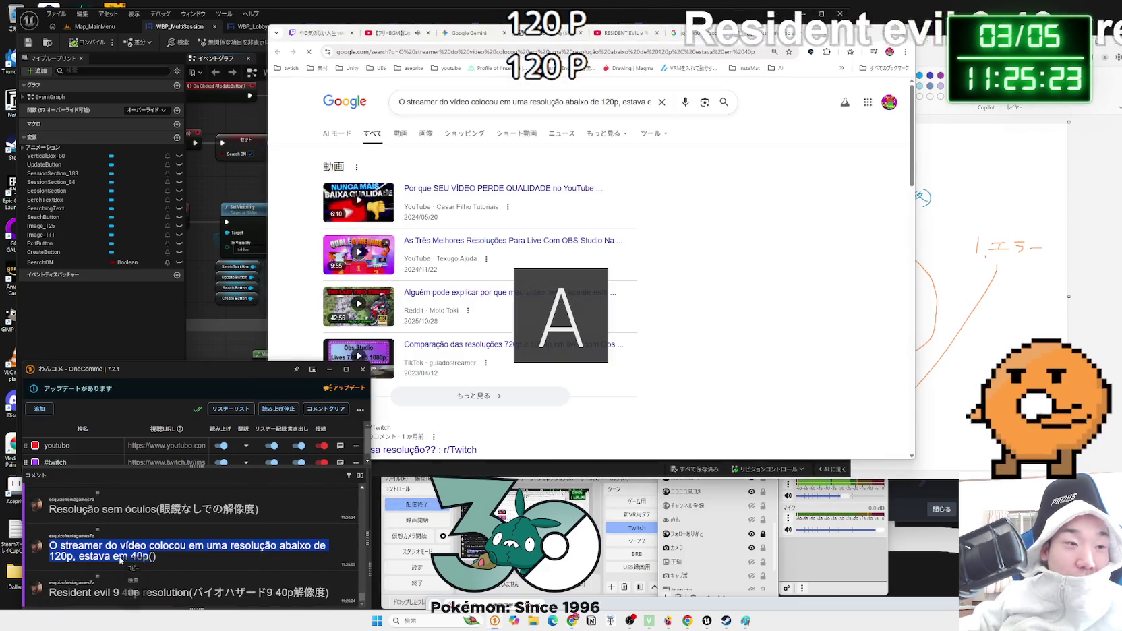
{"action": "left_click", "coordinate": [134, 581]}
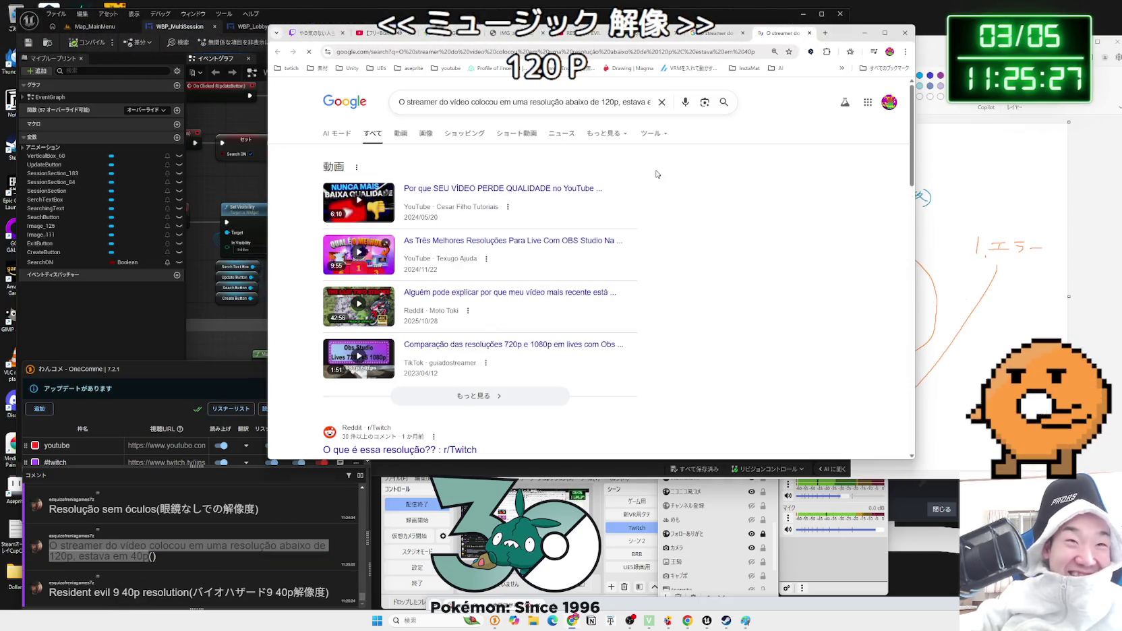
{"action": "right_click", "coordinate": [140, 554]}
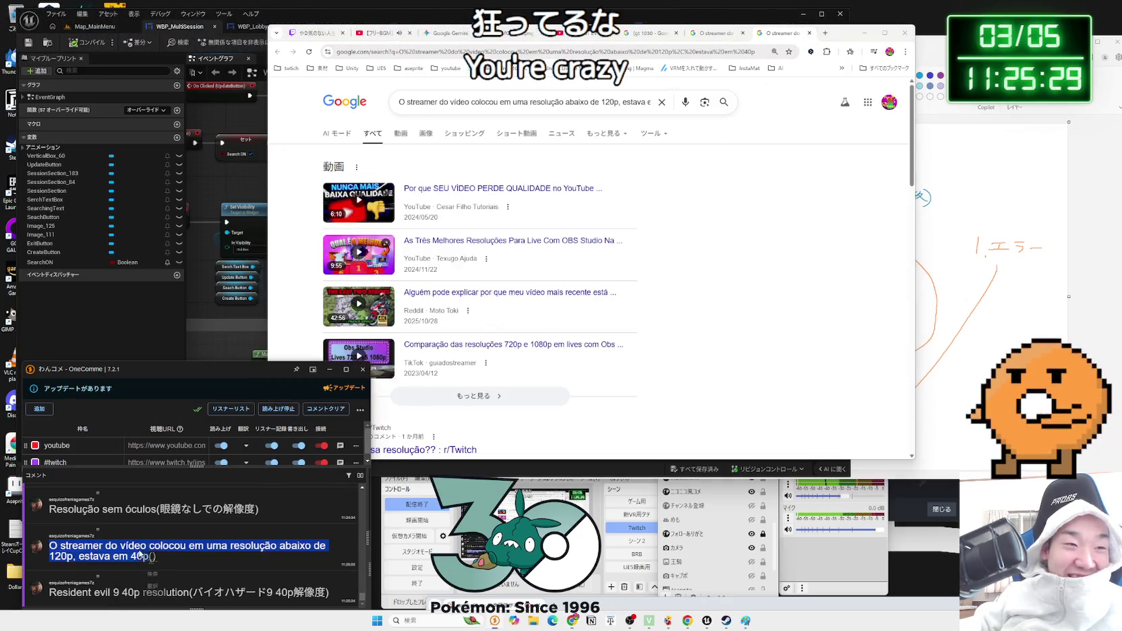
{"action": "left_click", "coordinate": [157, 587]}
Close the comment search and translation tabs and return to the Resident Evil 9 video
{"action": "left_click", "coordinate": [705, 37]}
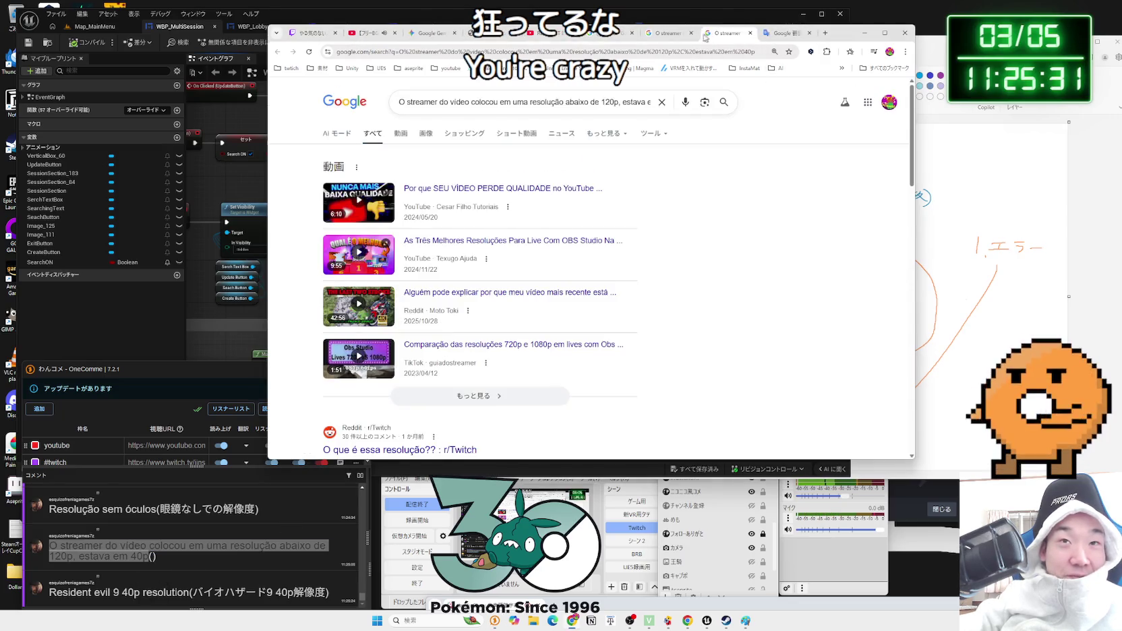
{"action": "middle_click", "coordinate": [693, 38]}
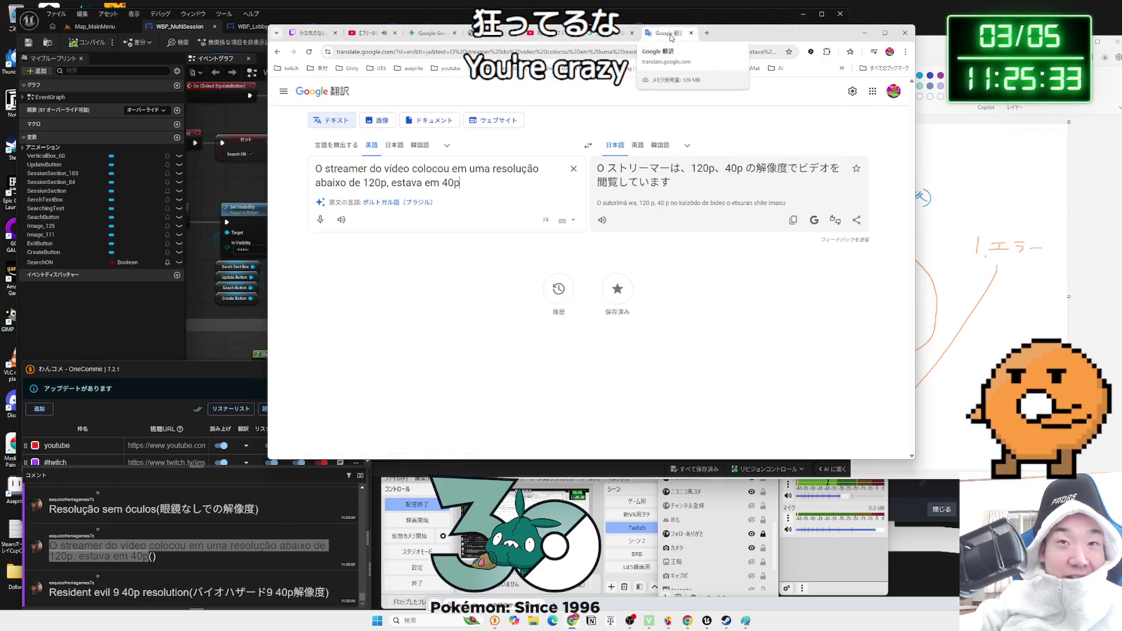
{"action": "left_click", "coordinate": [691, 33]}
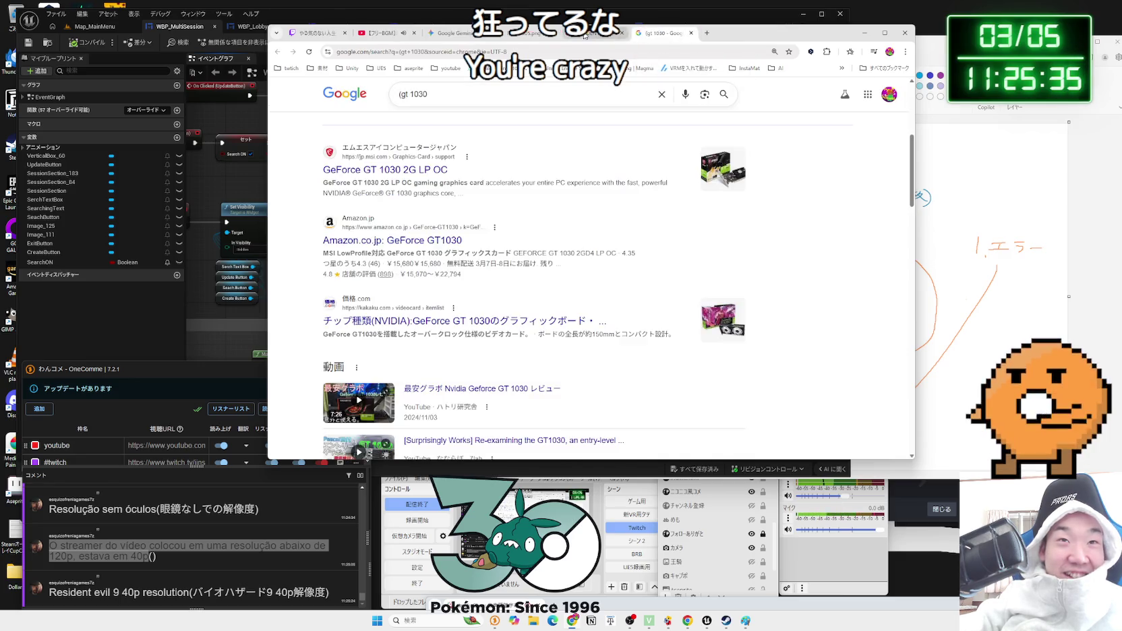
{"action": "left_click", "coordinate": [553, 33]}
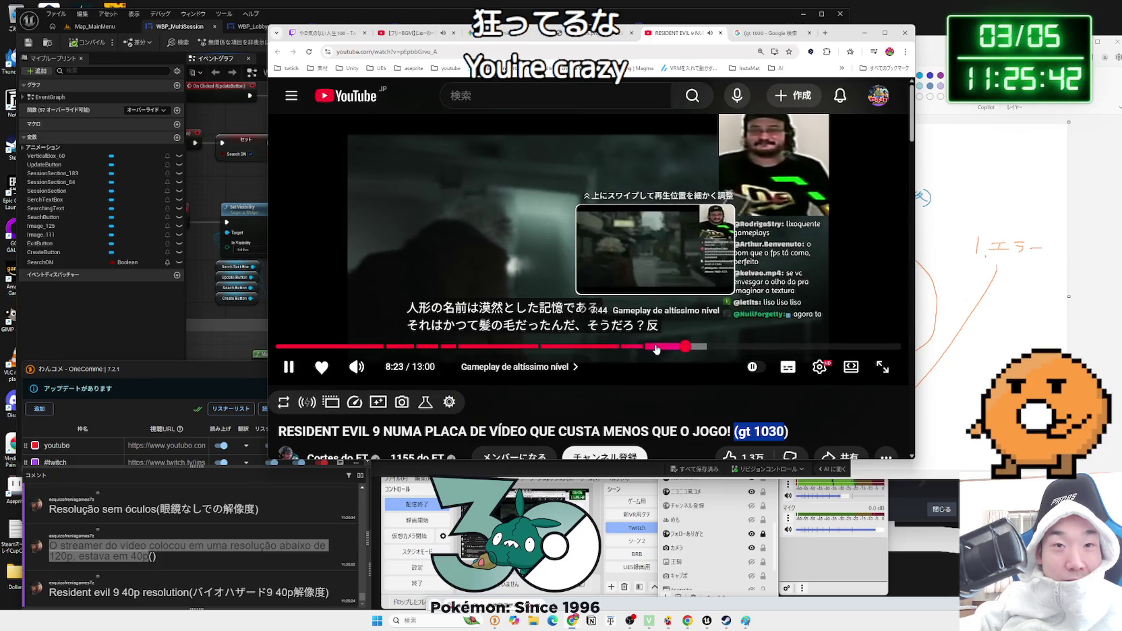
Skim the Resident Evil 9 GT 1030 video full screen to about 9:11, then move the window right and close the tab
{"action": "left_click_drag", "start_coordinate": [633, 346], "coordinate": [679, 348]}
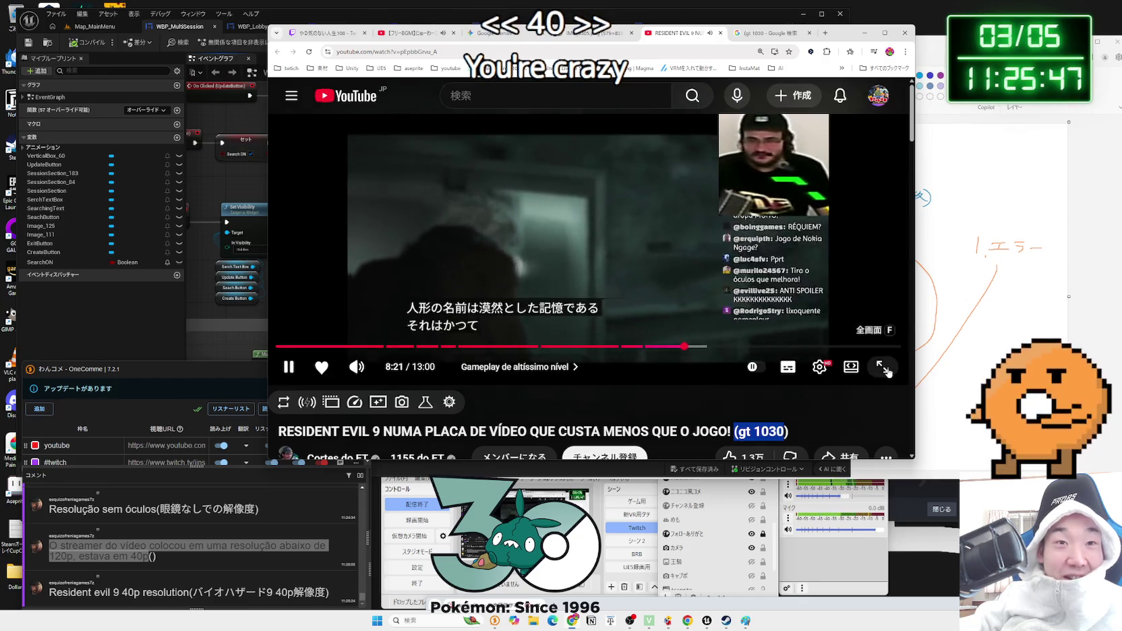
{"action": "left_click", "coordinate": [884, 368]}
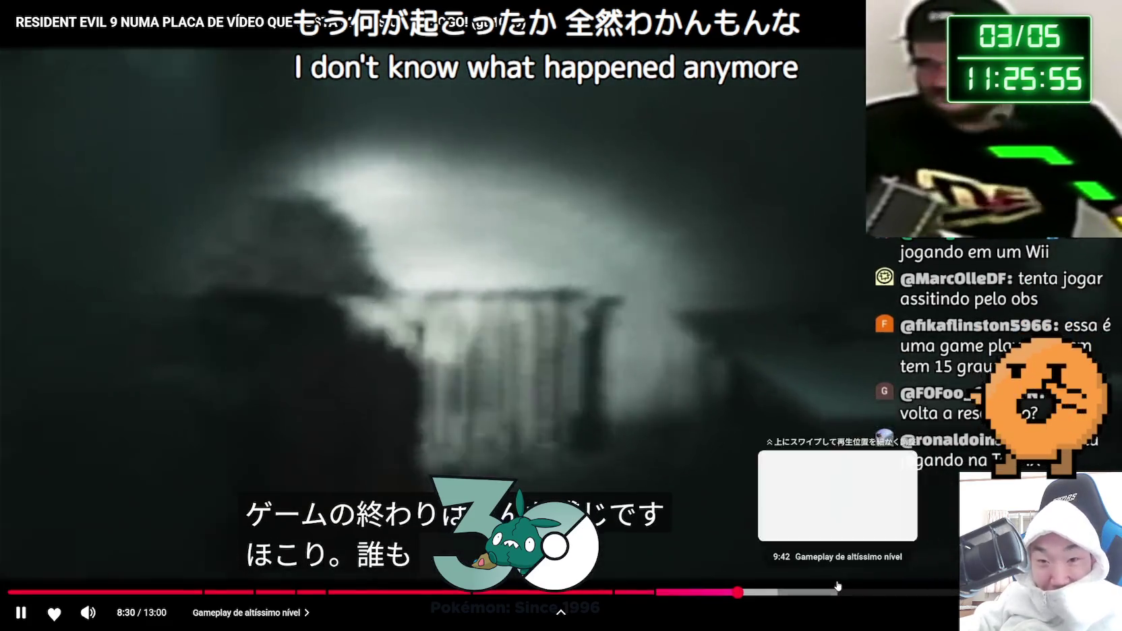
{"action": "left_click_drag", "start_coordinate": [741, 591], "coordinate": [1053, 594]}
{"action": "key", "text": "Escape"}
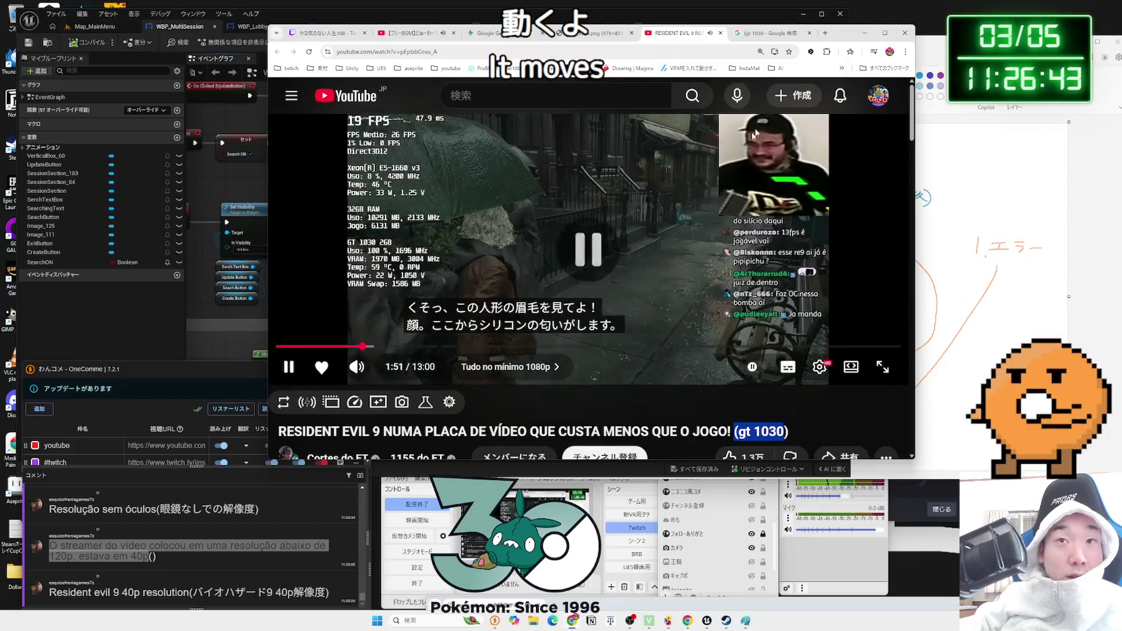
{"action": "left_click_drag", "start_coordinate": [810, 37], "coordinate": [846, 43]}
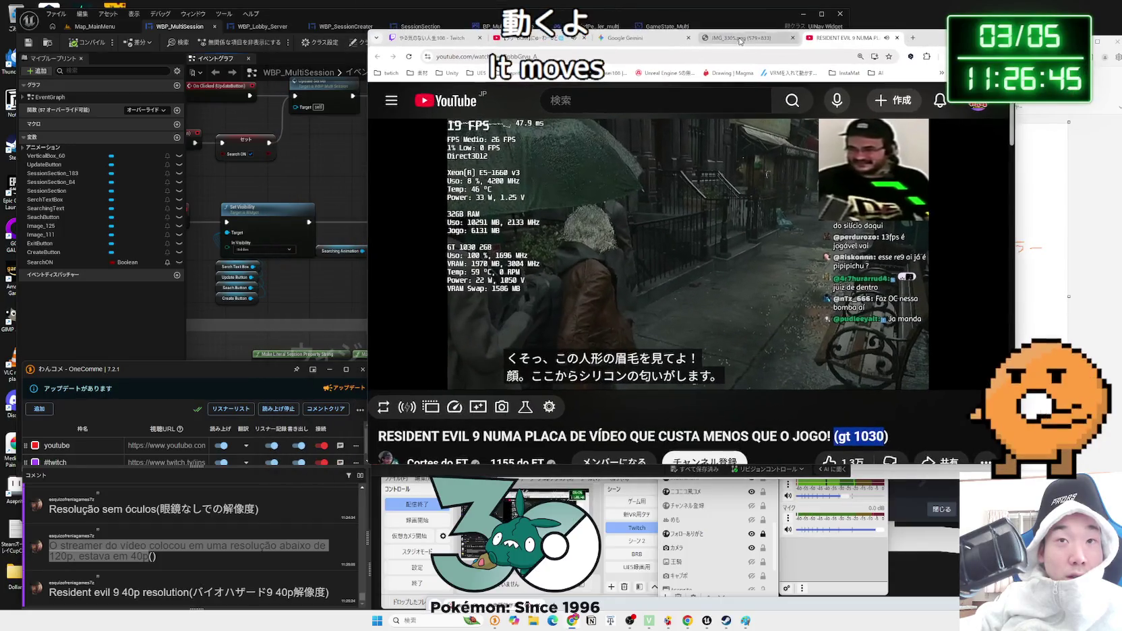
{"action": "left_click", "coordinate": [897, 37]}
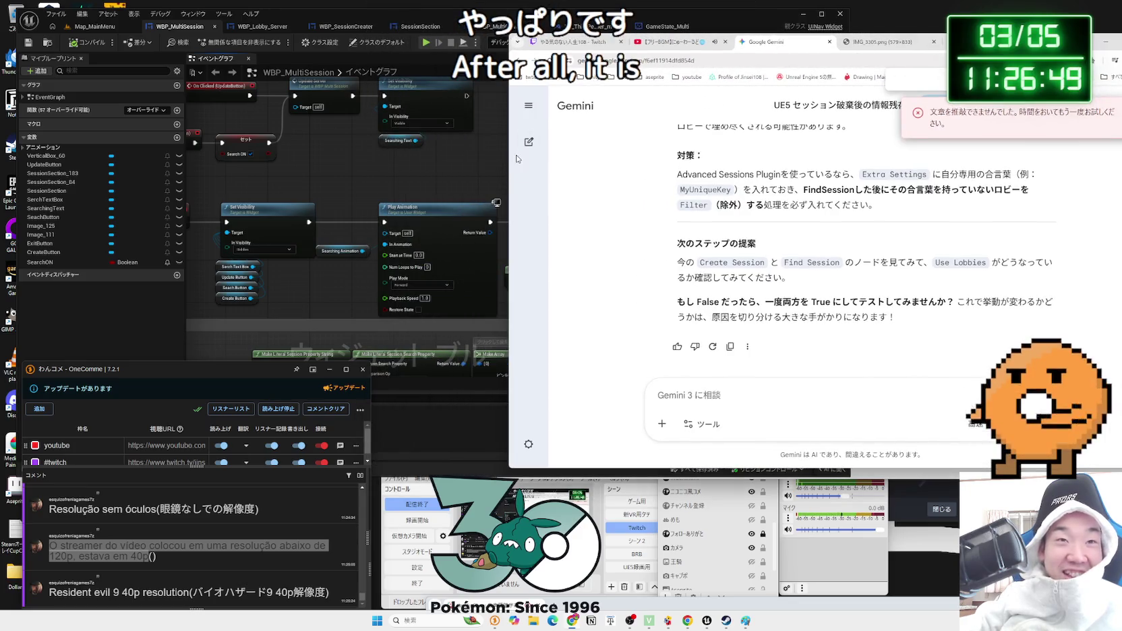
Back in the Unreal Editor, find and delete the FindSessionsAdvanced node in WBP_MultiSession
{"action": "left_click", "coordinate": [504, 155]}
{"action": "scroll", "coordinate": [499, 236], "scroll_direction": "down", "scroll_amount": 4}
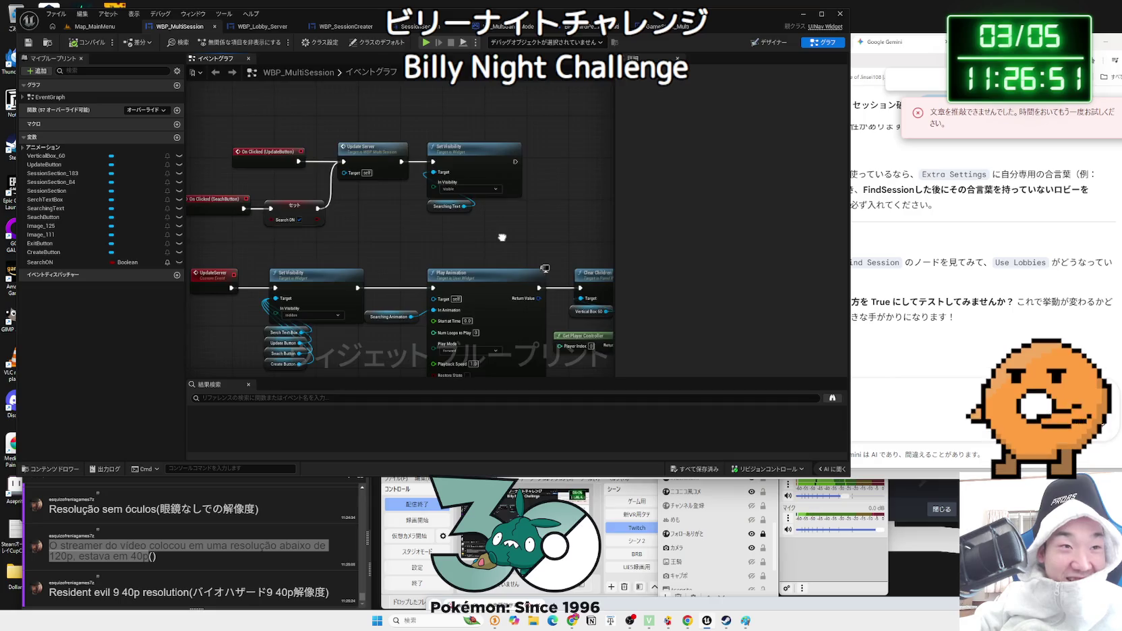
{"action": "scroll", "coordinate": [499, 236], "scroll_direction": "up", "scroll_amount": 5}
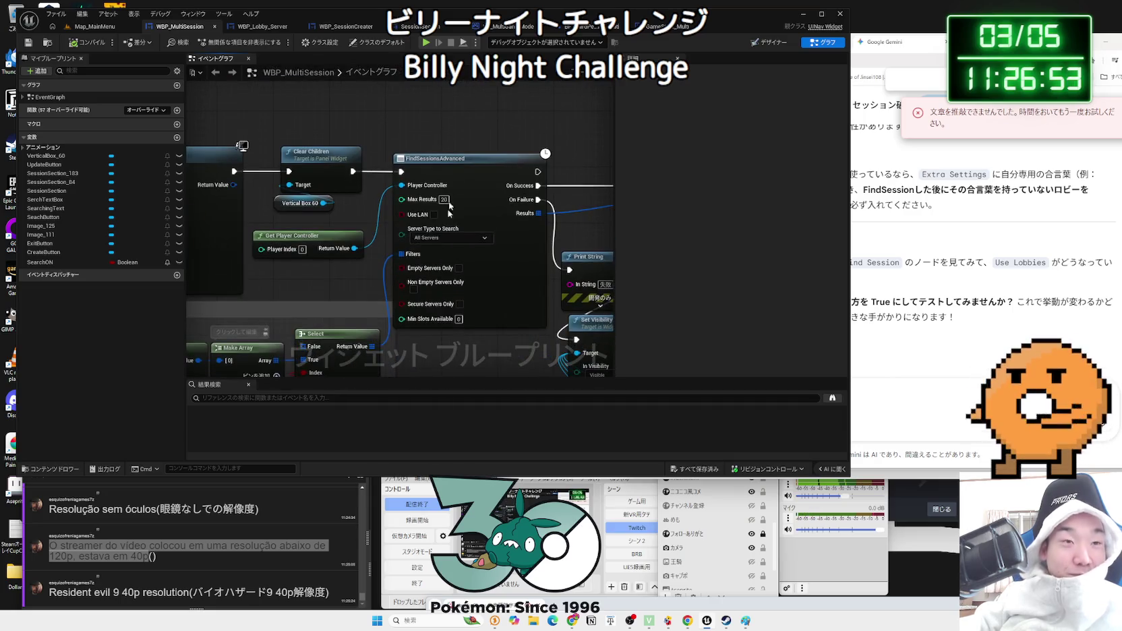
{"action": "left_click_drag", "start_coordinate": [339, 294], "coordinate": [350, 258]}
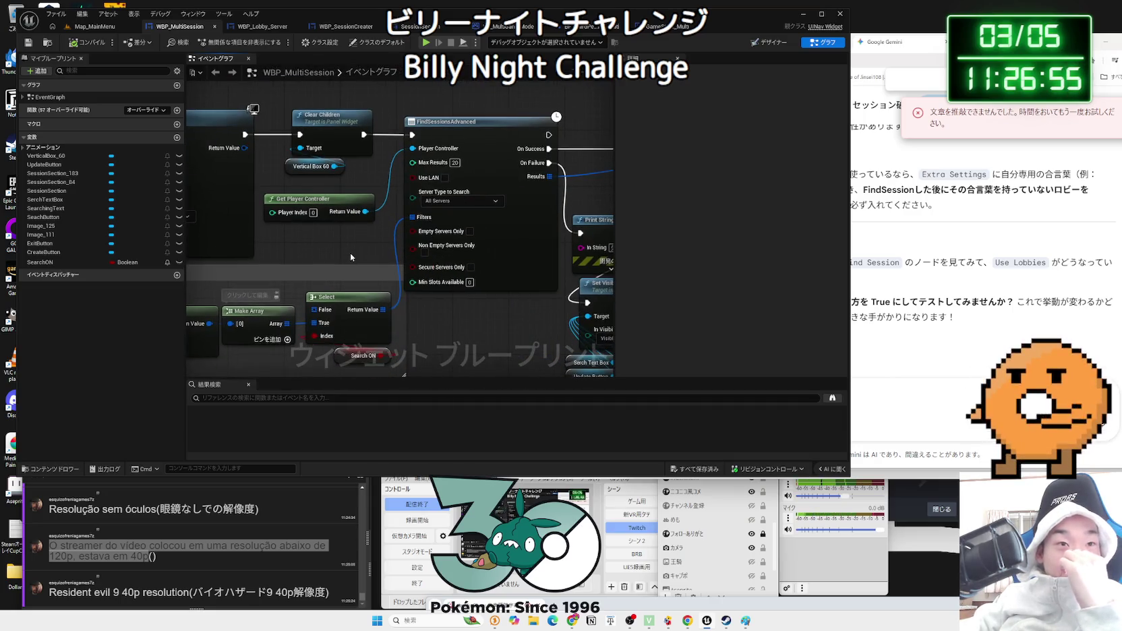
{"action": "scroll", "coordinate": [351, 257], "scroll_direction": "down", "scroll_amount": 1}
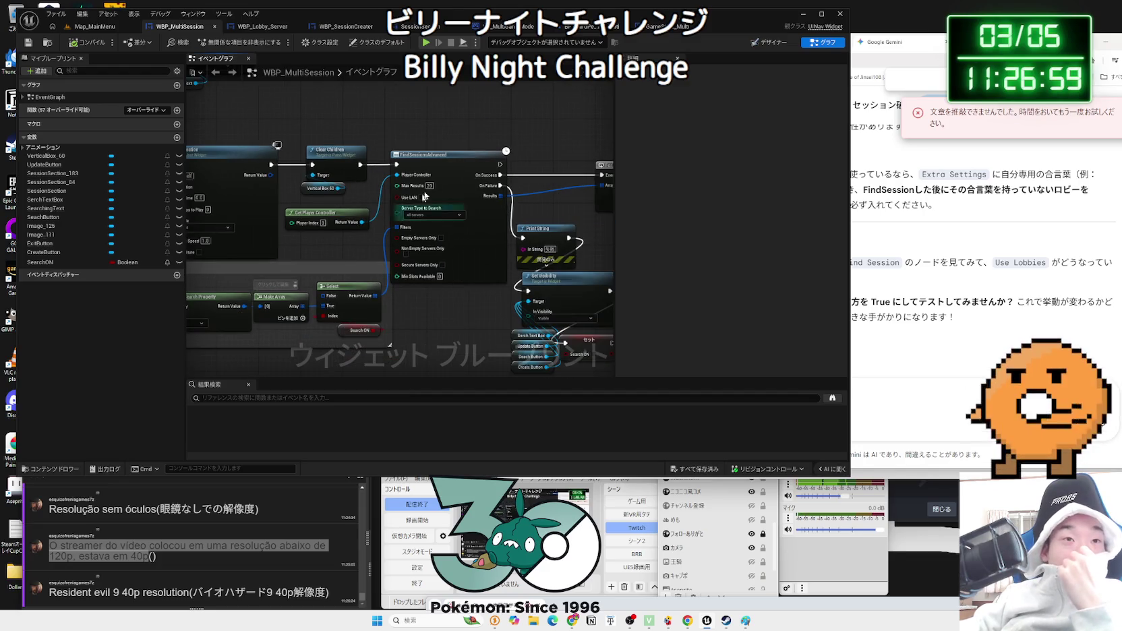
{"action": "left_click", "coordinate": [447, 154]}
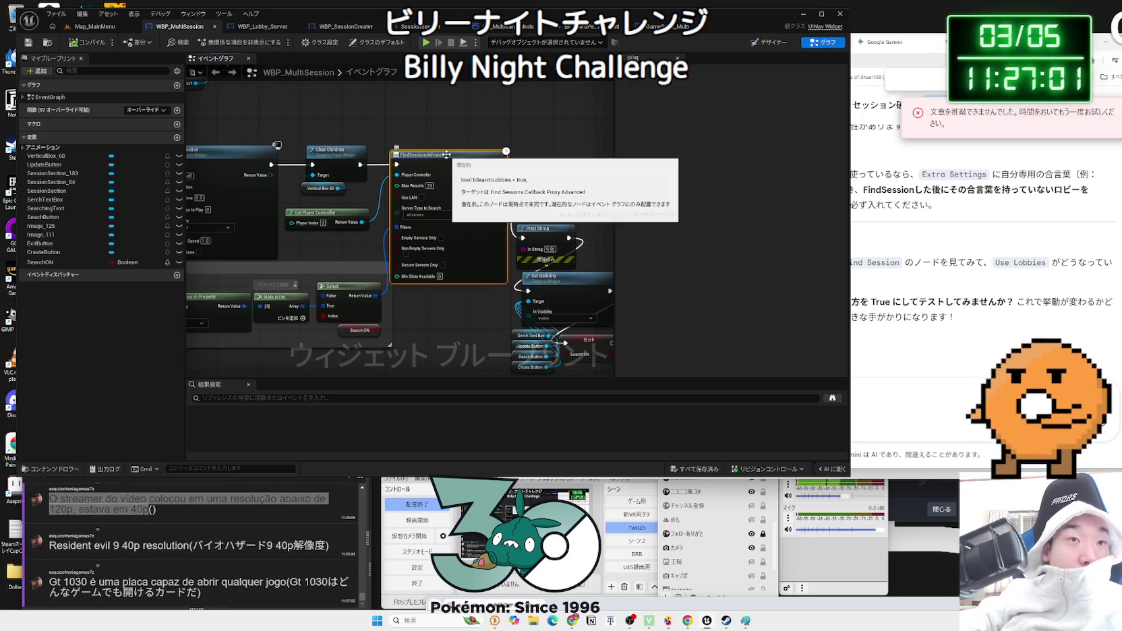
{"action": "key", "text": "Delete"}
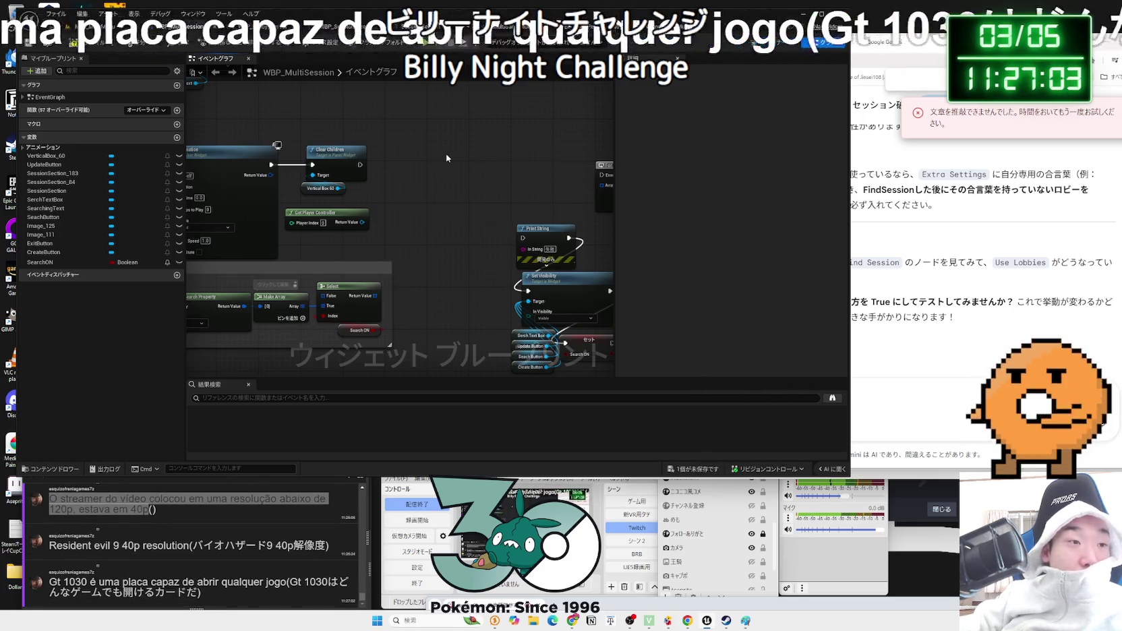
{"action": "right_click", "coordinate": [364, 186]}
Search the node menu for 'find ad' and close it without adding anything
{"action": "type", "text": "find ad"}
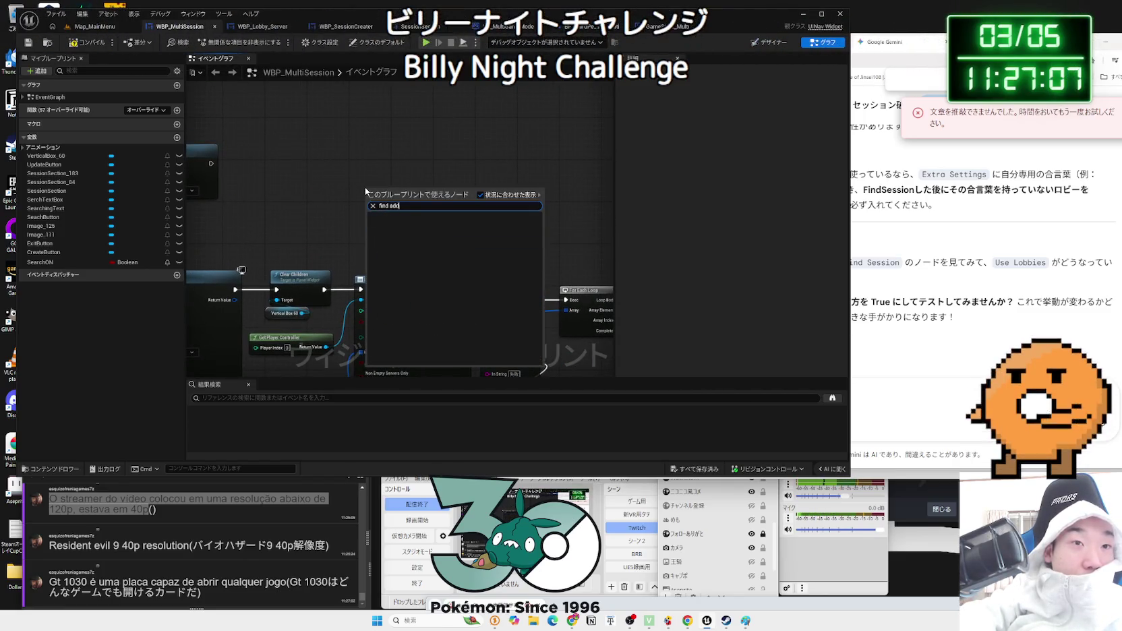
{"action": "key", "text": "BackSpace"}
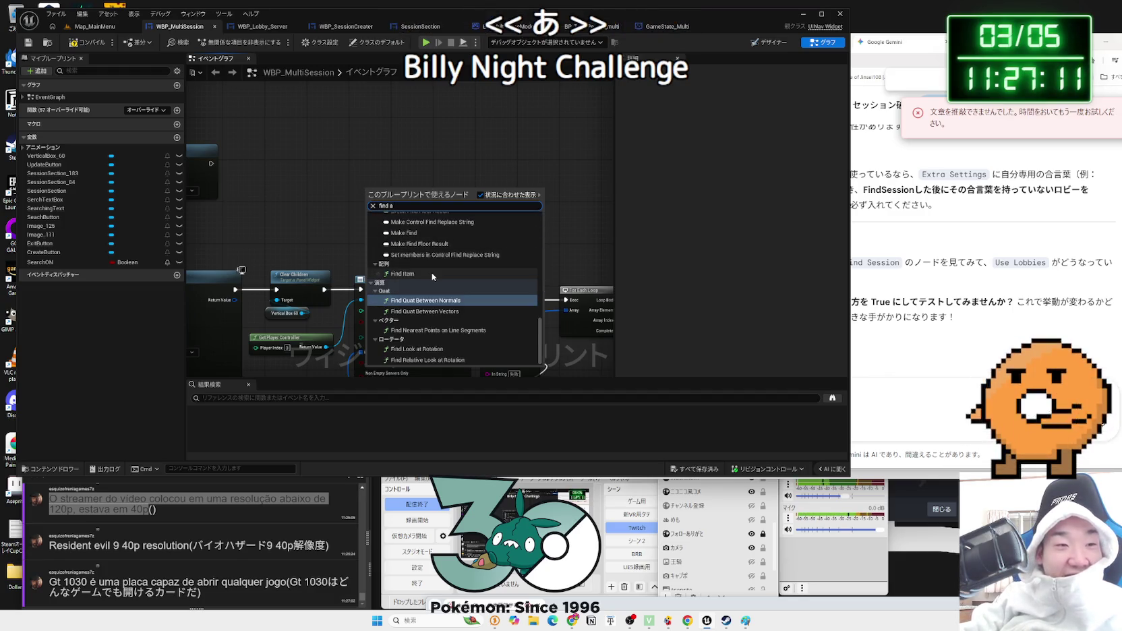
{"action": "scroll", "coordinate": [454, 314], "scroll_direction": "up", "scroll_amount": 5}
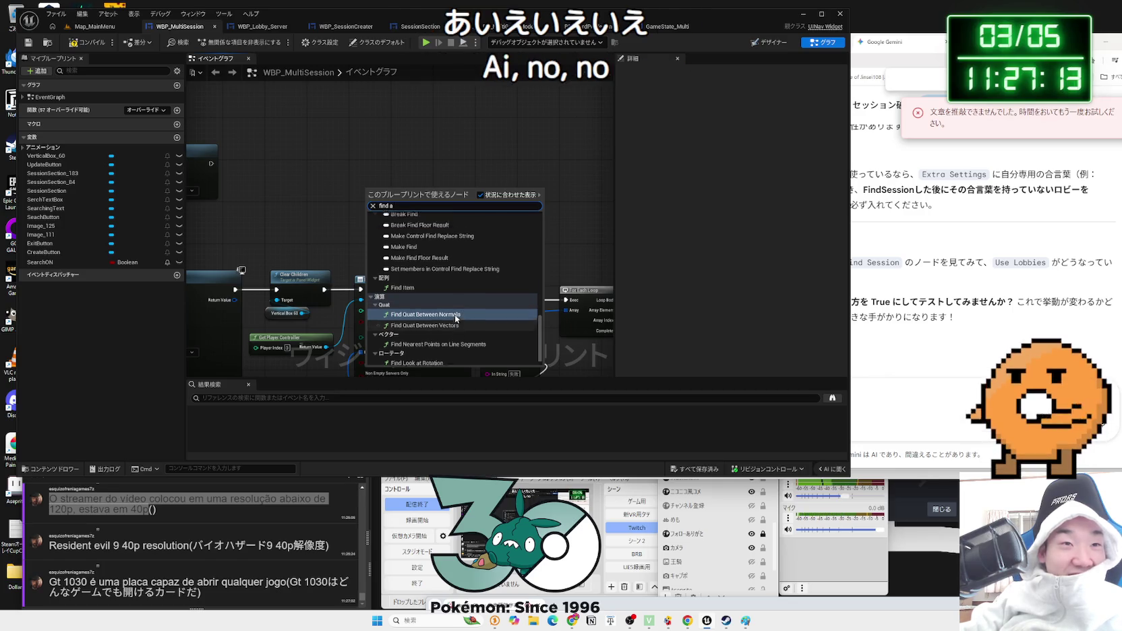
{"action": "key", "text": "Escape"}
Add a Find Session Property by Name node, try a wire from Out Property, then delete it
{"action": "right_click", "coordinate": [381, 181]}
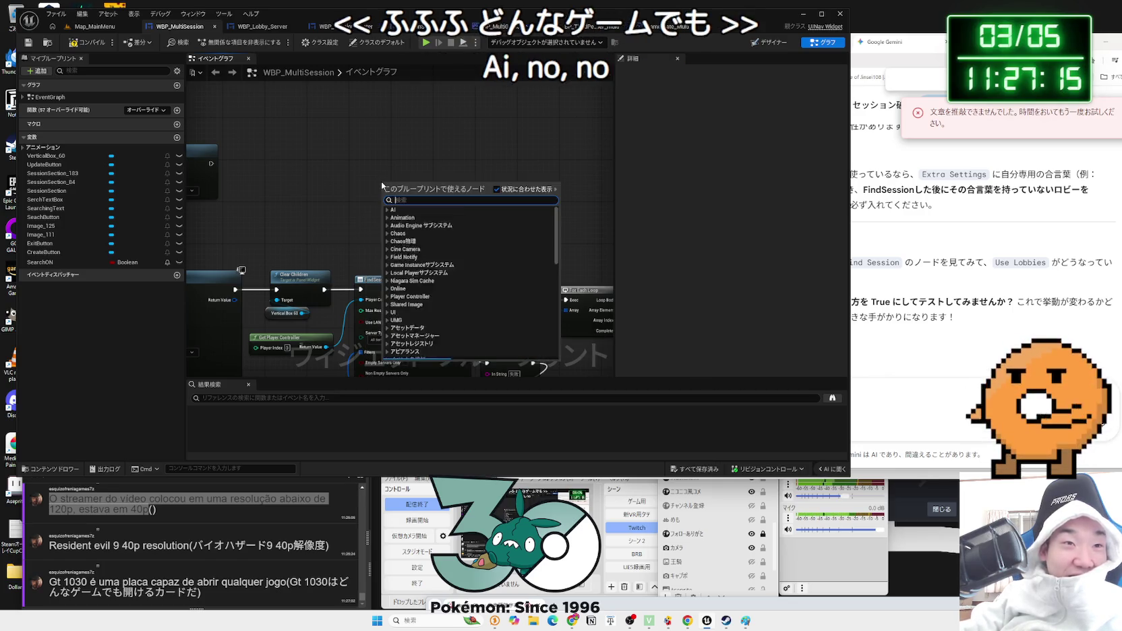
{"action": "type", "text": "find session"}
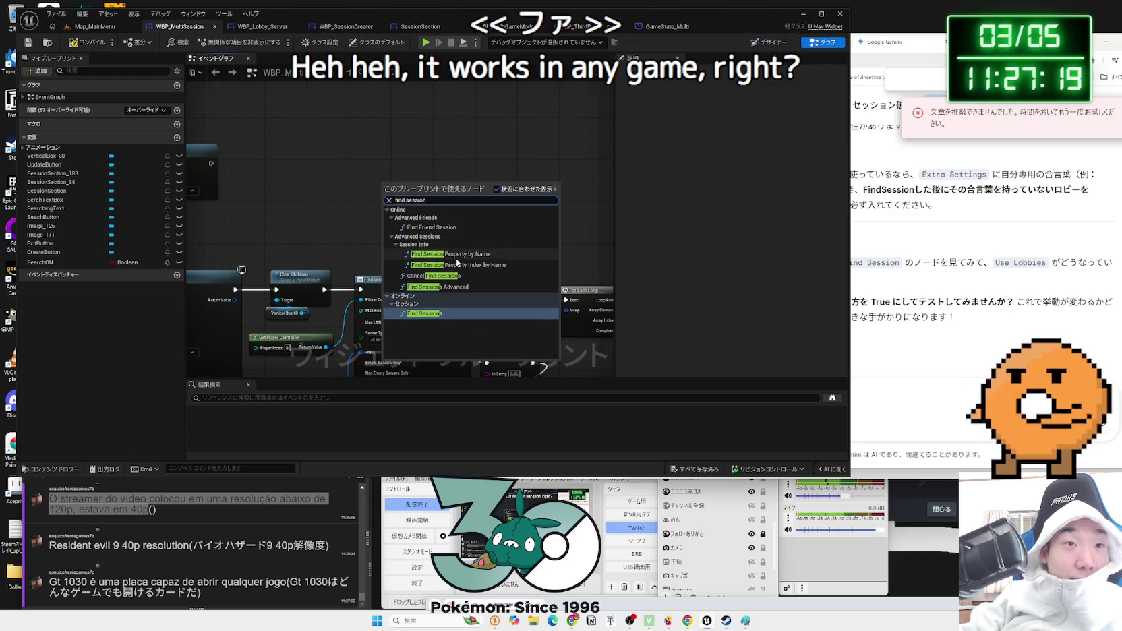
{"action": "left_click", "coordinate": [464, 261]}
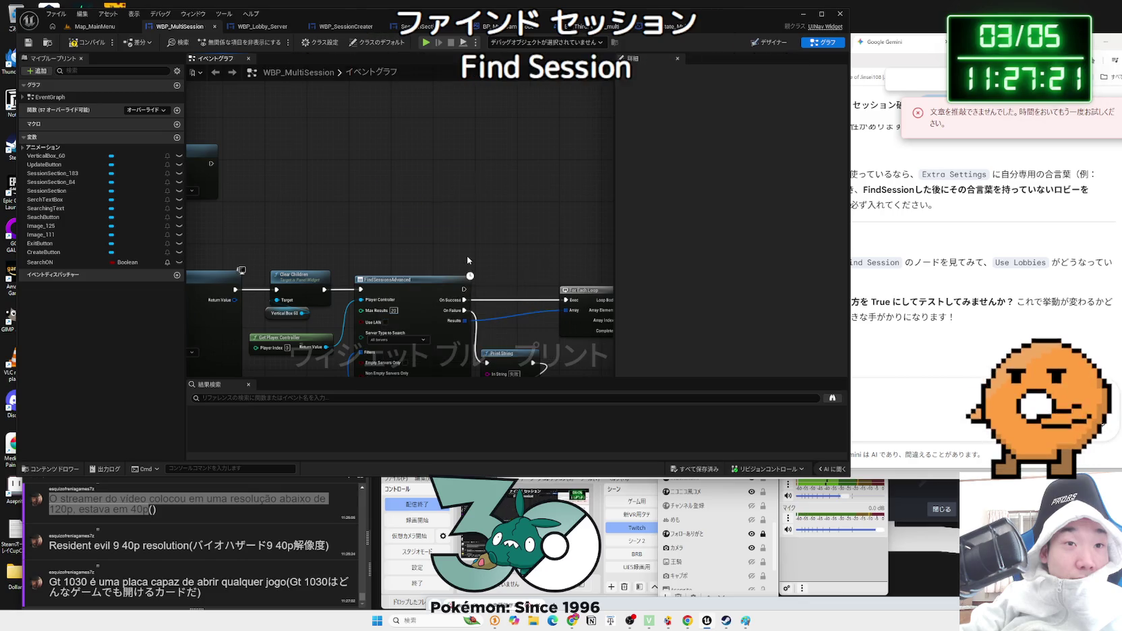
{"action": "scroll", "coordinate": [422, 184], "scroll_direction": "up", "scroll_amount": 2}
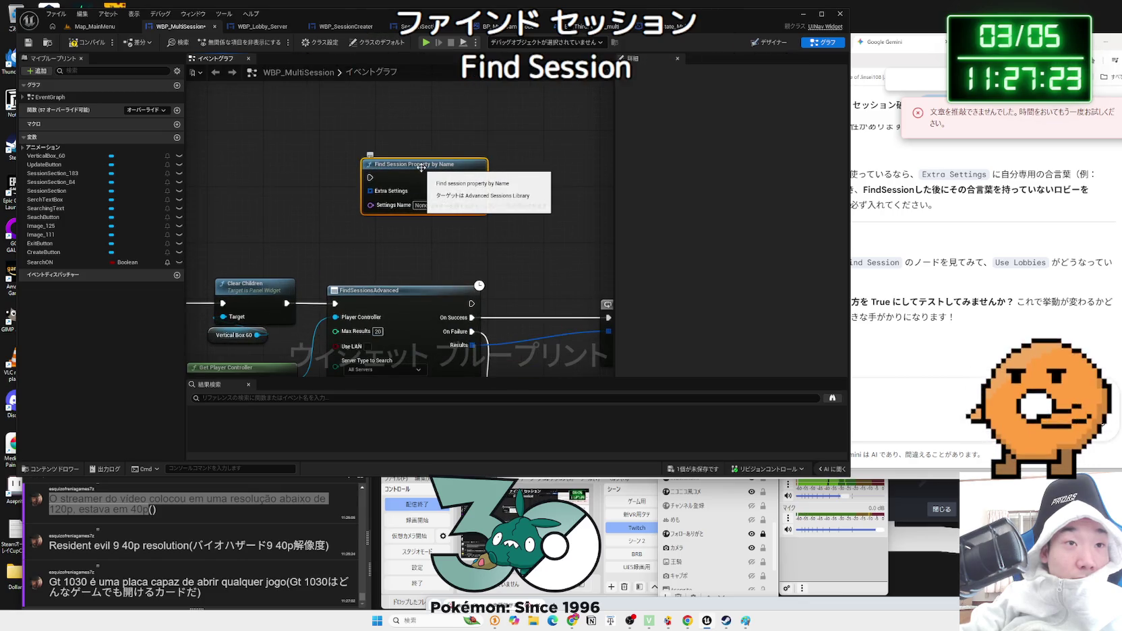
{"action": "left_click_drag", "start_coordinate": [421, 167], "coordinate": [408, 194]}
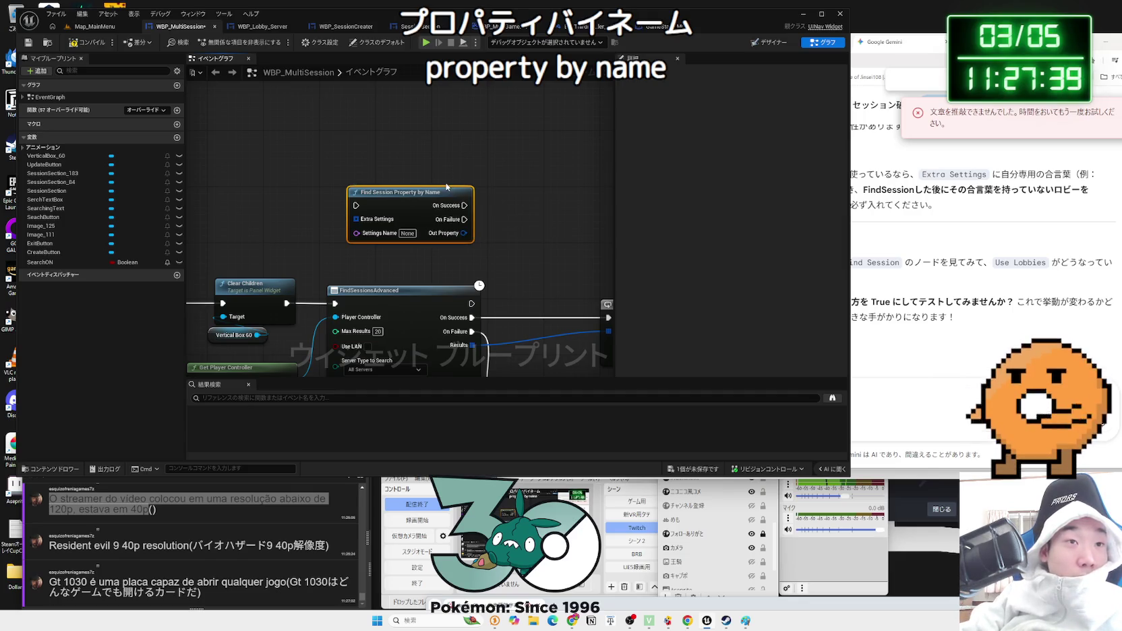
{"action": "left_click_drag", "start_coordinate": [488, 174], "coordinate": [484, 88]}
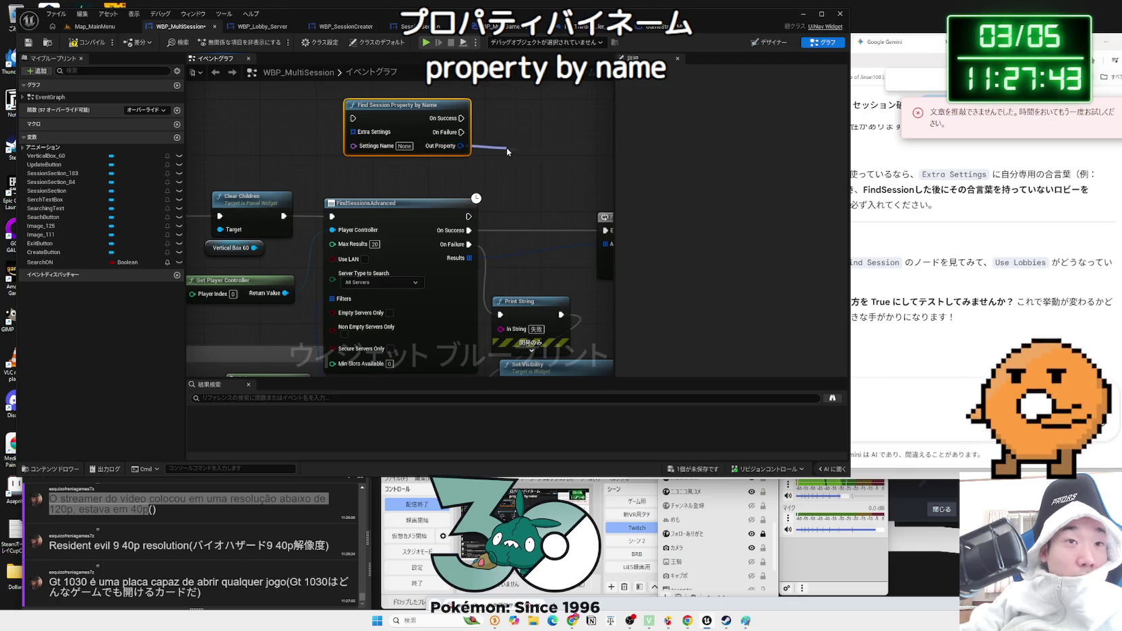
{"action": "left_click_drag", "start_coordinate": [507, 147], "coordinate": [506, 147]}
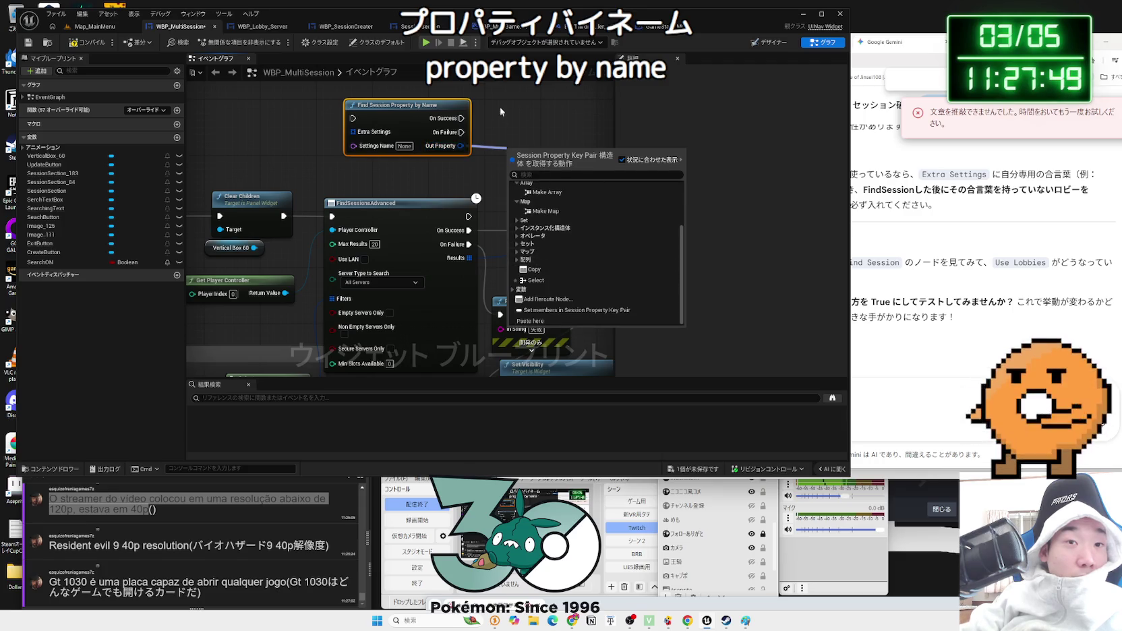
{"action": "key", "text": "Escape"}
{"action": "key", "text": "Delete"}
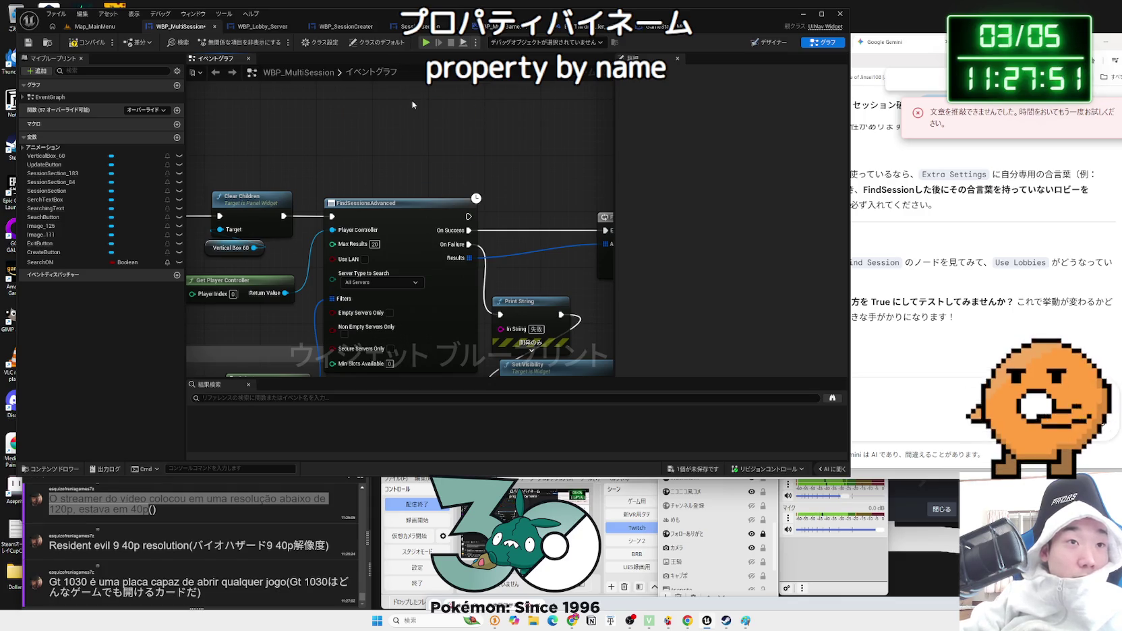
Add a CancelFindSessions node from a 'find session' node search
{"action": "right_click", "coordinate": [413, 104]}
{"action": "type", "text": "find "}
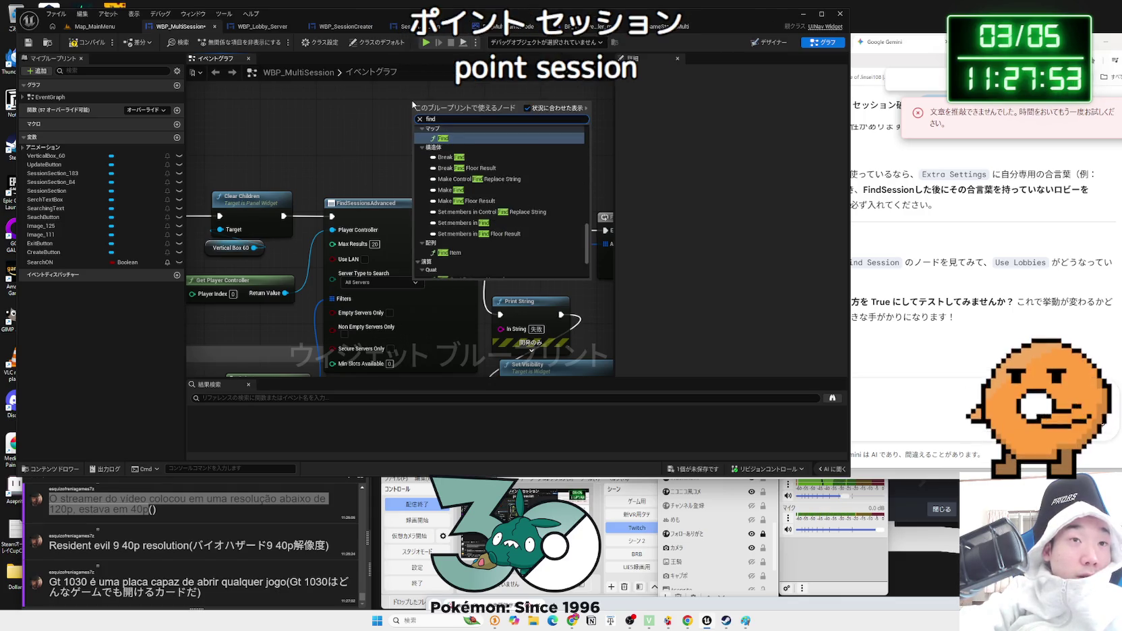
{"action": "type", "text": "session"}
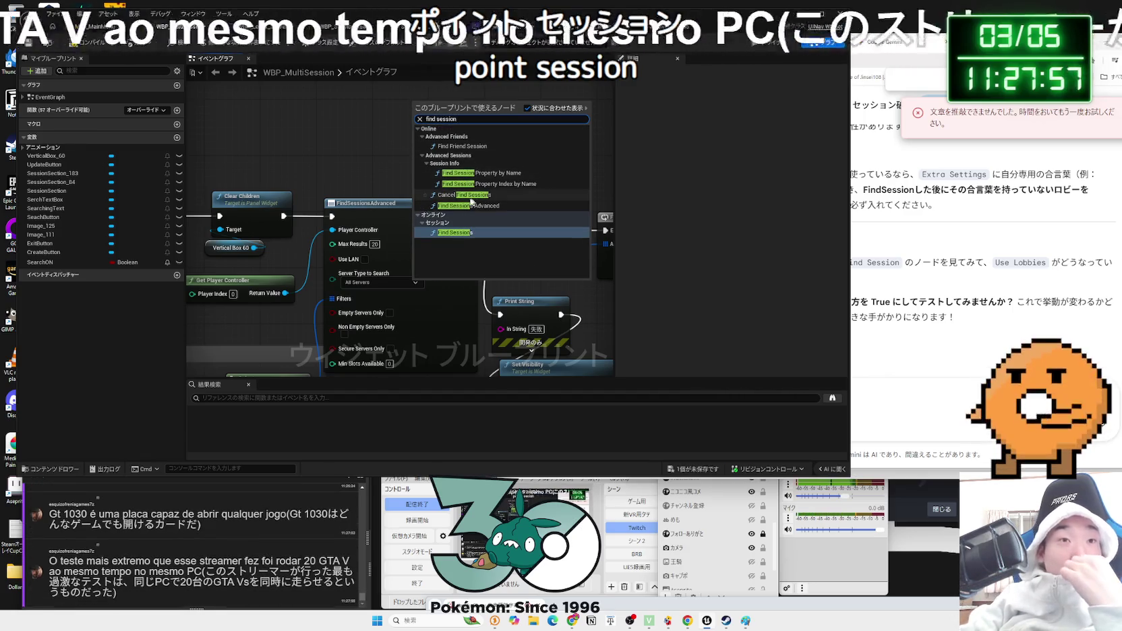
{"action": "left_click", "coordinate": [467, 195]}
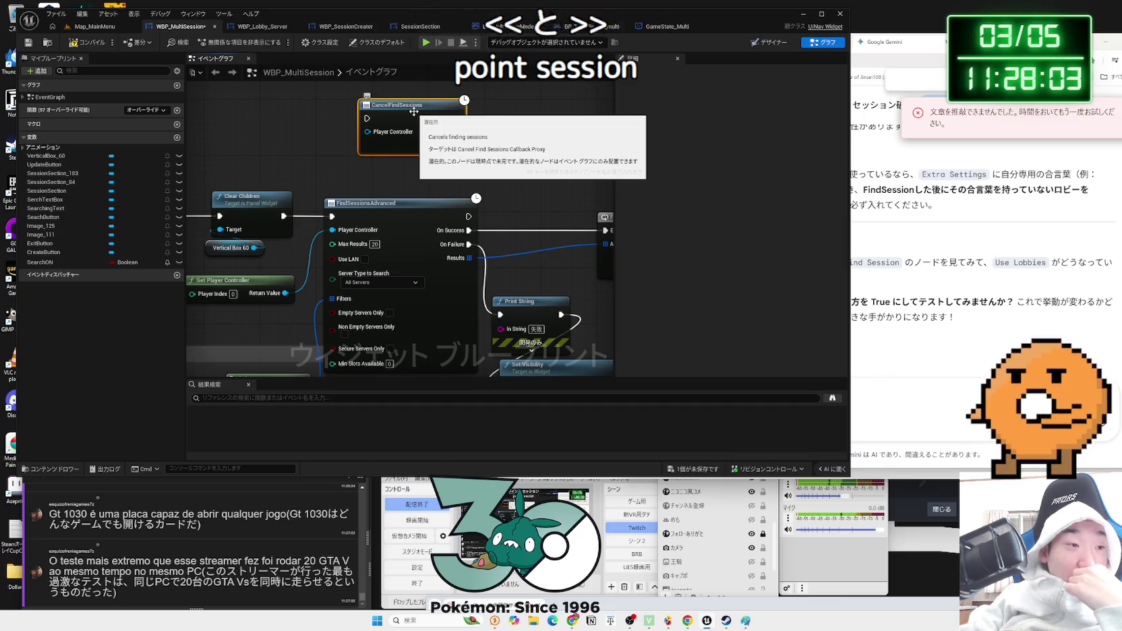
{"action": "left_click_drag", "start_coordinate": [326, 124], "coordinate": [318, 202]}
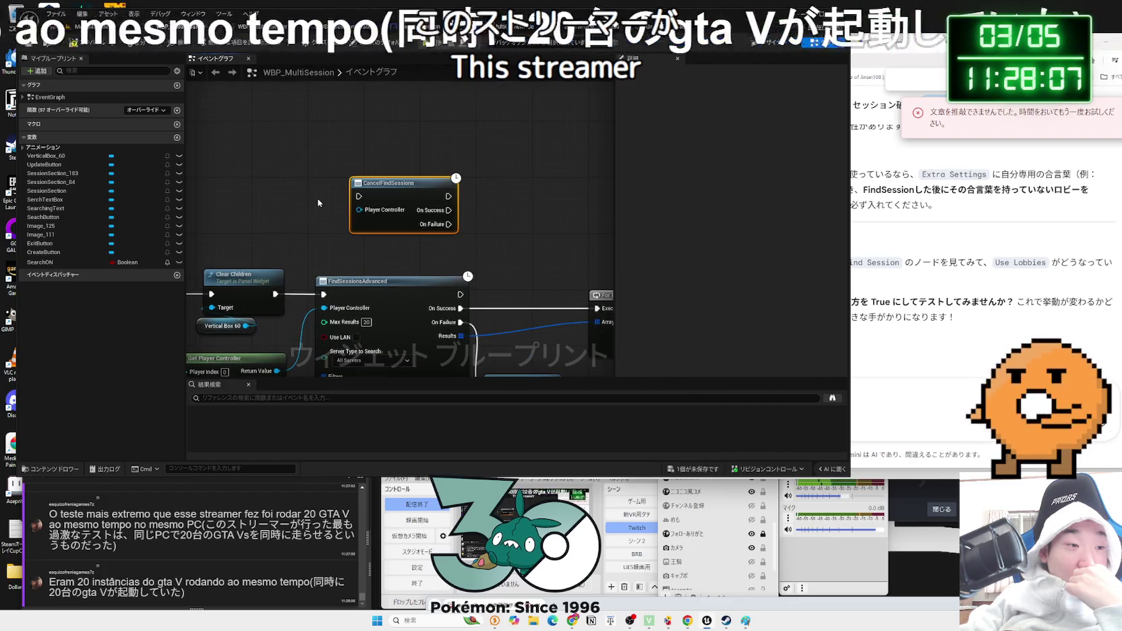
{"action": "left_click_drag", "start_coordinate": [318, 202], "coordinate": [337, 192]}
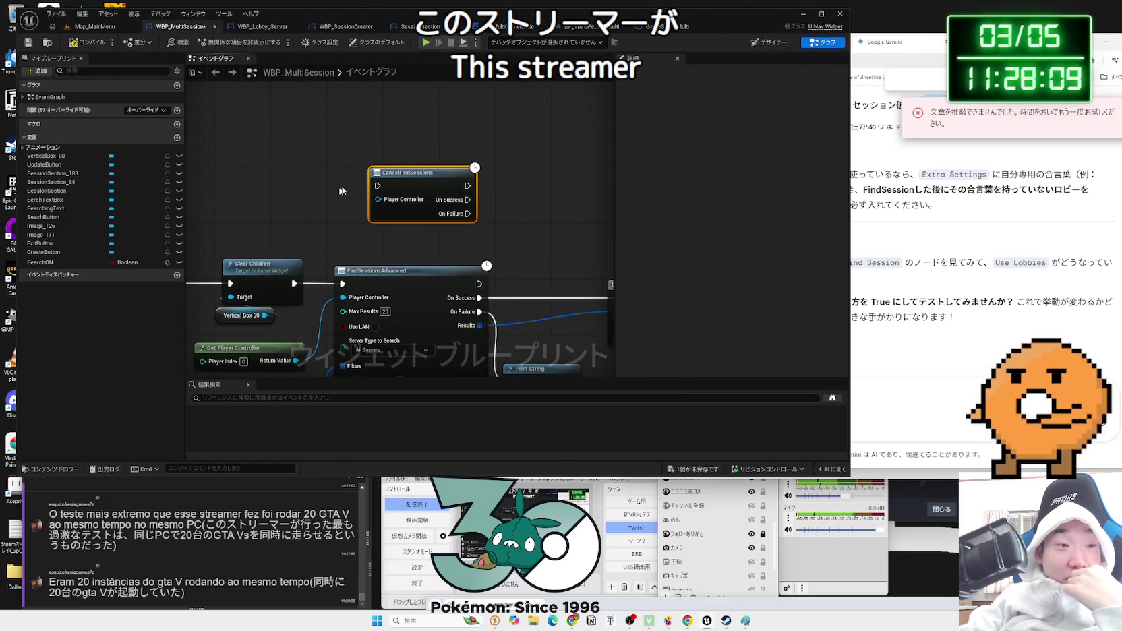
{"action": "left_click_drag", "start_coordinate": [435, 171], "coordinate": [432, 227]}
Add a Find Session Property Index by Name node above CancelFindSessions
{"action": "right_click", "coordinate": [388, 182]}
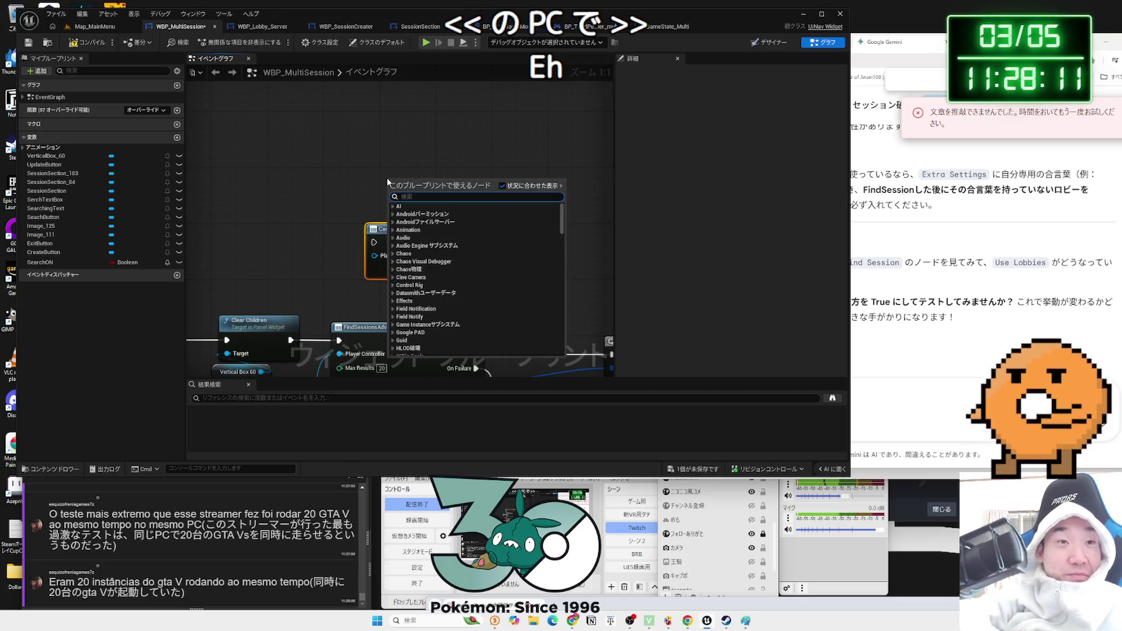
{"action": "type", "text": "p"}
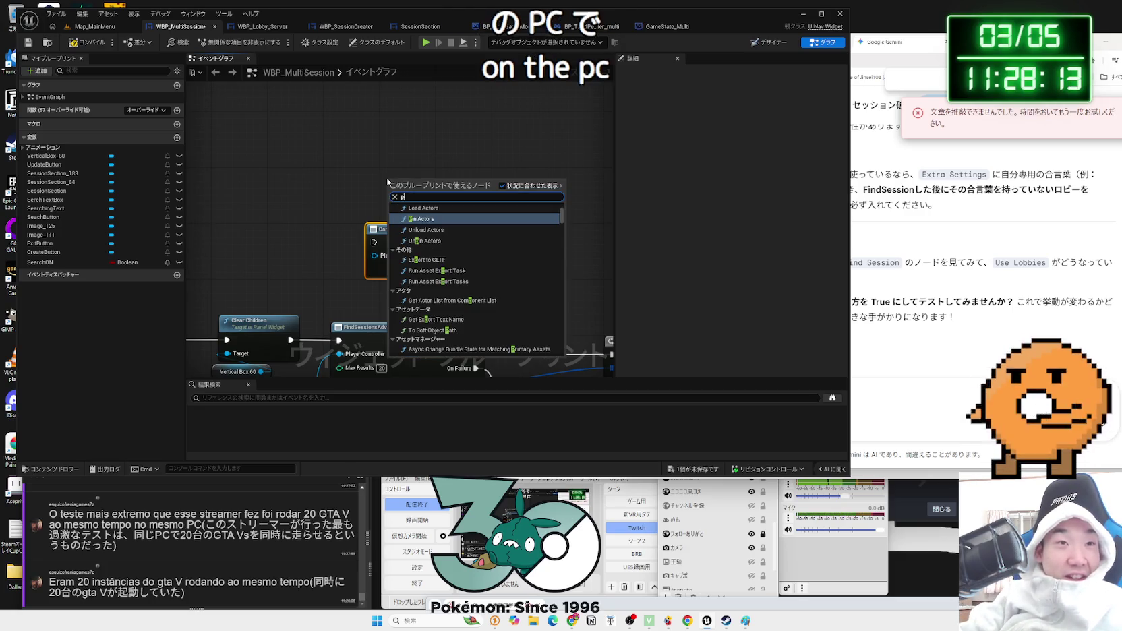
{"action": "key", "text": "BackSpace"}
{"action": "type", "text": "find s"}
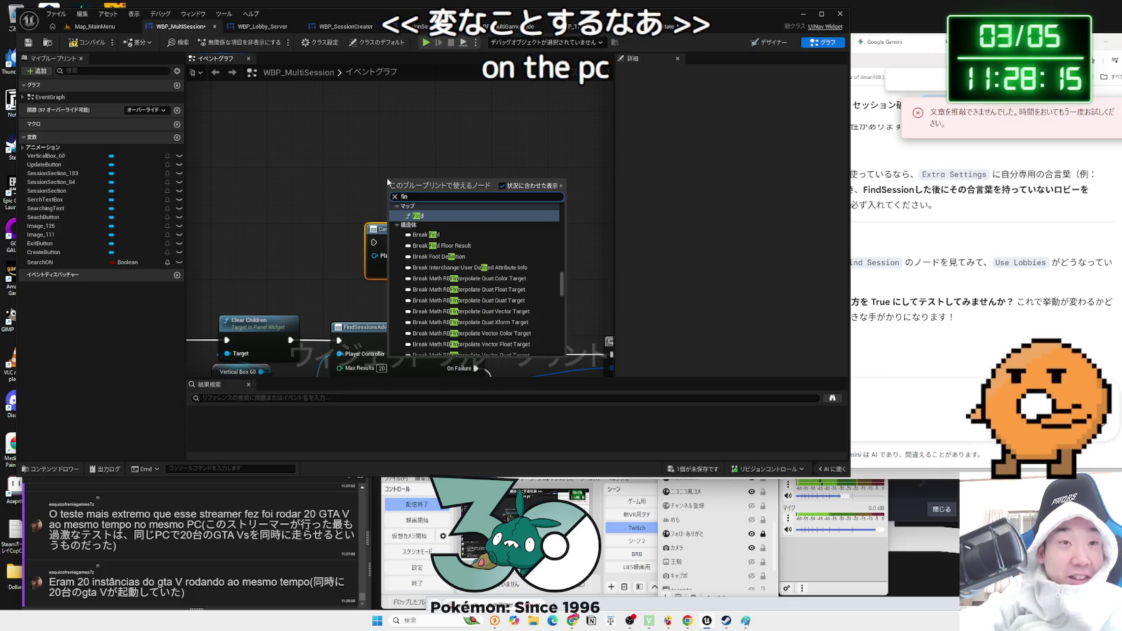
{"action": "type", "text": "ession"}
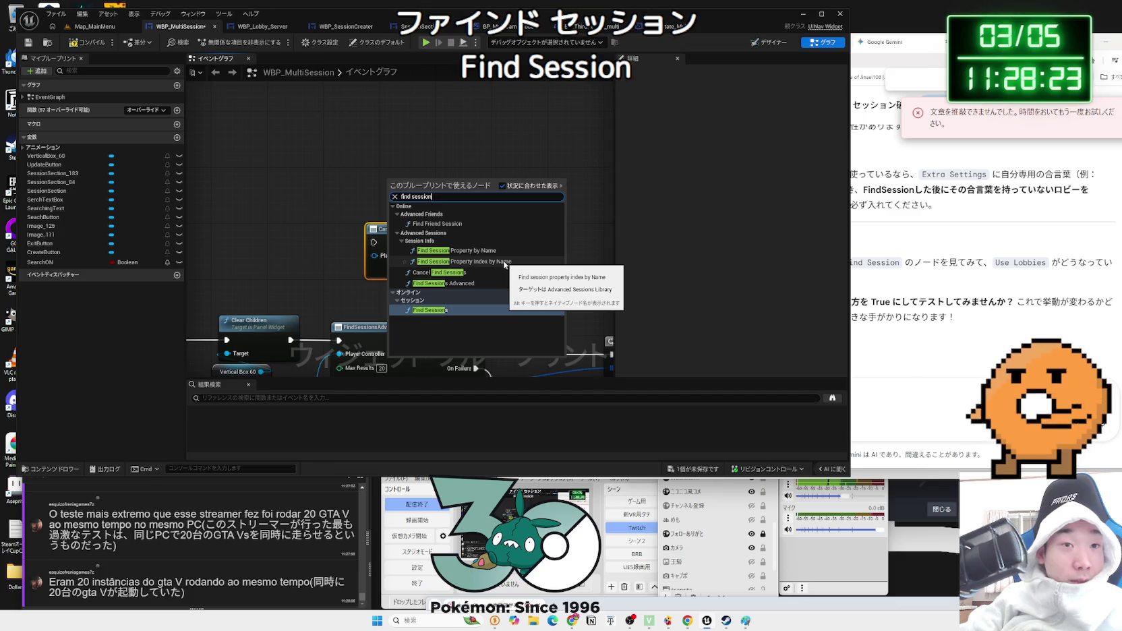
{"action": "left_click", "coordinate": [505, 262]}
{"action": "left_click_drag", "start_coordinate": [451, 192], "coordinate": [456, 165]}
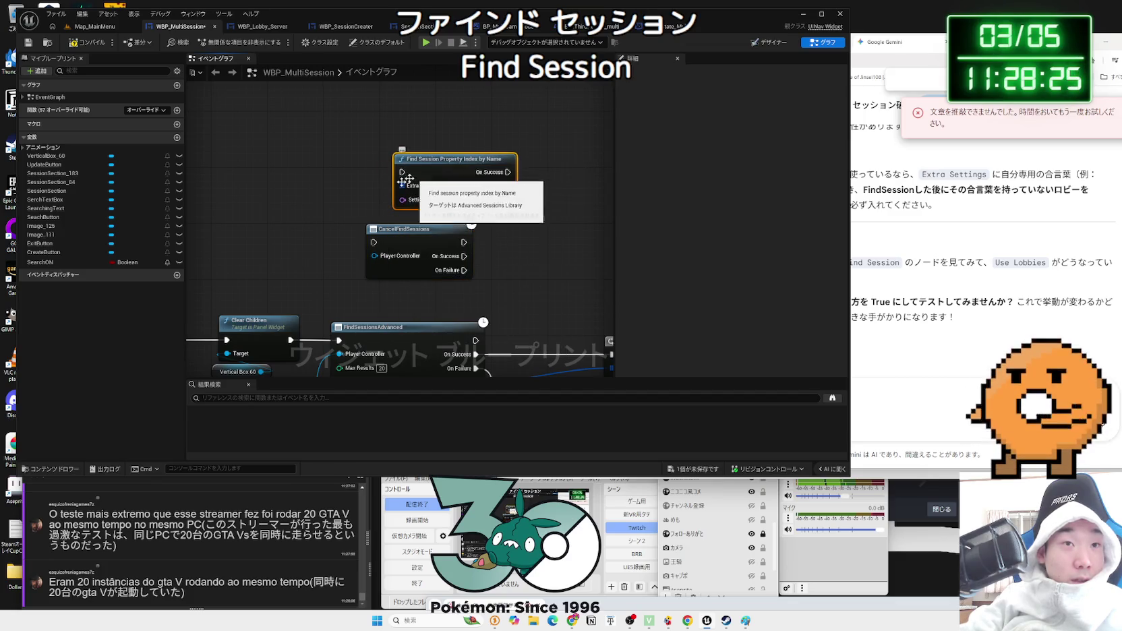
Delete the CancelFindSessions and Find Session Property Index by Name nodes and save the blueprint
{"action": "left_click", "coordinate": [418, 228]}
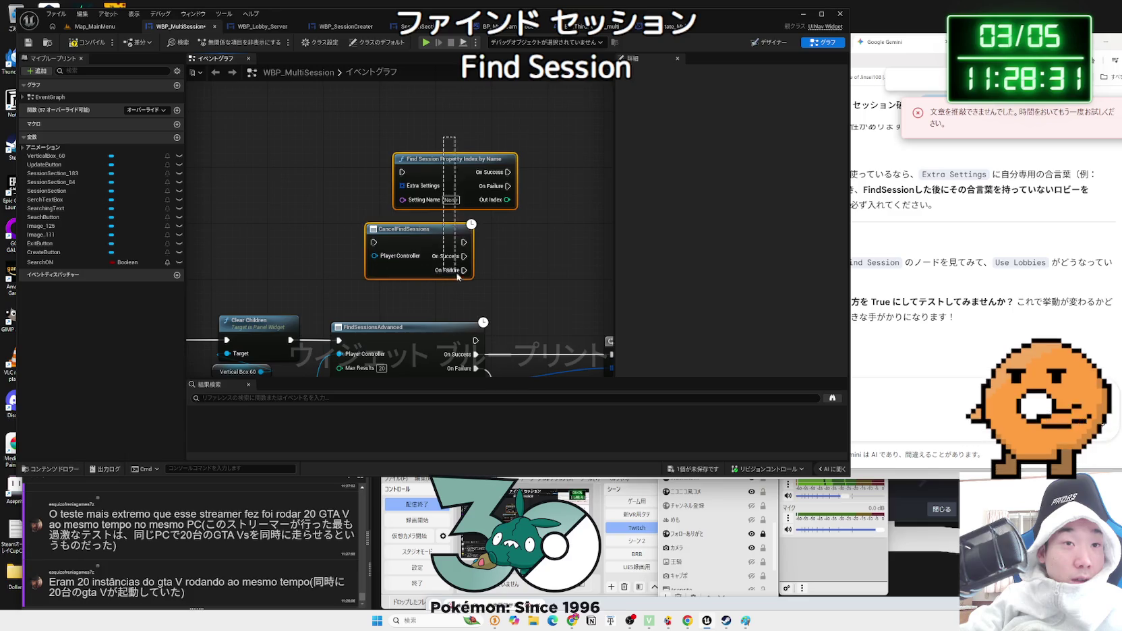
{"action": "key", "text": "Delete"}
{"action": "scroll", "coordinate": [457, 275], "scroll_direction": "down", "scroll_amount": 2}
{"action": "mouse_move", "coordinate": [457, 275]}
{"action": "left_mouse_down"}
{"action": "mouse_move", "coordinate": [435, 172]}
{"action": "mouse_move", "coordinate": [439, 127]}
{"action": "left_mouse_up"}
{"action": "left_click", "coordinate": [705, 472]}
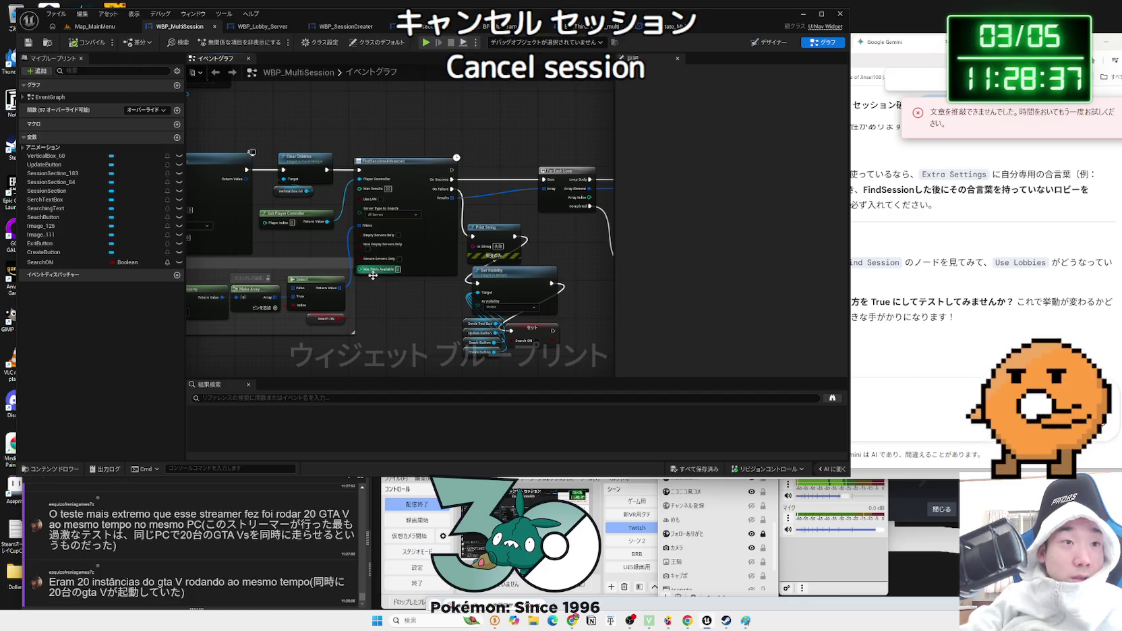
Pan across the FindSessionsAdvanced, loop, Make Array, Filters and Set Visibility nodes to review them
{"action": "scroll", "coordinate": [452, 266], "scroll_direction": "up", "scroll_amount": 3}
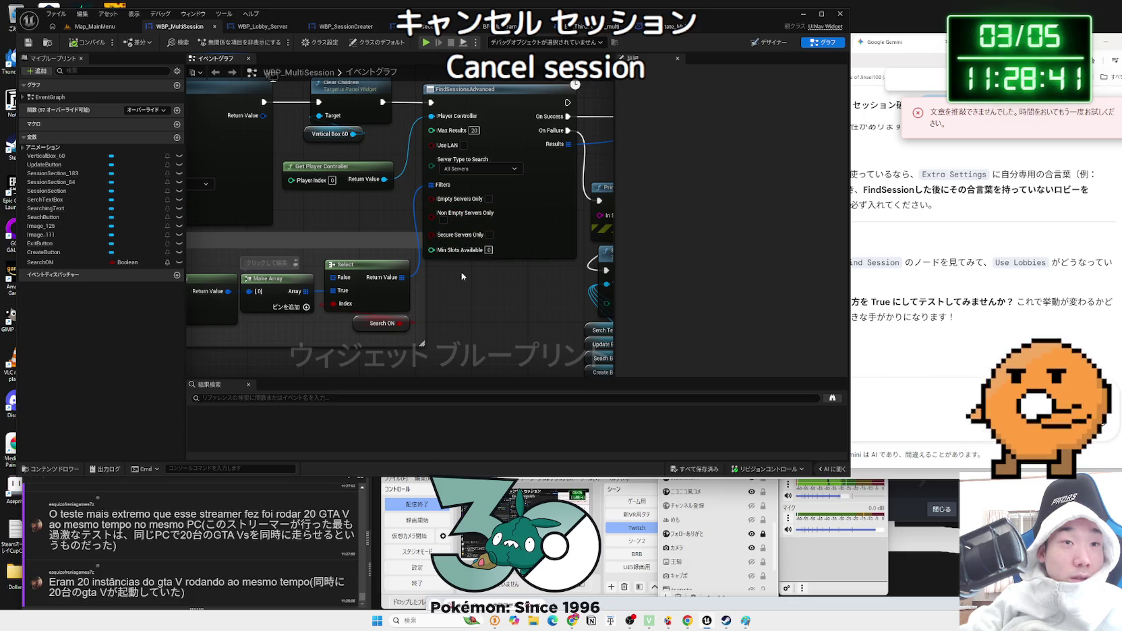
{"action": "left_click_drag", "start_coordinate": [462, 276], "coordinate": [500, 279]}
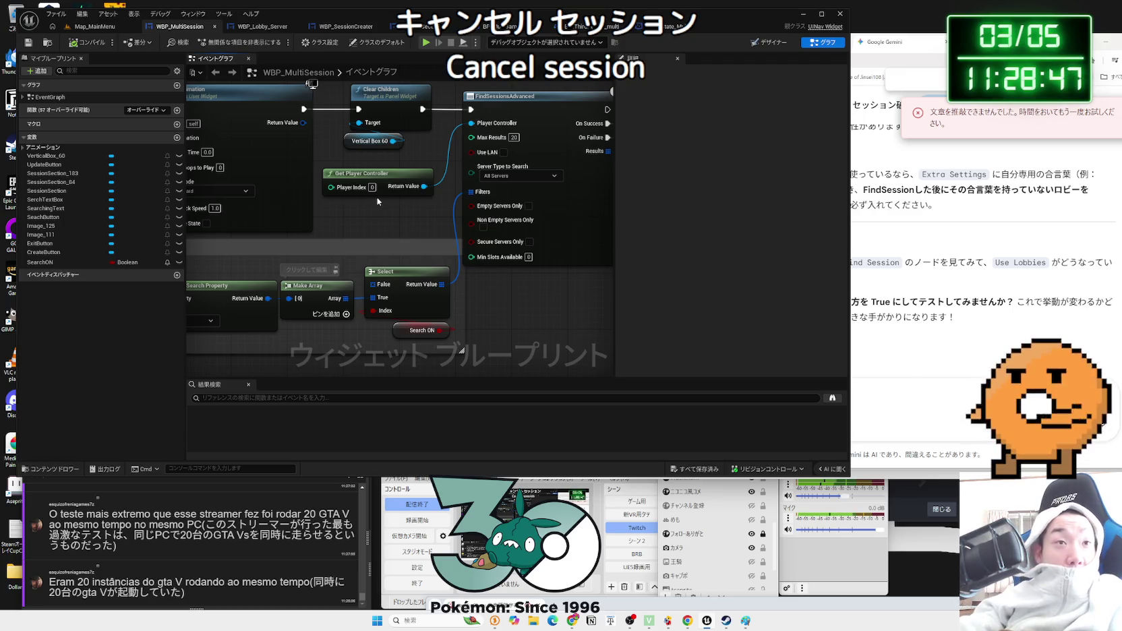
{"action": "mouse_move", "coordinate": [408, 210]}
{"action": "left_mouse_down"}
{"action": "mouse_move", "coordinate": [269, 202]}
{"action": "mouse_move", "coordinate": [420, 187]}
{"action": "mouse_move", "coordinate": [390, 210]}
{"action": "mouse_move", "coordinate": [521, 236]}
{"action": "left_mouse_up"}
{"action": "scroll", "coordinate": [521, 236], "scroll_direction": "down", "scroll_amount": 2}
{"action": "scroll", "coordinate": [498, 237], "scroll_direction": "up", "scroll_amount": 2}
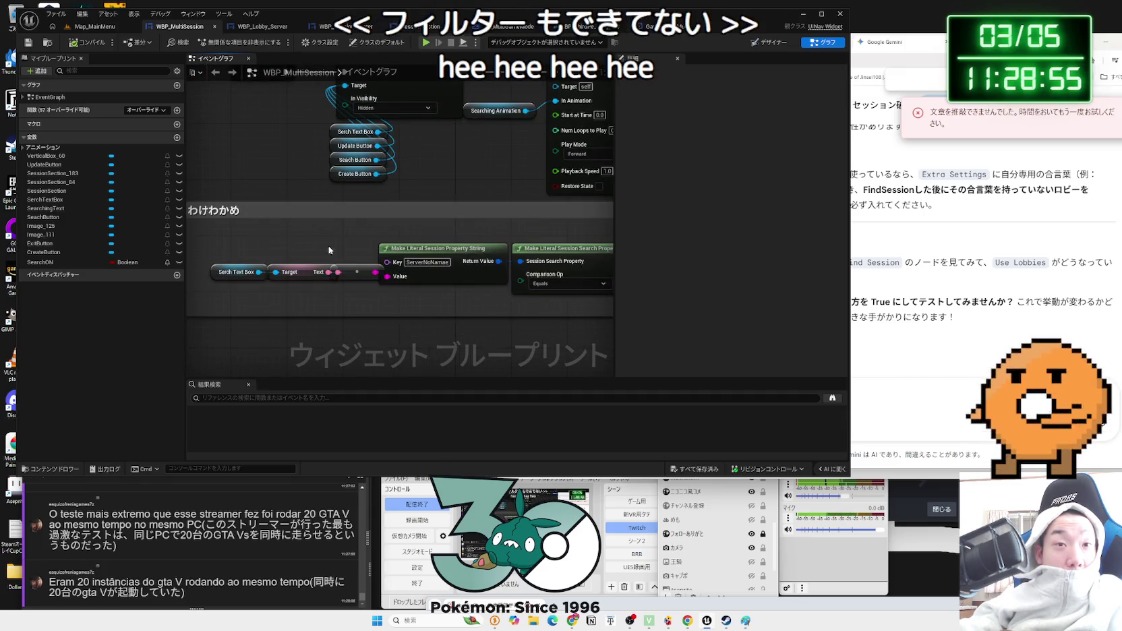
{"action": "left_click_drag", "start_coordinate": [507, 245], "coordinate": [358, 238]}
{"action": "left_click_drag", "start_coordinate": [573, 294], "coordinate": [232, 276]}
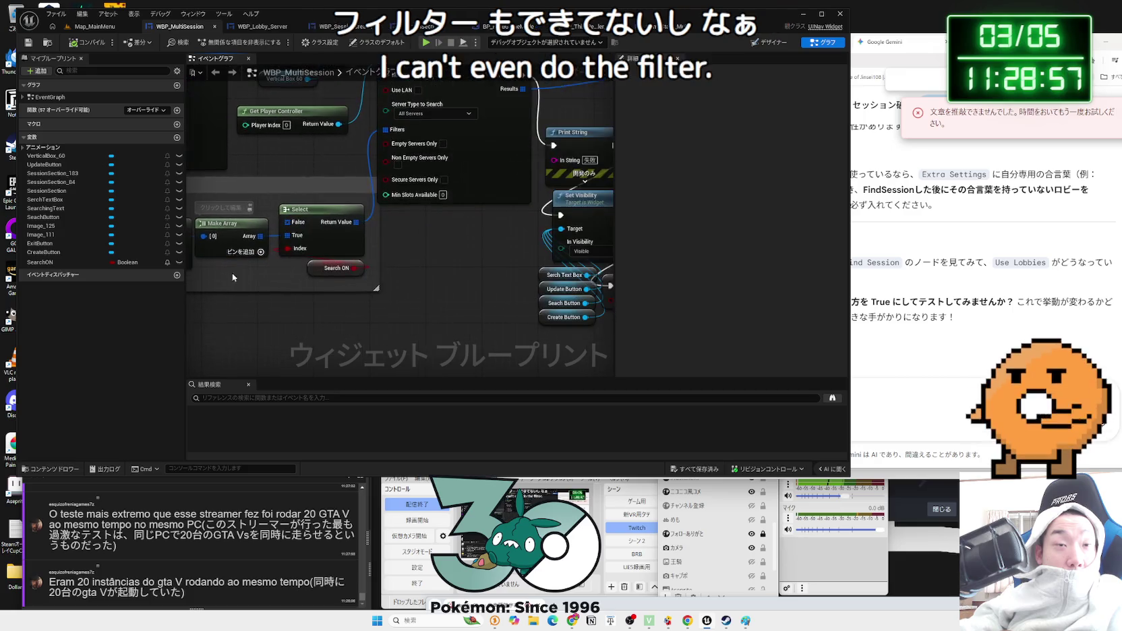
{"action": "scroll", "coordinate": [423, 250], "scroll_direction": "down", "scroll_amount": 2}
{"action": "left_click_drag", "start_coordinate": [404, 307], "coordinate": [419, 218]}
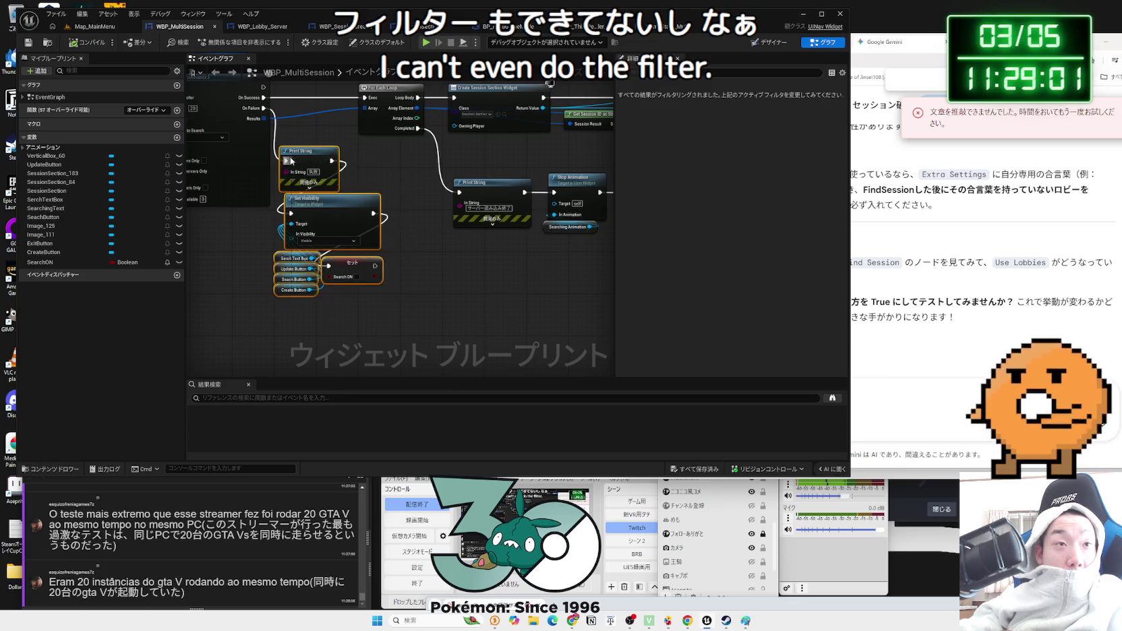
{"action": "mouse_move", "coordinate": [492, 164]}
{"action": "left_mouse_down"}
{"action": "mouse_move", "coordinate": [211, 195]}
{"action": "mouse_move", "coordinate": [332, 246]}
{"action": "left_mouse_up"}
Box-select the Set Visibility nodes with the others and shift them slightly left
{"action": "left_click_drag", "start_coordinate": [224, 211], "coordinate": [292, 223]}
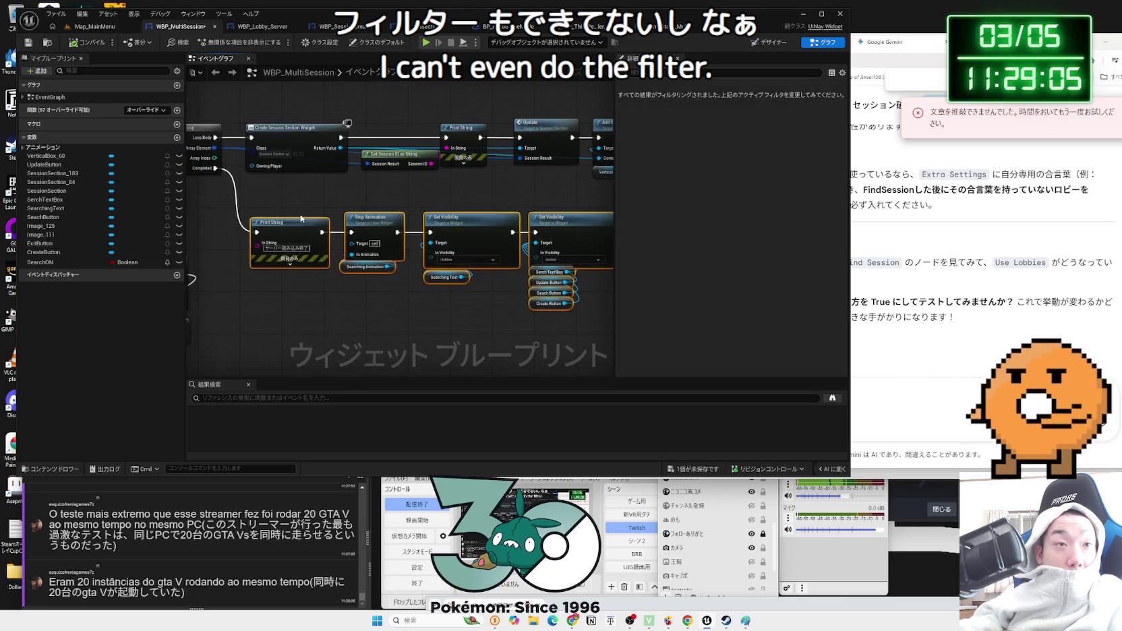
{"action": "left_click_drag", "start_coordinate": [506, 311], "coordinate": [540, 314]}
{"action": "mouse_move", "coordinate": [479, 234]}
{"action": "left_mouse_down"}
{"action": "mouse_move", "coordinate": [480, 250]}
{"action": "mouse_move", "coordinate": [309, 242]}
{"action": "mouse_move", "coordinate": [447, 242]}
{"action": "left_mouse_up"}
{"action": "scroll", "coordinate": [310, 243], "scroll_direction": "up", "scroll_amount": 2}
{"action": "scroll", "coordinate": [344, 247], "scroll_direction": "down", "scroll_amount": 1}
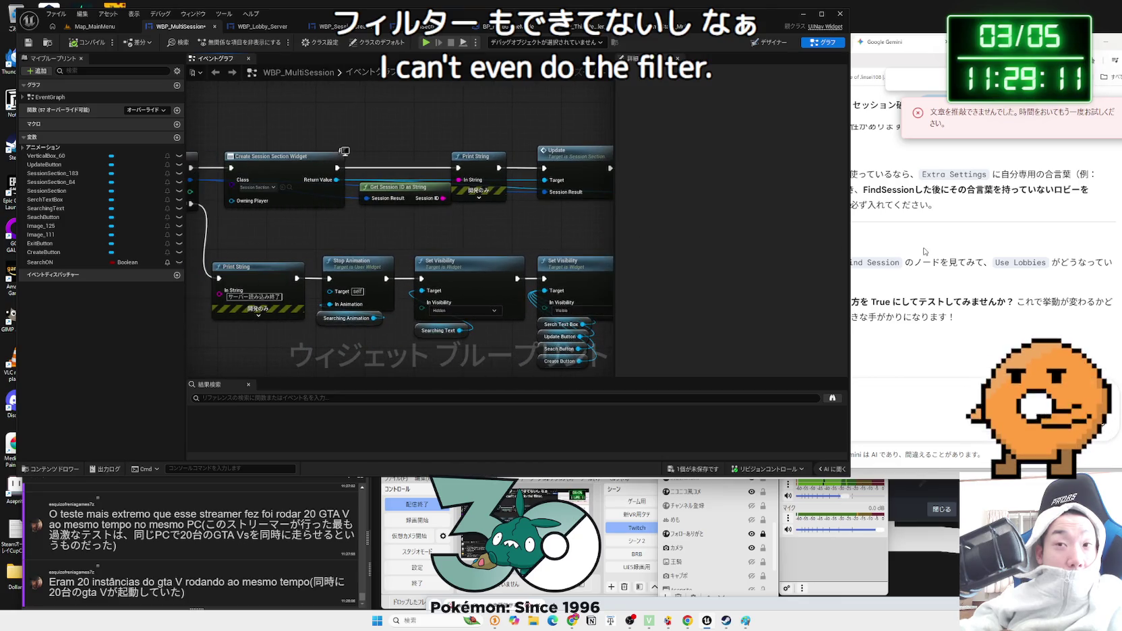
Bring Gemini forward, reread its Use Lobbies advice, and move the browser up and left
{"action": "left_click", "coordinate": [916, 254]}
{"action": "mouse_move", "coordinate": [956, 318]}
{"action": "left_mouse_down"}
{"action": "mouse_move", "coordinate": [844, 263]}
{"action": "mouse_move", "coordinate": [905, 296]}
{"action": "left_mouse_up"}
{"action": "left_click", "coordinate": [727, 273]}
{"action": "left_click_drag", "start_coordinate": [733, 258], "coordinate": [964, 301]}
{"action": "left_click", "coordinate": [965, 312]}
{"action": "left_click_drag", "start_coordinate": [898, 42], "coordinate": [778, 25]}
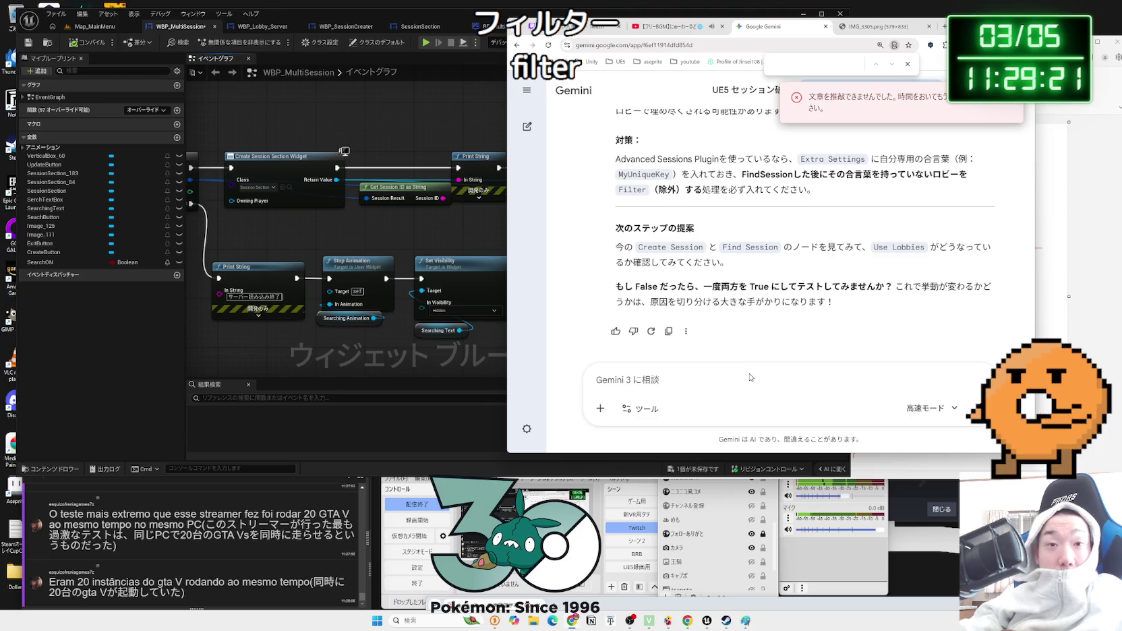
In a new Gemini chat, ask in Japanese how FindAdvancedSession's Filter can search for specific sessions
{"action": "left_click", "coordinate": [526, 90]}
{"action": "left_click", "coordinate": [573, 125]}
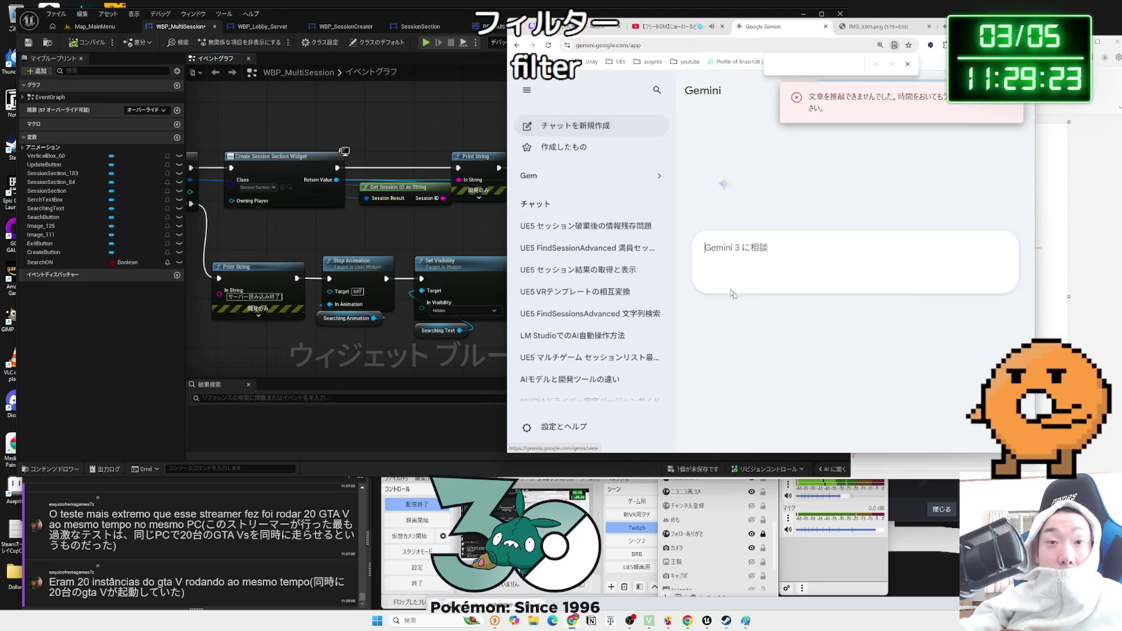
{"action": "type", "text": "UE5でFin"}
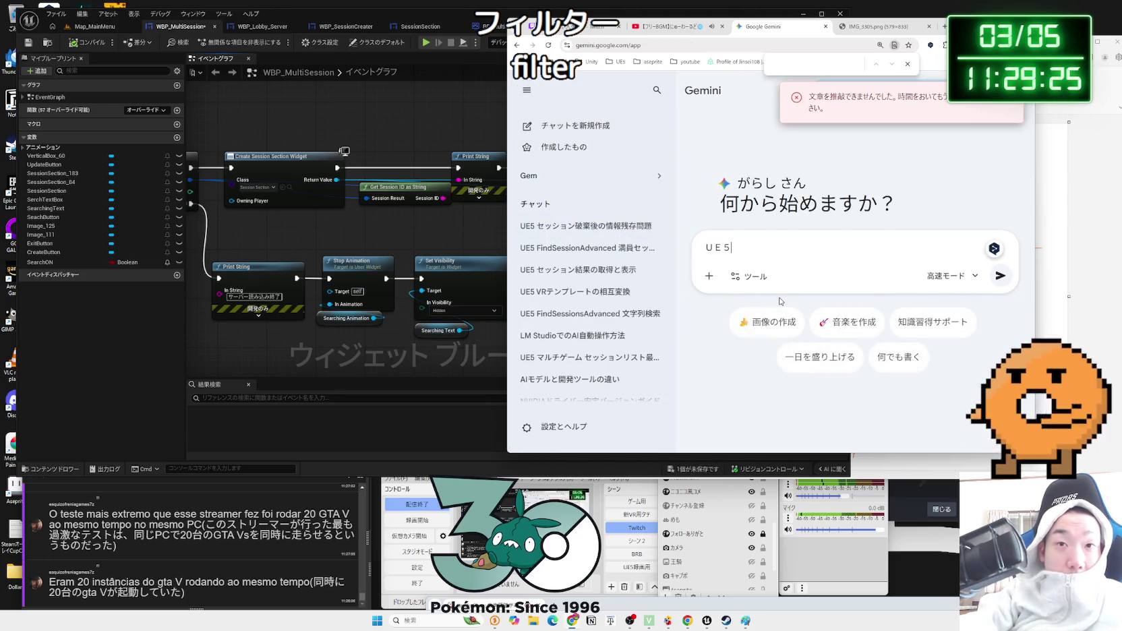
{"action": "type", "text": "dA"}
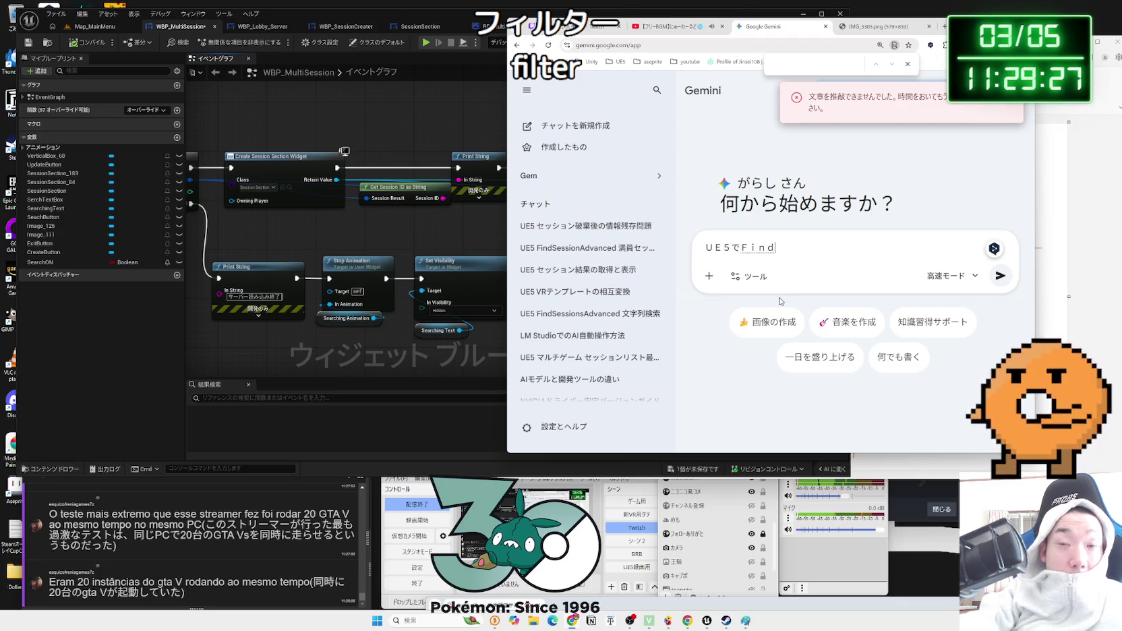
{"action": "type", "text": "ddvance"}
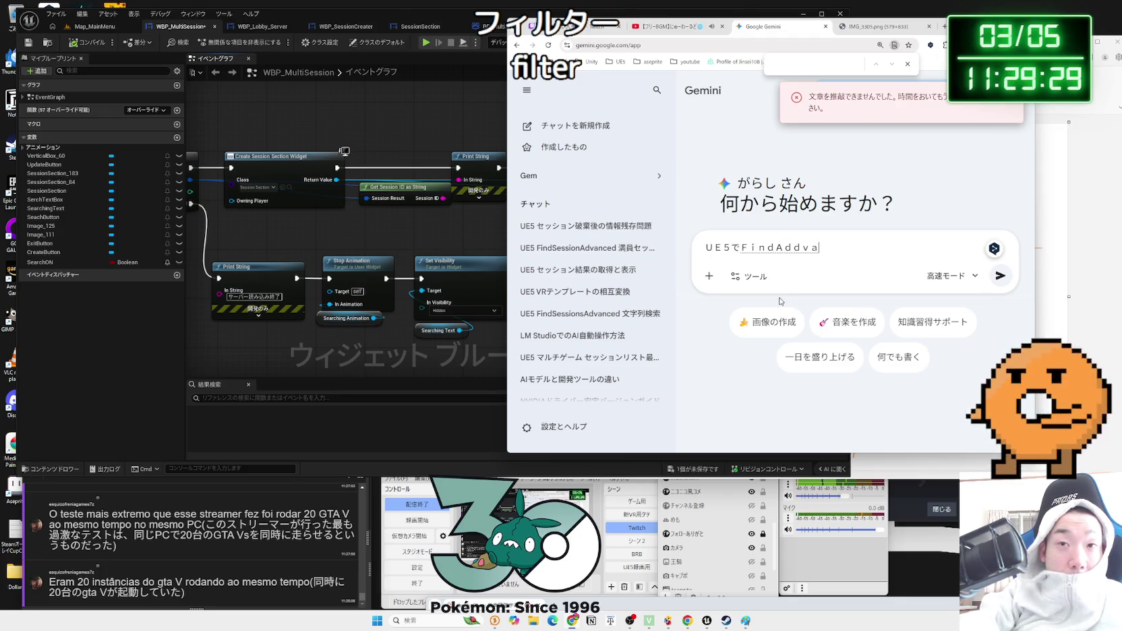
{"action": "type", "text": "dSessi"}
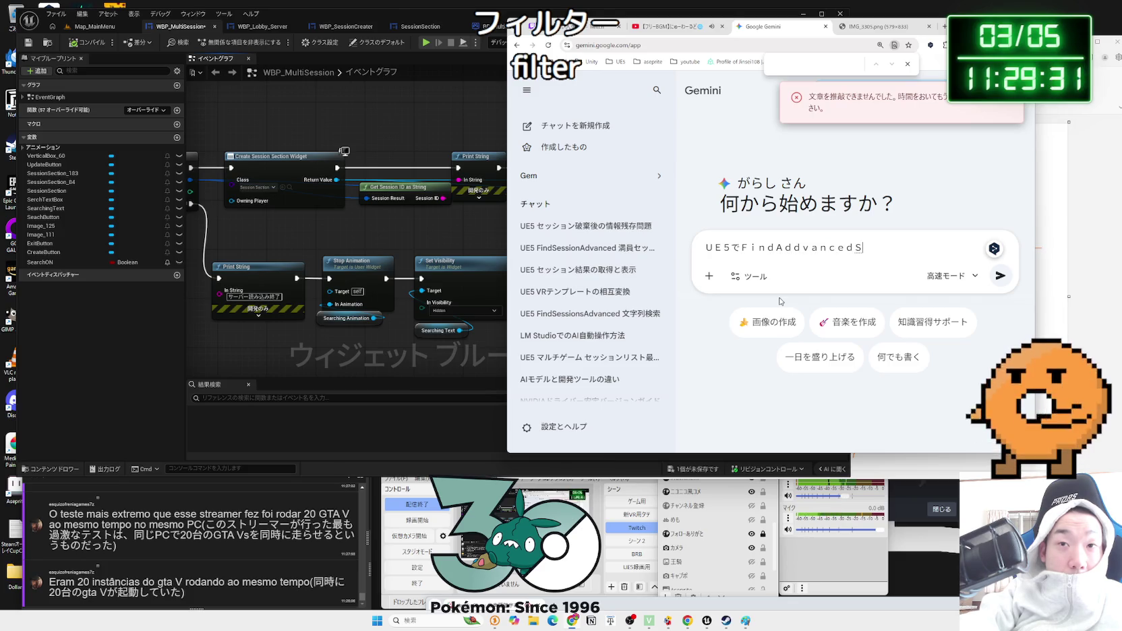
{"action": "type", "text": "onのFilte"}
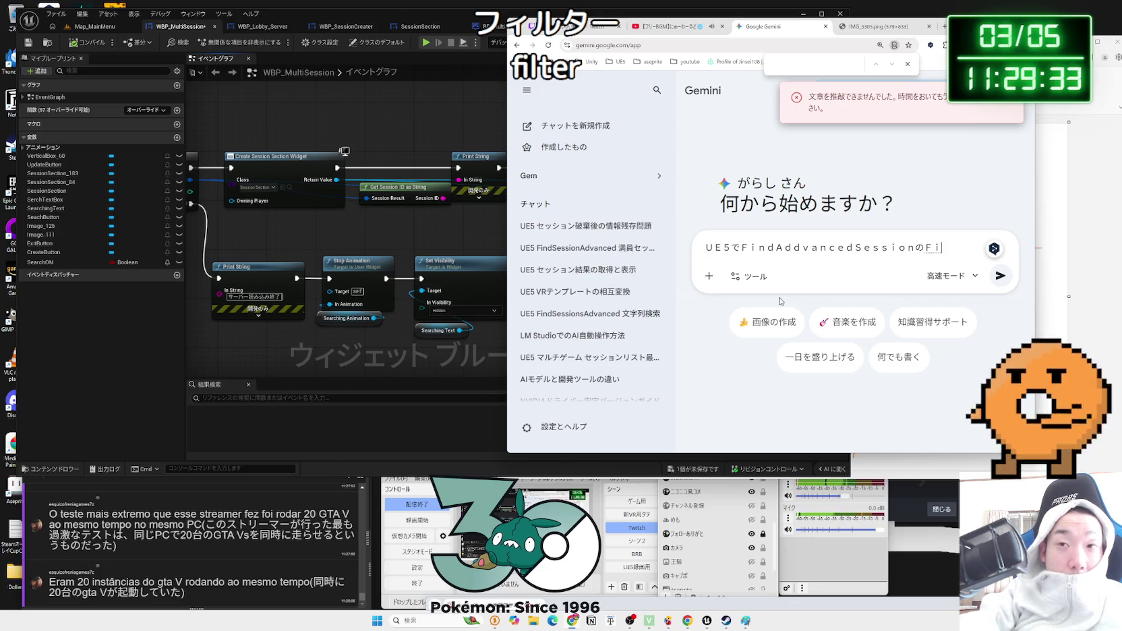
{"action": "type", "text": "rをつかってm"}
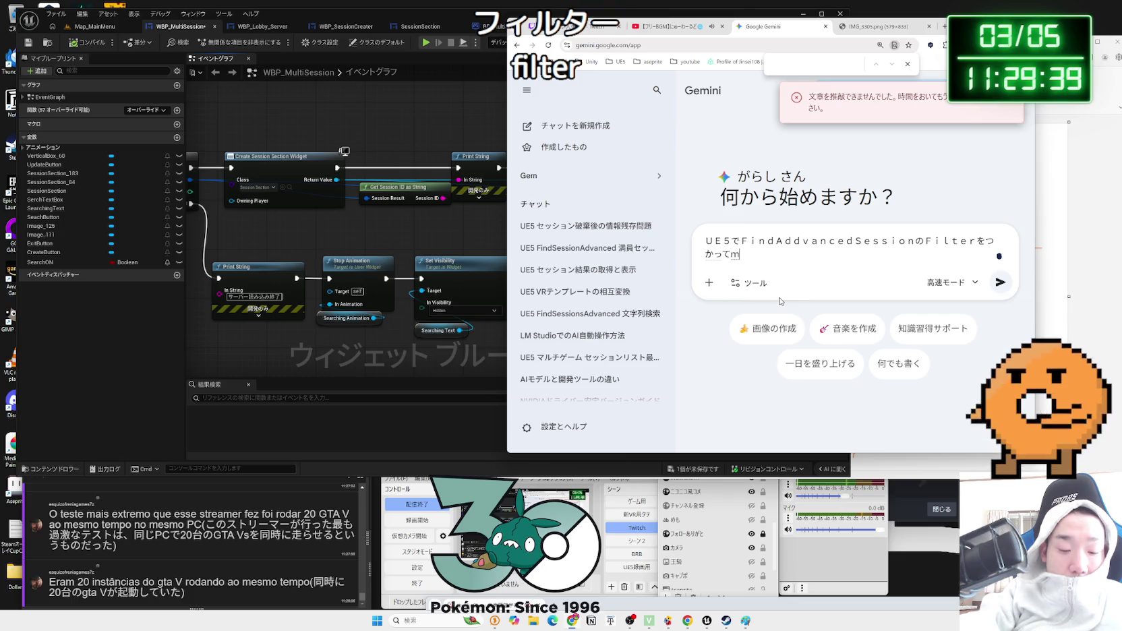
{"action": "type", "text": "じ"}
{"action": "key", "text": "BackSpace"}
{"action": "key", "text": "BackSpace"}
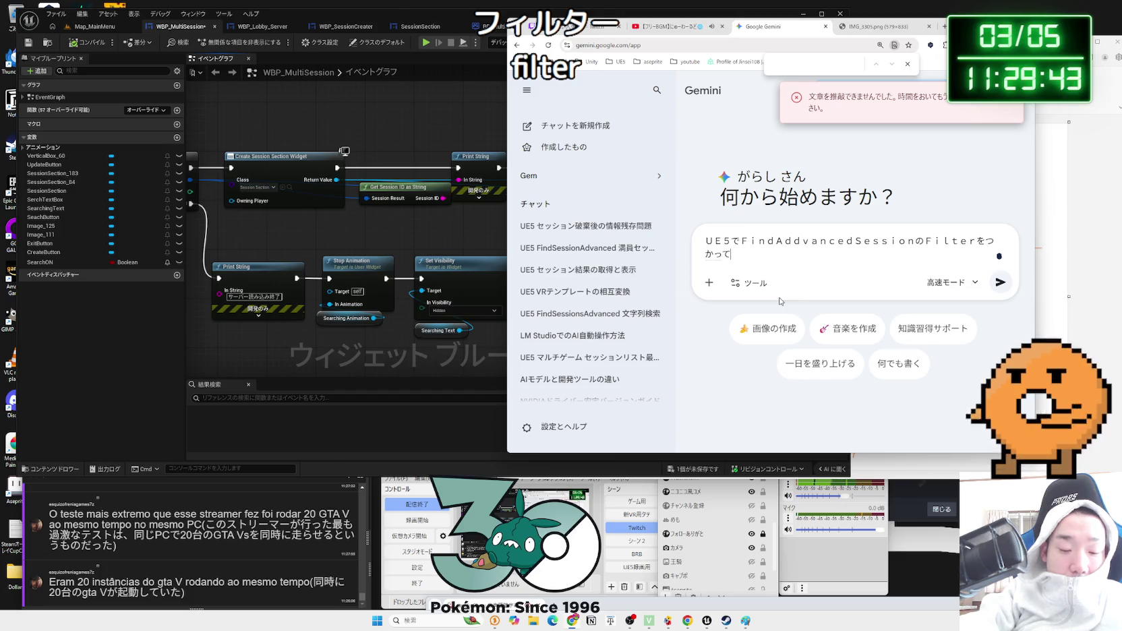
{"action": "type", "text": "特定の"}
{"action": "key", "text": "Return"}
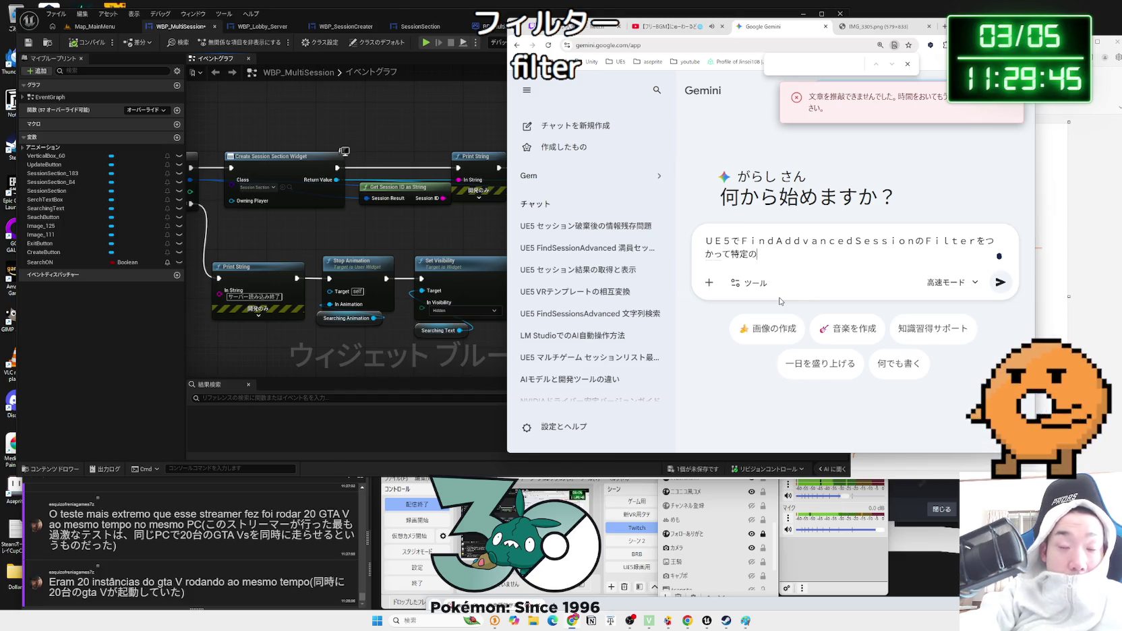
{"action": "type", "text": "ッションをけんさく"}
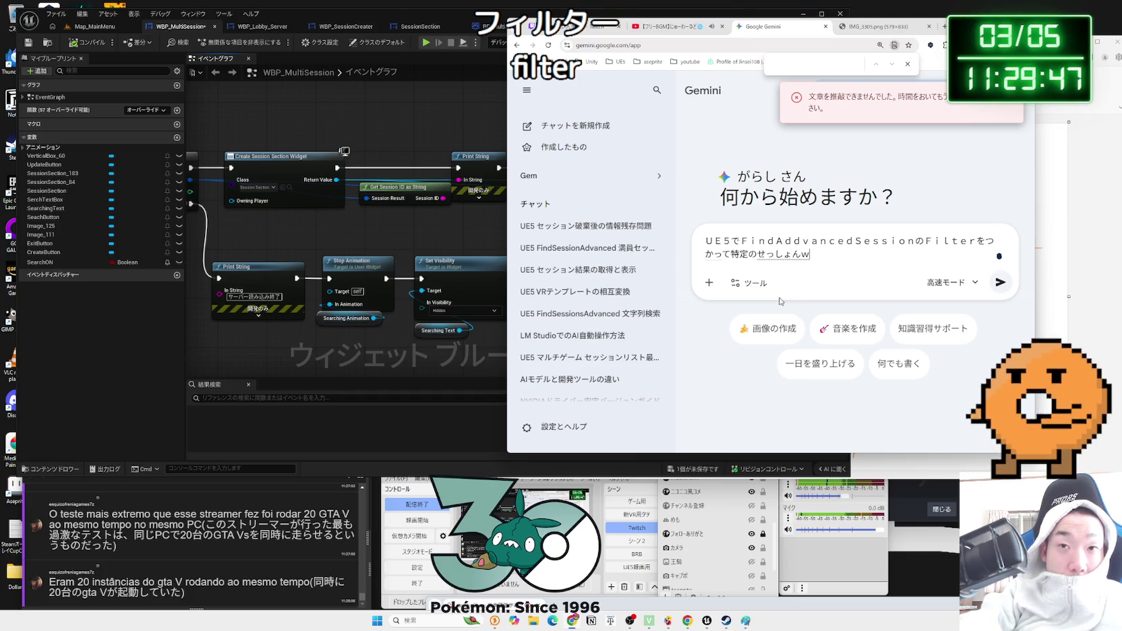
{"action": "type", "text": "できるよう"}
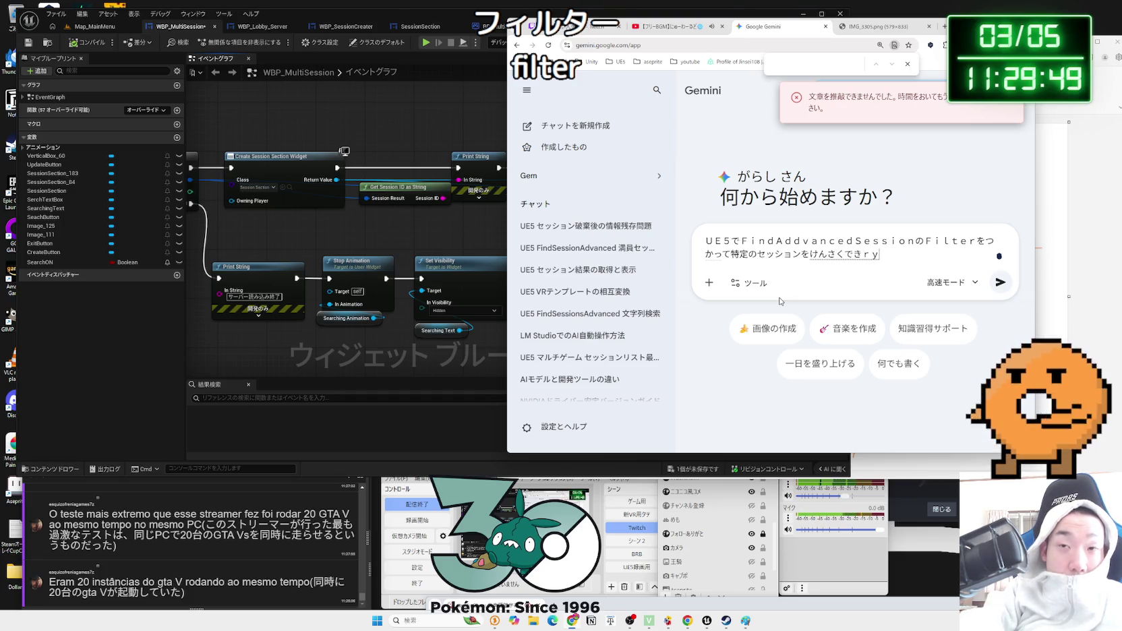
{"action": "type", "text": "にしたいです"}
{"action": "key", "text": "space"}
{"action": "key", "text": "Return"}
{"action": "key", "text": "Return"}
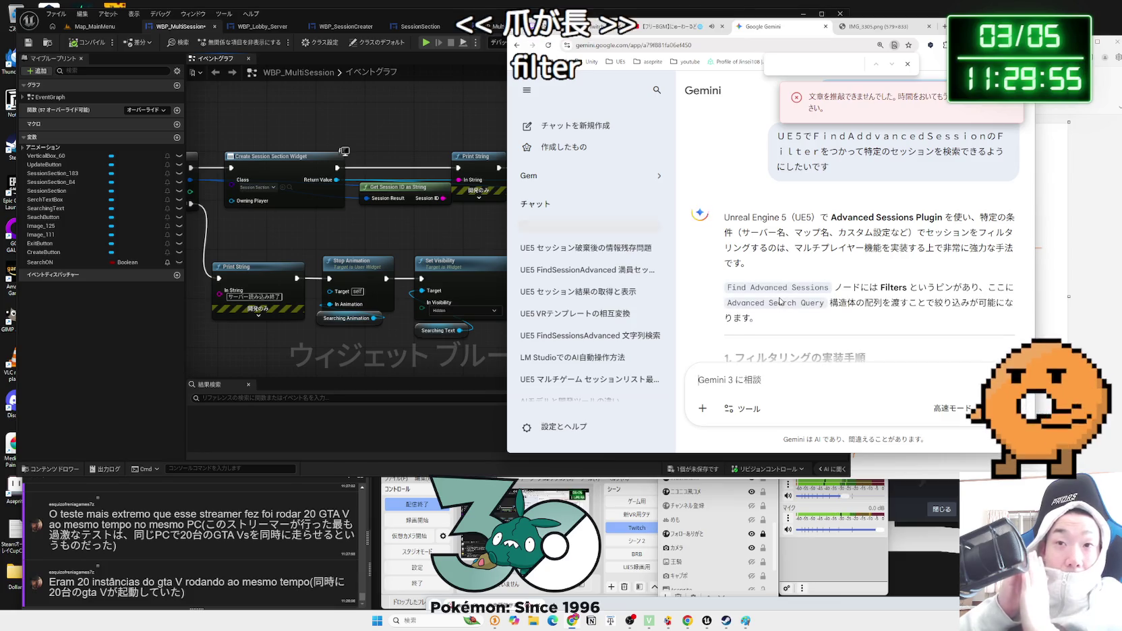
Scroll down through Gemini's answer on session search filters
{"action": "scroll", "coordinate": [758, 182], "scroll_direction": "down", "scroll_amount": 2}
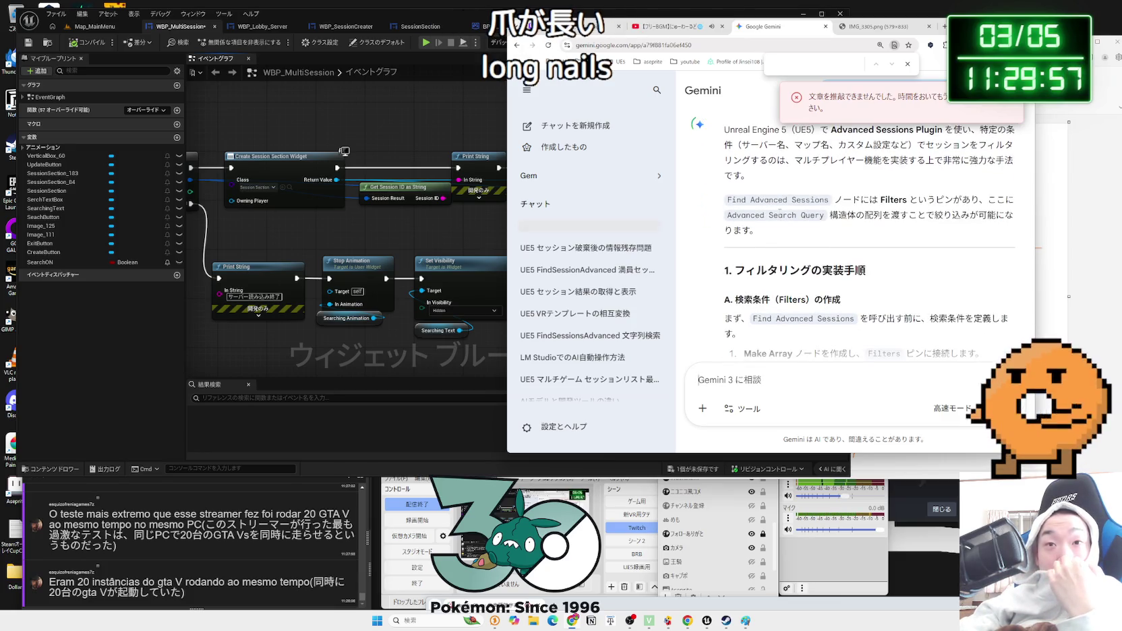
{"action": "scroll", "coordinate": [779, 216], "scroll_direction": "down", "scroll_amount": 1}
{"action": "scroll", "coordinate": [780, 215], "scroll_direction": "down", "scroll_amount": 3}
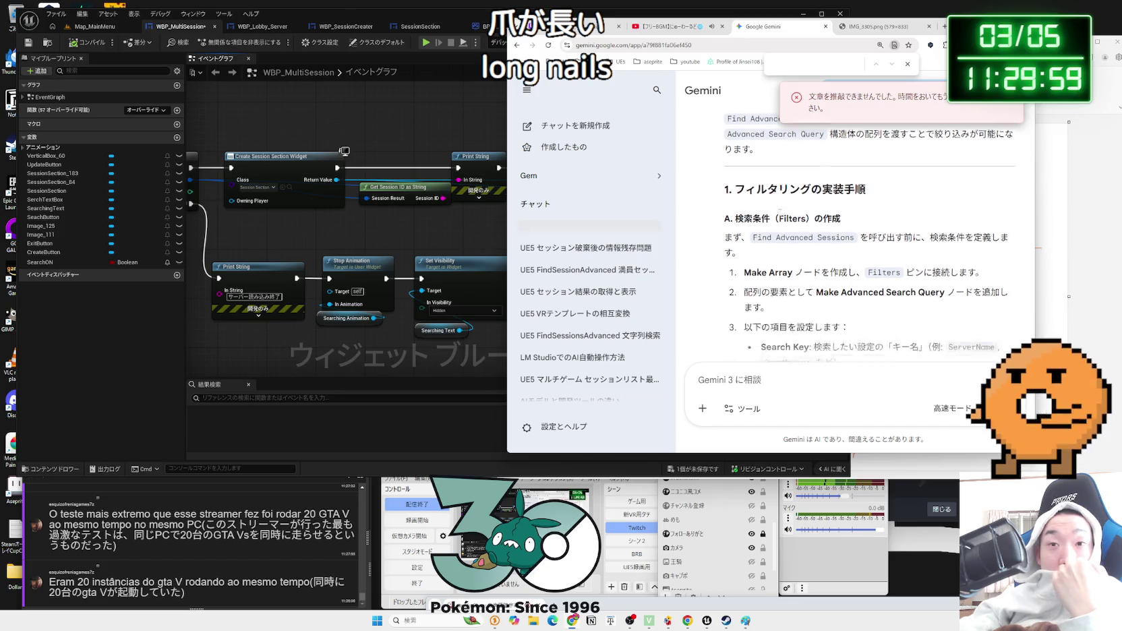
{"action": "left_click_drag", "start_coordinate": [761, 213], "coordinate": [809, 223]}
{"action": "left_click", "coordinate": [864, 241]}
{"action": "scroll", "coordinate": [864, 238], "scroll_direction": "down", "scroll_amount": 2}
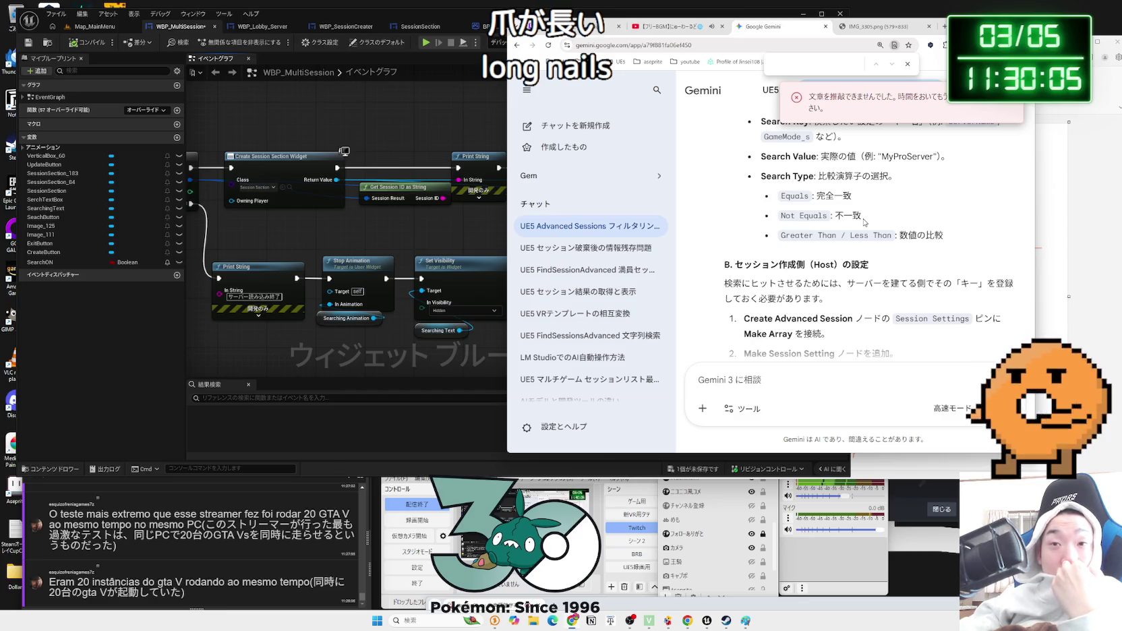
{"action": "scroll", "coordinate": [863, 223], "scroll_direction": "down", "scroll_amount": 2}
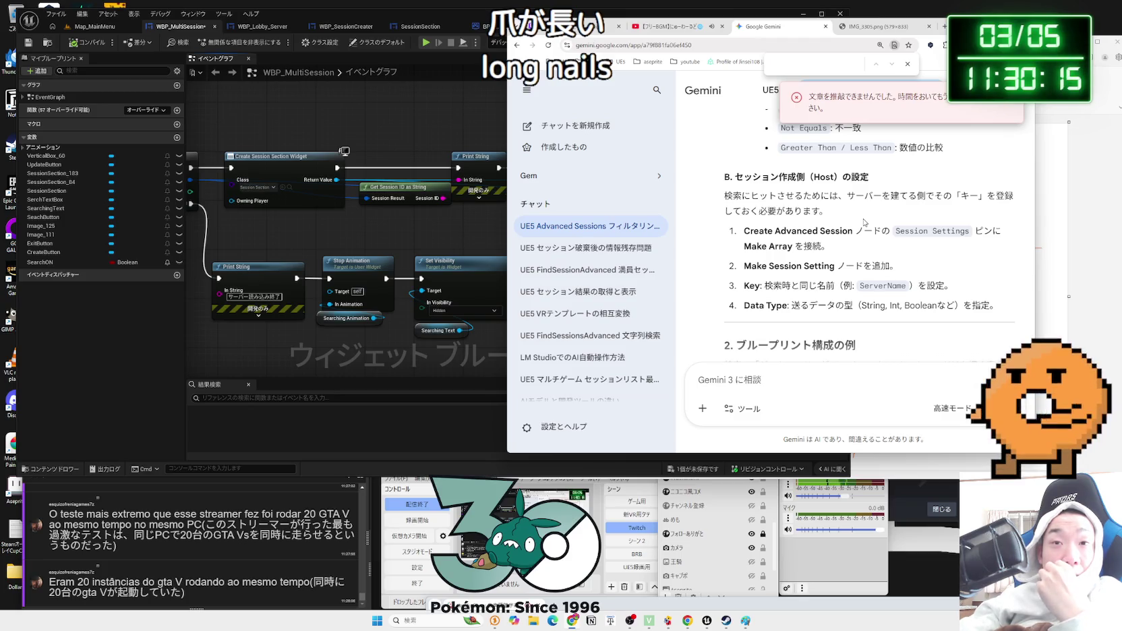
{"action": "scroll", "coordinate": [867, 243], "scroll_direction": "down", "scroll_amount": 1}
Highlight the host-side steps 1–4, including the Make Session Setting step
{"action": "mouse_move", "coordinate": [944, 246]}
{"action": "left_mouse_down"}
{"action": "mouse_move", "coordinate": [787, 242]}
{"action": "mouse_move", "coordinate": [743, 187]}
{"action": "mouse_move", "coordinate": [857, 207]}
{"action": "left_mouse_up"}
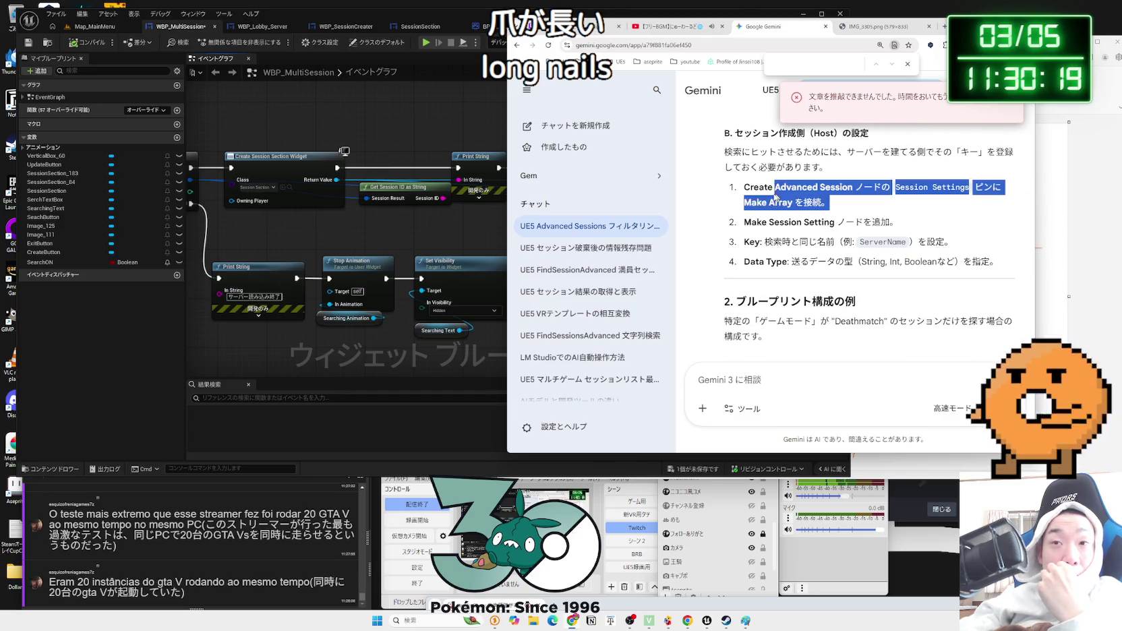
{"action": "left_click_drag", "start_coordinate": [744, 222], "coordinate": [891, 223]}
{"action": "mouse_move", "coordinate": [743, 241]}
{"action": "left_mouse_down"}
{"action": "mouse_move", "coordinate": [954, 246]}
{"action": "mouse_move", "coordinate": [999, 264]}
{"action": "mouse_move", "coordinate": [744, 237]}
{"action": "left_mouse_up"}
{"action": "left_click", "coordinate": [1001, 268]}
{"action": "left_click", "coordinate": [823, 218]}
Scroll further and highlight the next section heading of the reply
{"action": "scroll", "coordinate": [823, 218], "scroll_direction": "down", "scroll_amount": 1}
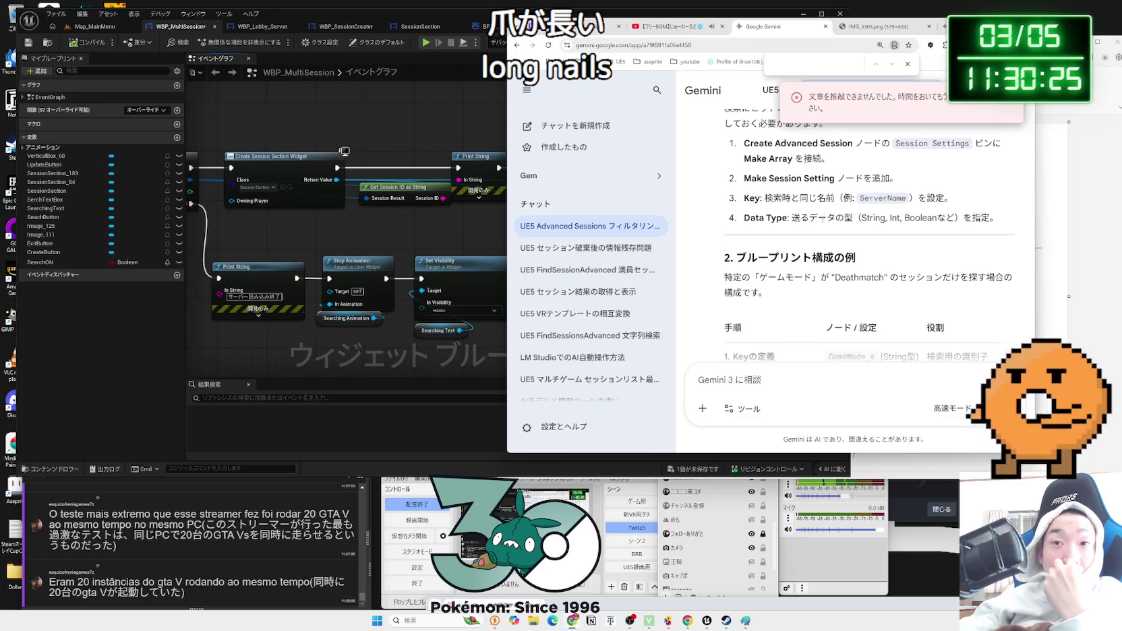
{"action": "scroll", "coordinate": [822, 217], "scroll_direction": "down", "scroll_amount": 2}
{"action": "mouse_move", "coordinate": [745, 170]}
{"action": "left_mouse_down"}
{"action": "mouse_move", "coordinate": [866, 172]}
{"action": "mouse_move", "coordinate": [743, 170]}
{"action": "mouse_move", "coordinate": [801, 190]}
{"action": "mouse_move", "coordinate": [724, 169]}
{"action": "mouse_move", "coordinate": [799, 205]}
{"action": "mouse_move", "coordinate": [876, 214]}
{"action": "mouse_move", "coordinate": [977, 259]}
{"action": "mouse_move", "coordinate": [943, 263]}
{"action": "left_mouse_up"}
{"action": "left_click", "coordinate": [866, 172]}
{"action": "left_click", "coordinate": [743, 170]}
{"action": "left_click", "coordinate": [794, 204]}
{"action": "left_click", "coordinate": [725, 169]}
{"action": "left_click", "coordinate": [813, 208]}
Review the blueprint example and filter steps tables, then return to Unreal's filter nodes
{"action": "scroll", "coordinate": [813, 208], "scroll_direction": "down", "scroll_amount": 2}
{"action": "left_click", "coordinate": [812, 224]}
{"action": "mouse_move", "coordinate": [813, 226]}
{"action": "left_mouse_down"}
{"action": "mouse_move", "coordinate": [869, 260]}
{"action": "mouse_move", "coordinate": [795, 222]}
{"action": "mouse_move", "coordinate": [775, 198]}
{"action": "left_mouse_up"}
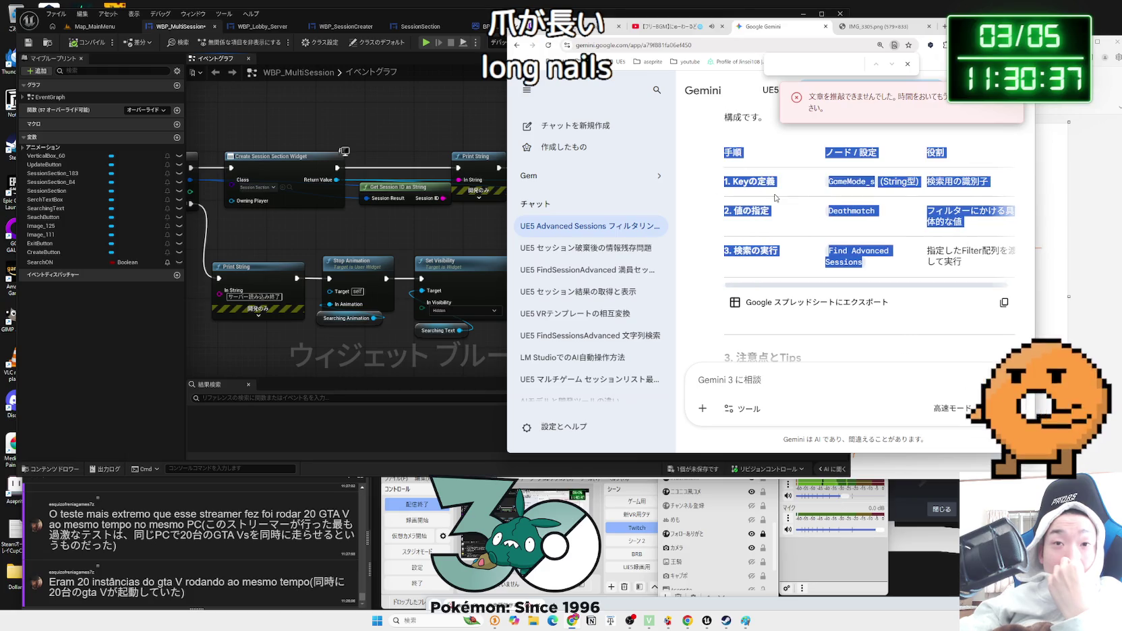
{"action": "scroll", "coordinate": [776, 202], "scroll_direction": "down", "scroll_amount": 6}
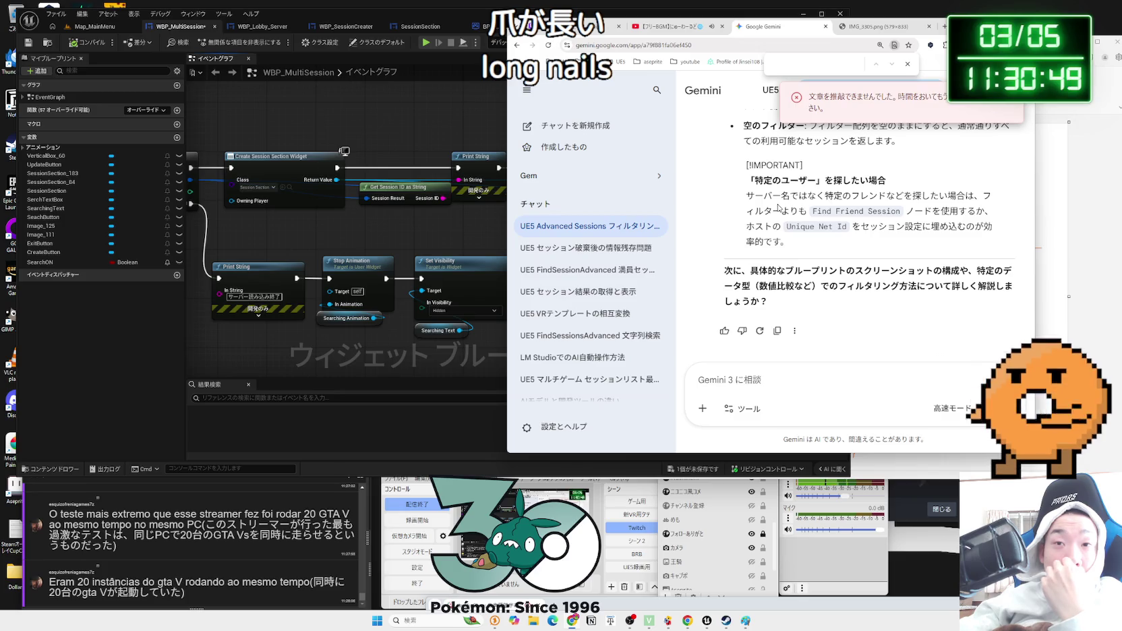
{"action": "scroll", "coordinate": [778, 208], "scroll_direction": "up", "scroll_amount": 10}
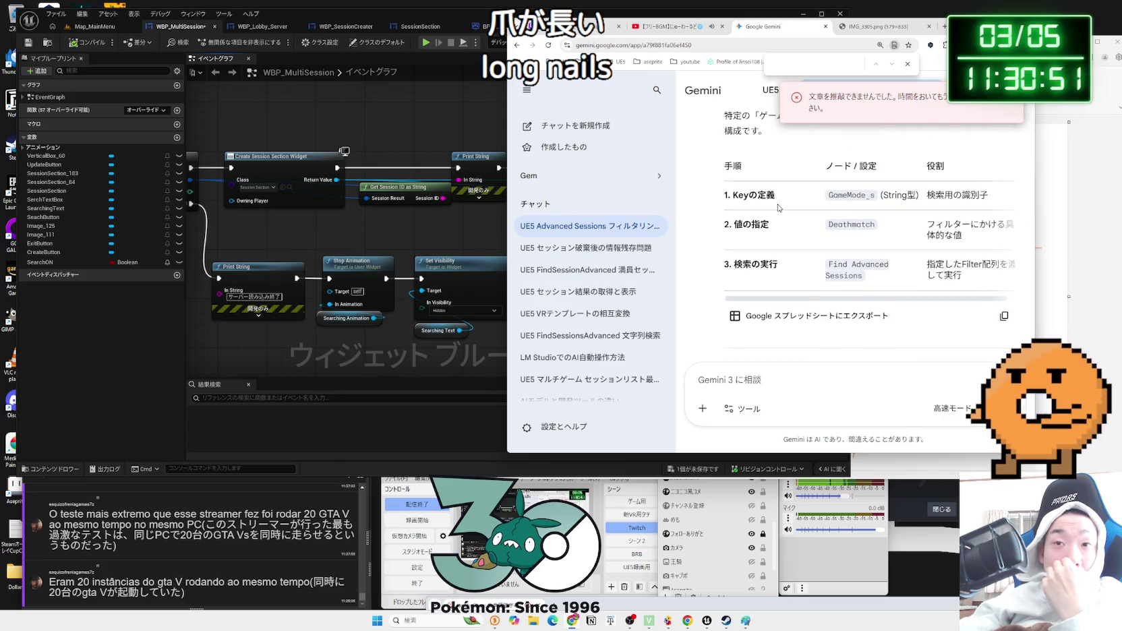
{"action": "mouse_move", "coordinate": [723, 159]}
{"action": "left_mouse_down"}
{"action": "mouse_move", "coordinate": [823, 283]}
{"action": "mouse_move", "coordinate": [836, 266]}
{"action": "mouse_move", "coordinate": [1026, 282]}
{"action": "mouse_move", "coordinate": [728, 265]}
{"action": "mouse_move", "coordinate": [753, 265]}
{"action": "left_mouse_up"}
{"action": "left_click", "coordinate": [989, 277]}
{"action": "key", "text": "alt+Tab"}
{"action": "scroll", "coordinate": [609, 271], "scroll_direction": "down", "scroll_amount": 4}
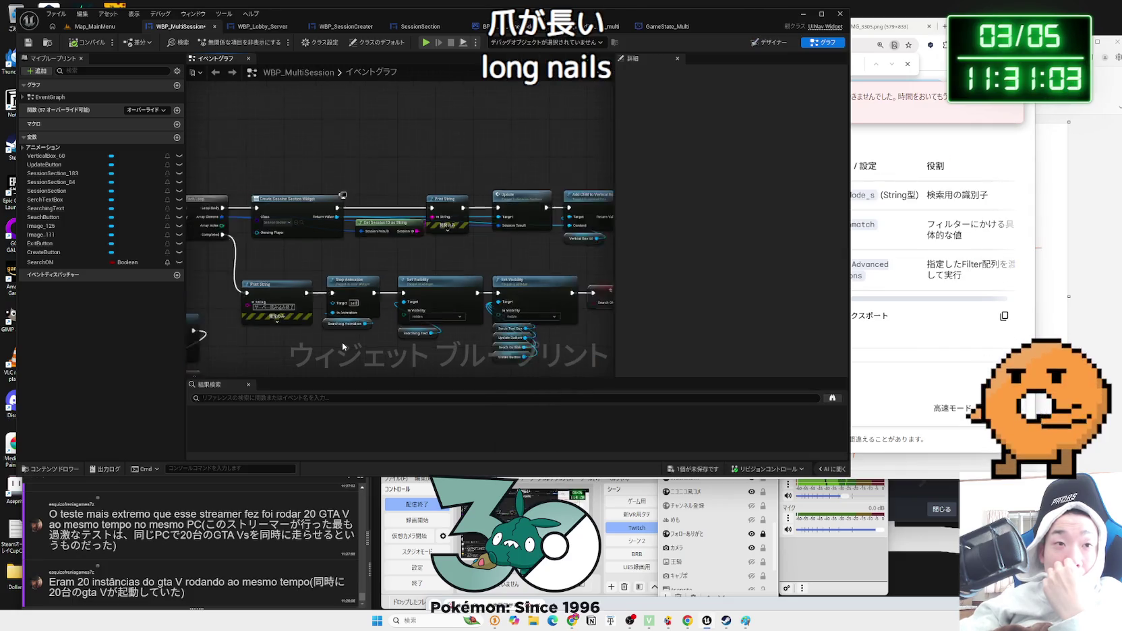
{"action": "scroll", "coordinate": [609, 271], "scroll_direction": "up", "scroll_amount": 5}
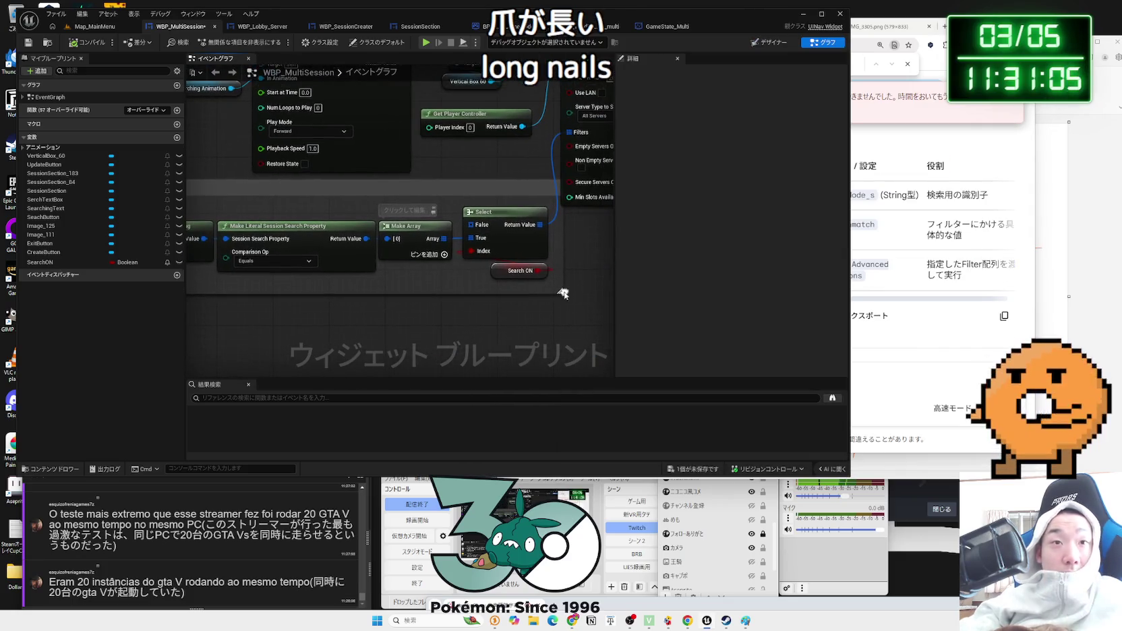
Ask Gemini in Japanese how the filter array should be passed
{"action": "left_click", "coordinate": [903, 378]}
{"action": "type", "text": "ふいるたー"}
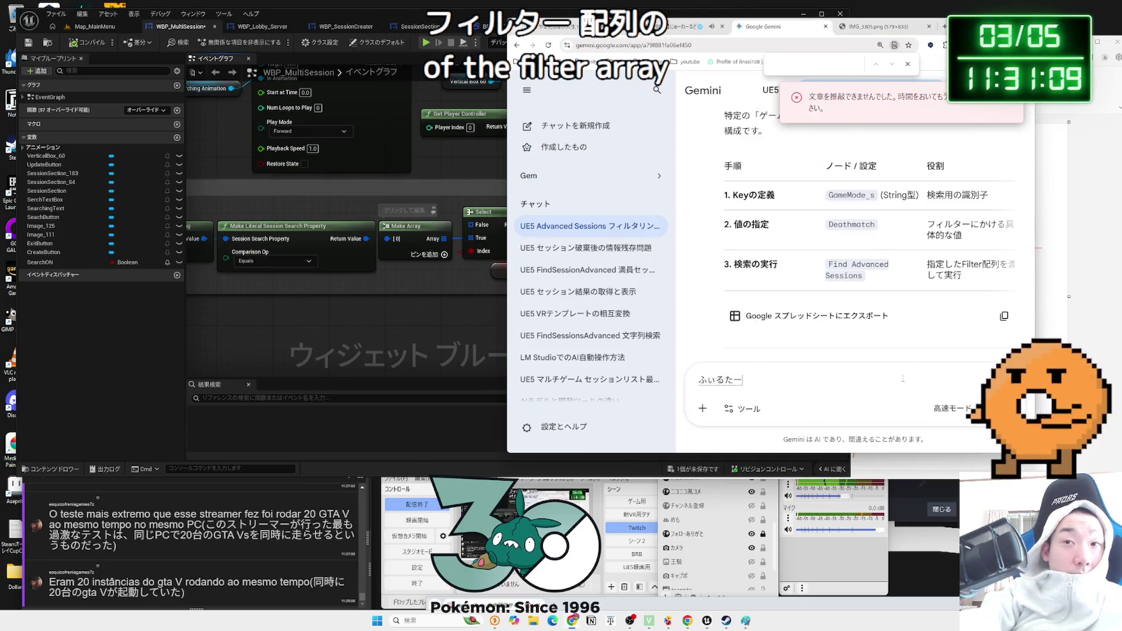
{"action": "type", "text": "h"}
{"action": "key", "text": "BackSpace"}
{"action": "key", "text": "BackSpace"}
{"action": "key", "text": "BackSpace"}
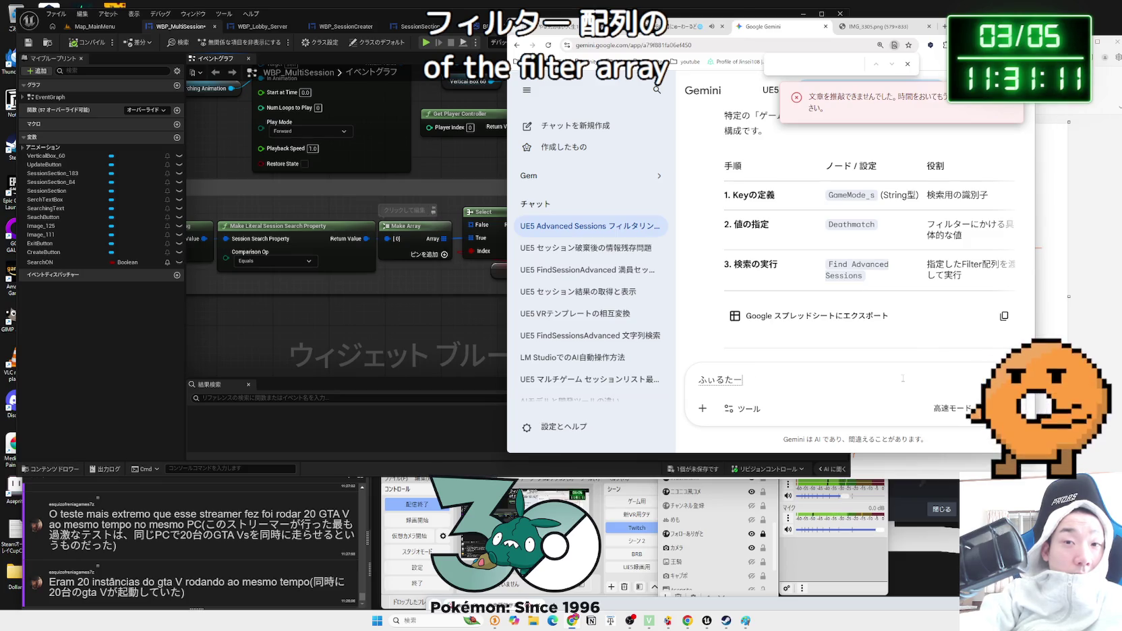
{"action": "type", "text": "iretuno"}
{"action": "key", "text": "space"}
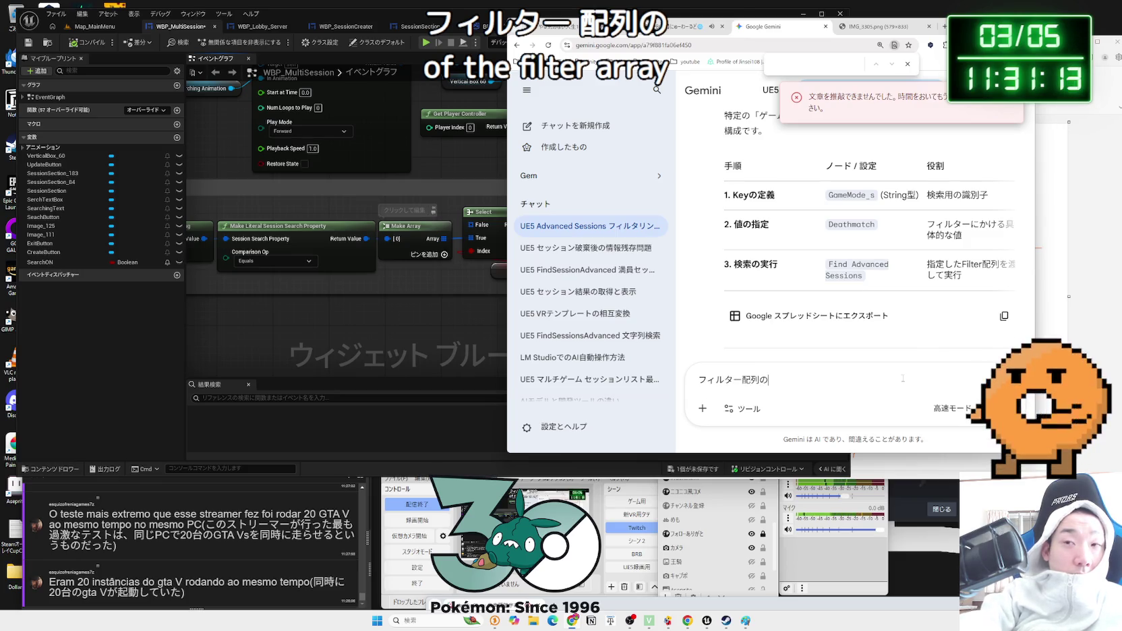
{"action": "type", "text": "tashiga"}
{"action": "key", "text": "space"}
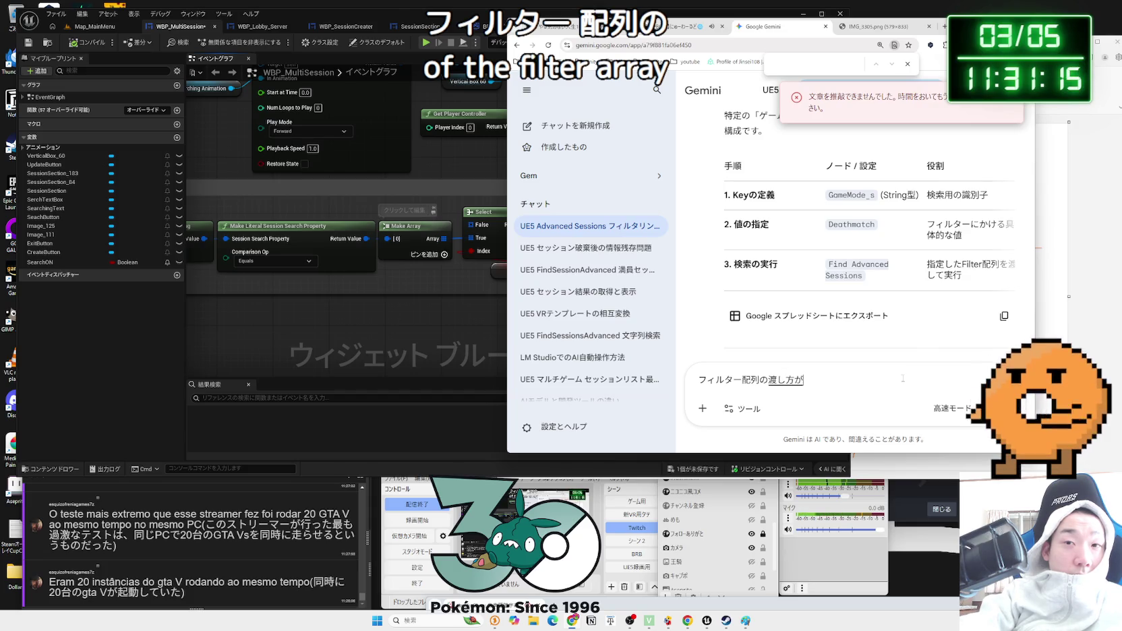
{"action": "type", "text": "karind"}
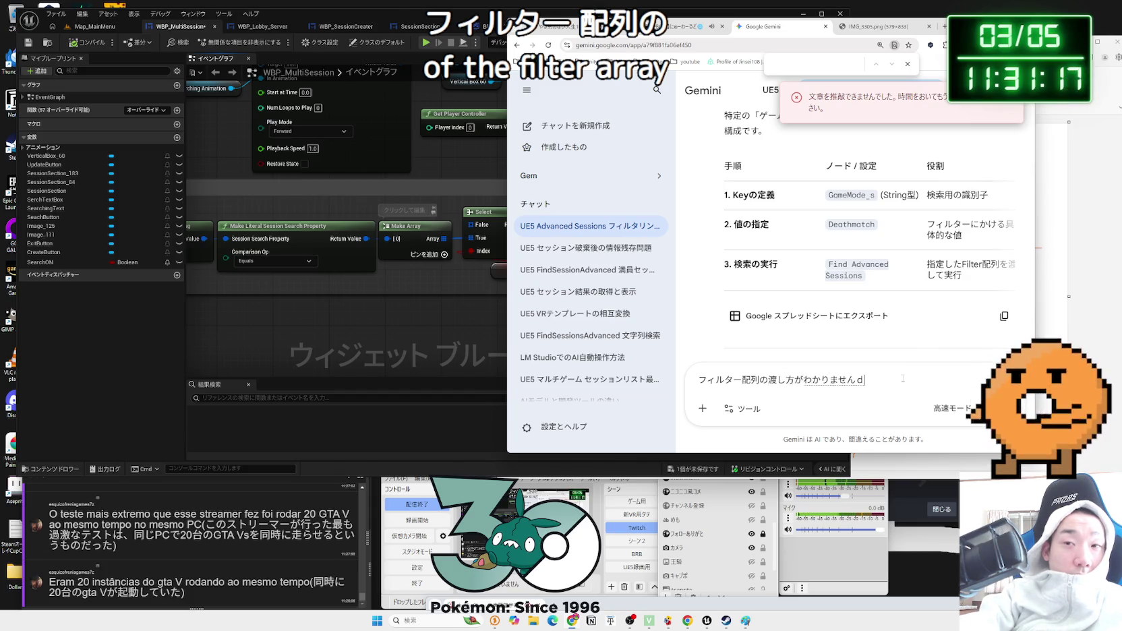
{"action": "key", "text": "BackSpace"}
{"action": "type", "text": "e"}
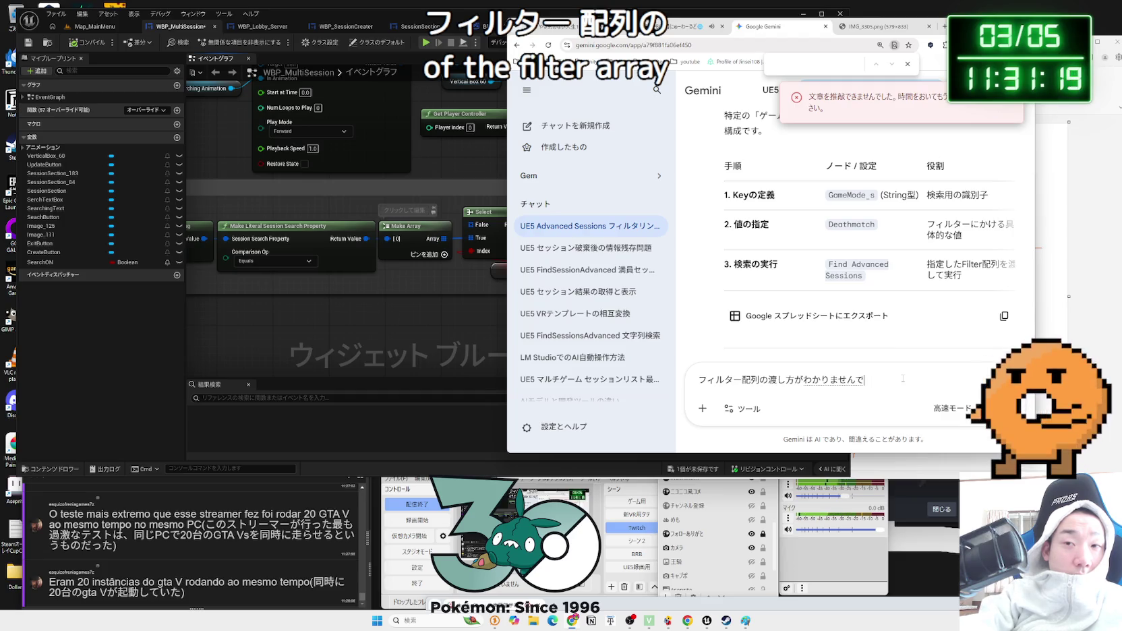
{"action": "key", "text": "Return"}
{"action": "key", "text": "Return"}
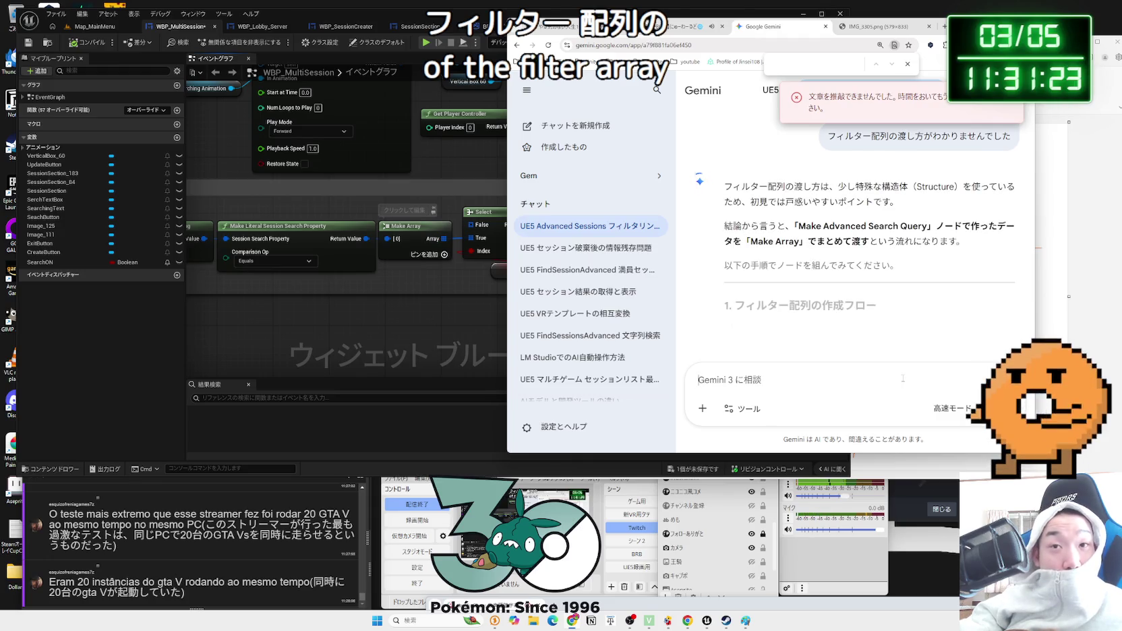
Read the reply's opening line and its steps 2 and 3 on building the array
{"action": "mouse_move", "coordinate": [725, 226]}
{"action": "left_mouse_down"}
{"action": "mouse_move", "coordinate": [909, 227]}
{"action": "mouse_move", "coordinate": [725, 226]}
{"action": "mouse_move", "coordinate": [807, 225]}
{"action": "left_mouse_up"}
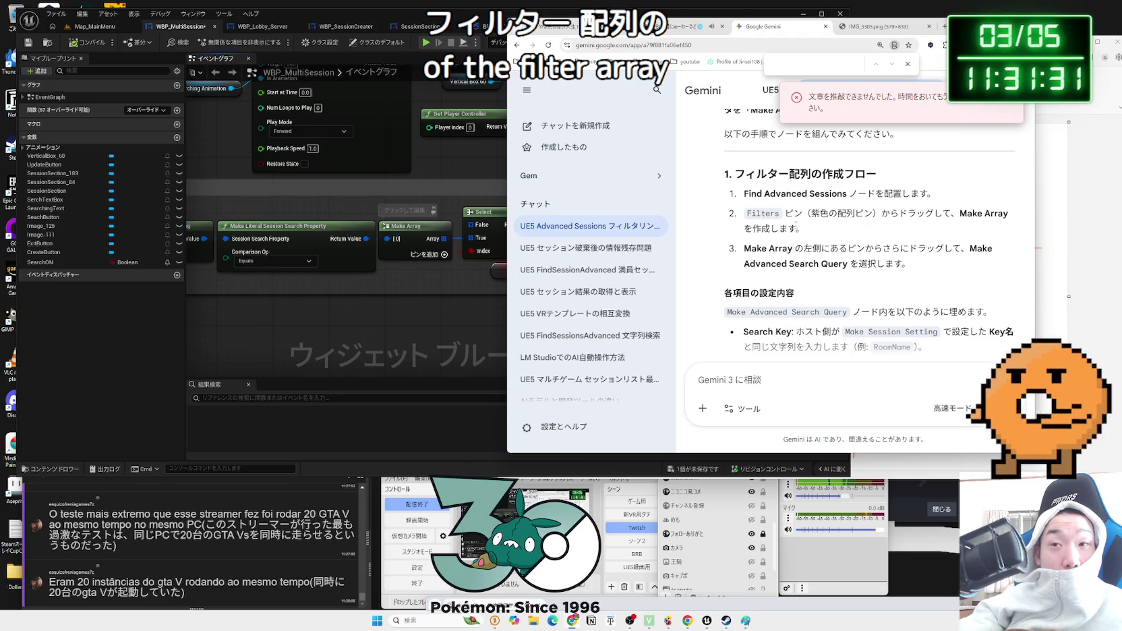
{"action": "mouse_move", "coordinate": [800, 228]}
{"action": "left_mouse_down"}
{"action": "mouse_move", "coordinate": [745, 212]}
{"action": "mouse_move", "coordinate": [904, 262]}
{"action": "mouse_move", "coordinate": [745, 212]}
{"action": "mouse_move", "coordinate": [822, 253]}
{"action": "mouse_move", "coordinate": [904, 262]}
{"action": "left_mouse_up"}
{"action": "left_click", "coordinate": [904, 262]}
Search nodes for 'ma' off the Make Array pin in Unreal without adding one
{"action": "left_click", "coordinate": [904, 262]}
{"action": "left_click", "coordinate": [415, 305]}
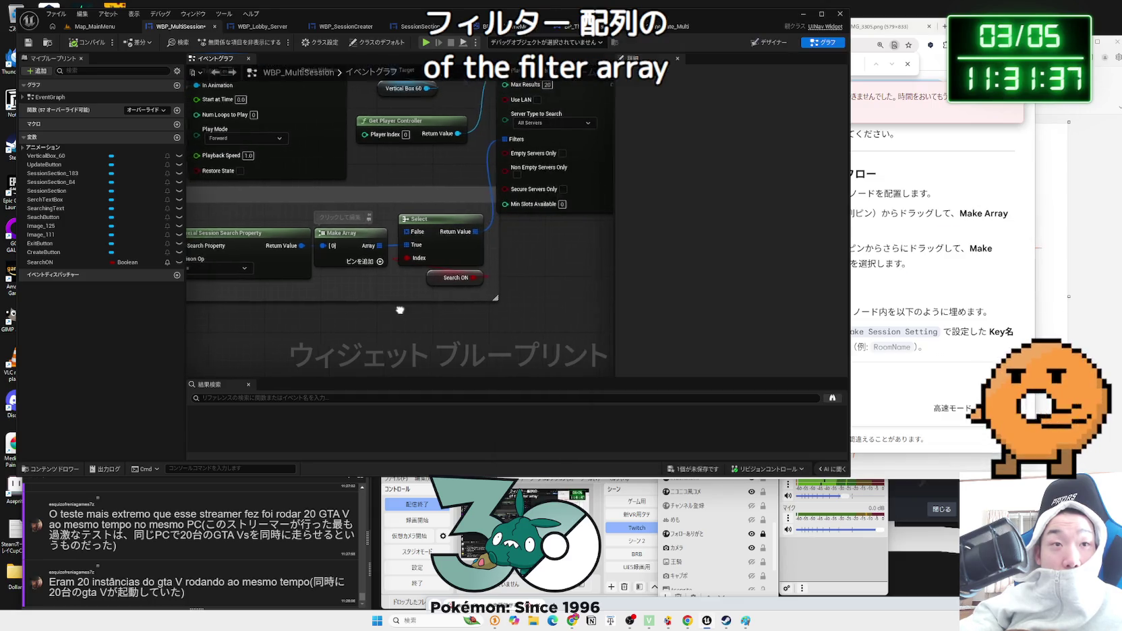
{"action": "key", "text": "alt+Tab"}
{"action": "left_click", "coordinate": [428, 349]}
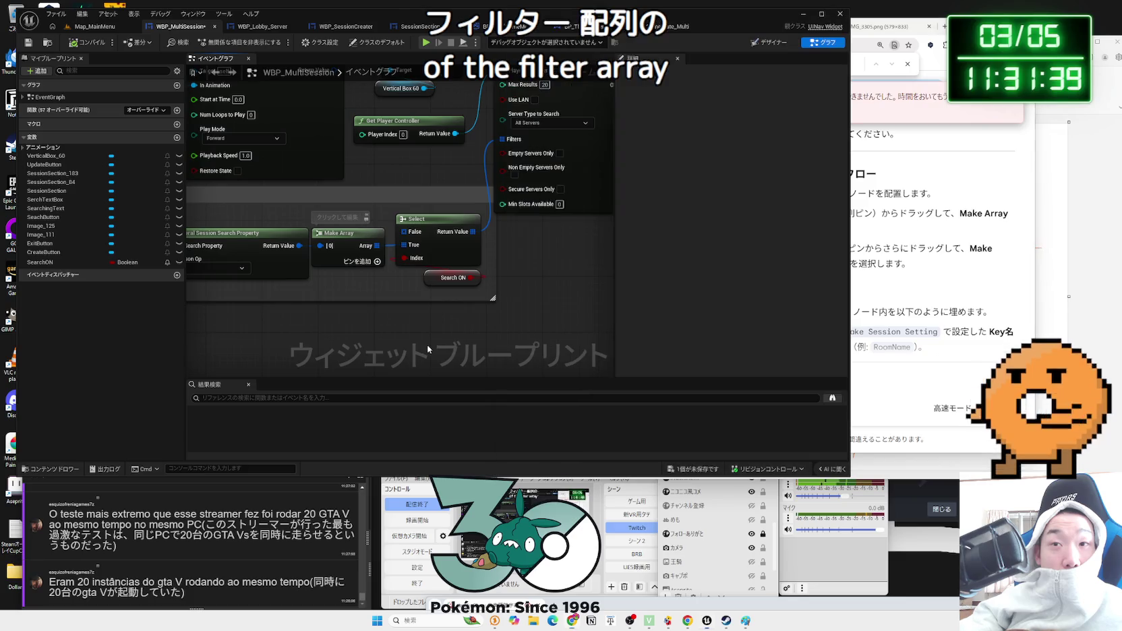
{"action": "left_click_drag", "start_coordinate": [377, 245], "coordinate": [355, 315]}
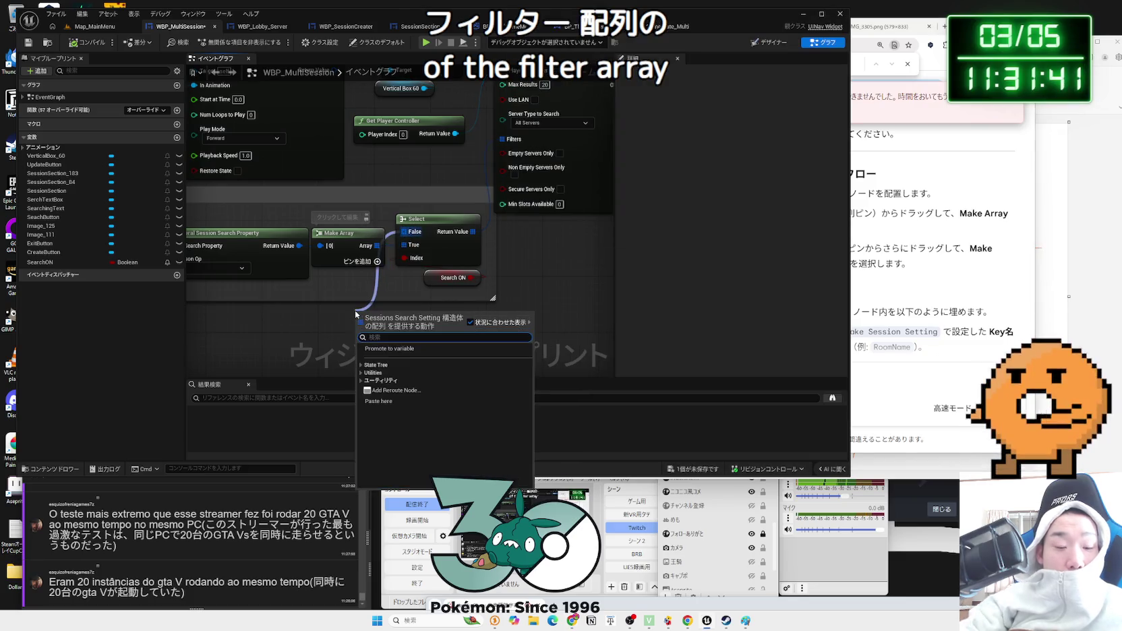
{"action": "type", "text": "make arra"}
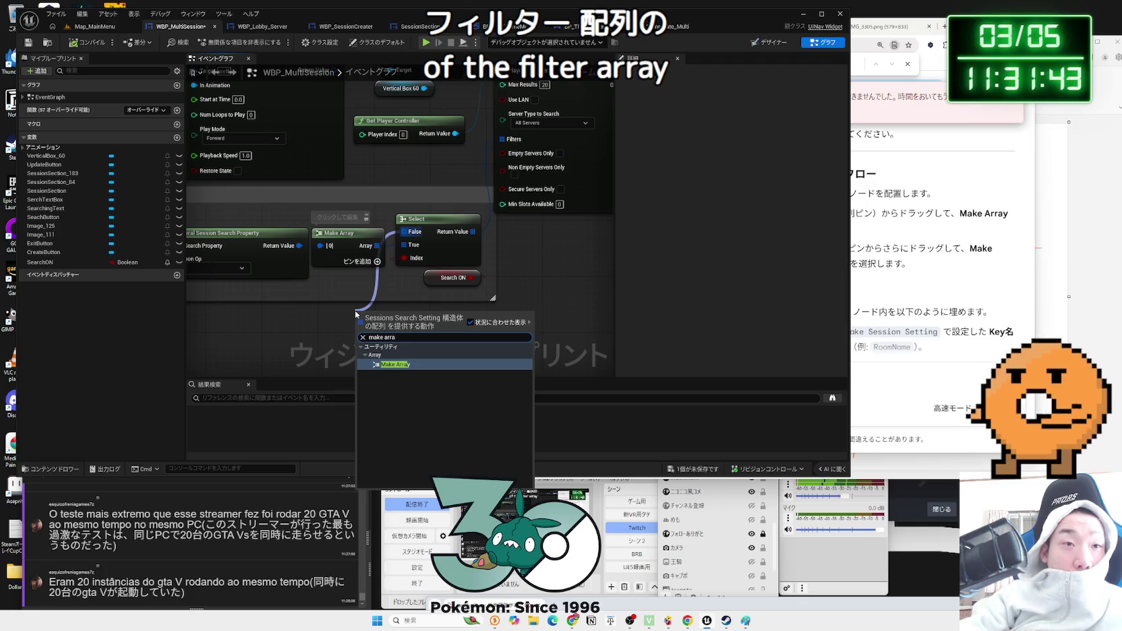
{"action": "left_click", "coordinate": [294, 328]}
Check Gemini, then search the action menu off the Select node and cancel
{"action": "key", "text": "alt+Tab"}
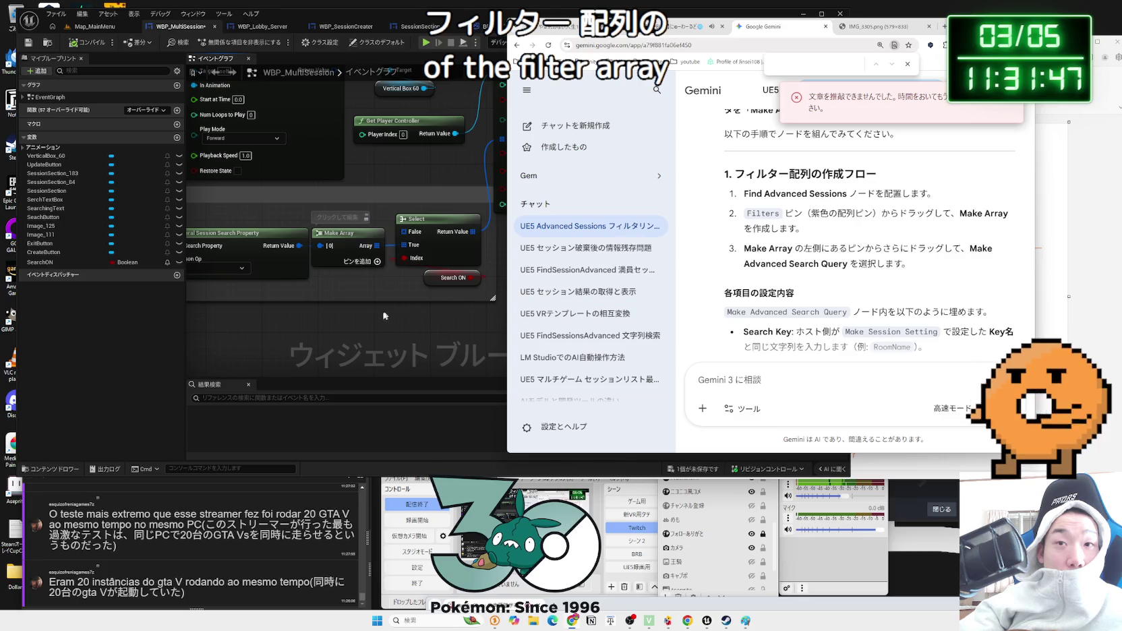
{"action": "left_click", "coordinate": [382, 315]}
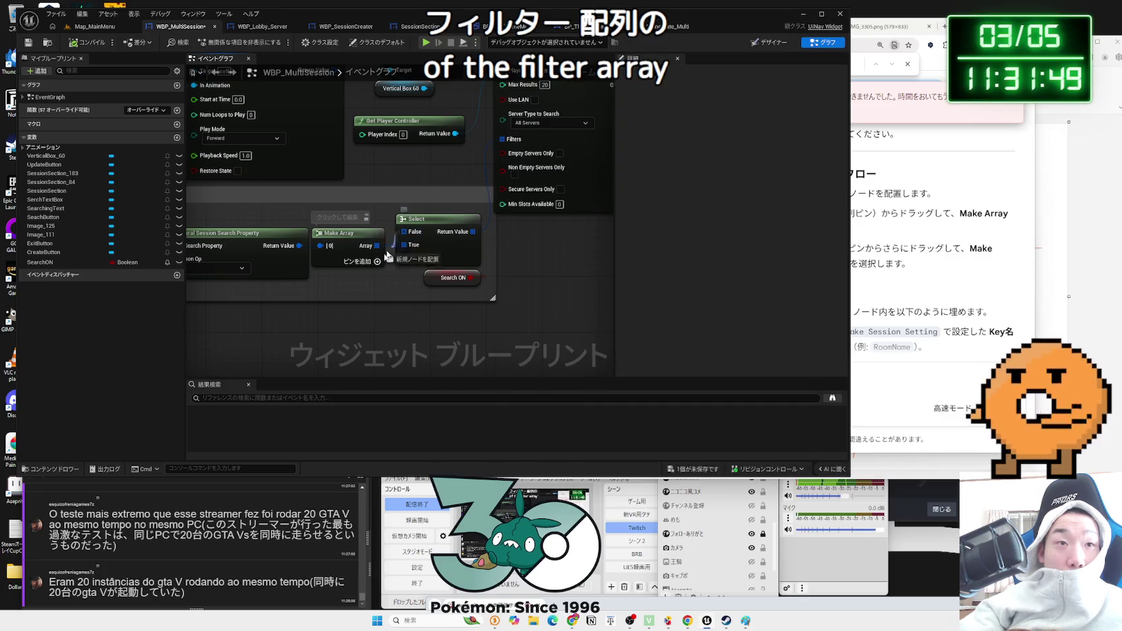
{"action": "left_click_drag", "start_coordinate": [403, 245], "coordinate": [357, 289]}
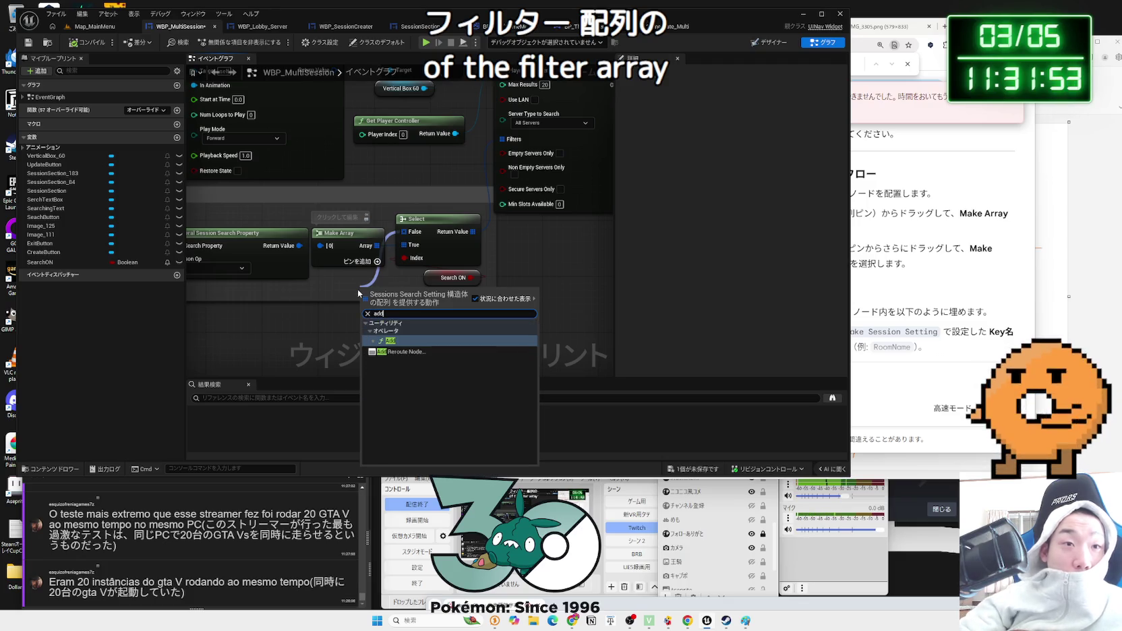
{"action": "left_click", "coordinate": [594, 297]}
Copy the node name 'Make Advanced Search Query' from Gemini's answer
{"action": "left_click", "coordinate": [942, 270]}
{"action": "mouse_move", "coordinate": [851, 264]}
{"action": "left_mouse_down"}
{"action": "mouse_move", "coordinate": [819, 264]}
{"action": "mouse_move", "coordinate": [962, 249]}
{"action": "left_mouse_up"}
{"action": "key", "text": "ctrl+c"}
{"action": "right_click", "coordinate": [971, 250]}
{"action": "left_click", "coordinate": [829, 267]}
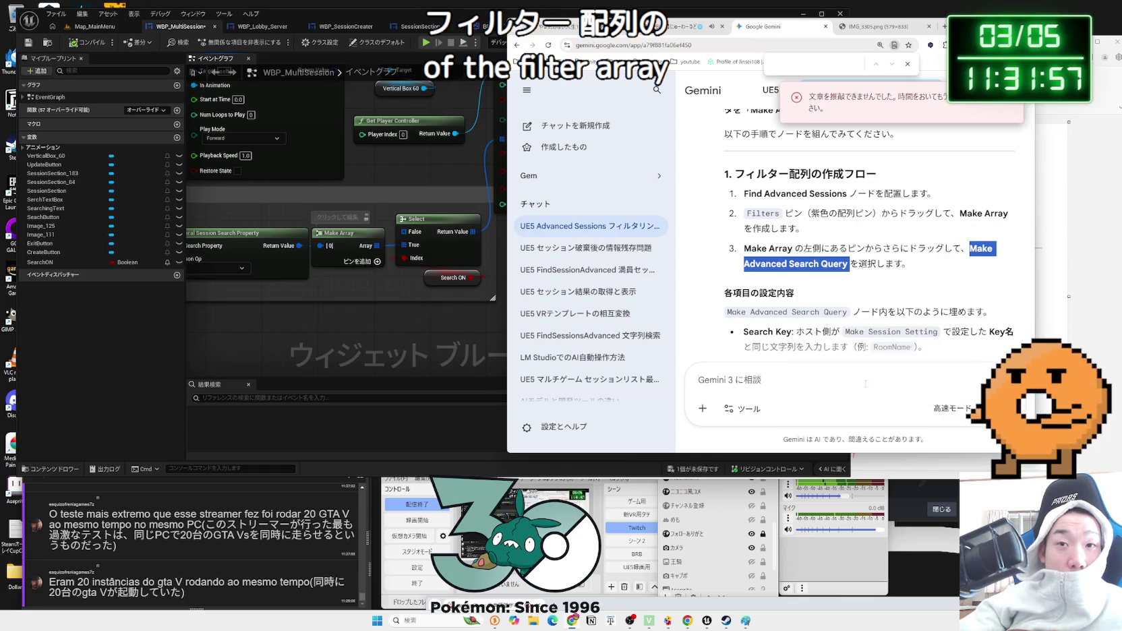
Paste the node name into Gemini's prompt with a Japanese note that it doesn't exist and asking it to look it up
{"action": "left_click", "coordinate": [865, 382]}
{"action": "key", "text": "ctrl+v"}
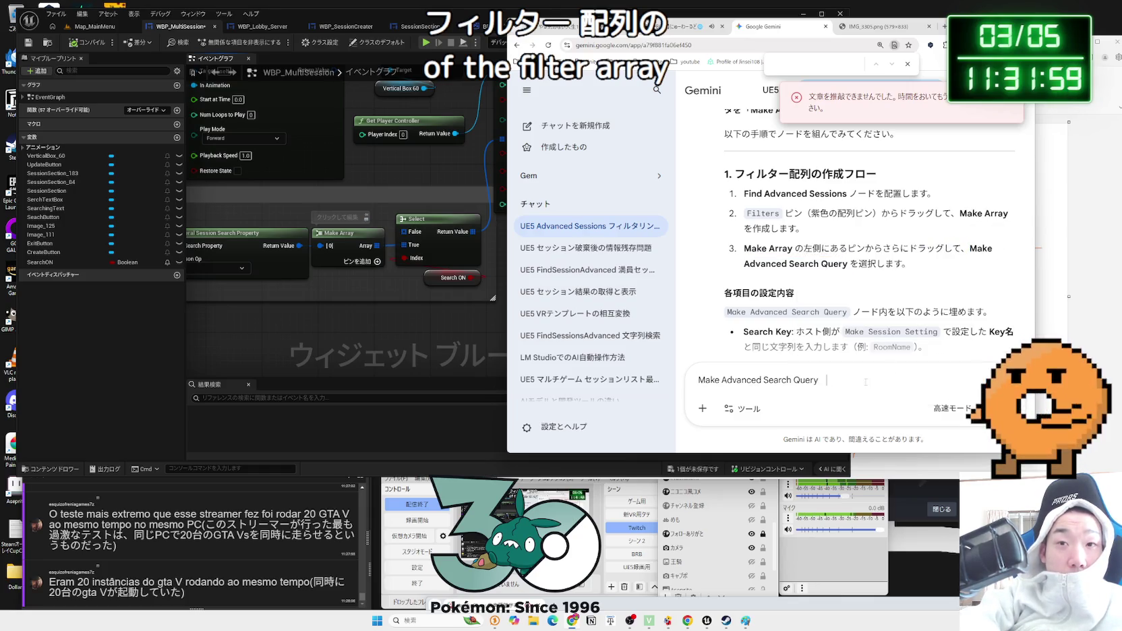
{"action": "type", "text": "id."}
{"action": "key", "text": "Return"}
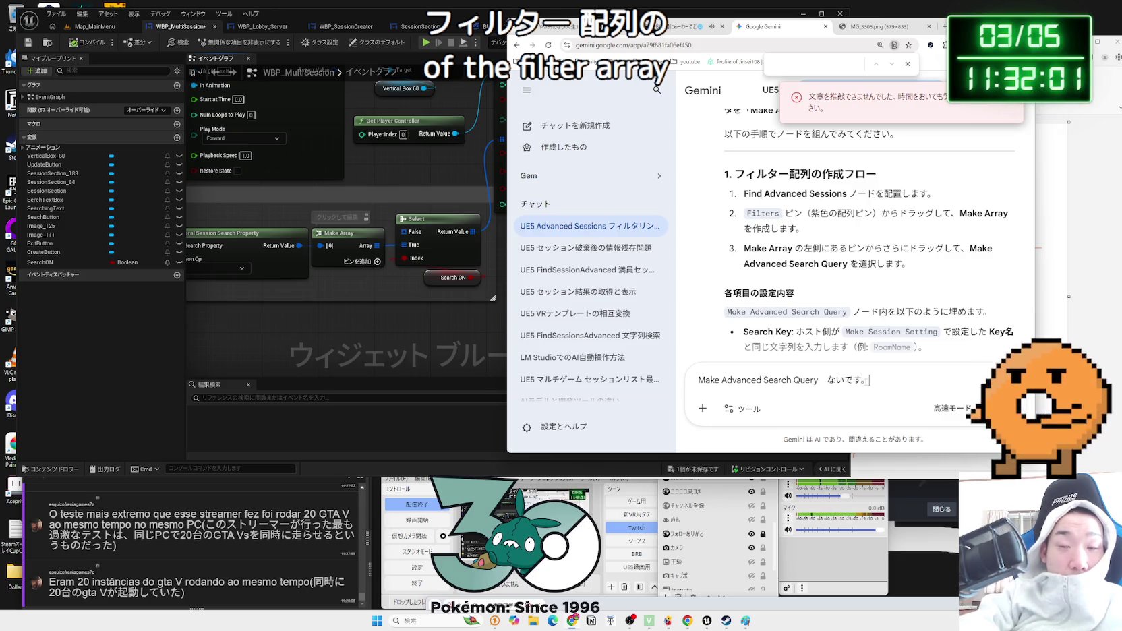
{"action": "key", "text": "BackSpace"}
{"action": "type", "text": "uit"}
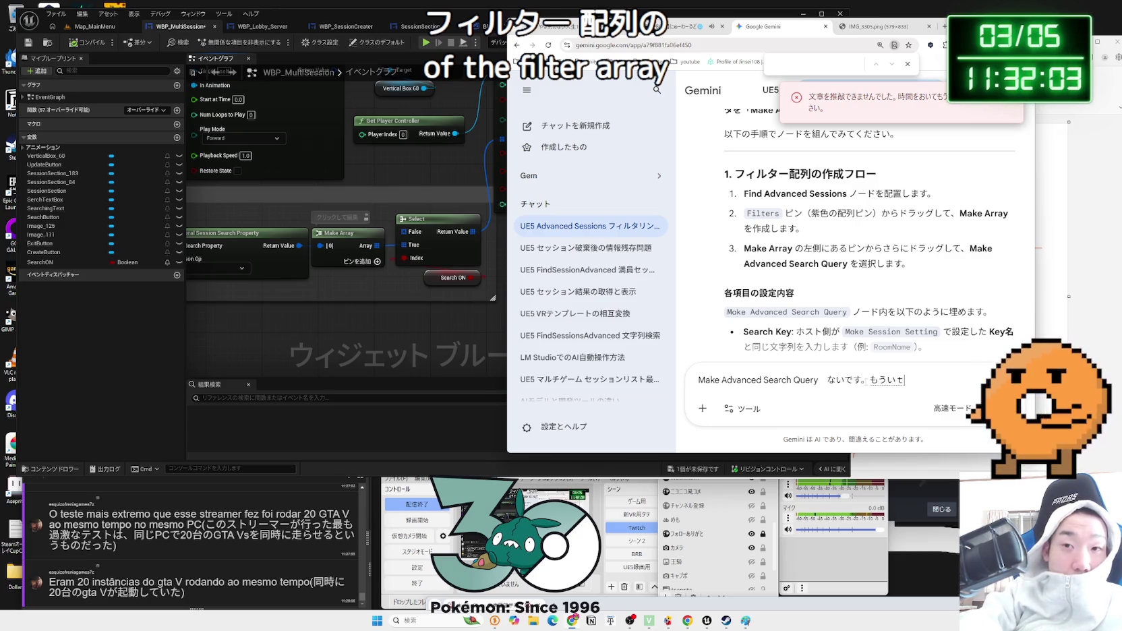
{"action": "type", "text": "bete"}
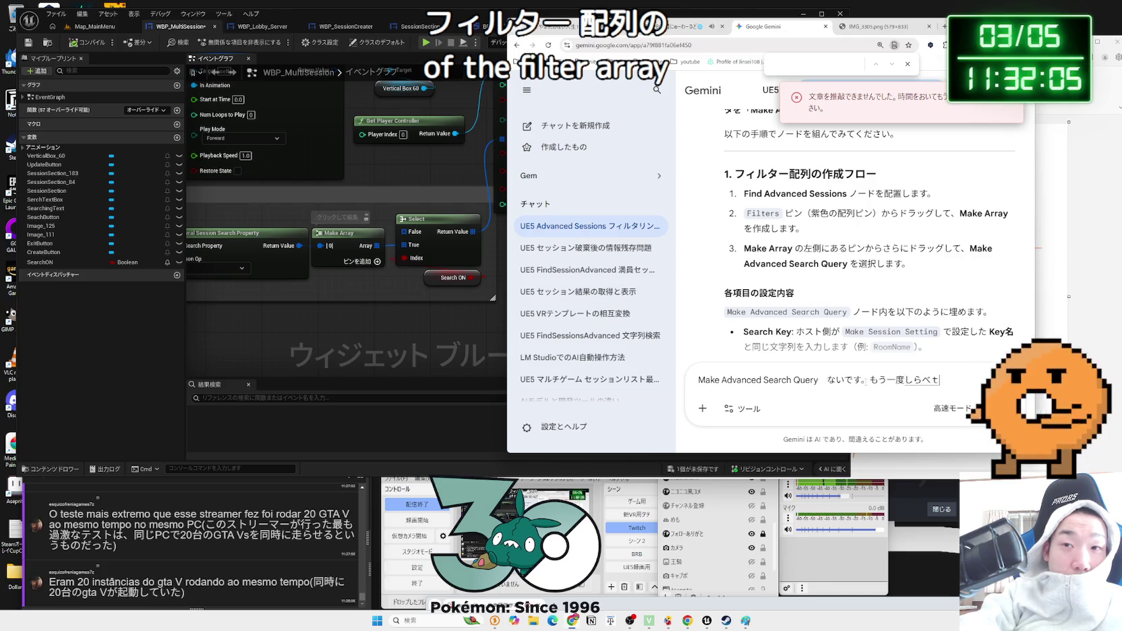
{"action": "key", "text": "Return"}
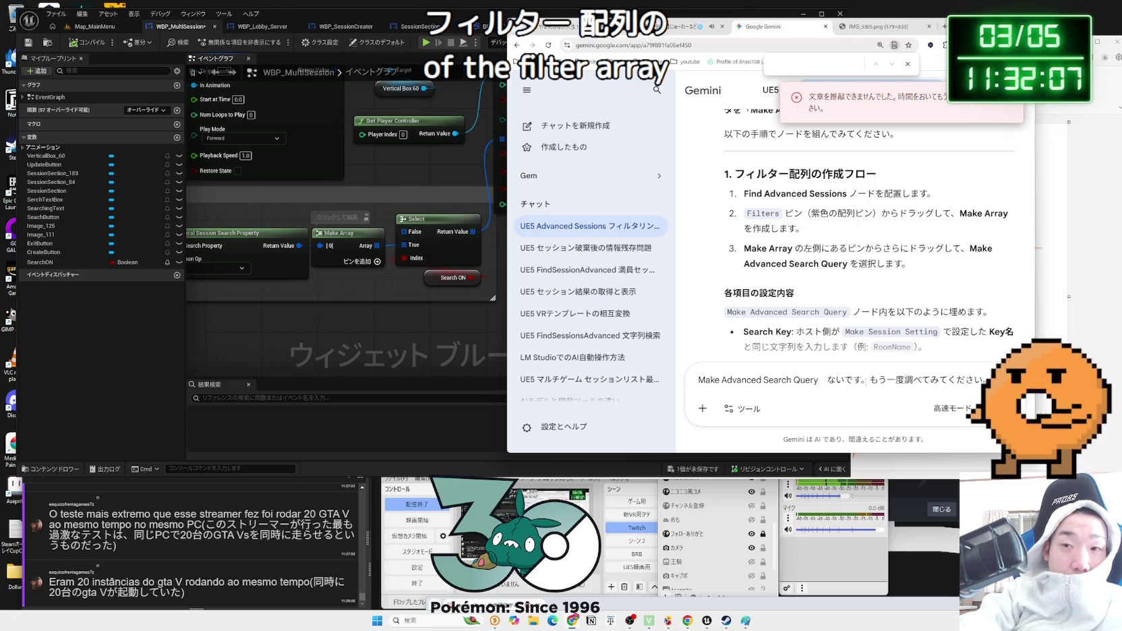
{"action": "type", "text": "shite"}
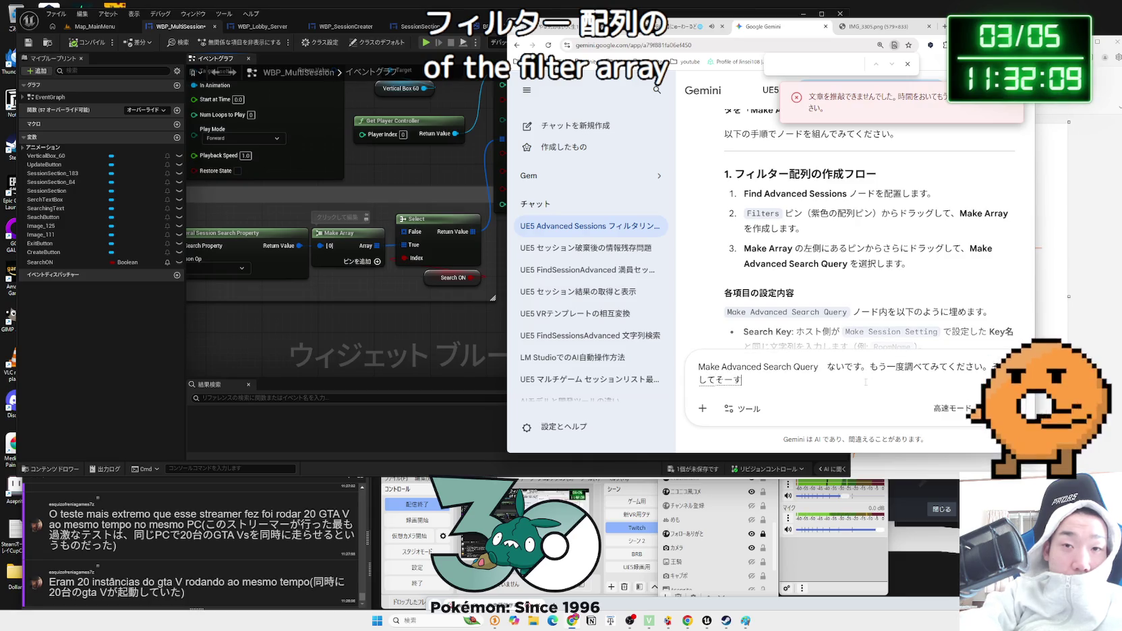
{"action": "key", "text": "BackSpace"}
{"action": "key", "text": "BackSpace"}
{"action": "type", "text": "jouhounoo"}
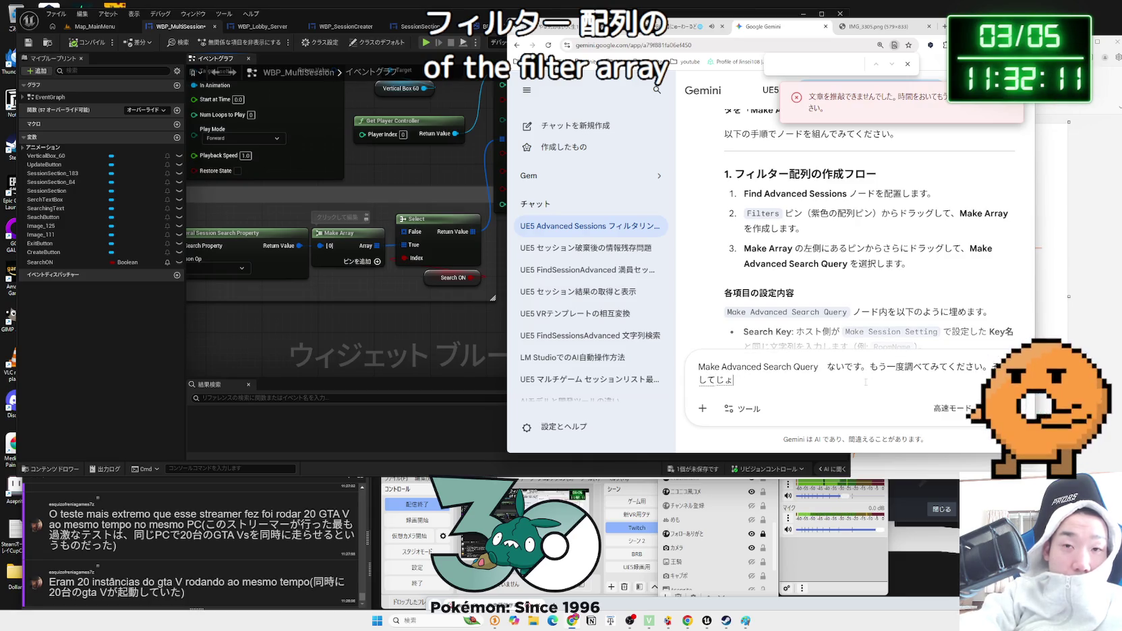
{"action": "key", "text": "BackSpace"}
{"action": "key", "text": "BackSpace"}
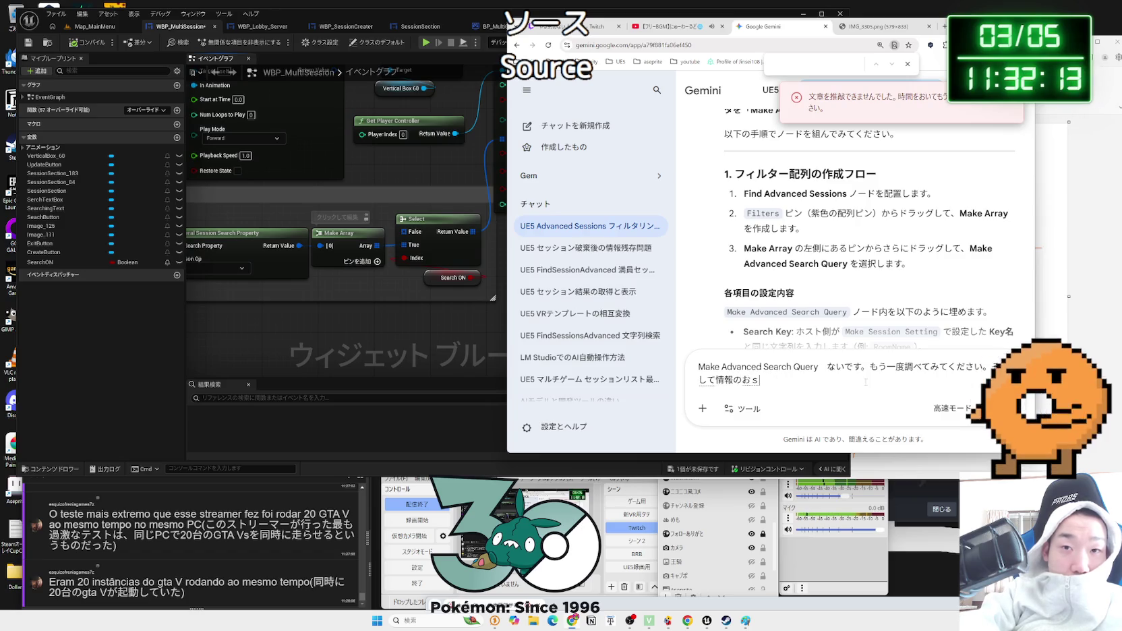
{"action": "type", "text": "-suoshiete"}
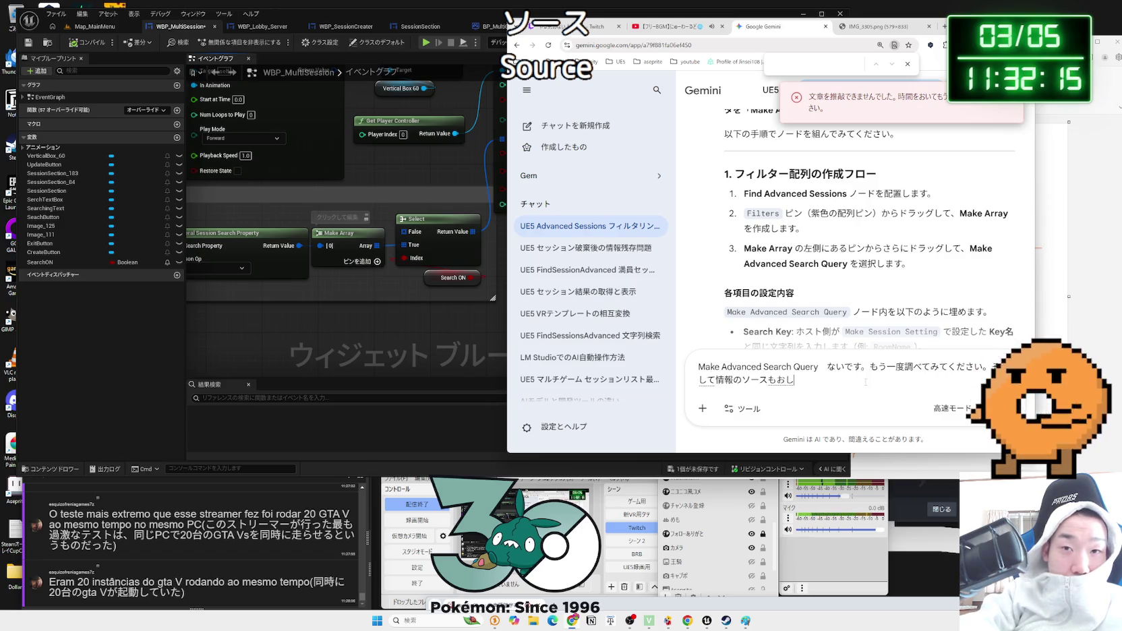
Switch Gemini to thinking mode and send the recheck request
{"action": "left_click", "coordinate": [951, 407]}
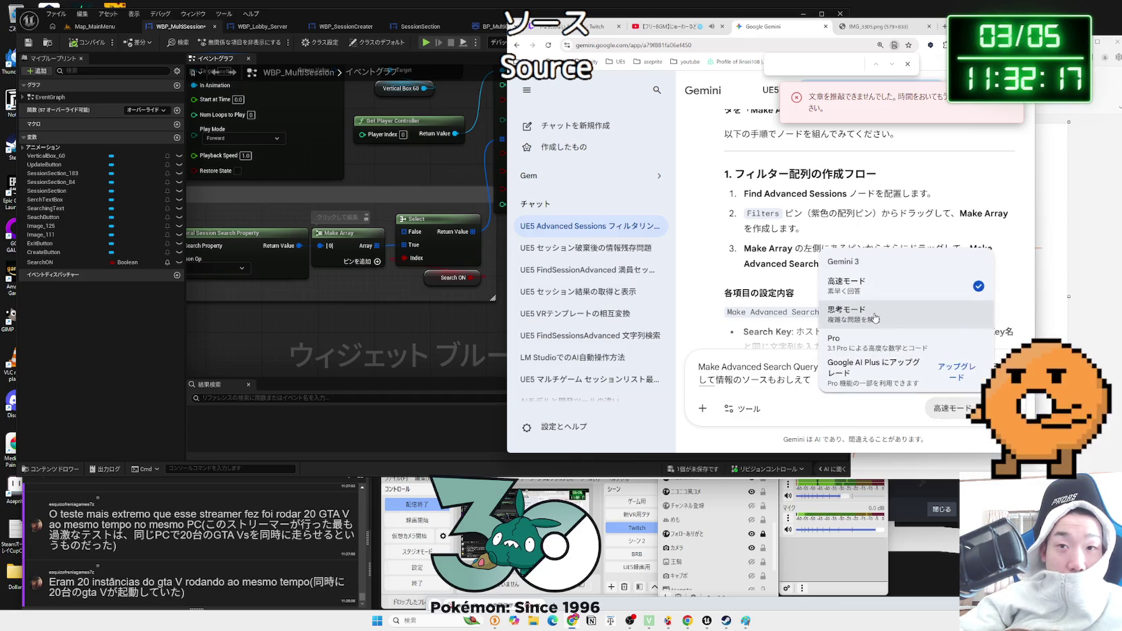
{"action": "left_click", "coordinate": [924, 312]}
{"action": "key", "text": "Return"}
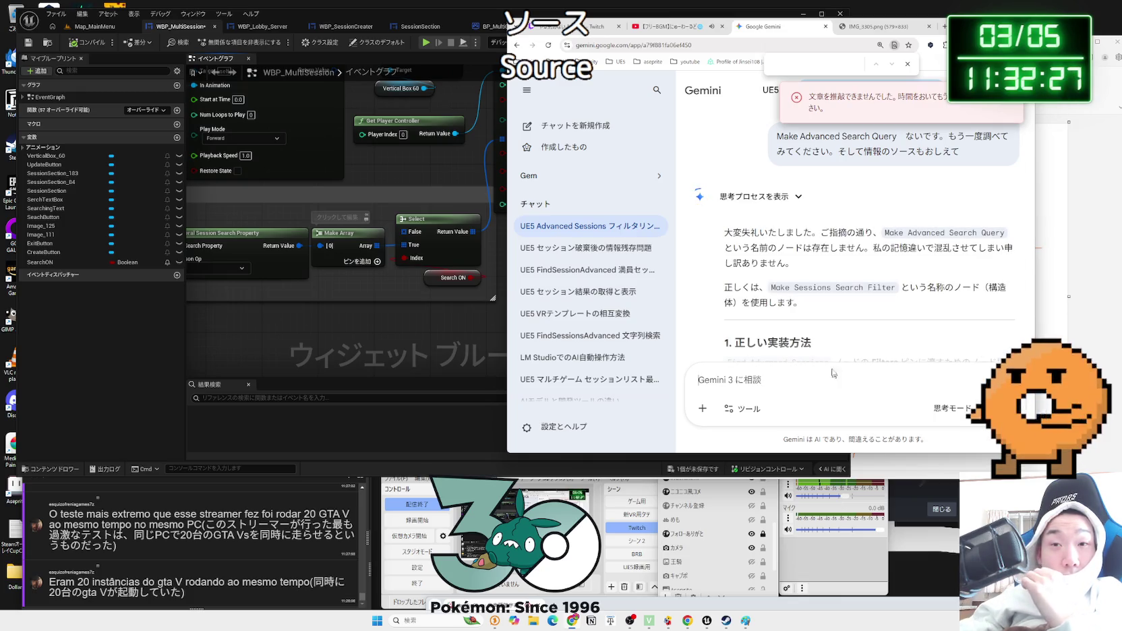
Scroll back up to Gemini's apology naming Make Sessions Search Filter, then return to the Unreal graph
{"action": "scroll", "coordinate": [809, 273], "scroll_direction": "down", "scroll_amount": 1}
{"action": "scroll", "coordinate": [810, 273], "scroll_direction": "down", "scroll_amount": 10}
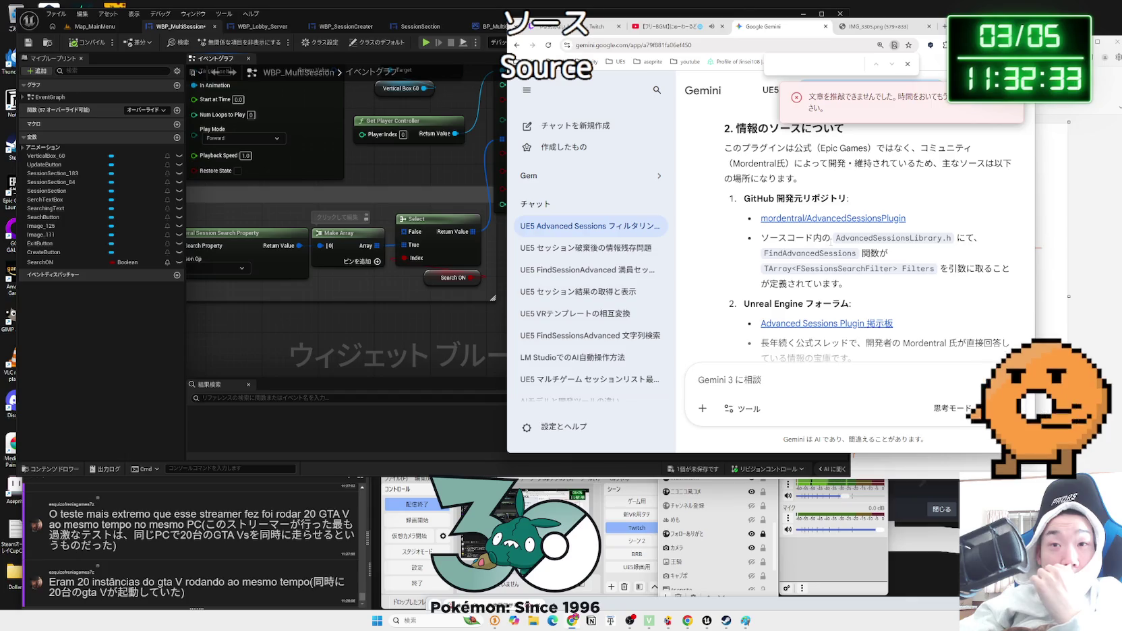
{"action": "scroll", "coordinate": [870, 236], "scroll_direction": "up", "scroll_amount": 2}
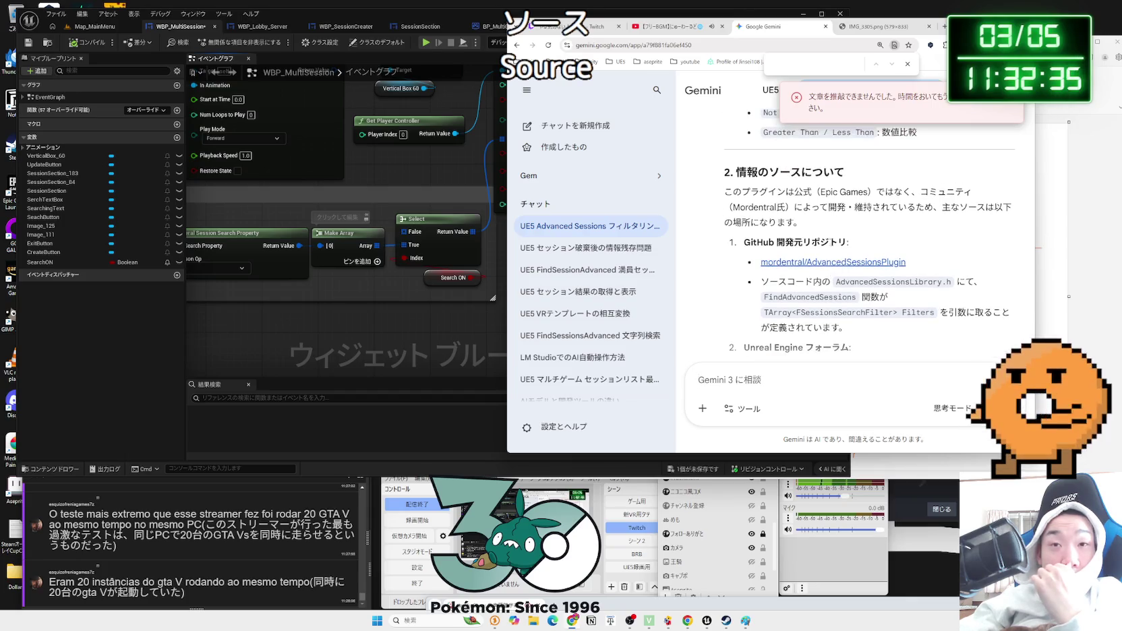
{"action": "scroll", "coordinate": [831, 245], "scroll_direction": "up", "scroll_amount": 1}
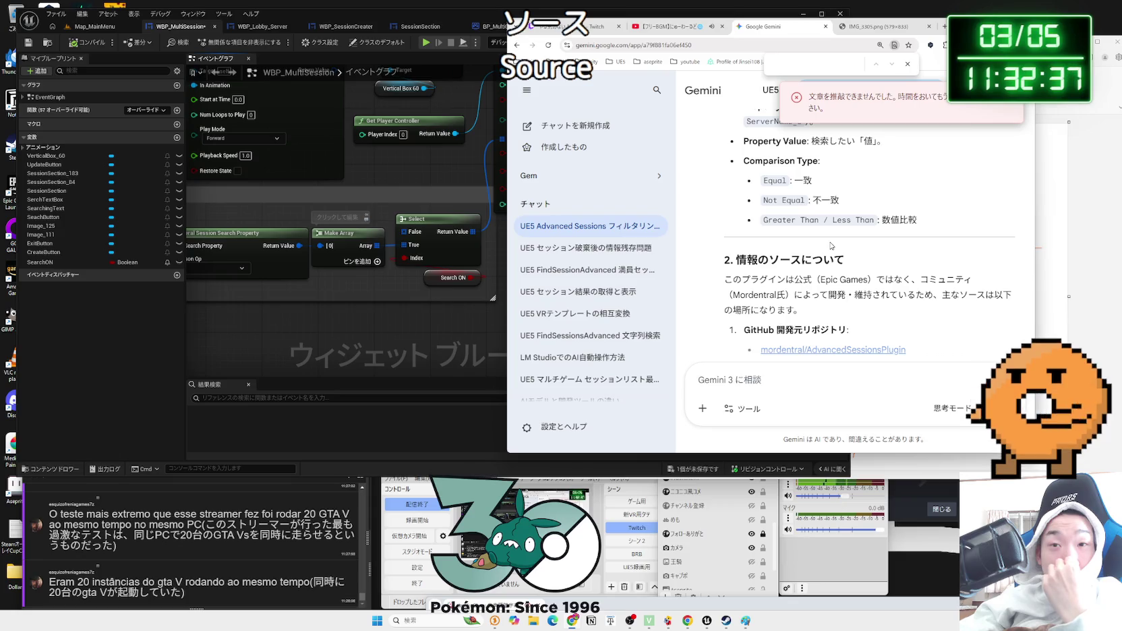
{"action": "scroll", "coordinate": [831, 245], "scroll_direction": "up", "scroll_amount": 5}
{"action": "scroll", "coordinate": [831, 240], "scroll_direction": "up", "scroll_amount": 4}
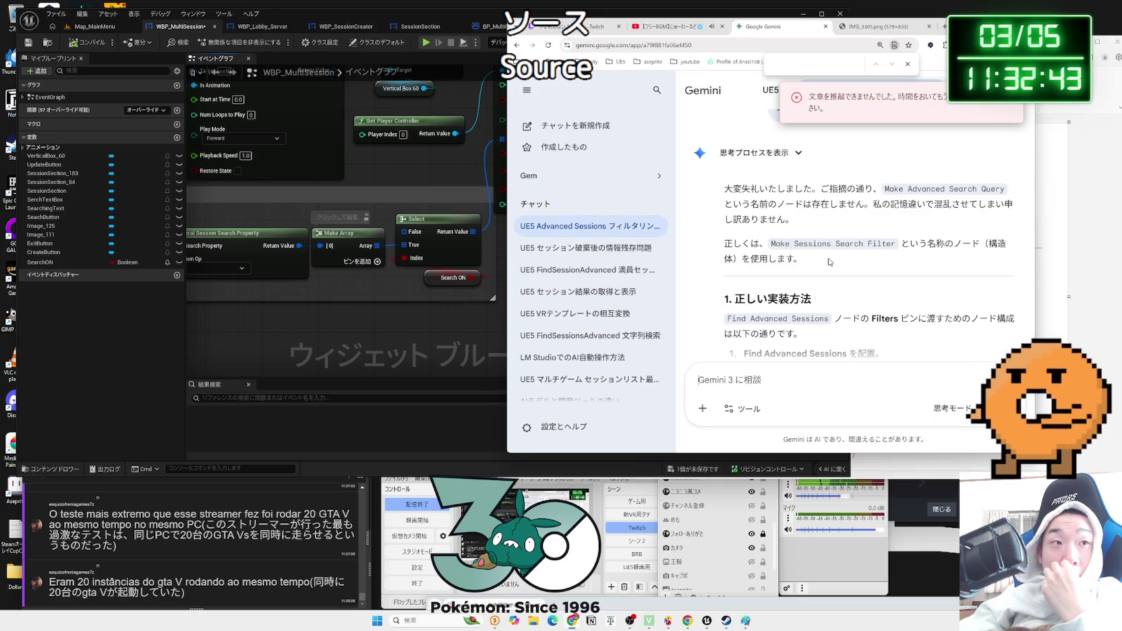
{"action": "left_click", "coordinate": [370, 294]}
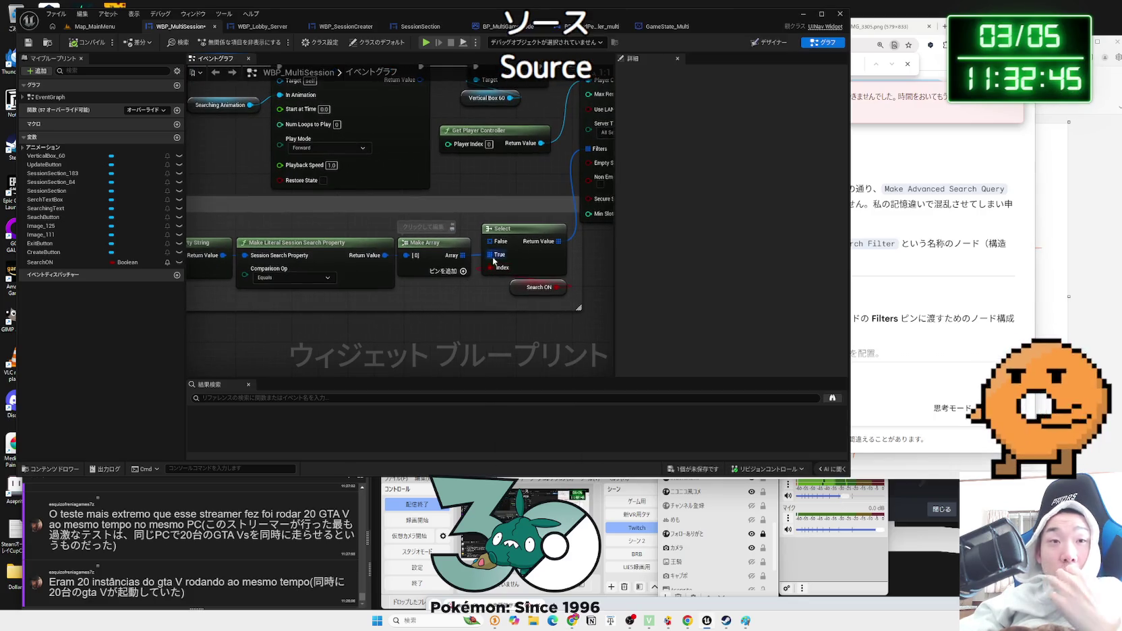
Drag a wire off the Select node's False input, type 'ma', then abandon it
{"action": "left_click_drag", "start_coordinate": [490, 240], "coordinate": [440, 309]}
{"action": "type", "text": "make"}
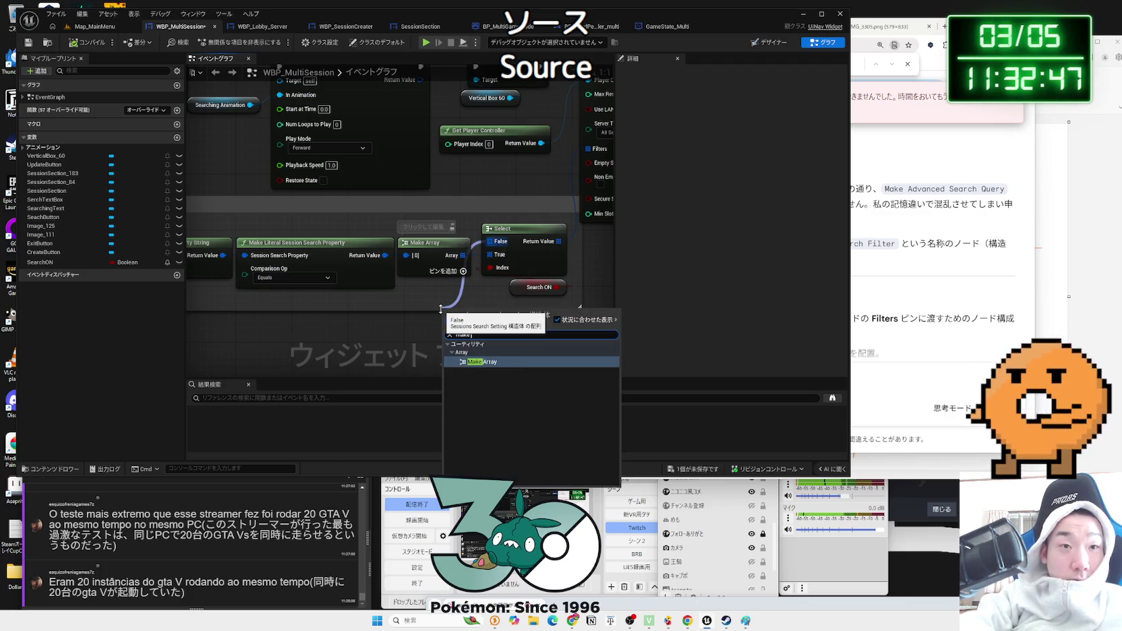
{"action": "left_click", "coordinate": [862, 280]}
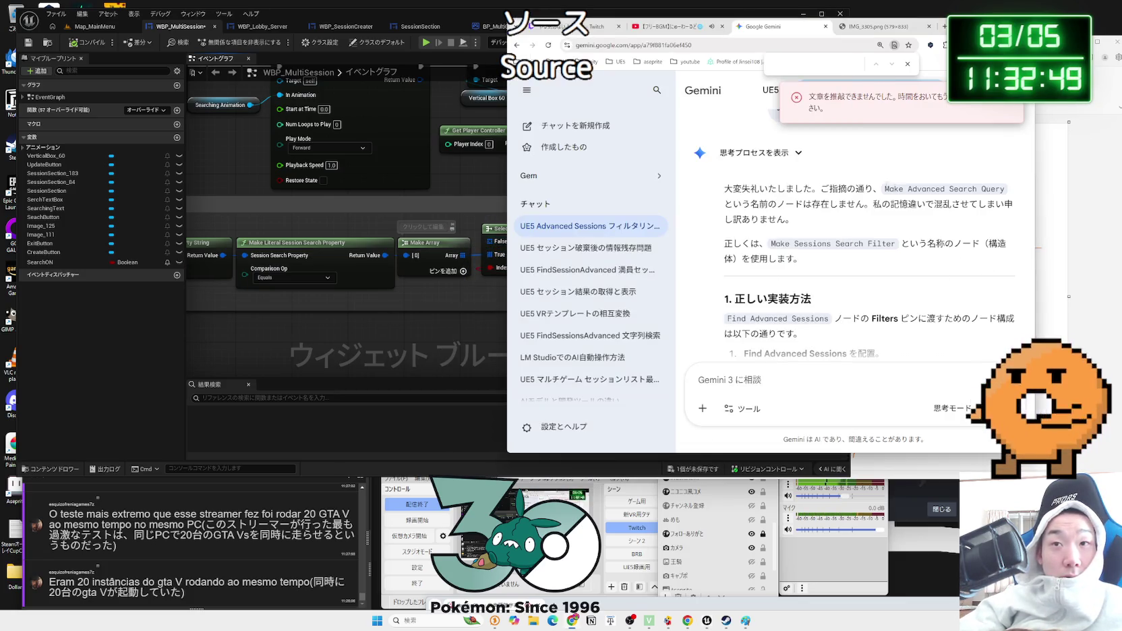
Google the exact phrase "Make Sessions Search Filter" and snip the no-match notice
{"action": "left_click", "coordinate": [977, 200]}
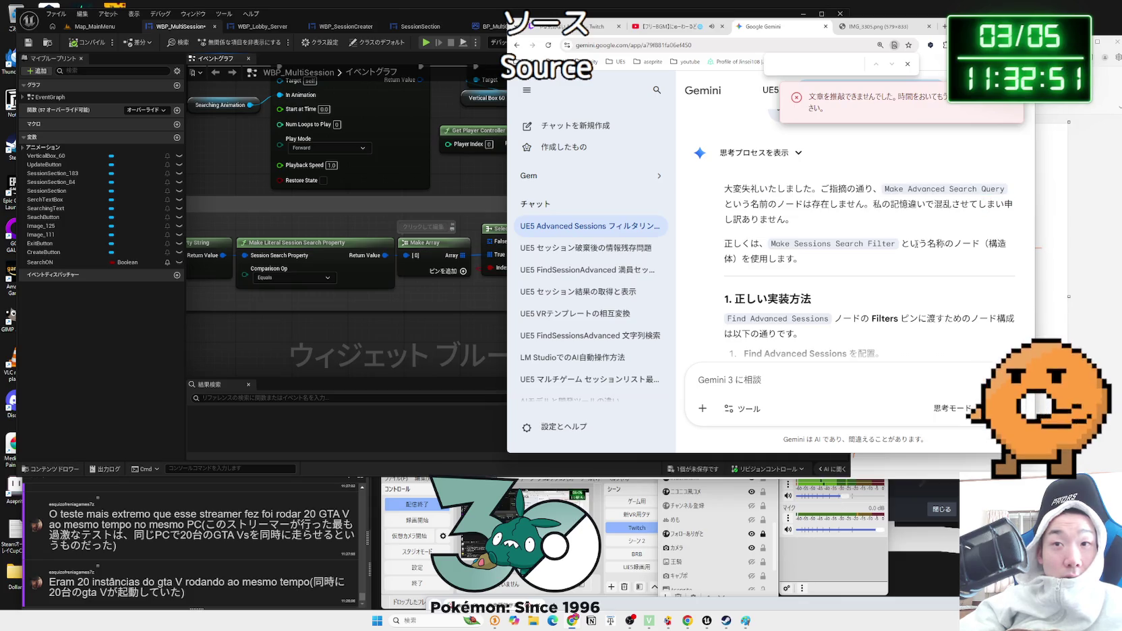
{"action": "right_click", "coordinate": [788, 244]}
{"action": "left_click", "coordinate": [829, 275]}
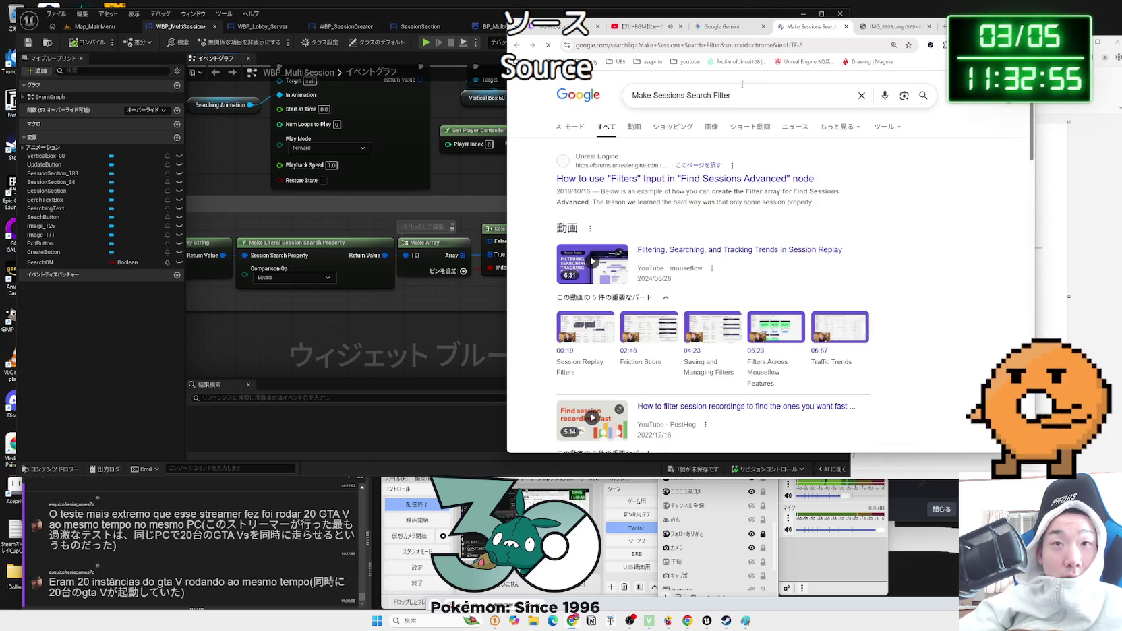
{"action": "left_click", "coordinate": [751, 98]}
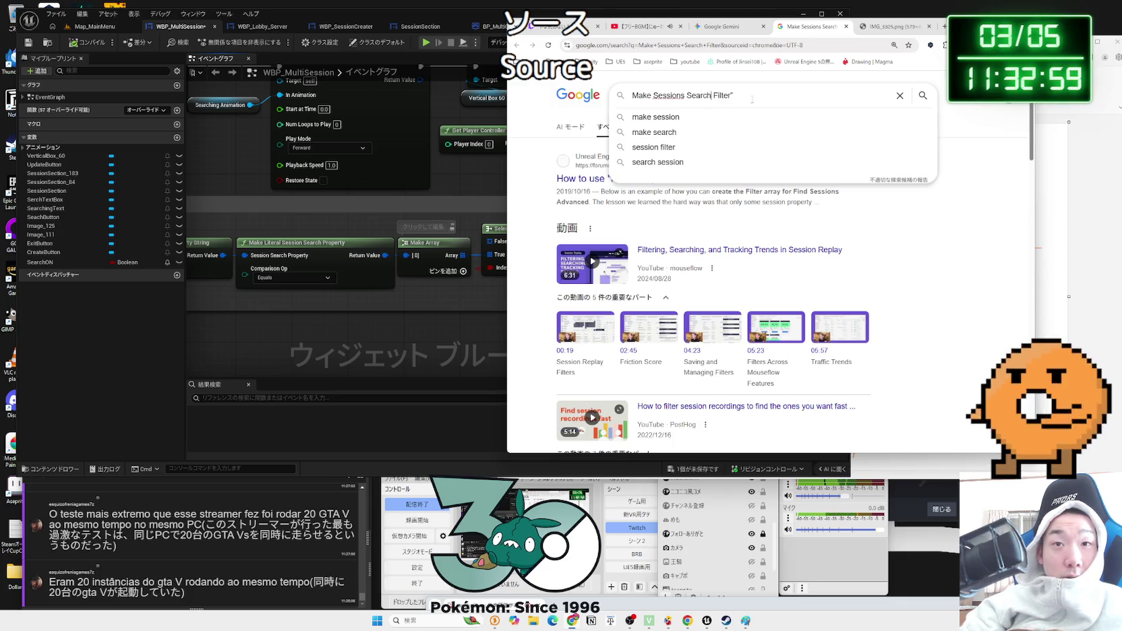
{"action": "key", "text": "Return"}
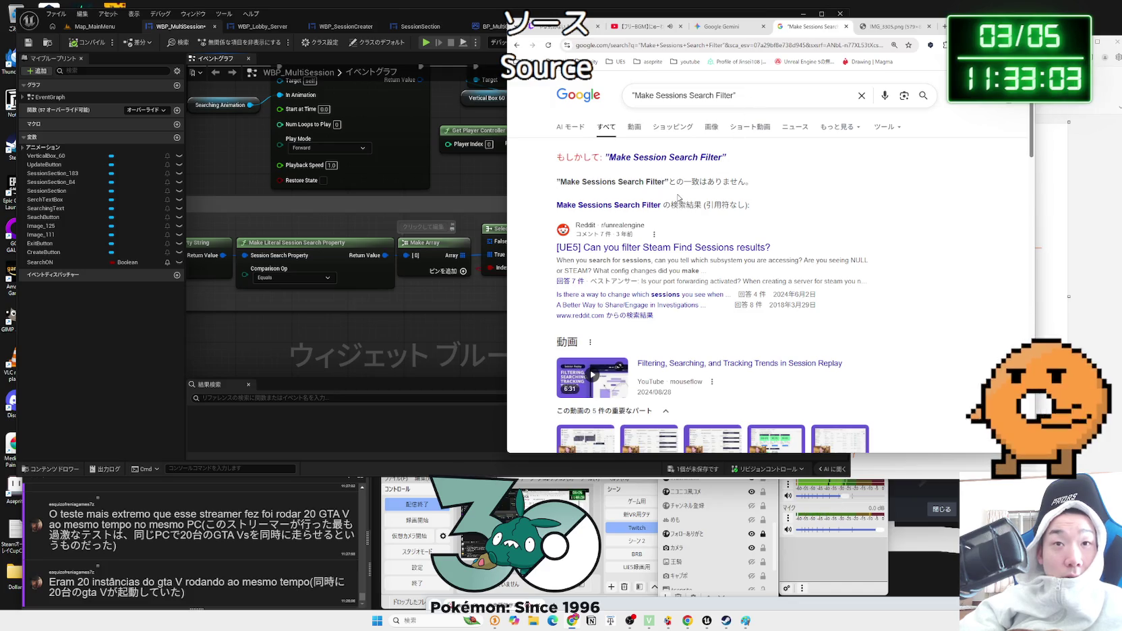
{"action": "key", "text": "super+shift+s"}
{"action": "left_click_drag", "start_coordinate": [538, 150], "coordinate": [762, 201]}
{"action": "left_click", "coordinate": [728, 30]}
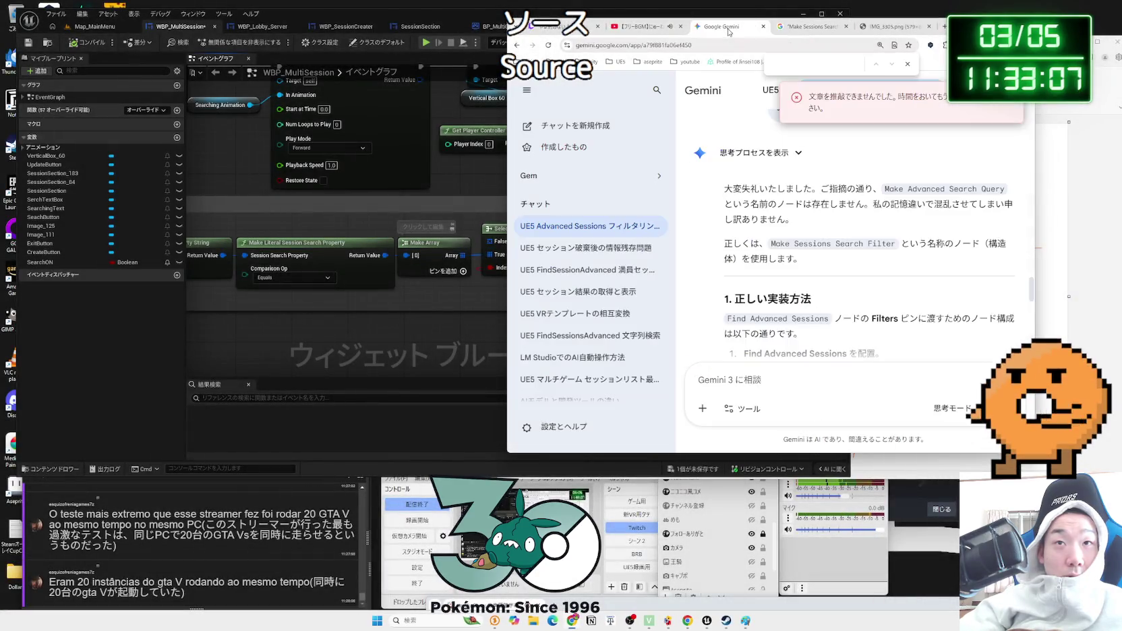
Send Gemini the no-match screenshot with a note that the node wasn't found, and close the Google results
{"action": "key", "text": "ctrl+v"}
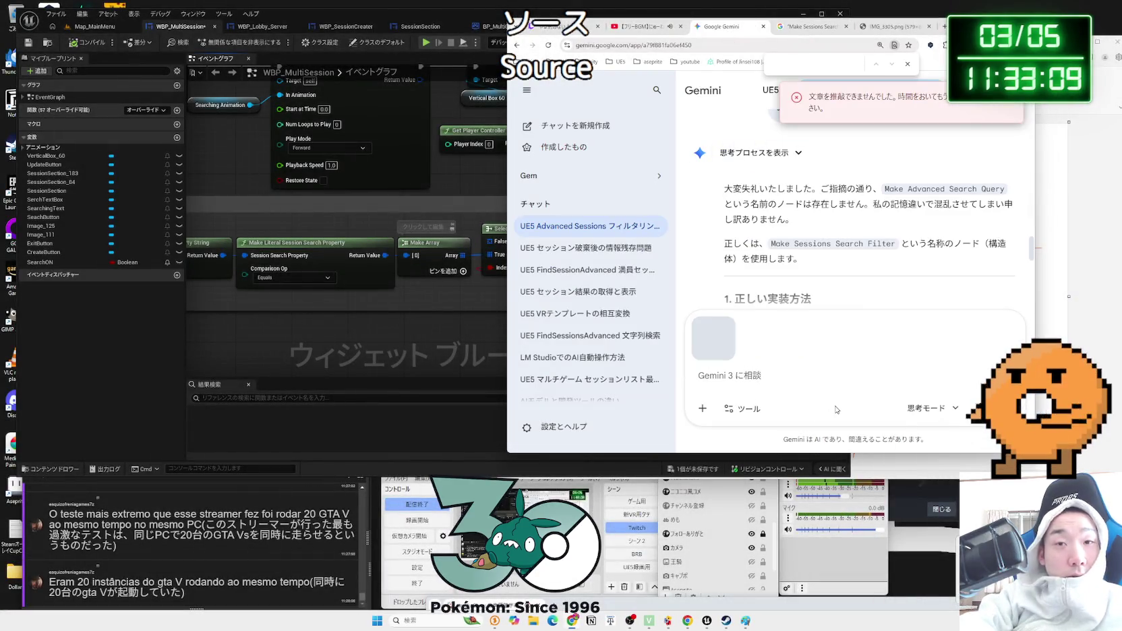
{"action": "type", "text": "なかったで"}
{"action": "key", "text": "Return"}
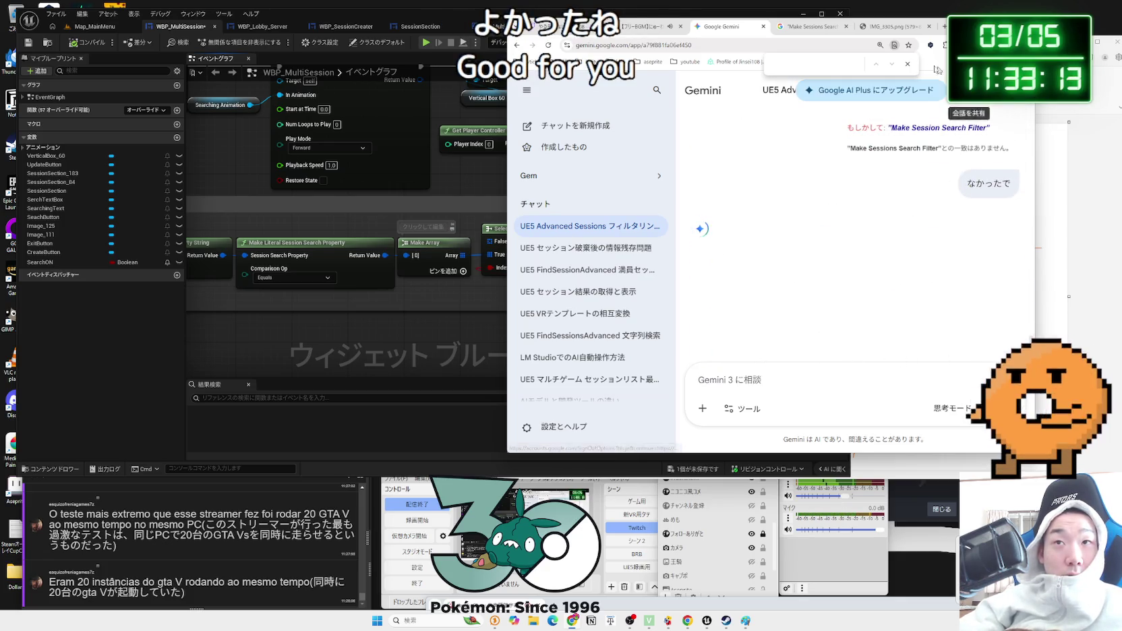
{"action": "left_click", "coordinate": [889, 27]}
{"action": "left_click", "coordinate": [849, 33]}
{"action": "left_click", "coordinate": [846, 26]}
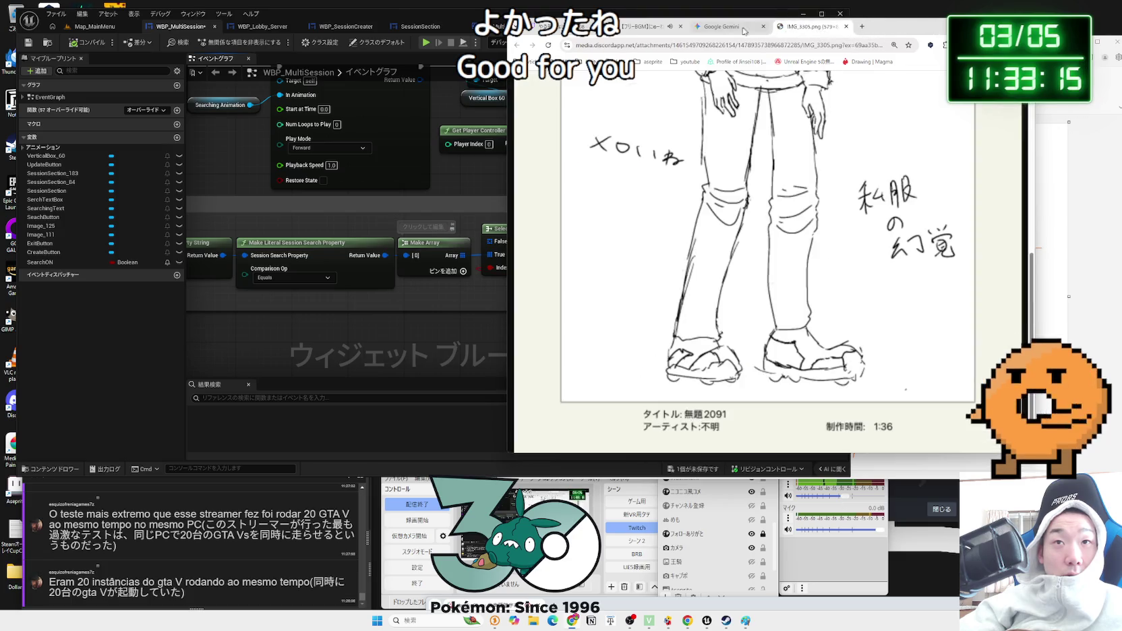
{"action": "left_click", "coordinate": [796, 26]}
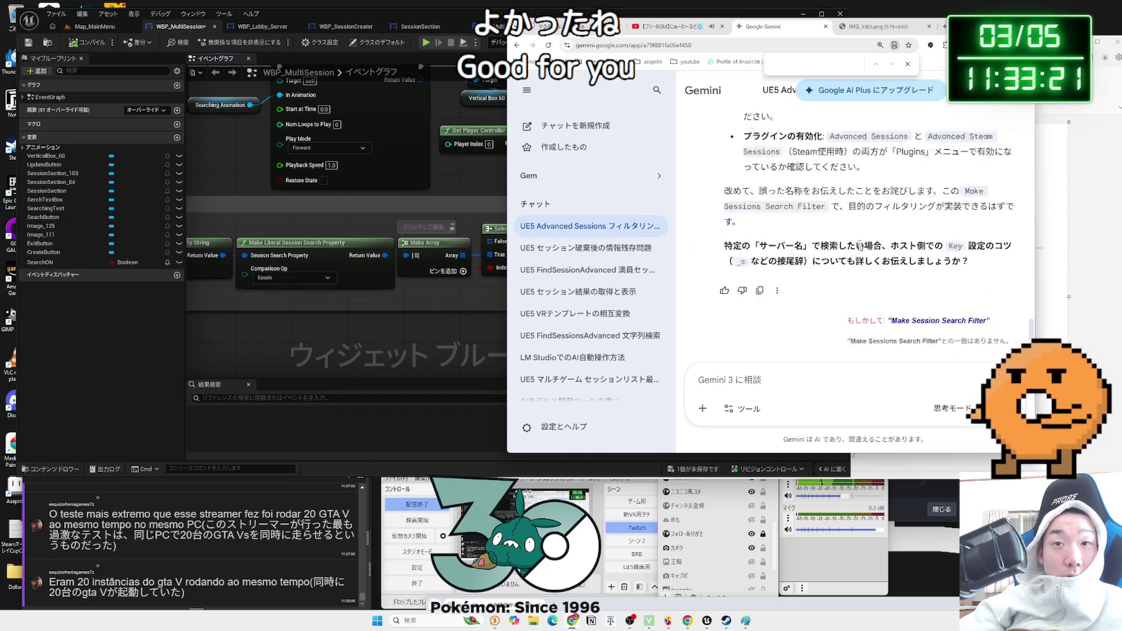
Select Gemini's corrected name Make Session Search Filter and search it on Google
{"action": "scroll", "coordinate": [860, 247], "scroll_direction": "down", "scroll_amount": 1}
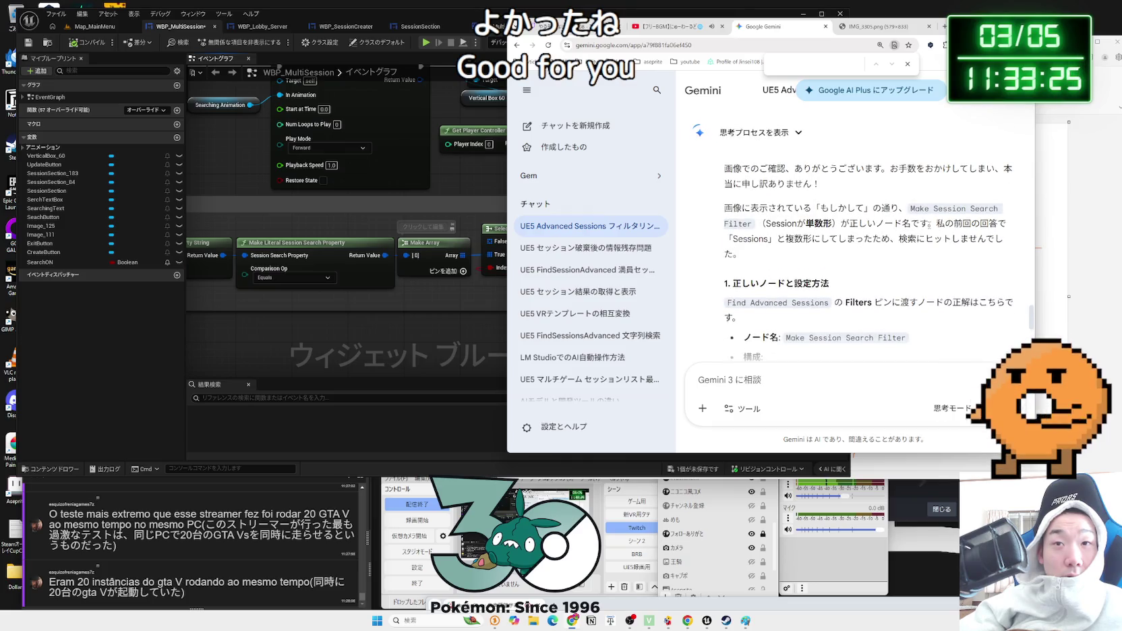
{"action": "left_click", "coordinate": [782, 223]}
{"action": "left_click_drag", "start_coordinate": [747, 209], "coordinate": [897, 211]}
{"action": "left_click", "coordinate": [910, 214]}
{"action": "left_click_drag", "start_coordinate": [1005, 213], "coordinate": [753, 223]}
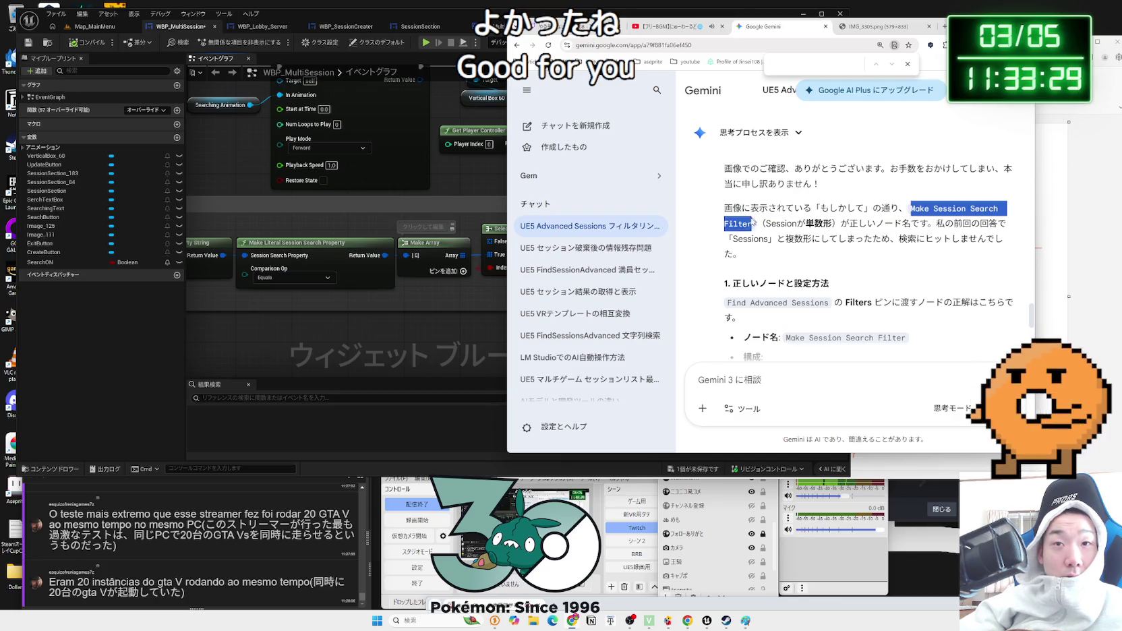
{"action": "right_click", "coordinate": [753, 224]}
{"action": "left_click", "coordinate": [802, 260]}
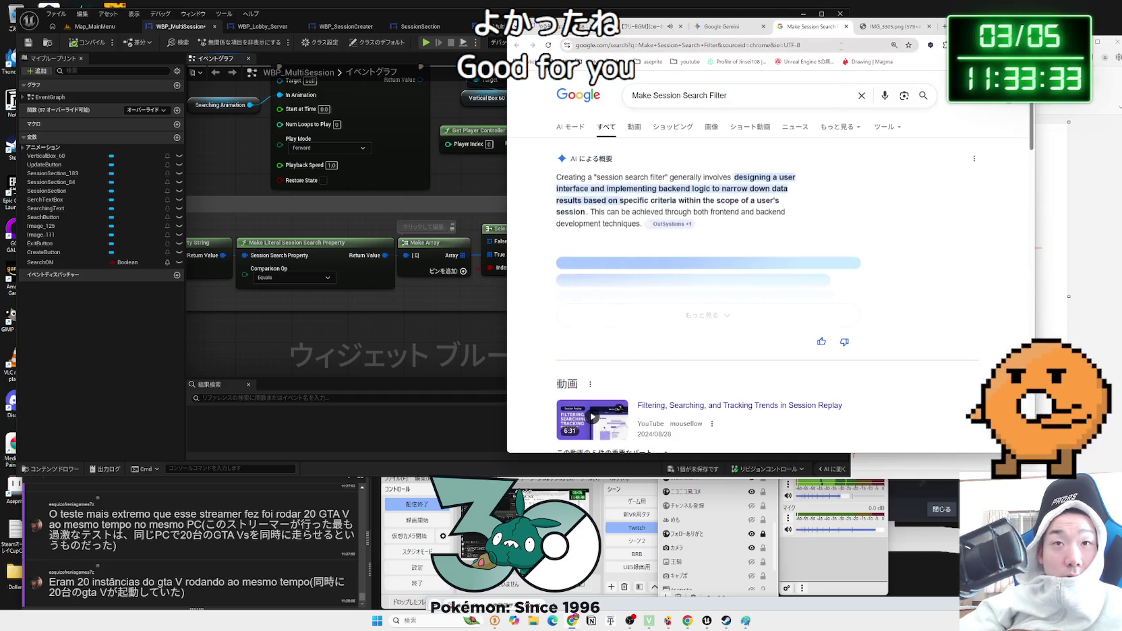
Search Google for the exact phrase "Make Session Search Filter", then close the results
{"action": "left_click", "coordinate": [774, 102]}
{"action": "type", "text": "\""}
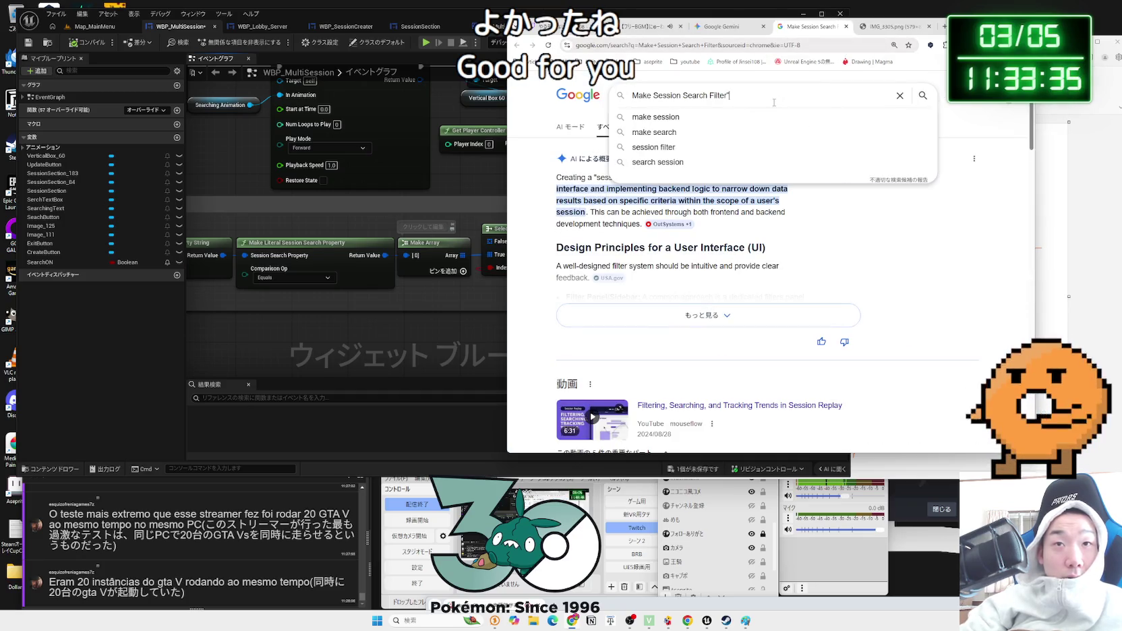
{"action": "type", "text": "\""}
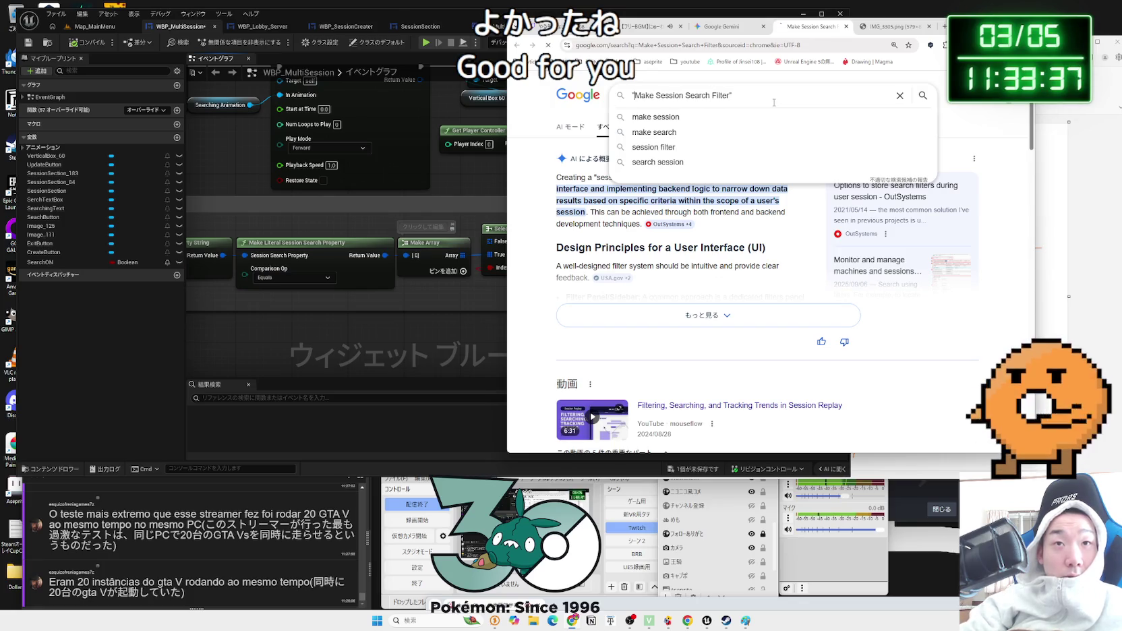
{"action": "key", "text": "Return"}
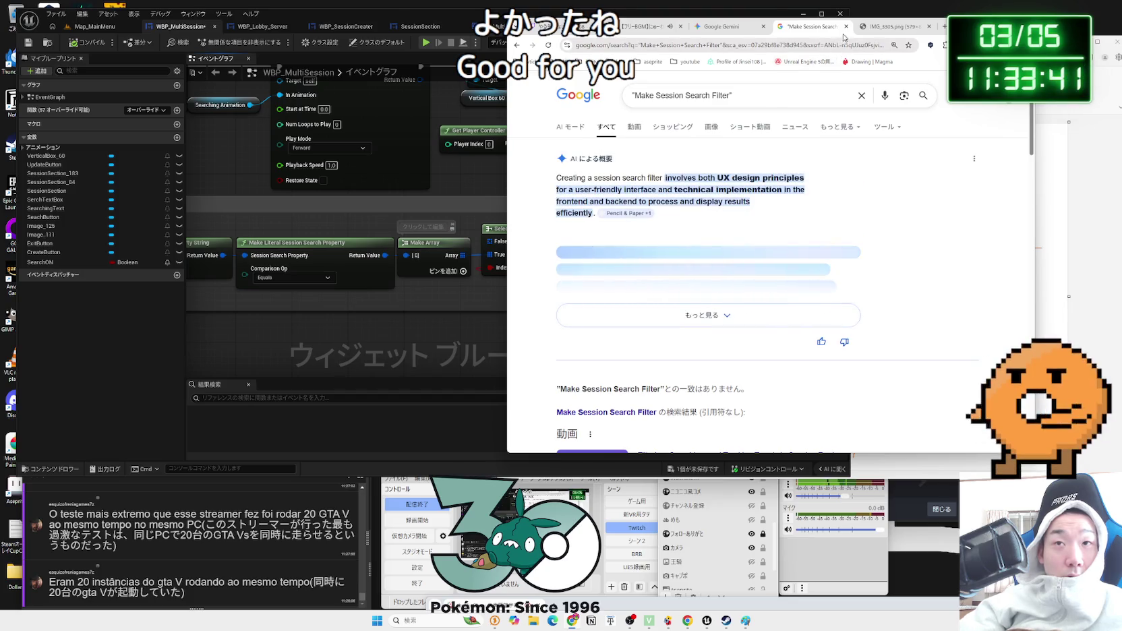
{"action": "key", "text": "ctrl+w"}
Ask Gemini whether the Make Session Search Filter node exists and for its URL, then open the viewer's YouTube Short
{"action": "scroll", "coordinate": [797, 236], "scroll_direction": "down", "scroll_amount": 3}
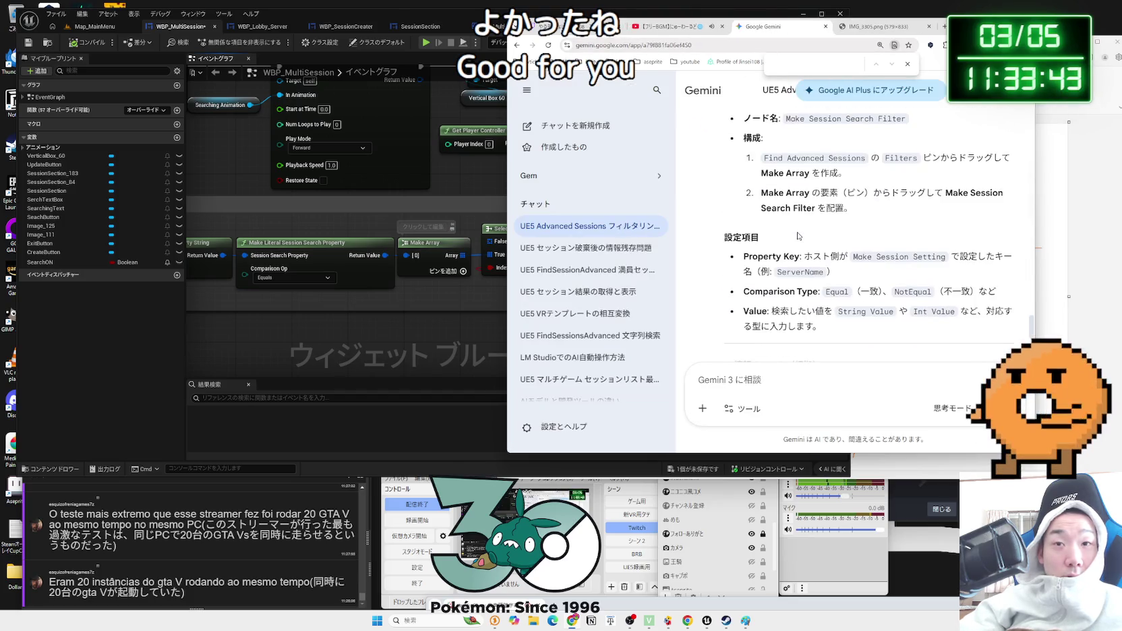
{"action": "scroll", "coordinate": [800, 231], "scroll_direction": "up", "scroll_amount": 3}
{"action": "mouse_move", "coordinate": [911, 207]}
{"action": "left_mouse_down"}
{"action": "mouse_move", "coordinate": [776, 209]}
{"action": "mouse_move", "coordinate": [752, 225]}
{"action": "left_mouse_up"}
{"action": "right_click", "coordinate": [747, 225]}
{"action": "left_click", "coordinate": [749, 264]}
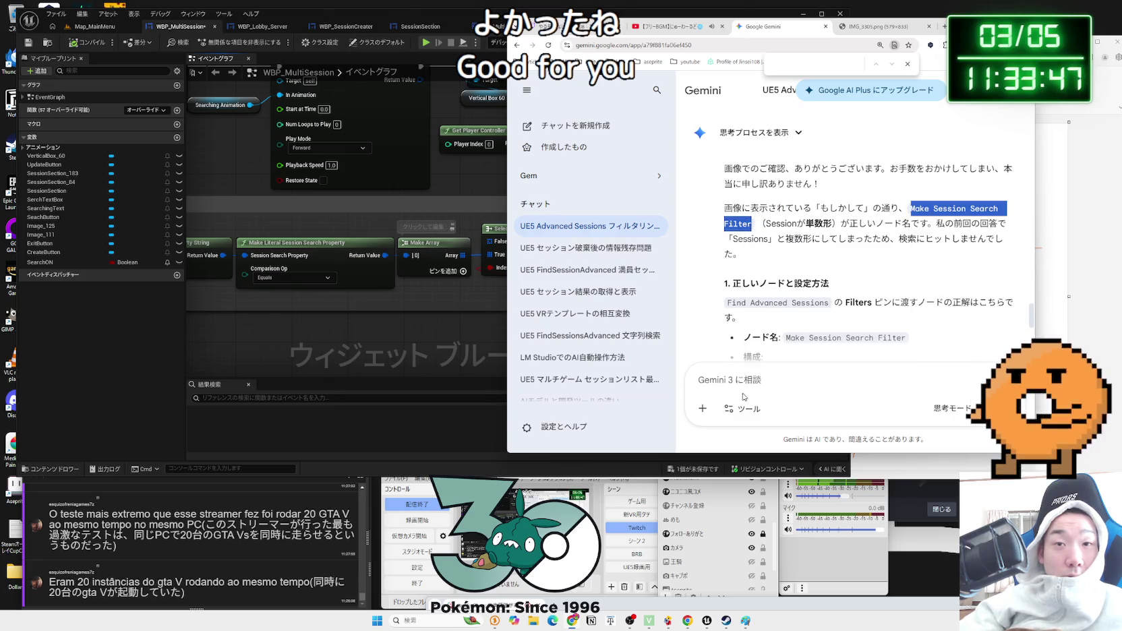
{"action": "left_click", "coordinate": [744, 397]}
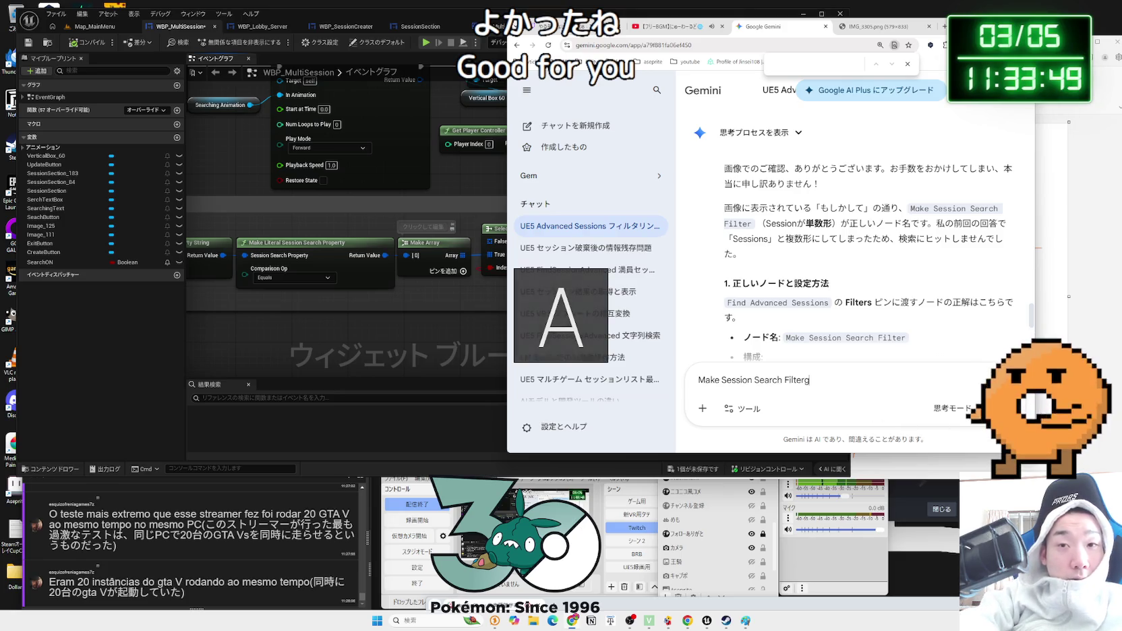
{"action": "type", "text": "というのｐｄ"}
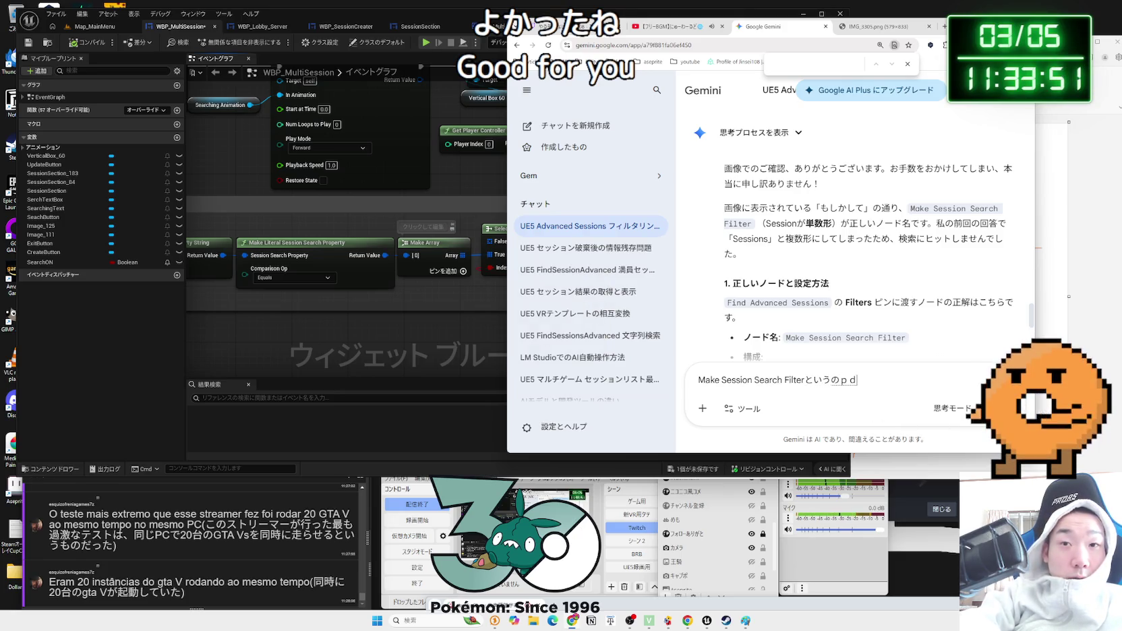
{"action": "key", "text": "BackSpace"}
{"action": "key", "text": "BackSpace"}
{"action": "type", "text": "がある"}
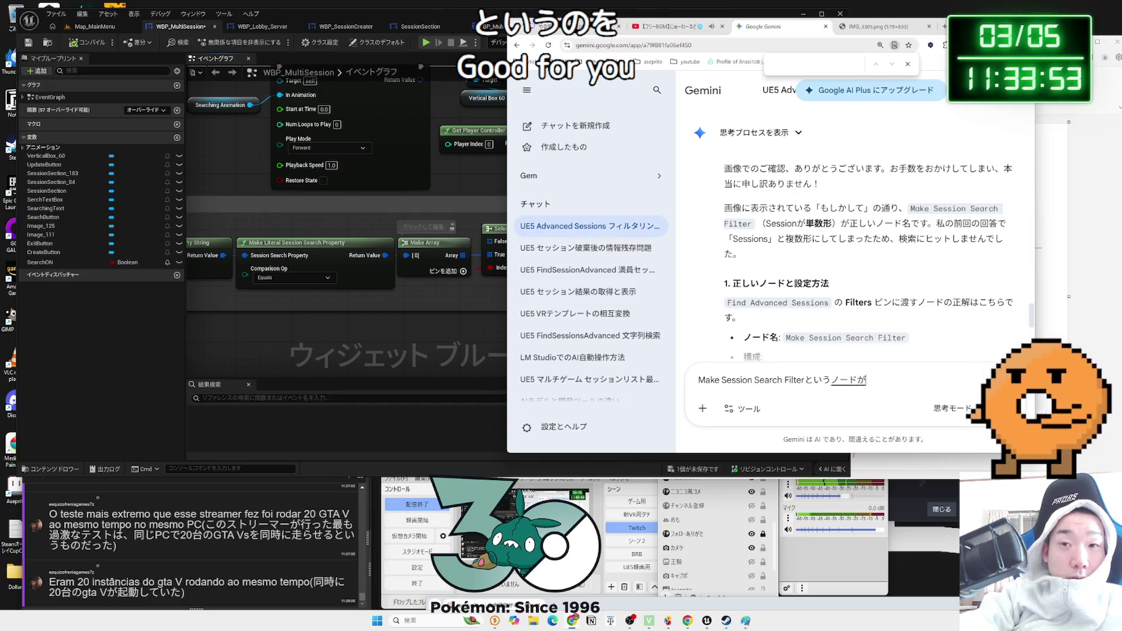
{"action": "type", "text": "どうかしらべてk"}
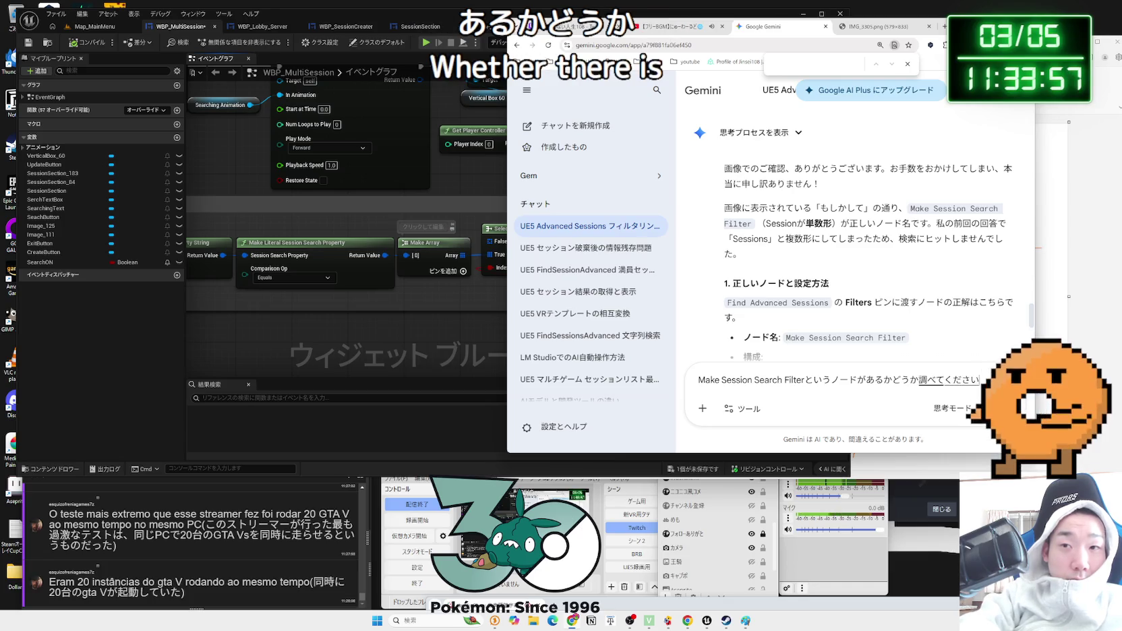
{"action": "type", "text": "。あるならそのＵＲＬを教えてください"}
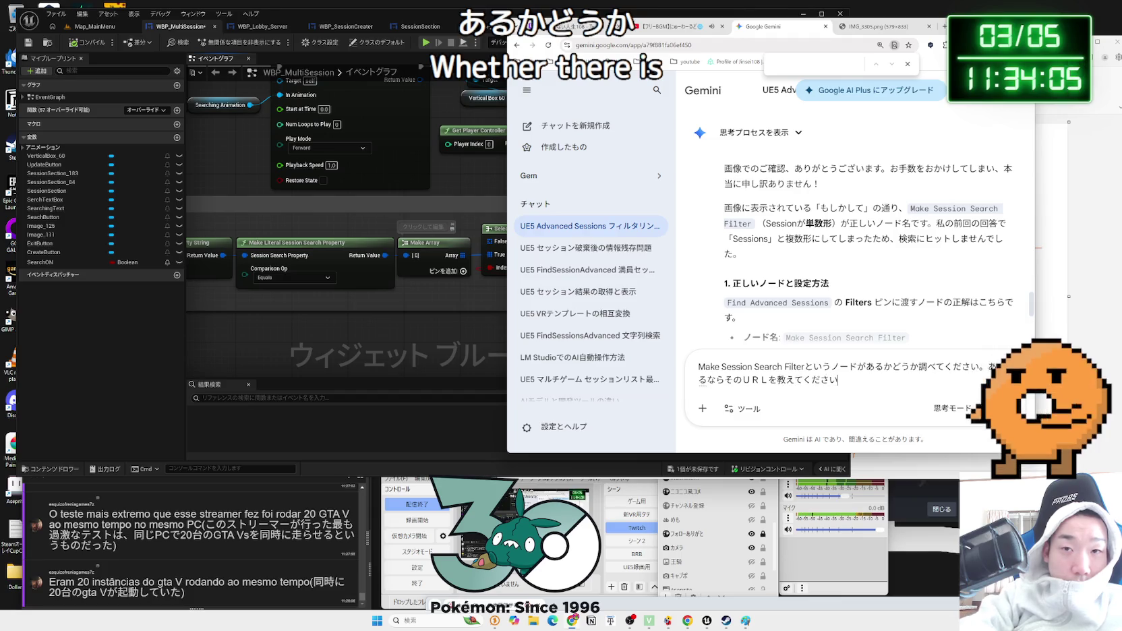
{"action": "key", "text": "Return"}
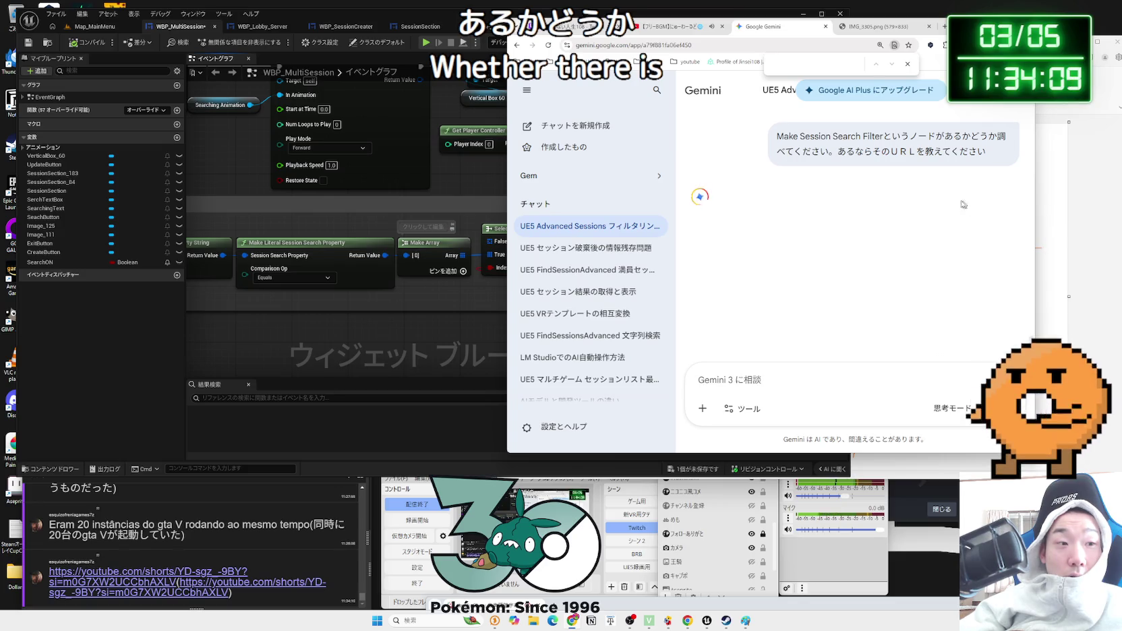
{"action": "left_click", "coordinate": [145, 572]}
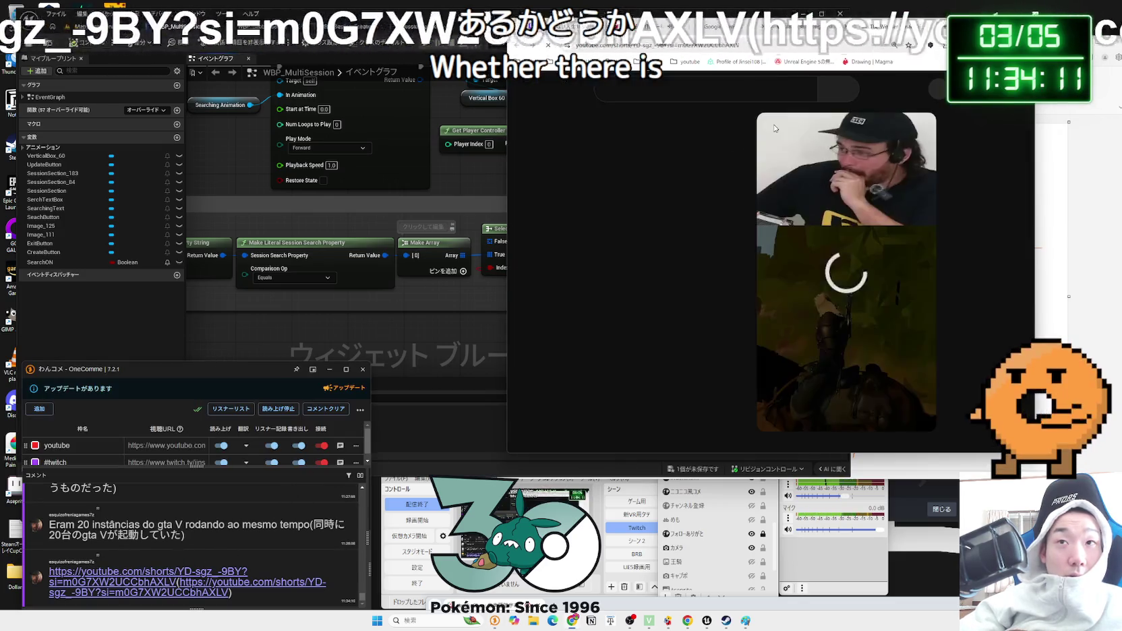
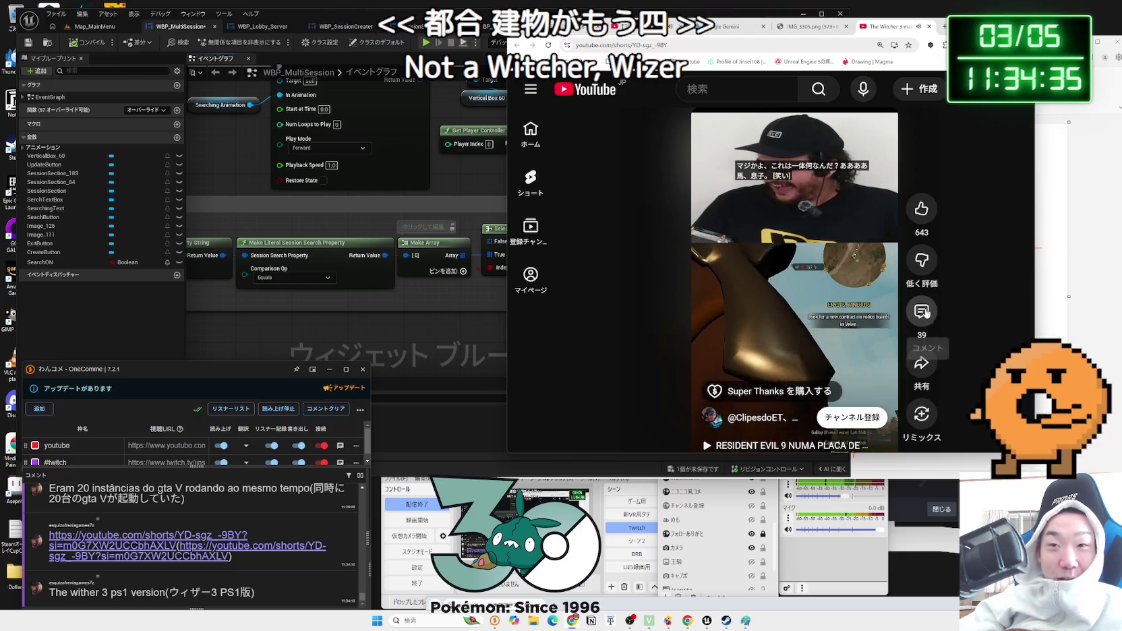
Close the YouTube Short after viewing its comments, and reposition the browser window
{"action": "left_click", "coordinate": [921, 312]}
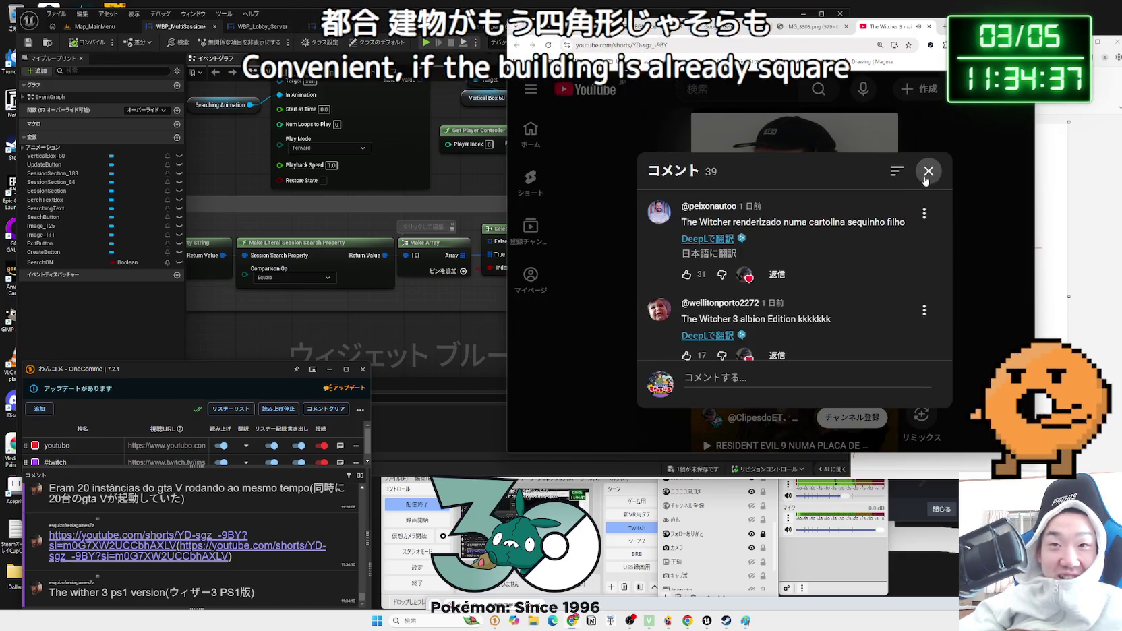
{"action": "left_click", "coordinate": [929, 171]}
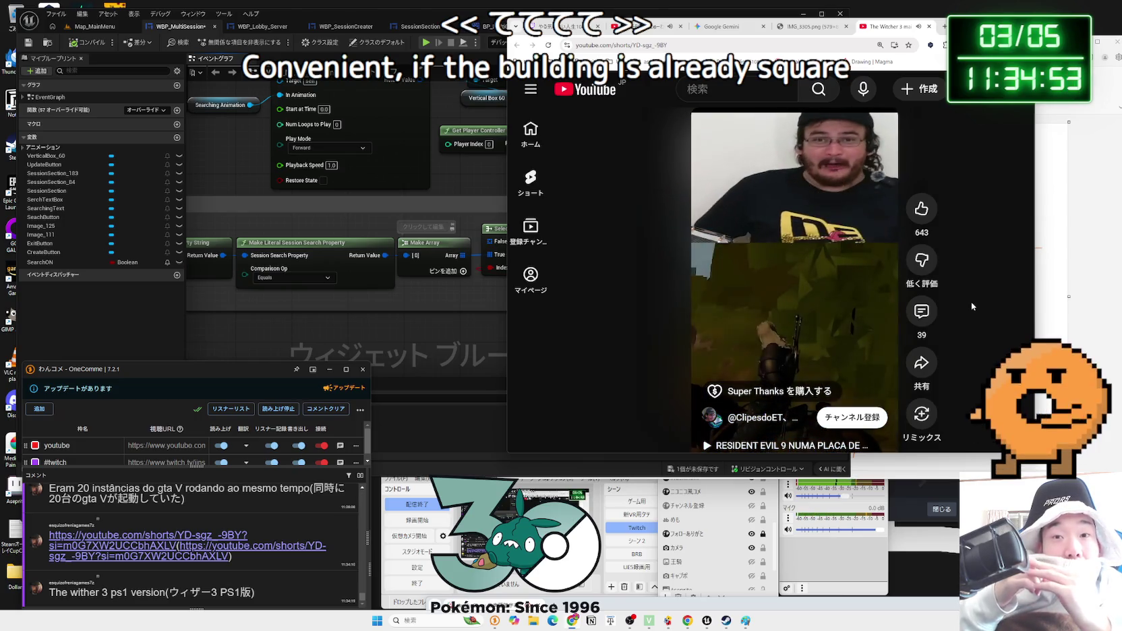
{"action": "left_click", "coordinate": [929, 27]}
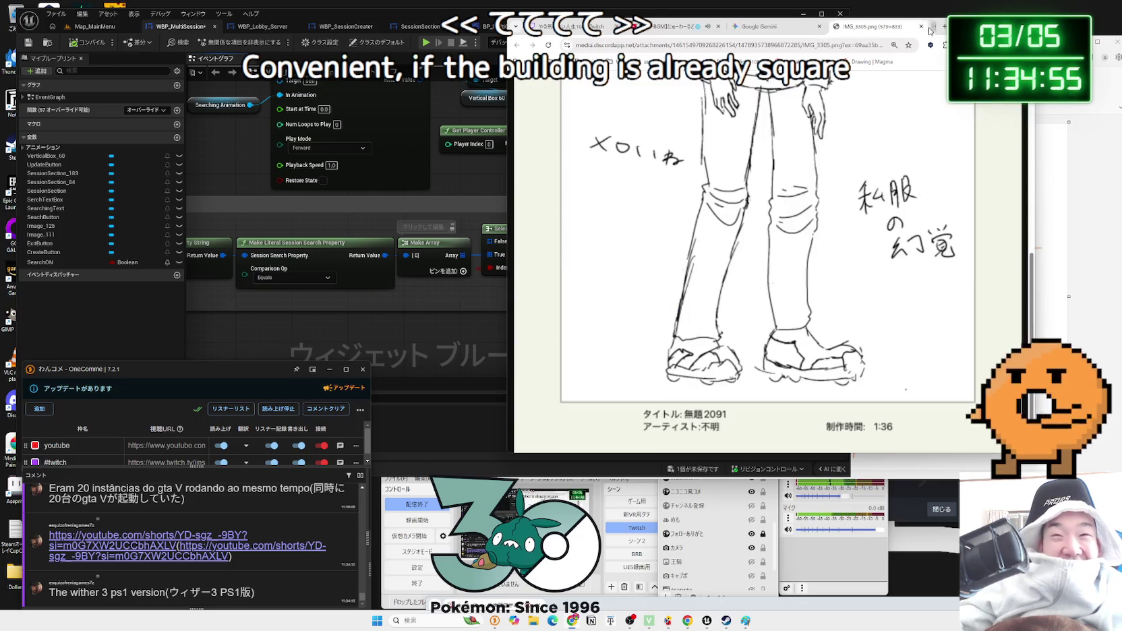
{"action": "left_click_drag", "start_coordinate": [930, 27], "coordinate": [690, 47]}
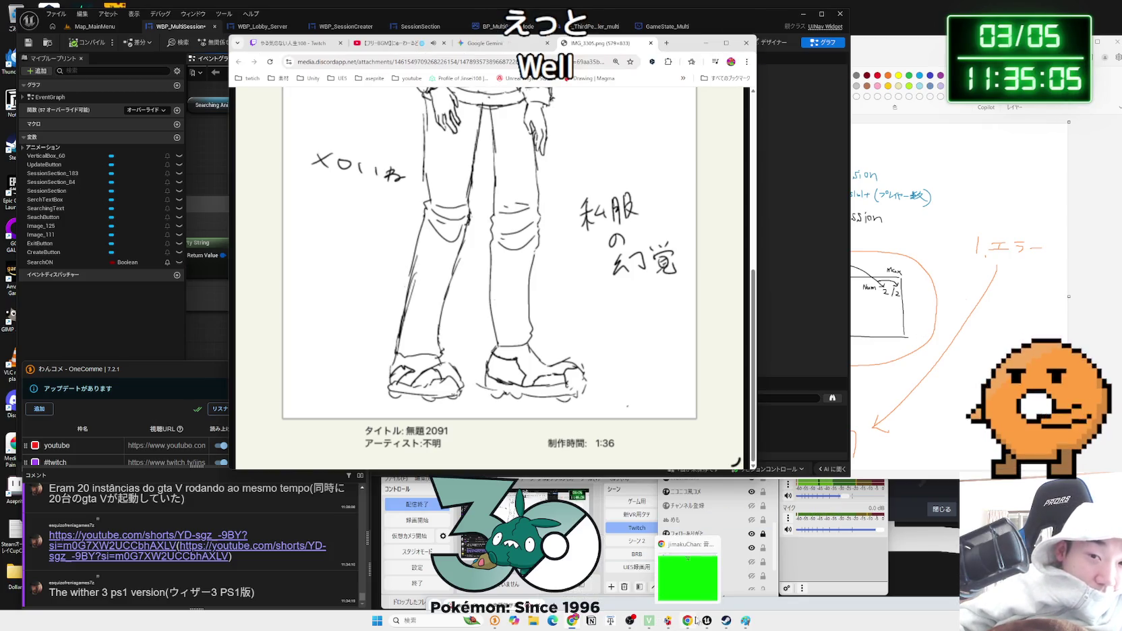
Dismiss the Steam sale popup
{"action": "mouse_move", "coordinate": [726, 620]}
{"action": "left_click", "coordinate": [726, 577]}
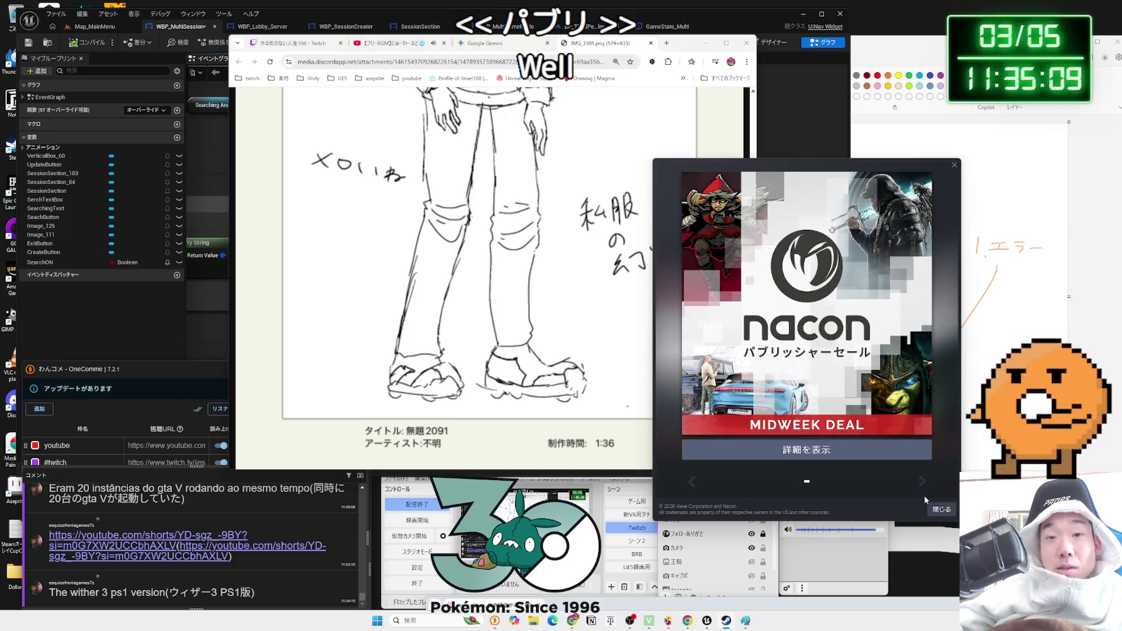
{"action": "left_click", "coordinate": [941, 509]}
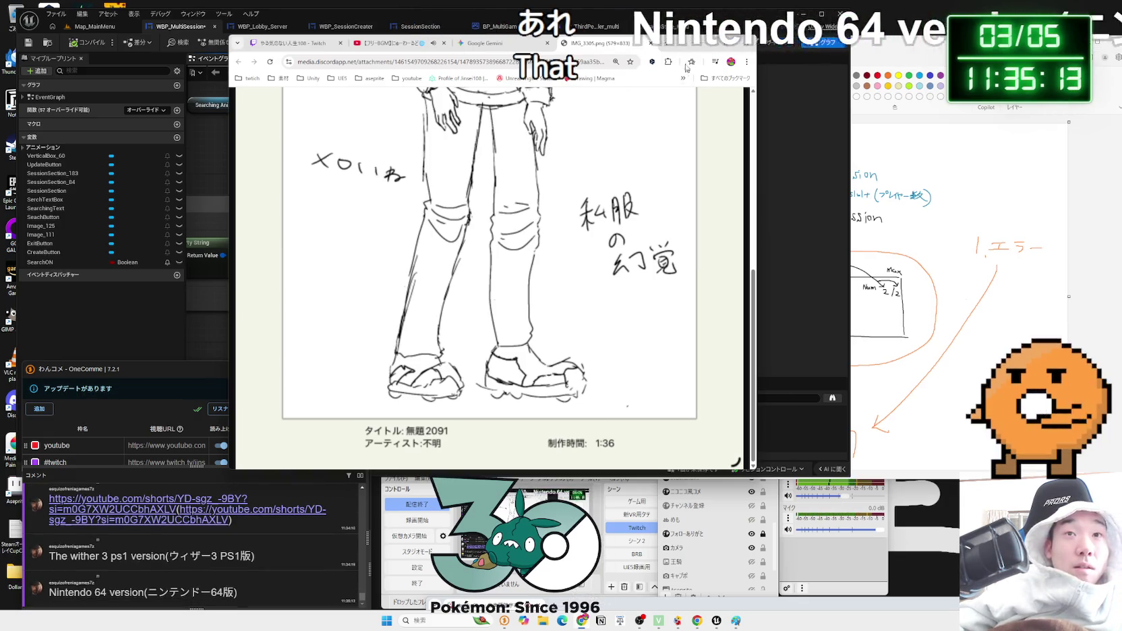
Switch to the Gemini chat and read its answer naming Make SessionsSearchFilter
{"action": "left_click_drag", "start_coordinate": [701, 42], "coordinate": [1011, 64]}
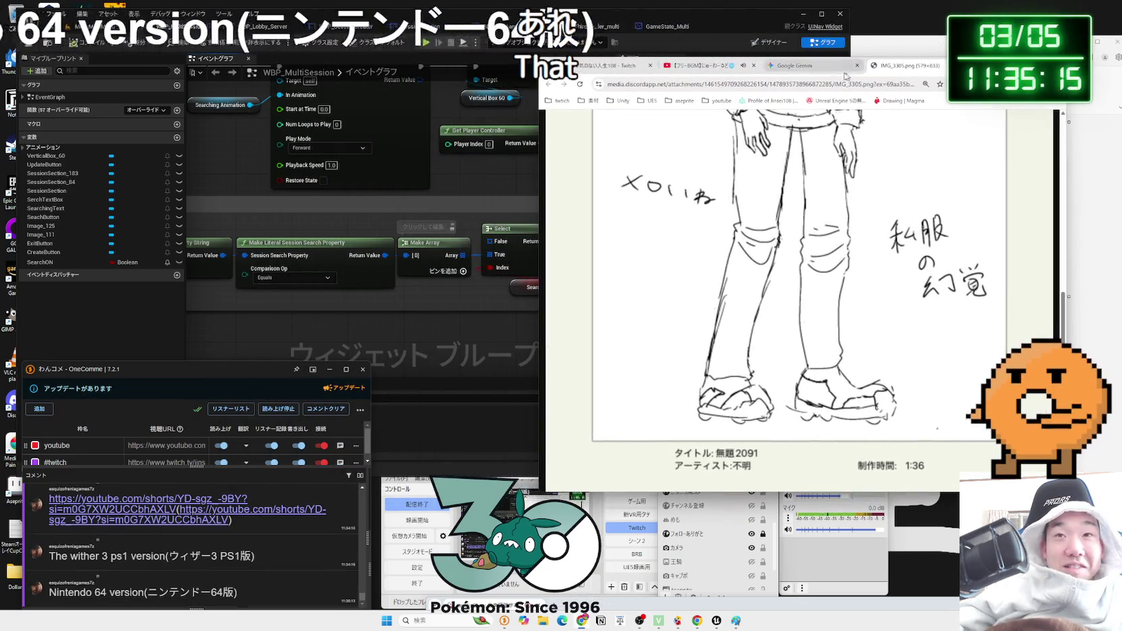
{"action": "left_click", "coordinate": [844, 68]}
{"action": "left_click_drag", "start_coordinate": [760, 277], "coordinate": [866, 305]}
{"action": "left_click", "coordinate": [931, 300]}
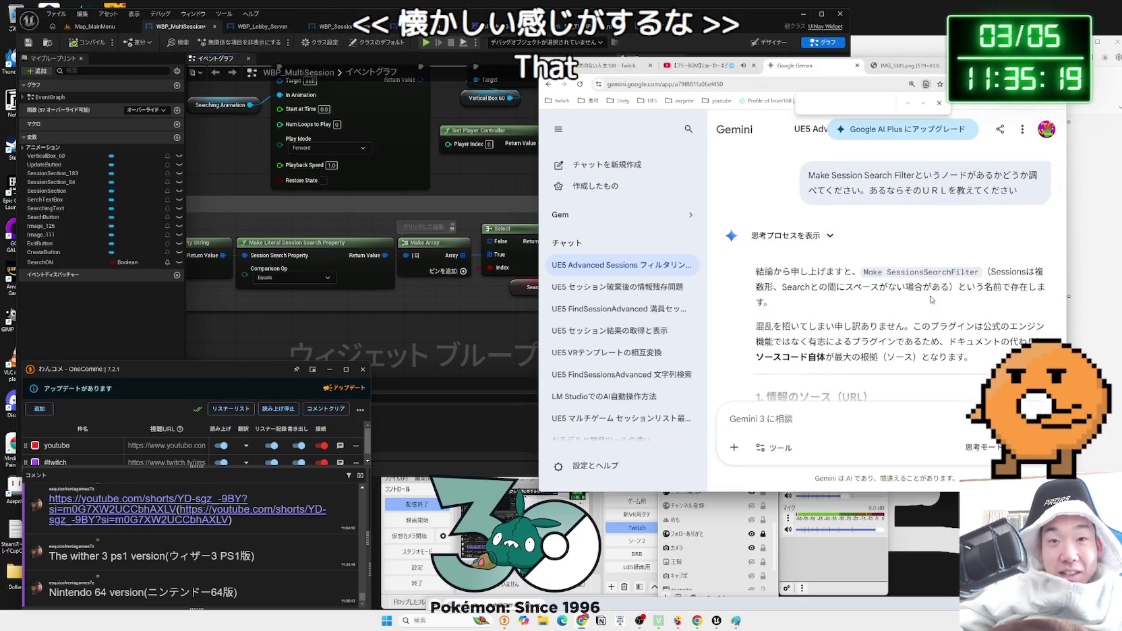
Read further down Gemini's answer about the session search filter node
{"action": "double_click", "coordinate": [940, 287]}
{"action": "left_click_drag", "start_coordinate": [939, 286], "coordinate": [755, 276]}
{"action": "left_click", "coordinate": [755, 271]}
{"action": "left_click", "coordinate": [916, 283]}
{"action": "scroll", "coordinate": [920, 283], "scroll_direction": "down", "scroll_amount": 1}
{"action": "left_click", "coordinate": [877, 283]}
{"action": "scroll", "coordinate": [875, 277], "scroll_direction": "down", "scroll_amount": 3}
Check the answer's GitHub source, the AdvancedSessionsPlugin repository, then return to Unreal
{"action": "mouse_move", "coordinate": [858, 276]}
{"action": "left_mouse_down"}
{"action": "mouse_move", "coordinate": [796, 278]}
{"action": "mouse_move", "coordinate": [771, 297]}
{"action": "left_mouse_up"}
{"action": "left_click", "coordinate": [807, 286]}
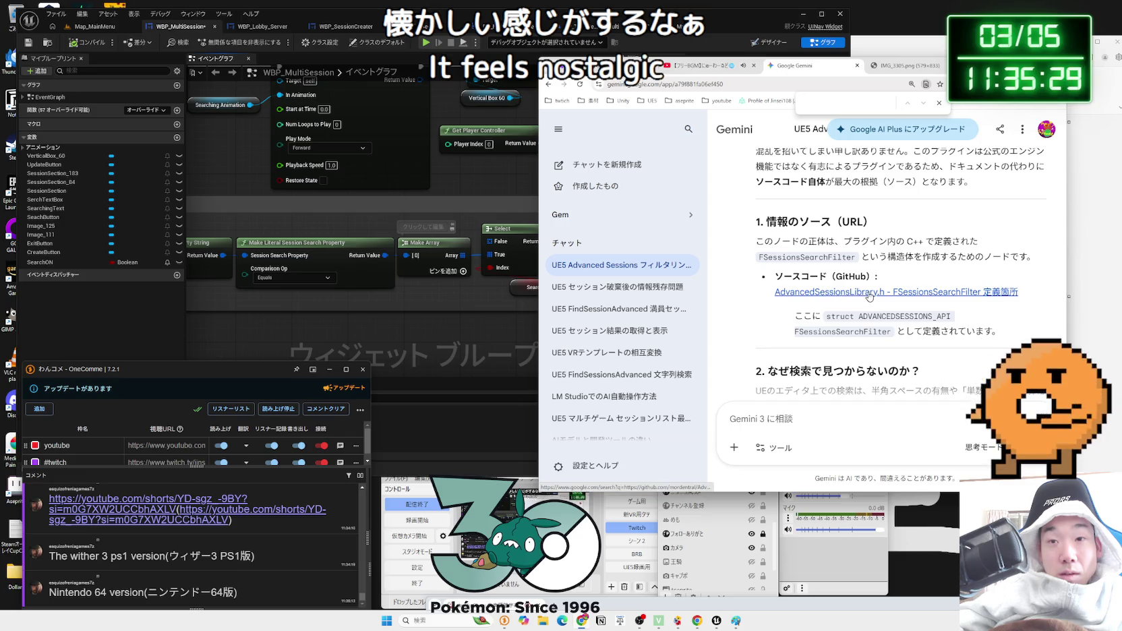
{"action": "left_click", "coordinate": [870, 297]}
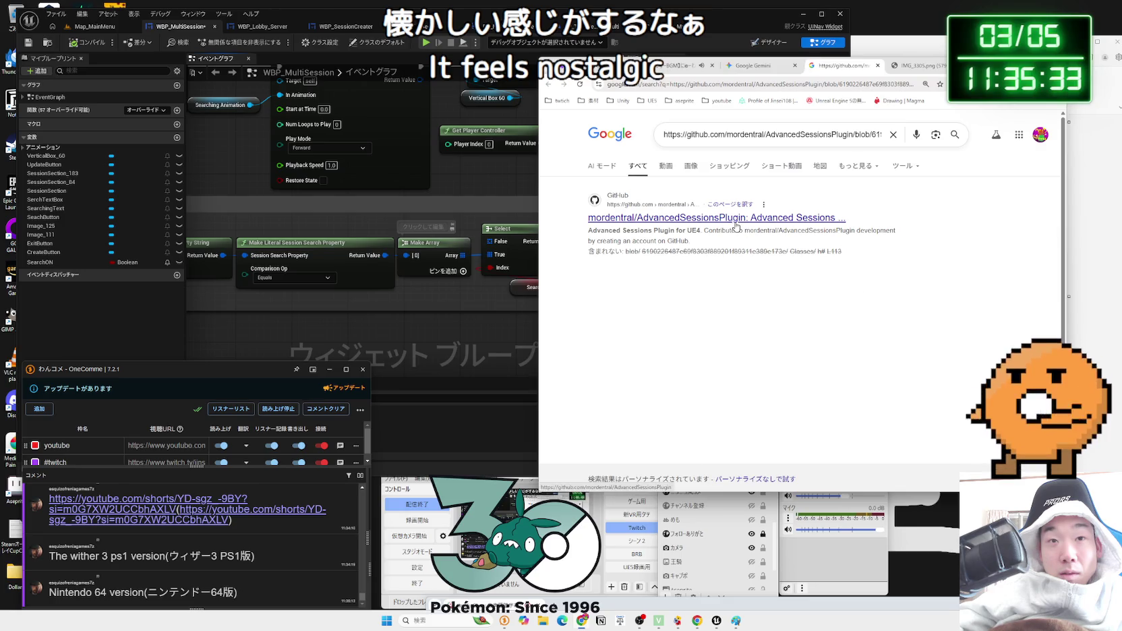
{"action": "left_click", "coordinate": [737, 227]}
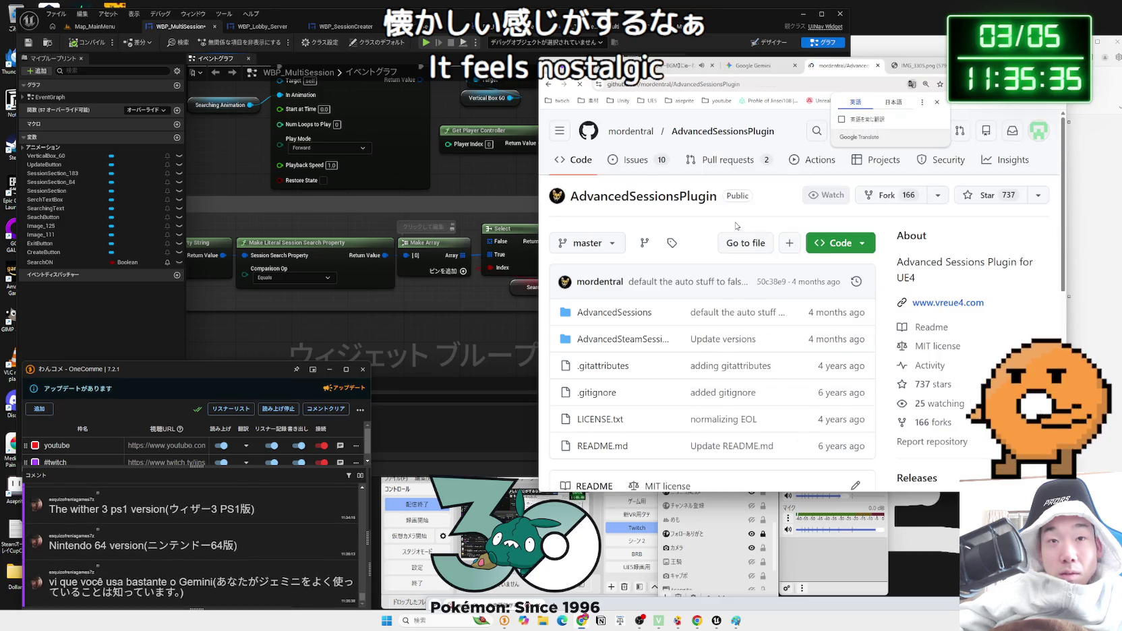
{"action": "key", "text": "ctrl+w"}
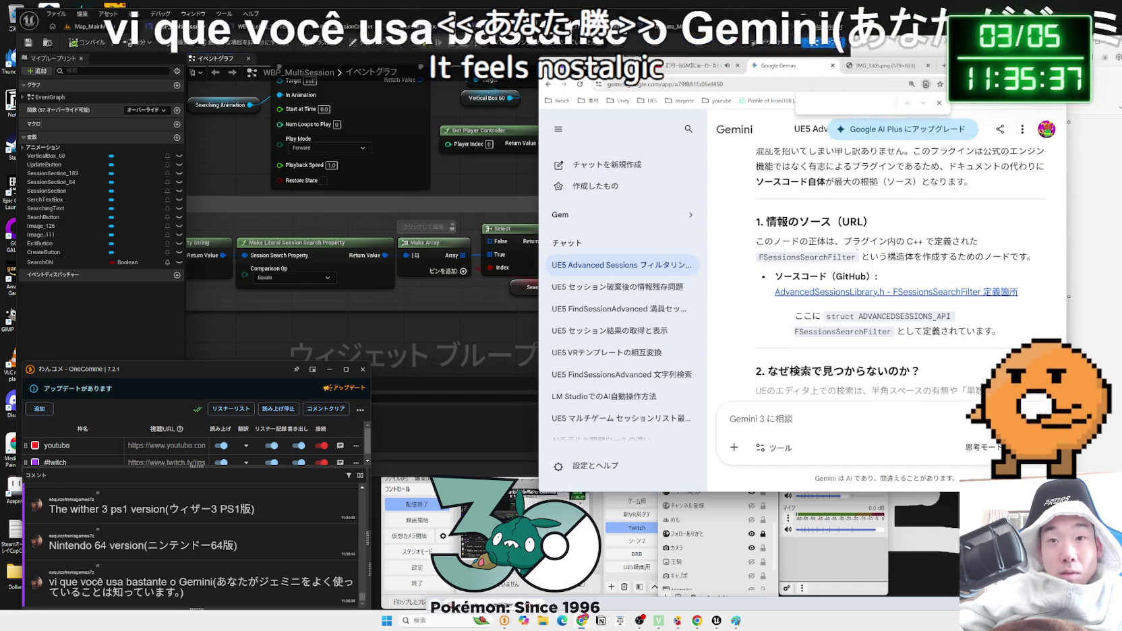
{"action": "left_click", "coordinate": [368, 344]}
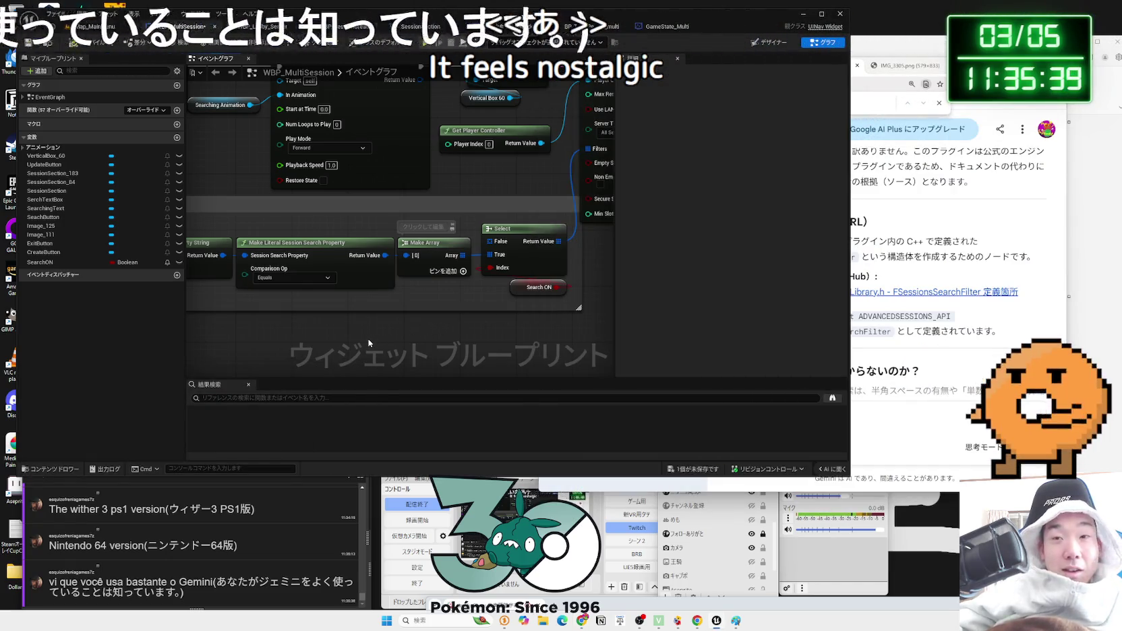
{"action": "right_click", "coordinate": [369, 344]}
{"action": "type", "text": "ad"}
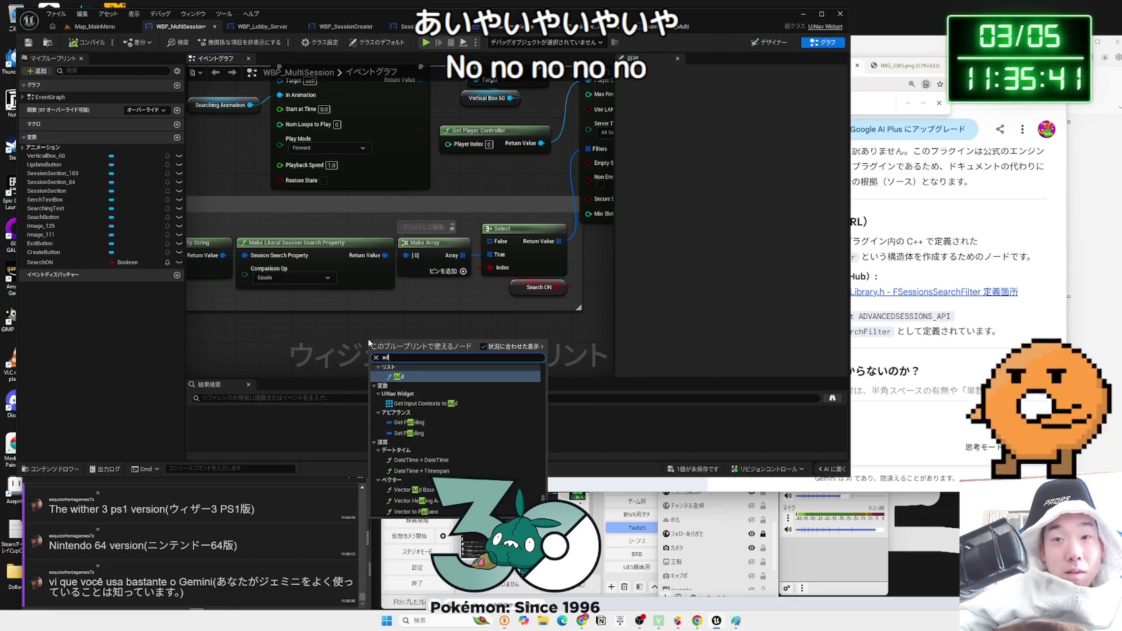
{"action": "left_click", "coordinate": [483, 347]}
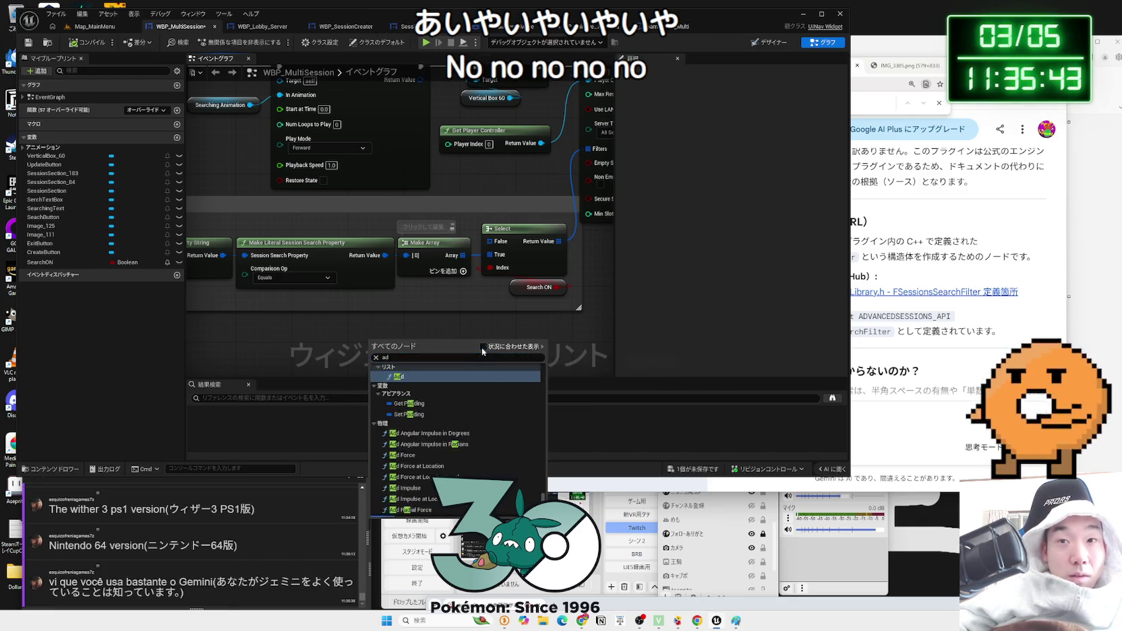
{"action": "left_click", "coordinate": [866, 351]}
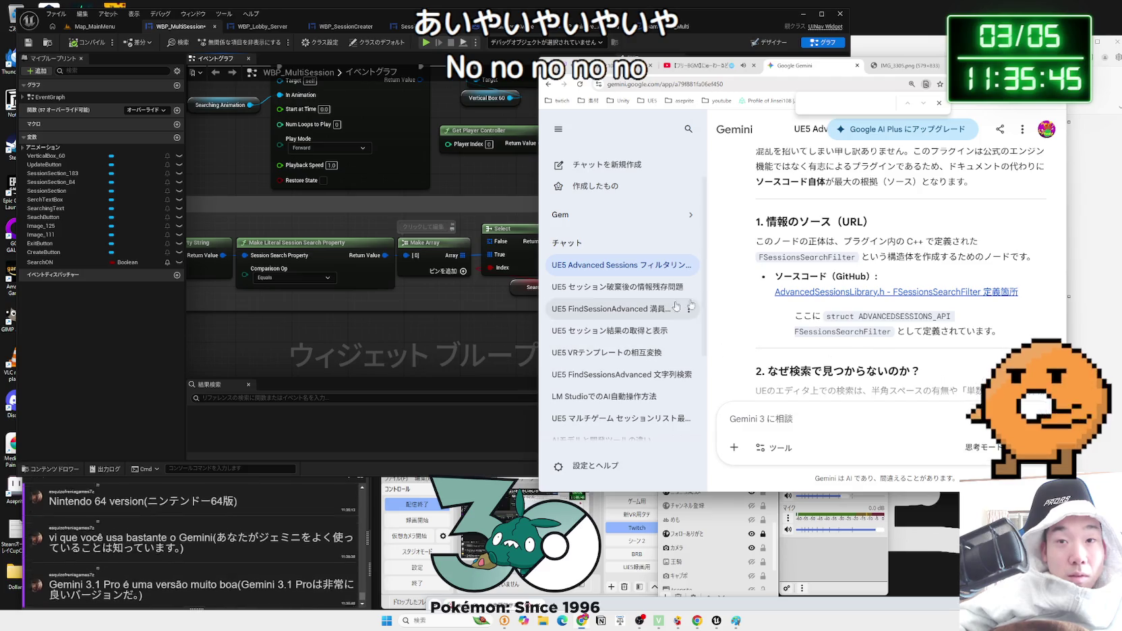
{"action": "scroll", "coordinate": [836, 282], "scroll_direction": "up", "scroll_amount": 1}
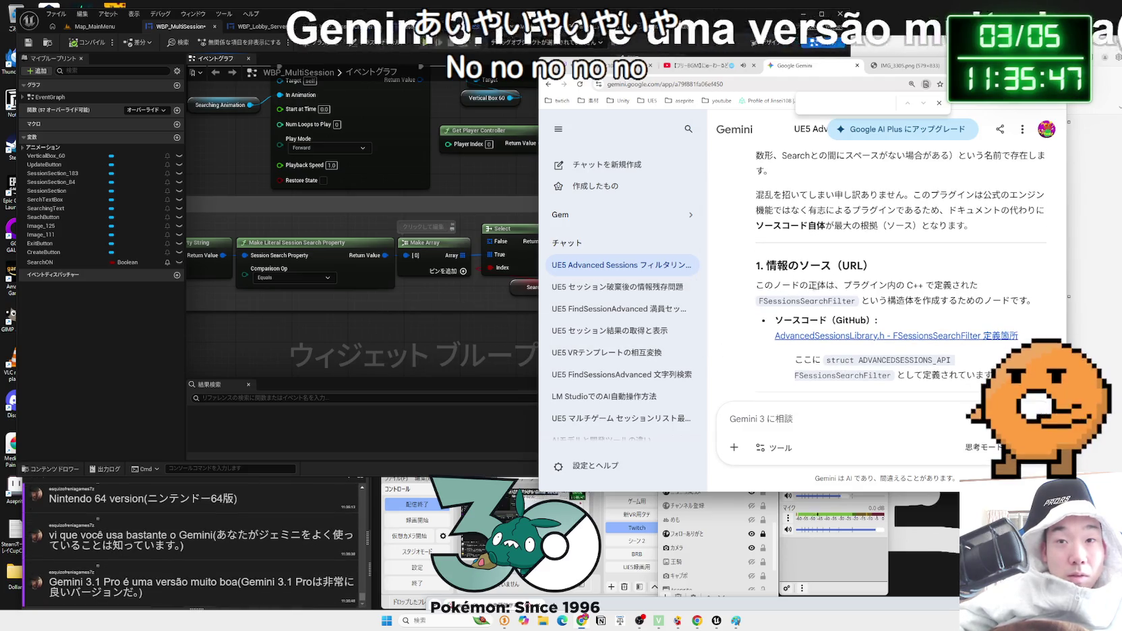
{"action": "scroll", "coordinate": [855, 278], "scroll_direction": "up", "scroll_amount": 2}
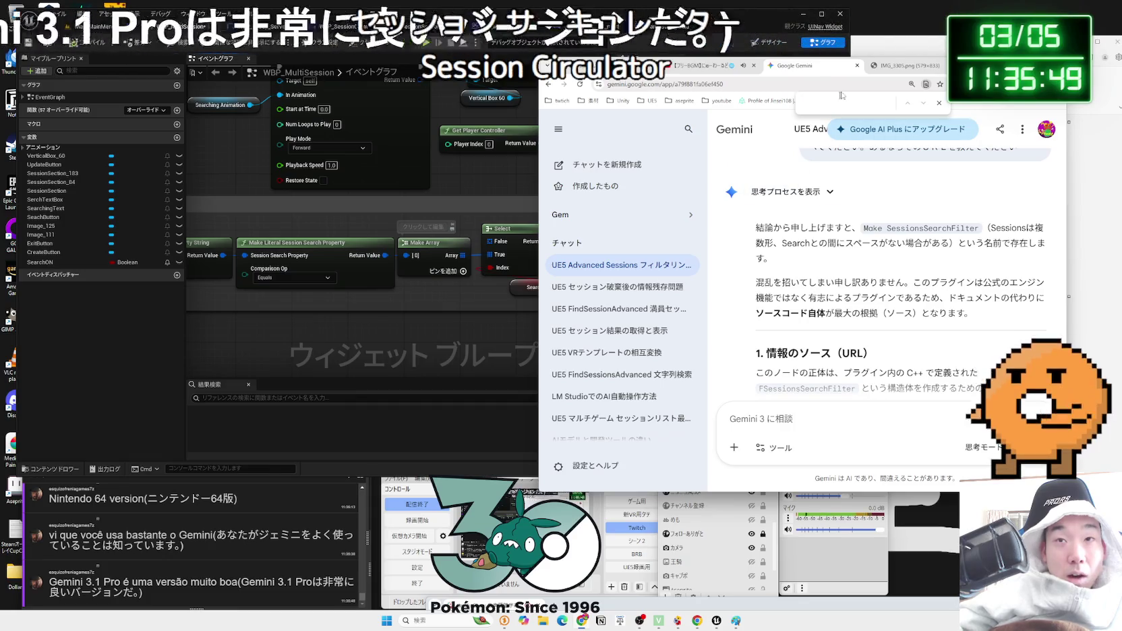
{"action": "left_click_drag", "start_coordinate": [839, 58], "coordinate": [885, 59]}
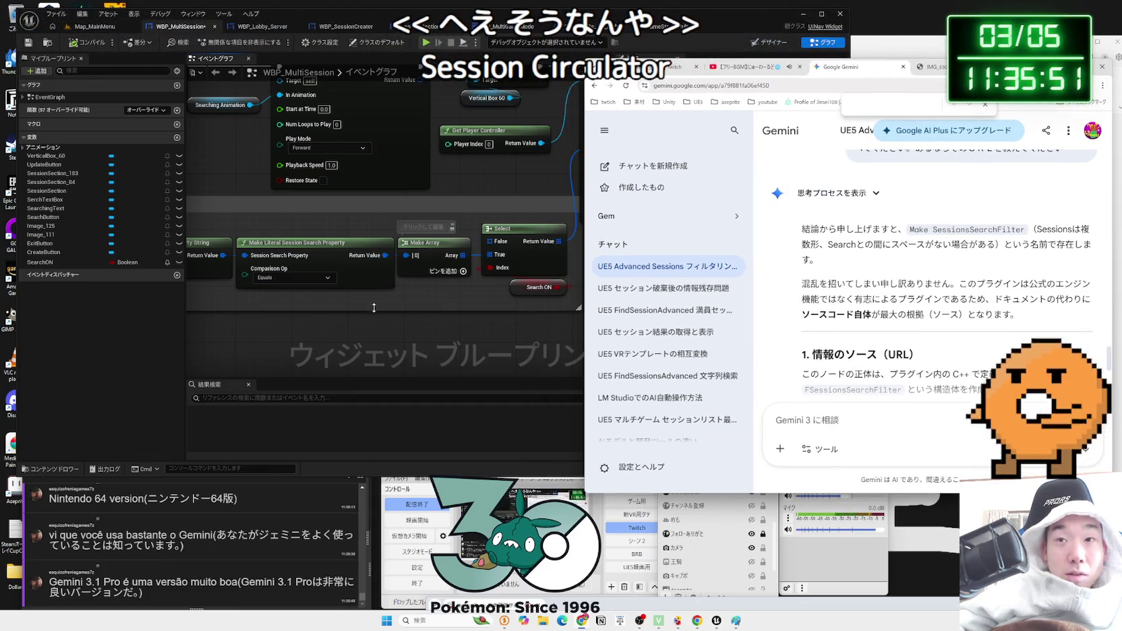
{"action": "left_click", "coordinate": [344, 335]}
{"action": "right_click", "coordinate": [344, 335]}
{"action": "type", "text": "session"}
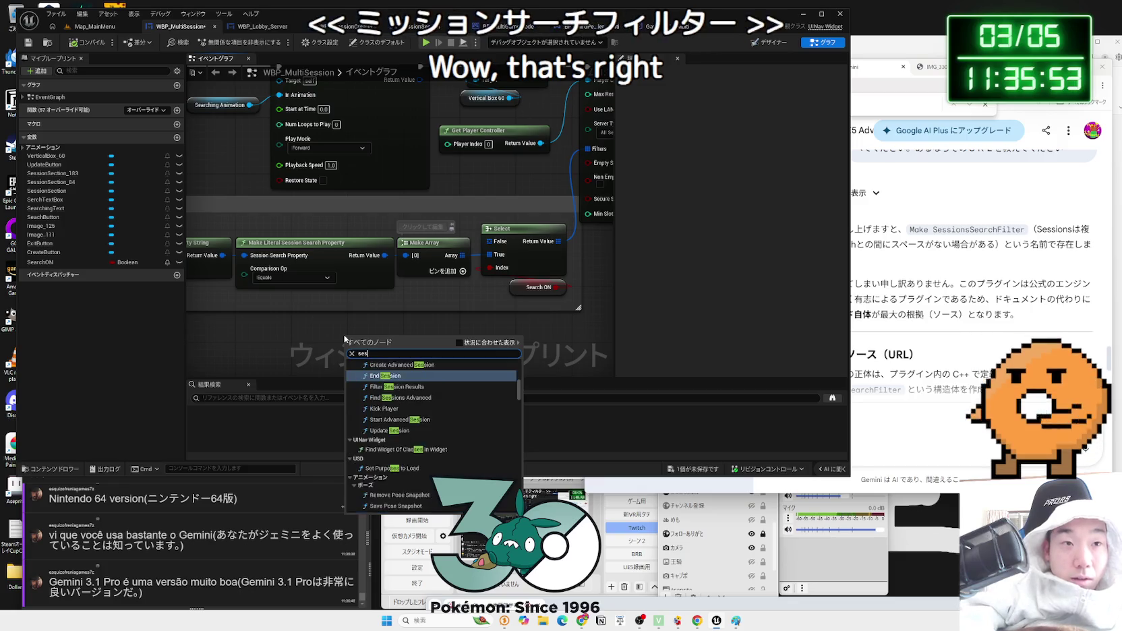
{"action": "type", "text": "sear"}
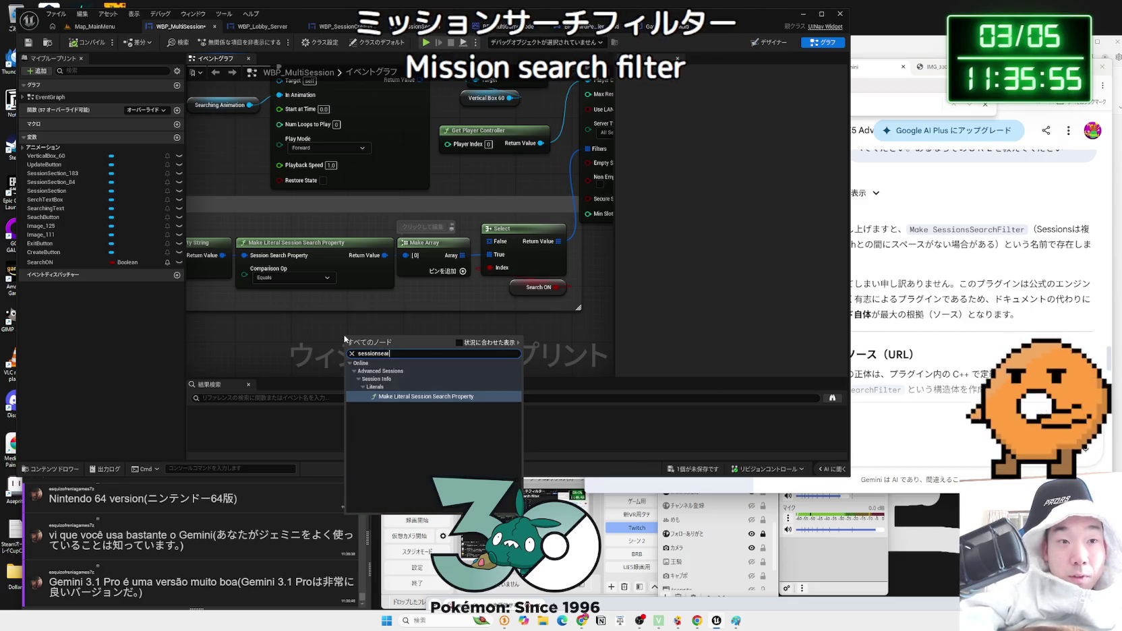
{"action": "type", "text": "fi"}
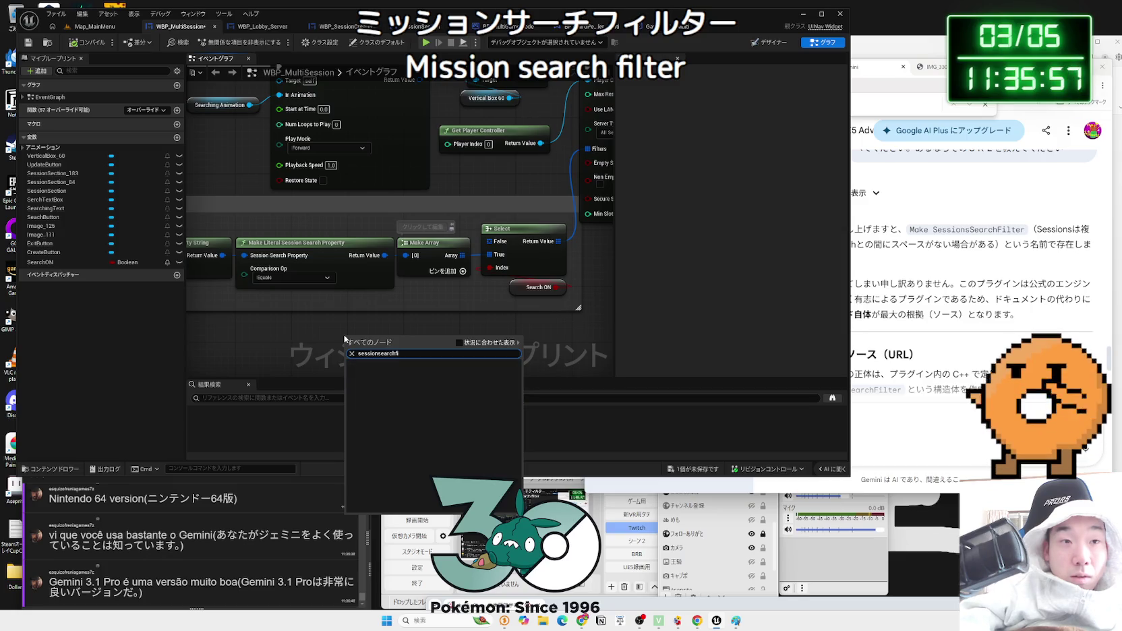
{"action": "key", "text": "BackSpace"}
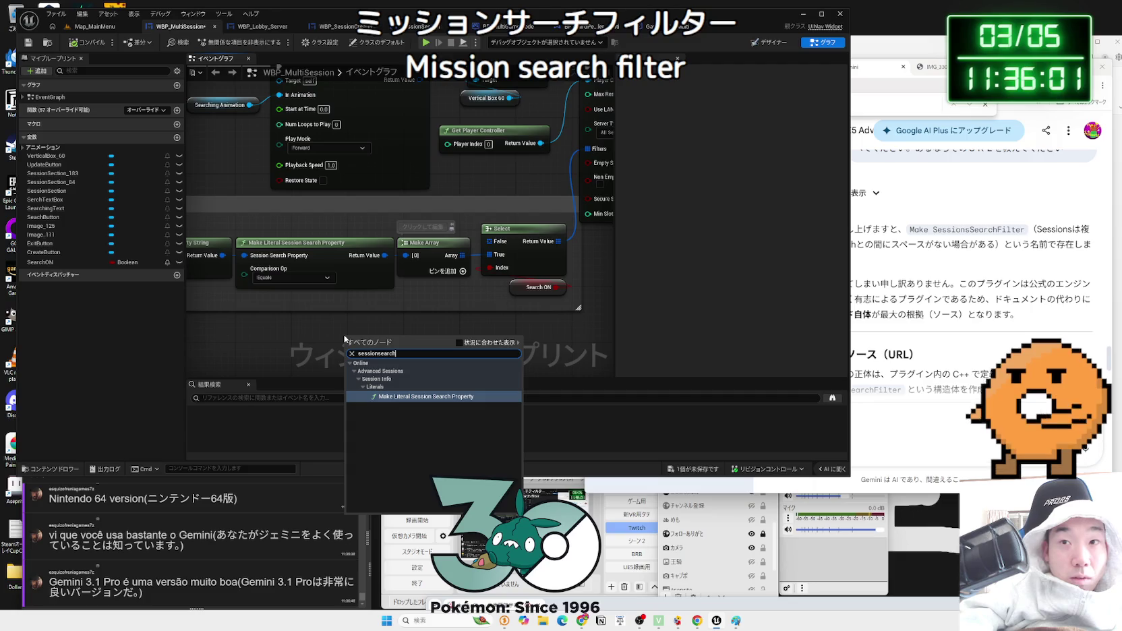
{"action": "type", "text": "filte"}
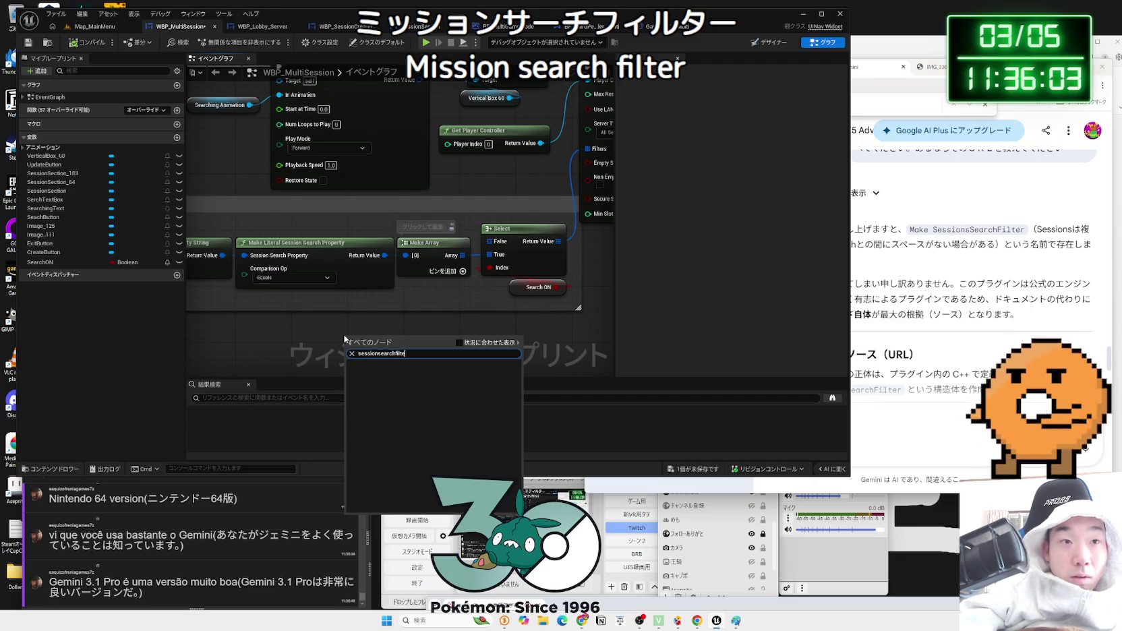
{"action": "key", "text": "BackSpace"}
{"action": "key", "text": "BackSpace"}
{"action": "key", "text": "BackSpace"}
{"action": "type", "text": "searc"}
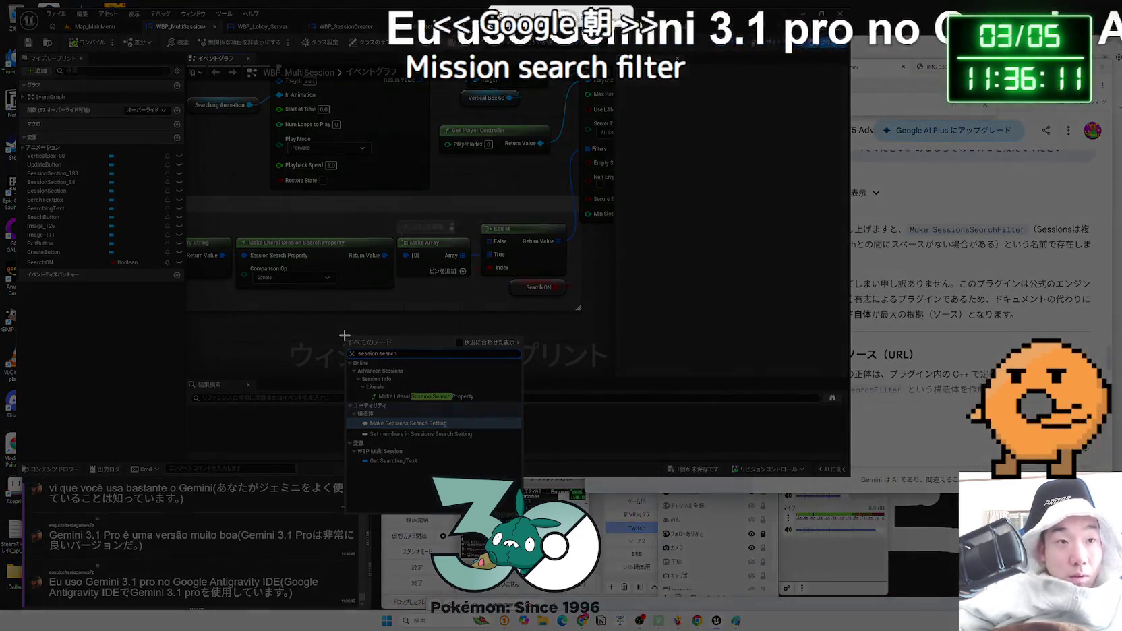
{"action": "left_click", "coordinate": [754, 452]}
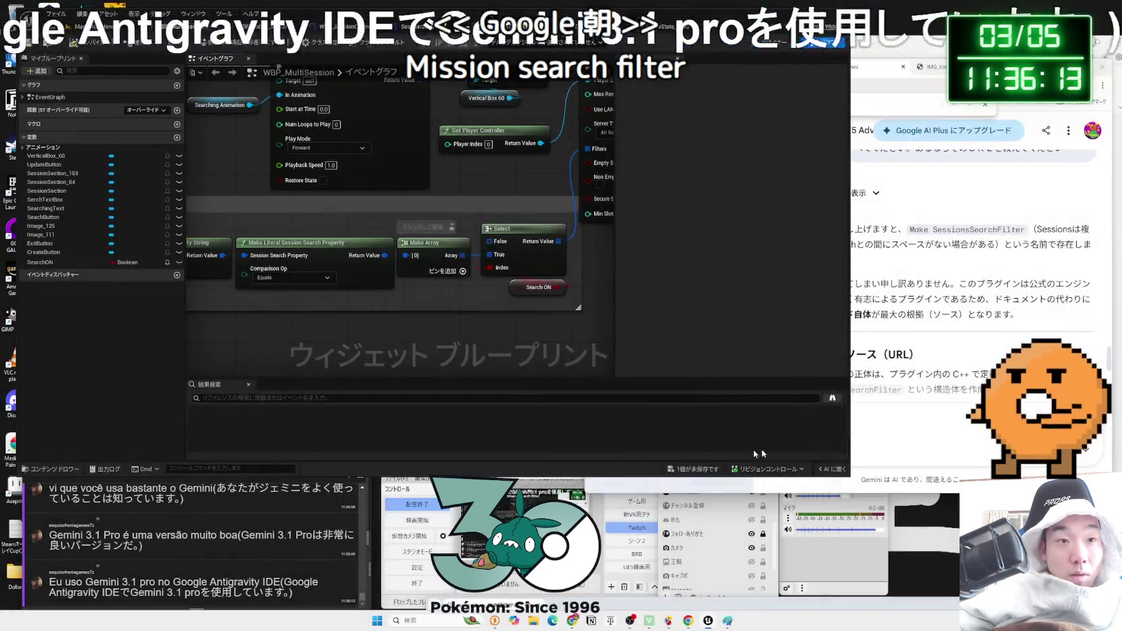
Send Gemini the correction that the project uses UE5.7, not UE4
{"action": "left_click", "coordinate": [906, 415]}
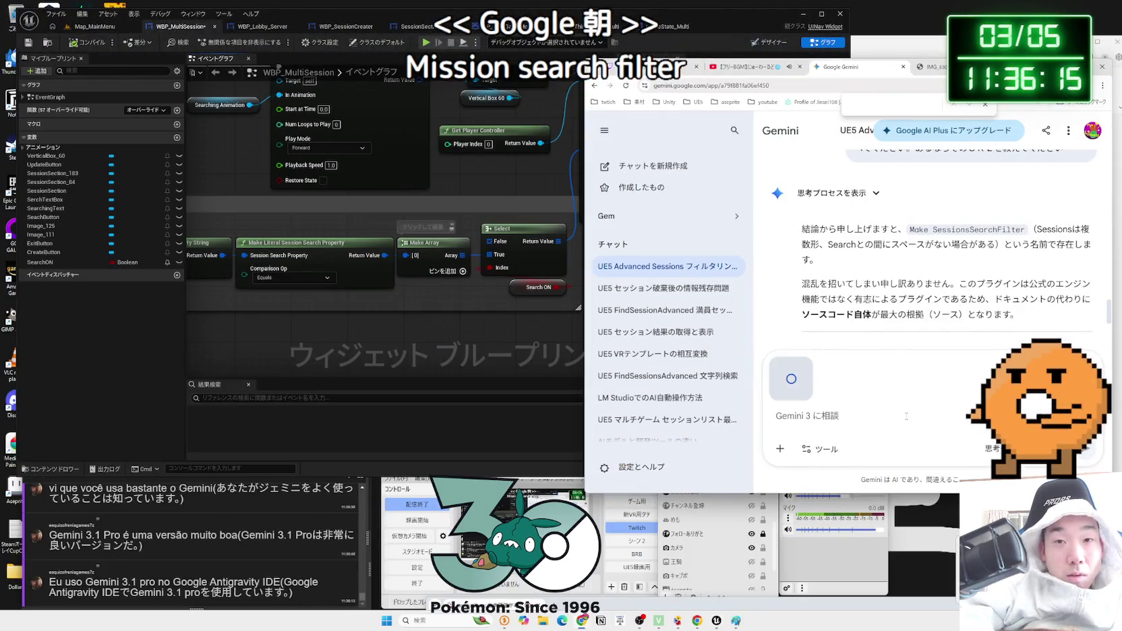
{"action": "type", "text": "nay"}
{"action": "key", "text": "Return"}
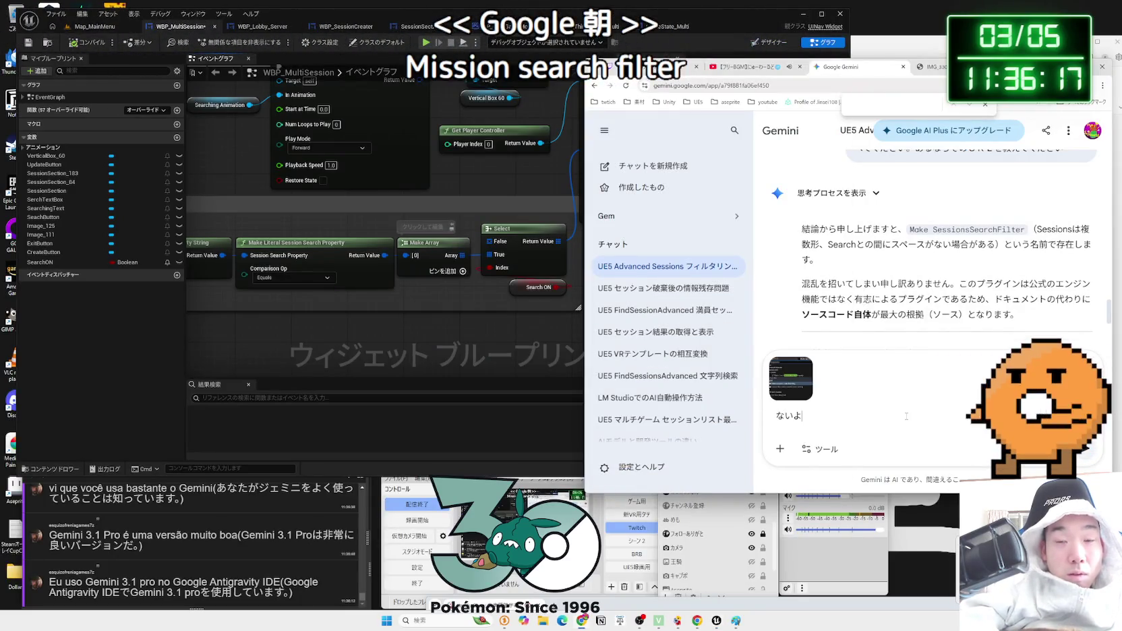
{"action": "type", "text": "E"}
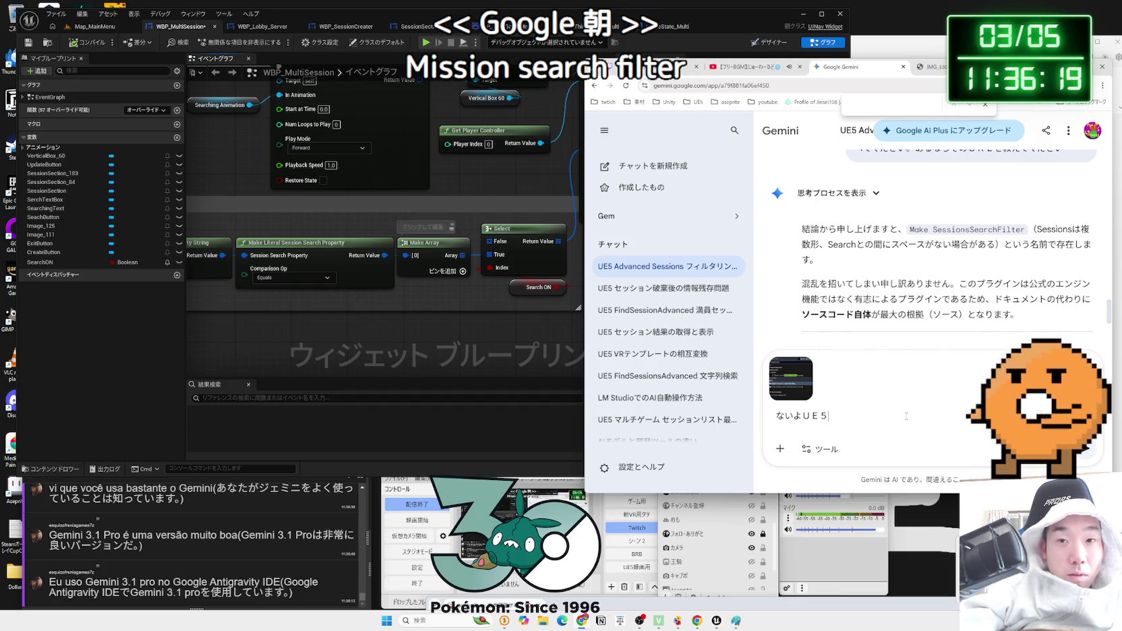
{"action": "type", "text": "kute"}
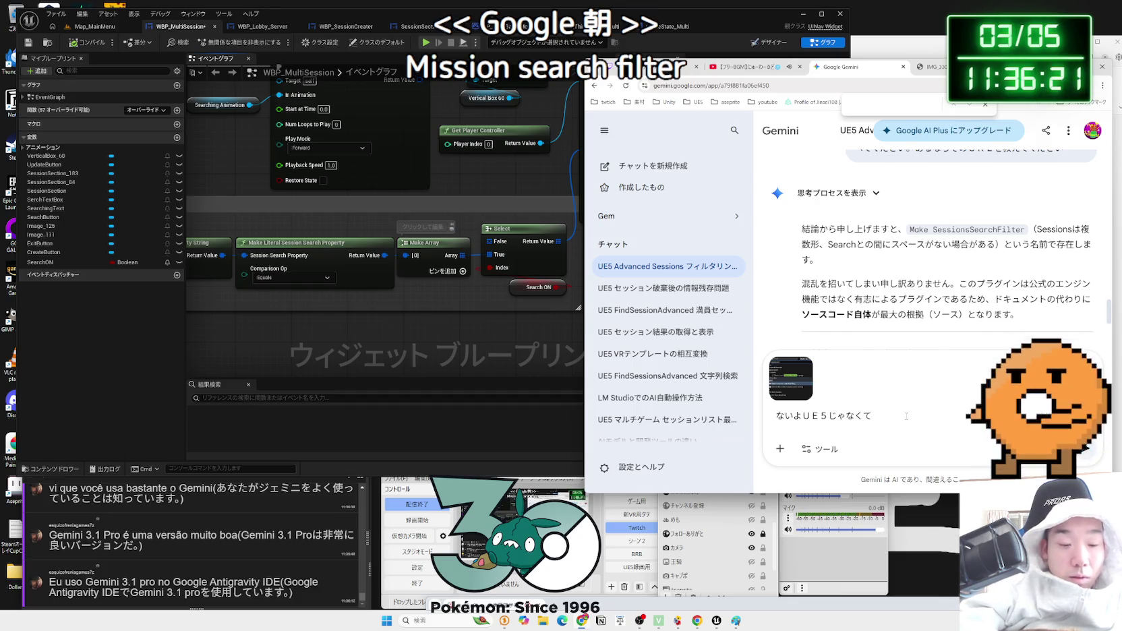
{"action": "type", "text": "E4na"}
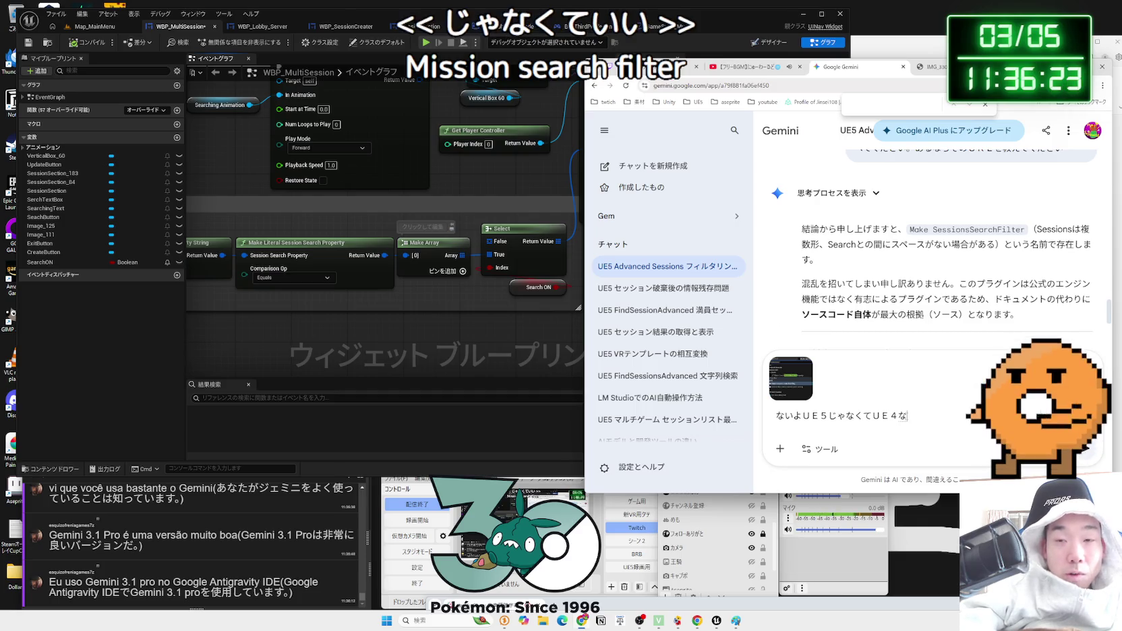
{"action": "type", "text": "ja"}
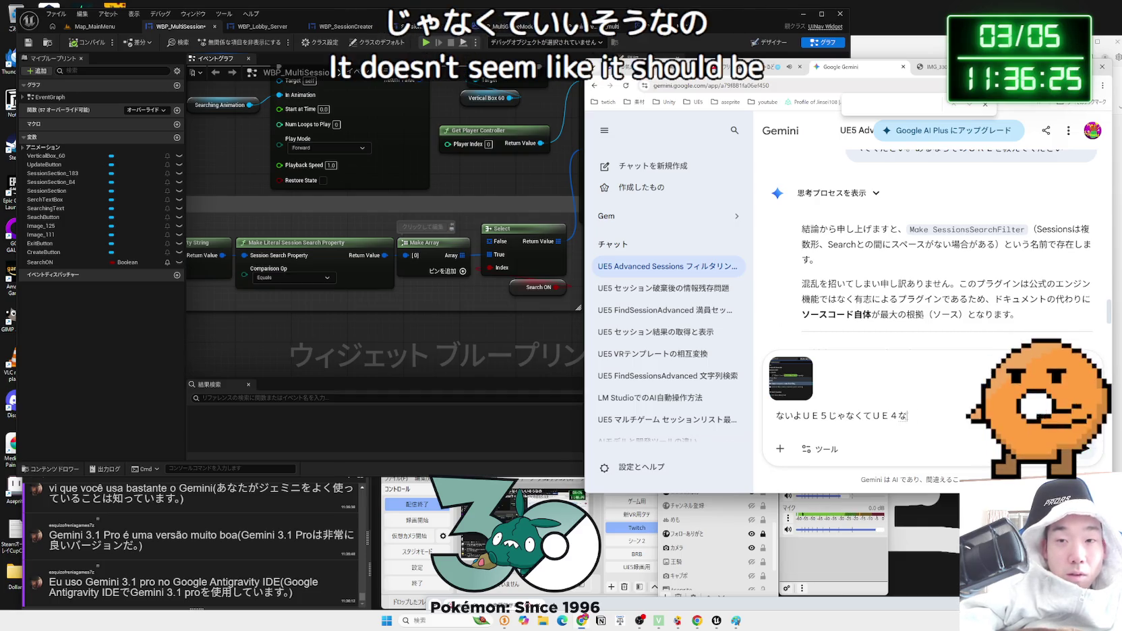
{"action": "type", "text": "?"}
{"action": "key", "text": "Return"}
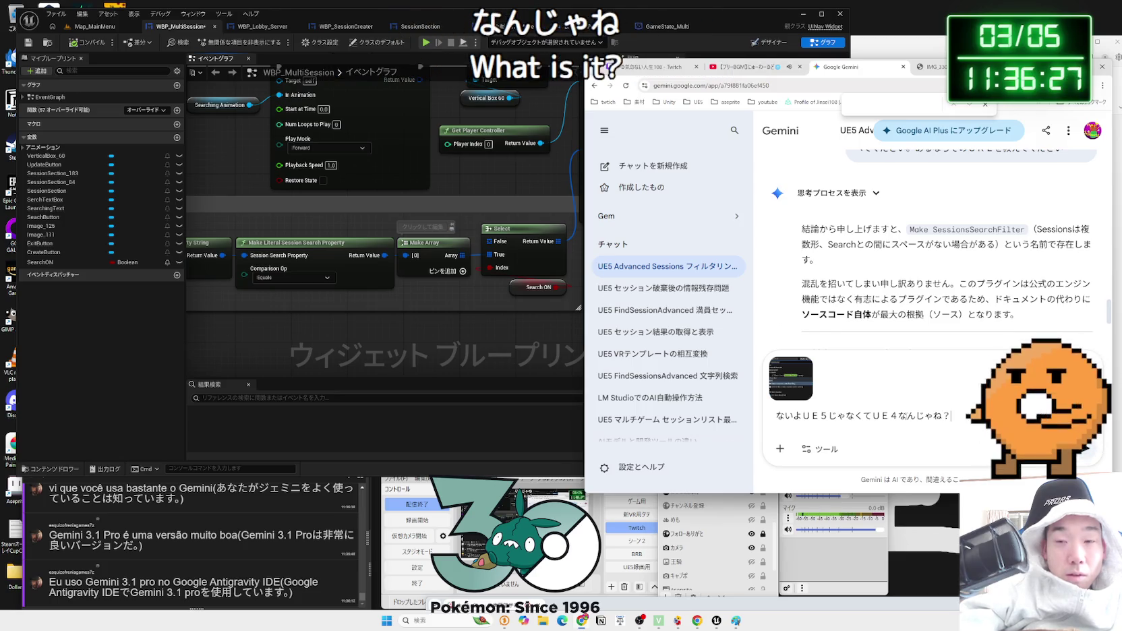
{"action": "type", "text": "5katte"}
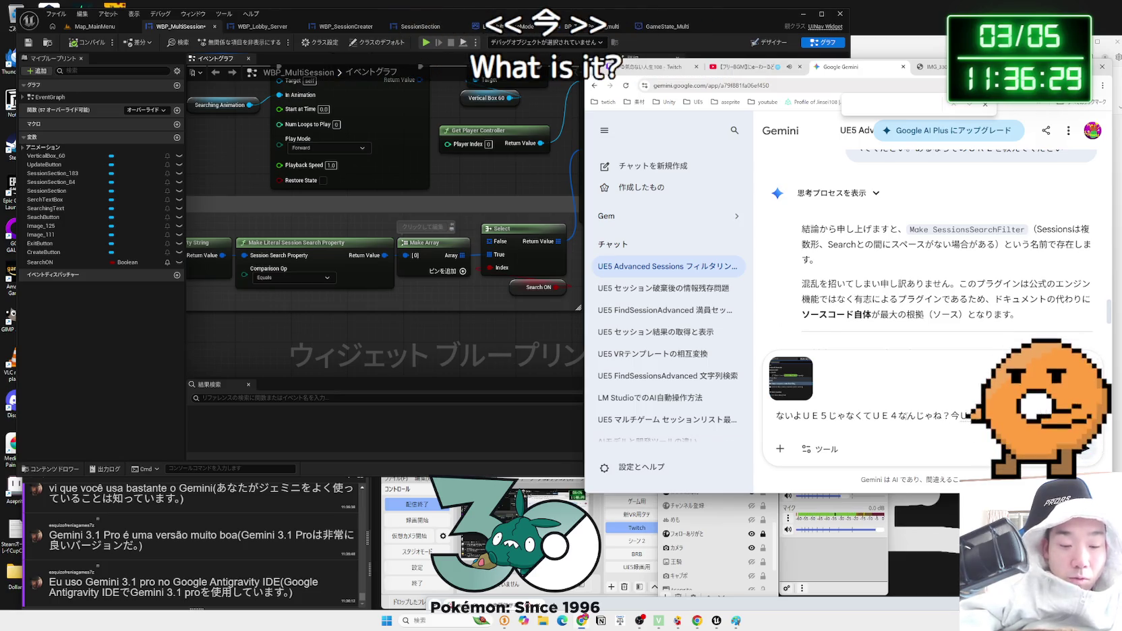
{"action": "type", "text": "imasu"}
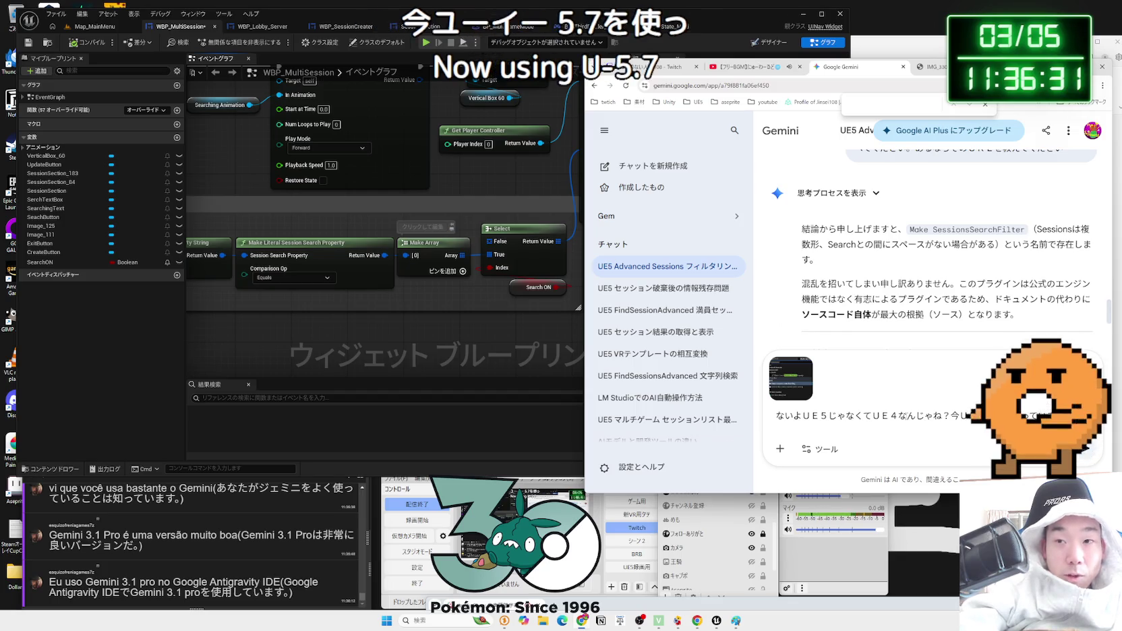
{"action": "key", "text": "Return"}
{"action": "key", "text": "Return"}
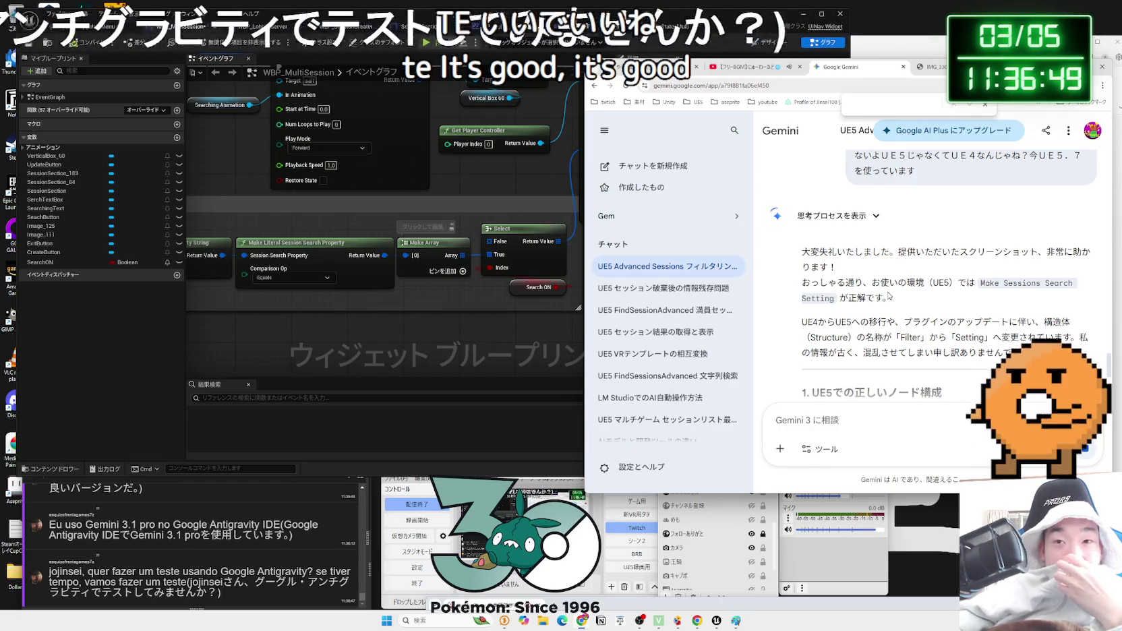
Read the reply confirming Make Sessions Search Setting as the correct node name
{"action": "left_click_drag", "start_coordinate": [802, 251], "coordinate": [897, 283]}
{"action": "mouse_move", "coordinate": [818, 251]}
{"action": "left_mouse_down"}
{"action": "mouse_move", "coordinate": [876, 266]}
{"action": "mouse_move", "coordinate": [918, 302]}
{"action": "left_mouse_up"}
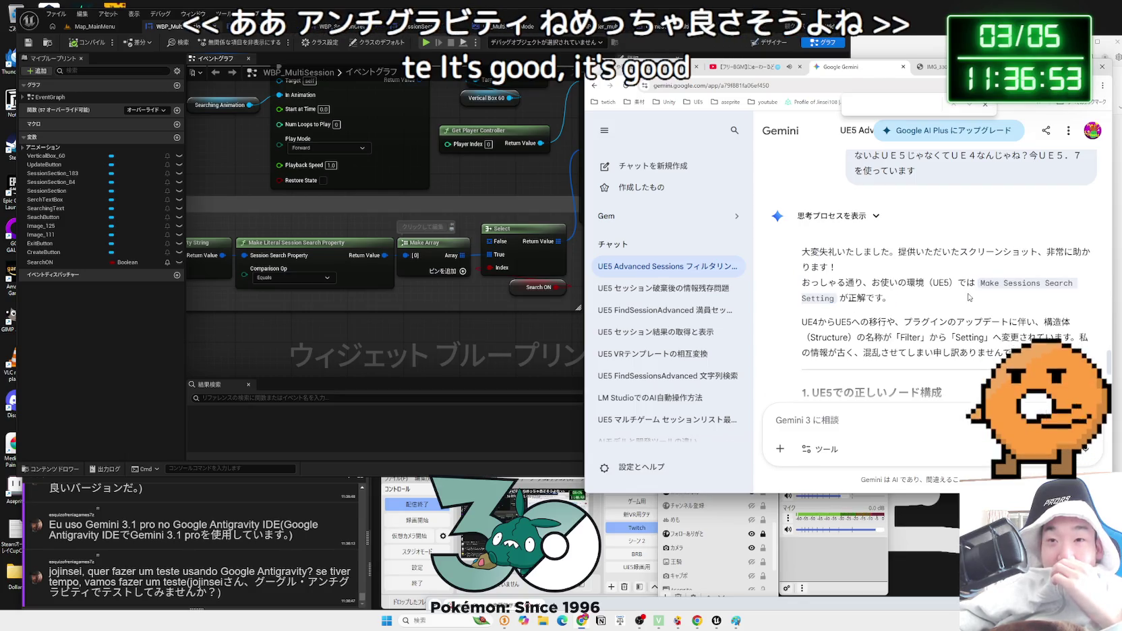
{"action": "left_click_drag", "start_coordinate": [980, 282], "coordinate": [1078, 285]}
{"action": "left_click_drag", "start_coordinate": [835, 297], "coordinate": [945, 282]}
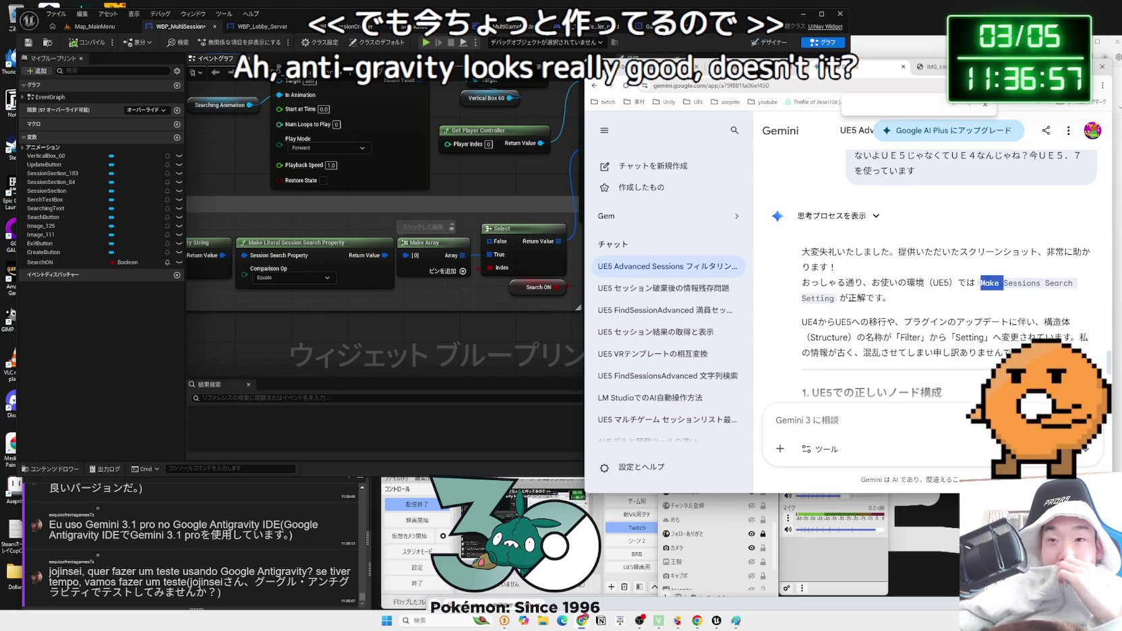
{"action": "left_click", "coordinate": [971, 304]}
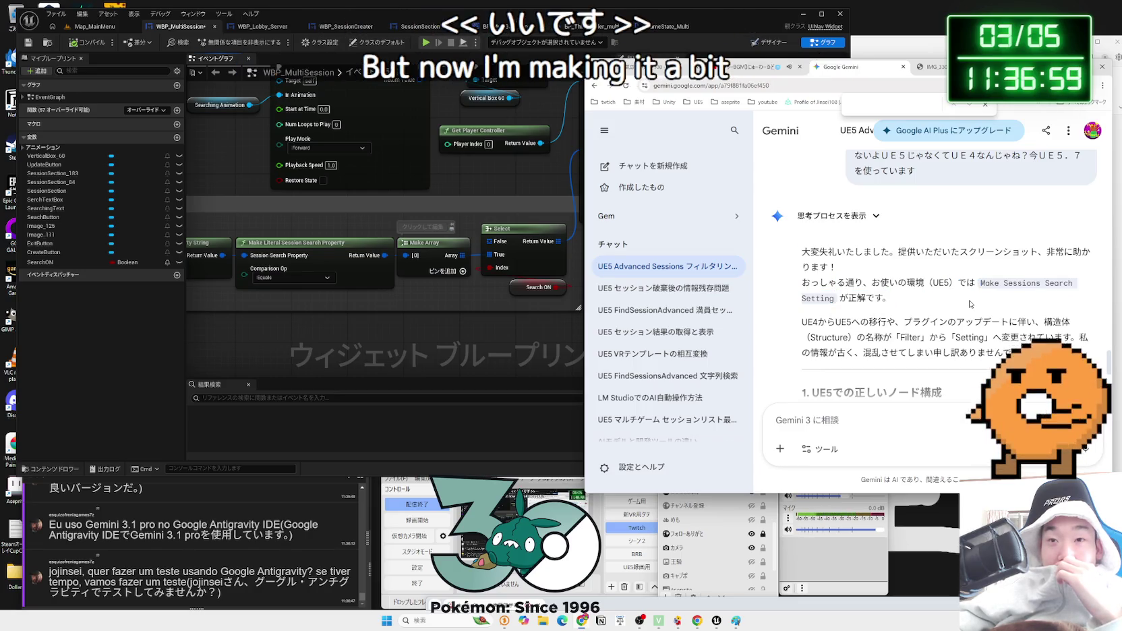
Read the reply's paragraph explaining the rename from Filter to Setting
{"action": "mouse_move", "coordinate": [955, 298]}
{"action": "left_mouse_down"}
{"action": "mouse_move", "coordinate": [803, 250]}
{"action": "mouse_move", "coordinate": [971, 300]}
{"action": "left_mouse_up"}
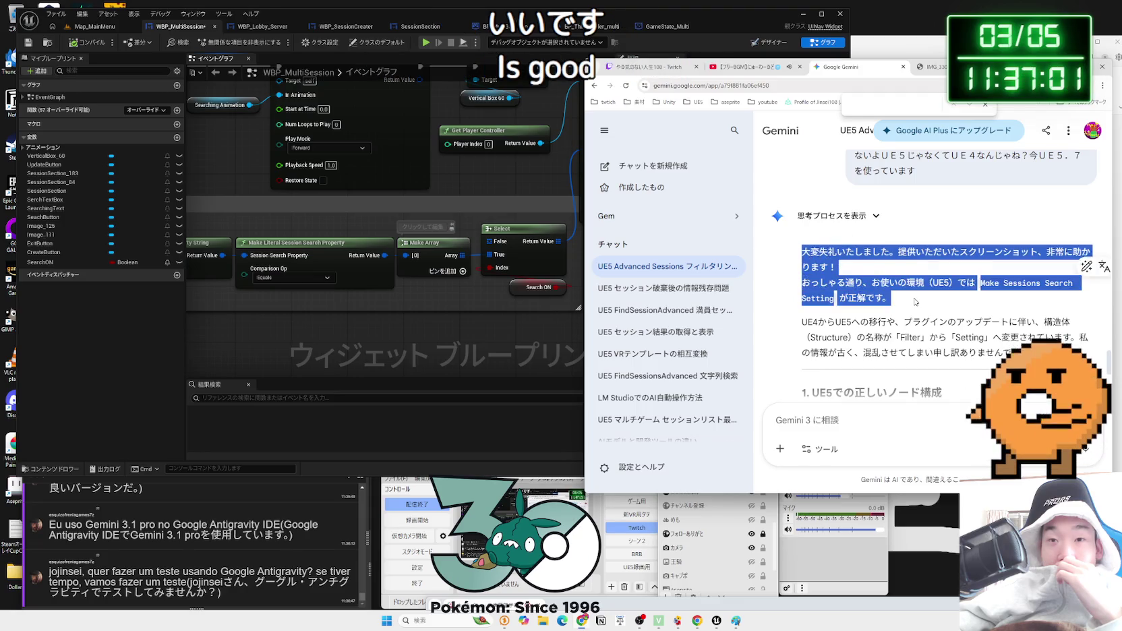
{"action": "left_click", "coordinate": [915, 302]}
{"action": "scroll", "coordinate": [915, 302], "scroll_direction": "down", "scroll_amount": 1}
{"action": "mouse_move", "coordinate": [839, 278]}
{"action": "left_mouse_down"}
{"action": "mouse_move", "coordinate": [1011, 294]}
{"action": "mouse_move", "coordinate": [840, 279]}
{"action": "mouse_move", "coordinate": [1029, 309]}
{"action": "left_mouse_up"}
{"action": "left_click", "coordinate": [838, 278]}
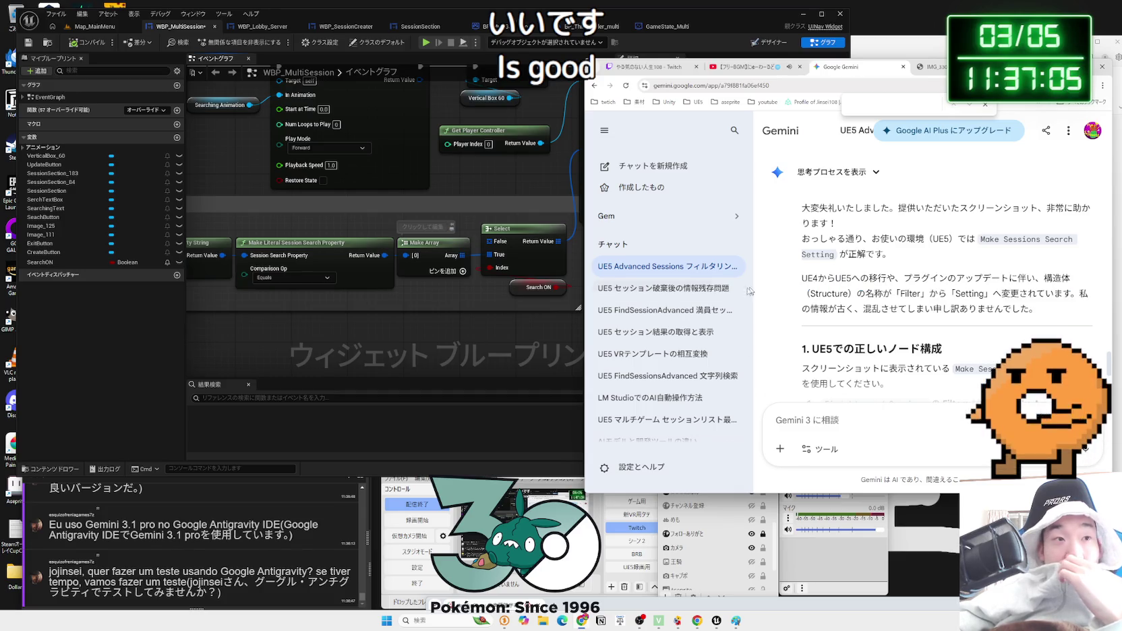
{"action": "right_click", "coordinate": [367, 337]}
Search the graph's node list for 'makesession search setting' with Context Sensitive toggled
{"action": "type", "text": "makes"}
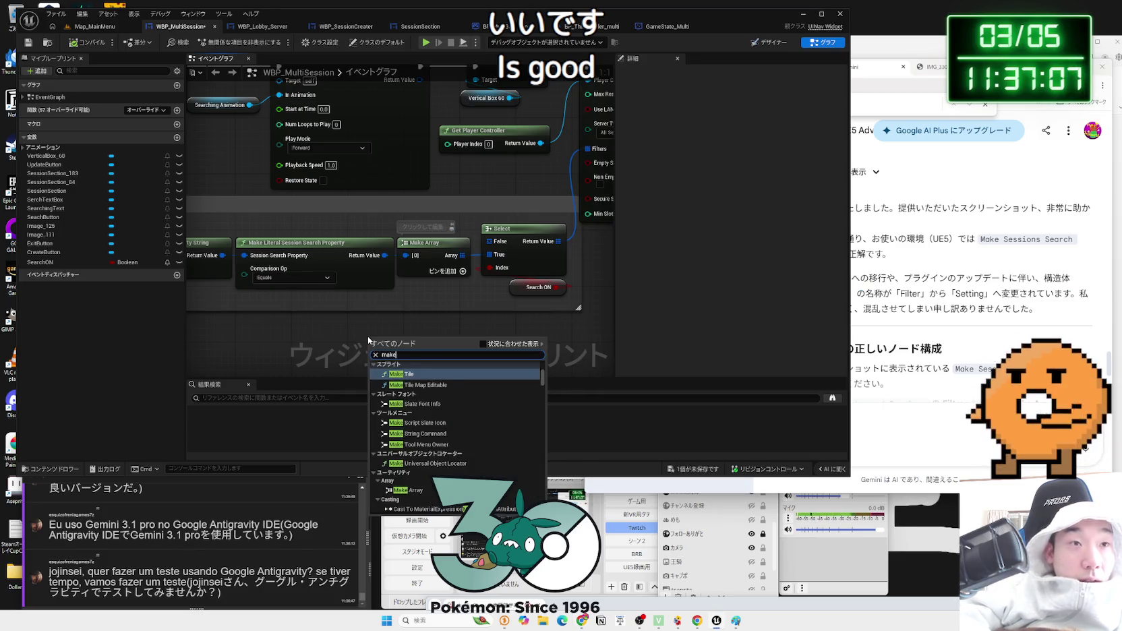
{"action": "type", "text": "ession sea"}
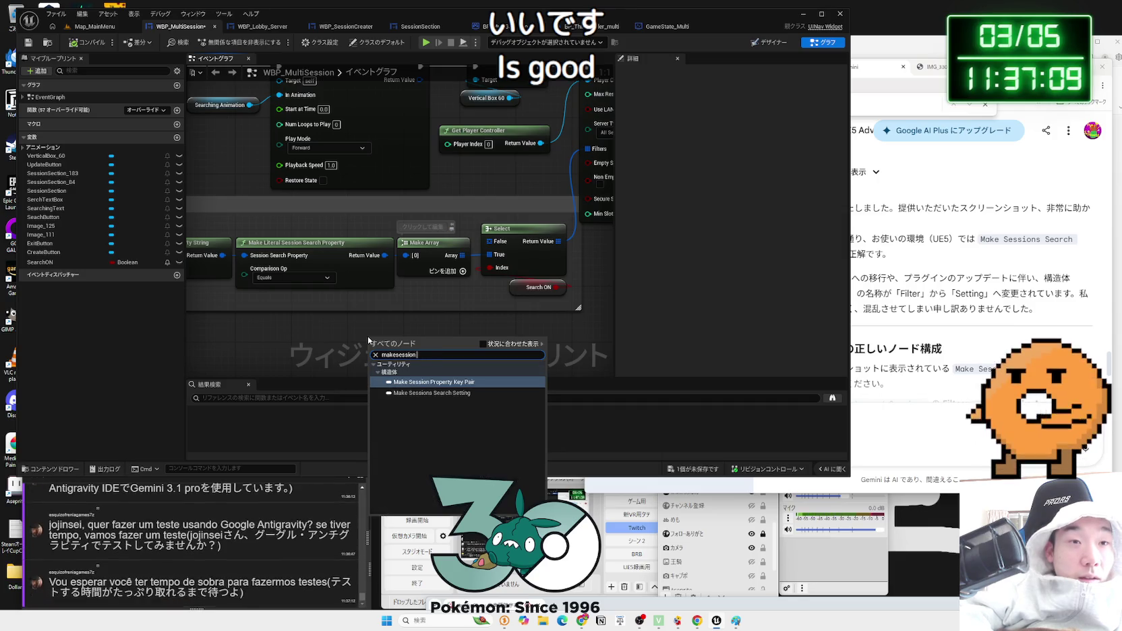
{"action": "type", "text": "rch setti"}
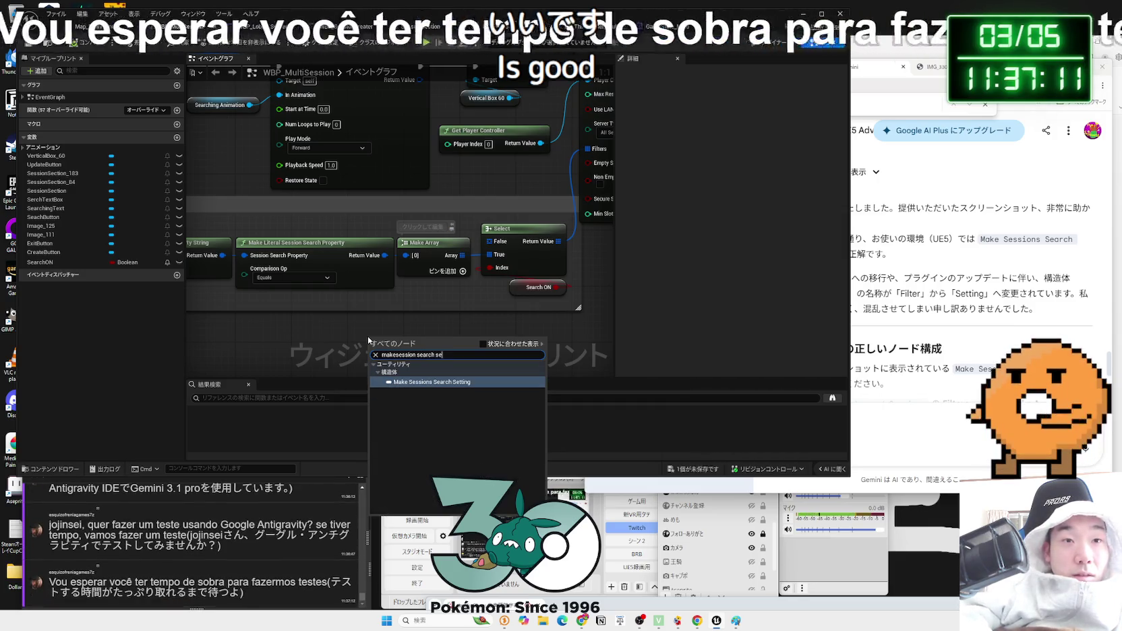
{"action": "type", "text": "ng"}
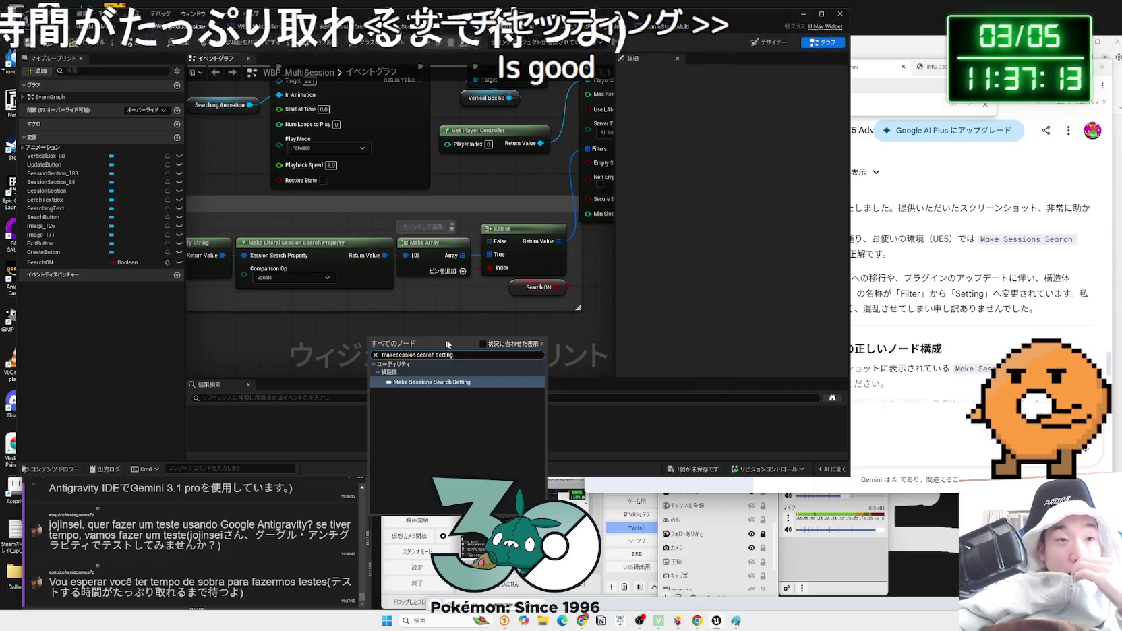
{"action": "left_click", "coordinate": [483, 344]}
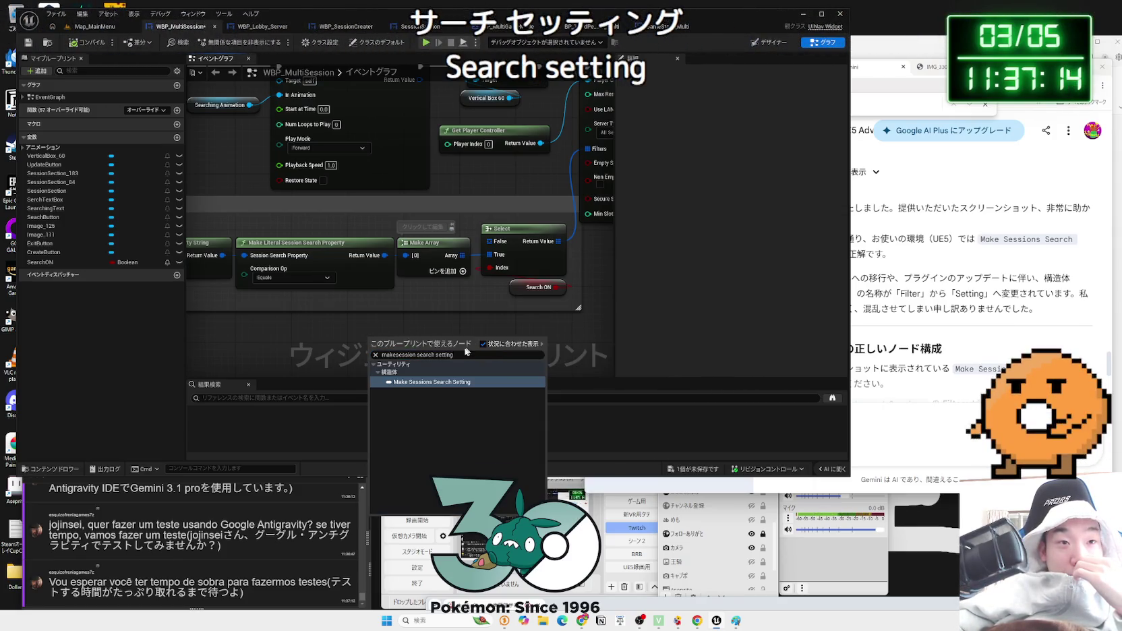
{"action": "left_click", "coordinate": [373, 355]}
{"action": "left_click", "coordinate": [351, 358]}
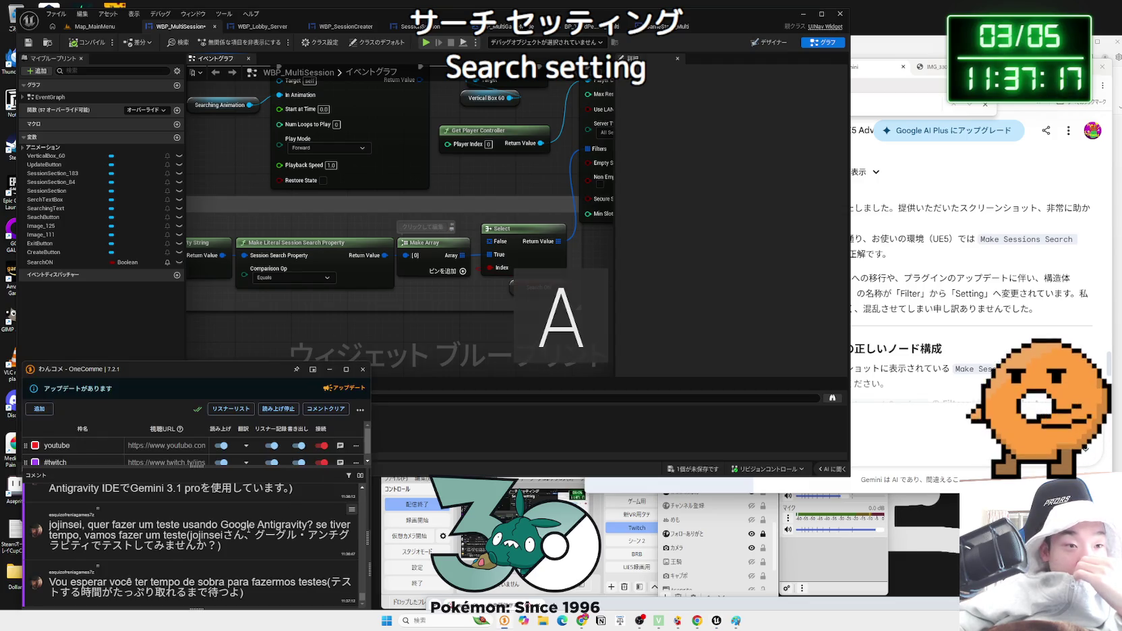
{"action": "mouse_move", "coordinate": [329, 318]}
{"action": "left_mouse_down"}
{"action": "mouse_move", "coordinate": [426, 311]}
{"action": "mouse_move", "coordinate": [457, 340]}
{"action": "mouse_move", "coordinate": [399, 337]}
{"action": "left_mouse_up"}
Save the one unsaved asset, then return to the Gemini chat
{"action": "left_click", "coordinate": [693, 469]}
{"action": "left_click", "coordinate": [619, 407]}
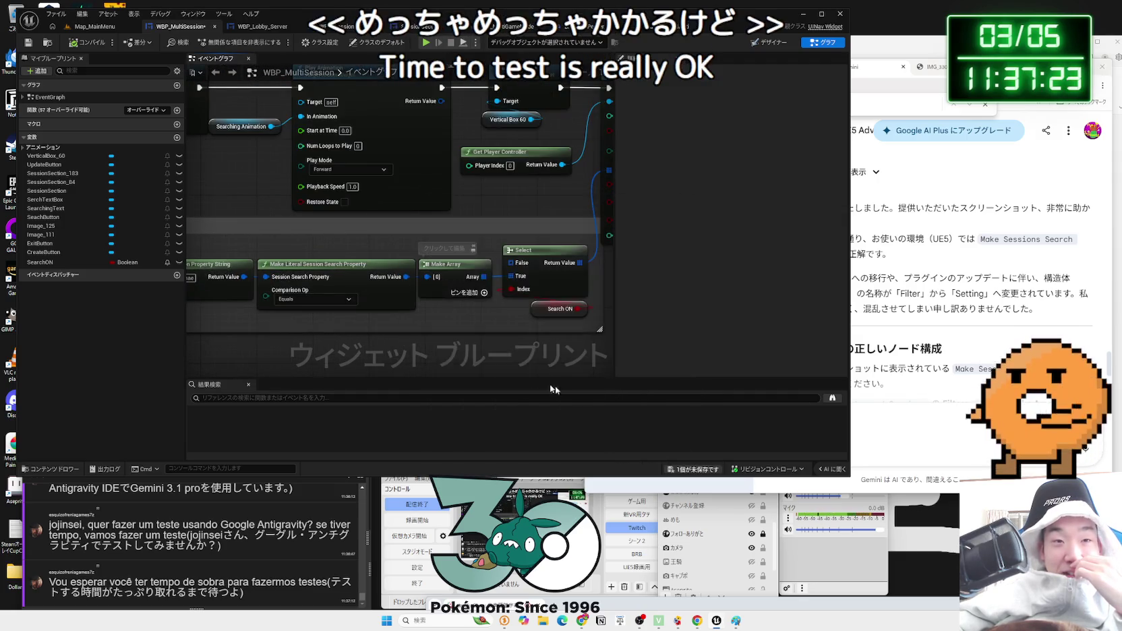
{"action": "left_click", "coordinate": [584, 333]}
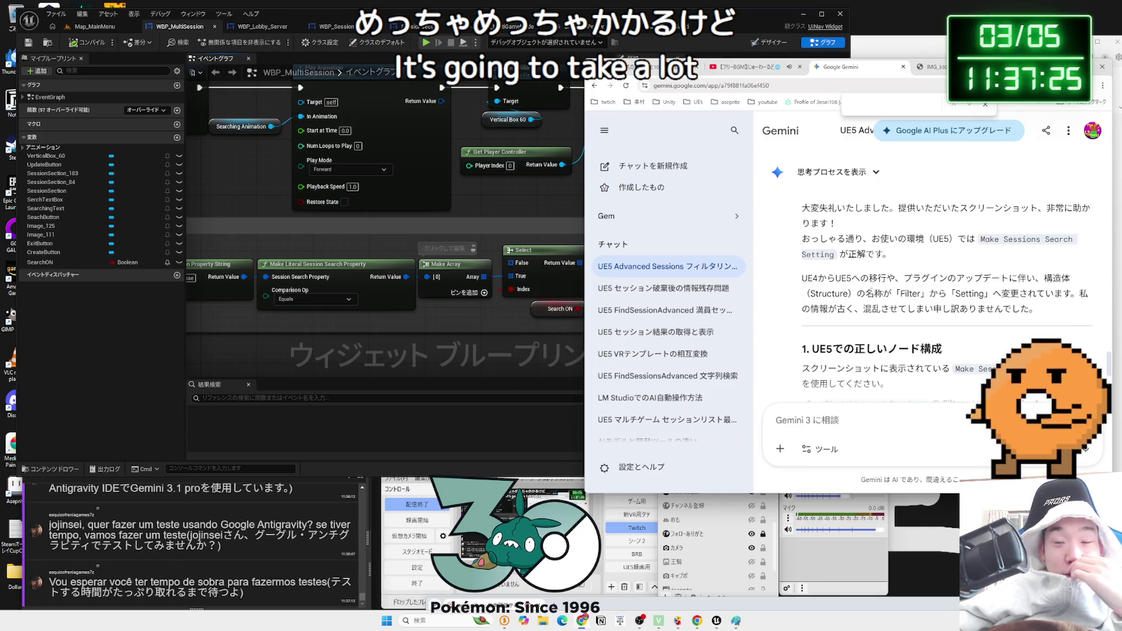
Read the structure-rename paragraph and the node setup naming Sessions Search Setting
{"action": "mouse_move", "coordinate": [835, 279]}
{"action": "left_mouse_down"}
{"action": "mouse_move", "coordinate": [1051, 295]}
{"action": "mouse_move", "coordinate": [982, 310]}
{"action": "mouse_move", "coordinate": [1036, 309]}
{"action": "left_mouse_up"}
{"action": "left_click", "coordinate": [835, 277]}
{"action": "mouse_move", "coordinate": [834, 277]}
{"action": "left_mouse_down"}
{"action": "mouse_move", "coordinate": [1069, 294]}
{"action": "mouse_move", "coordinate": [1036, 309]}
{"action": "left_mouse_up"}
{"action": "left_click", "coordinate": [1036, 309]}
{"action": "scroll", "coordinate": [958, 293], "scroll_direction": "down", "scroll_amount": 2}
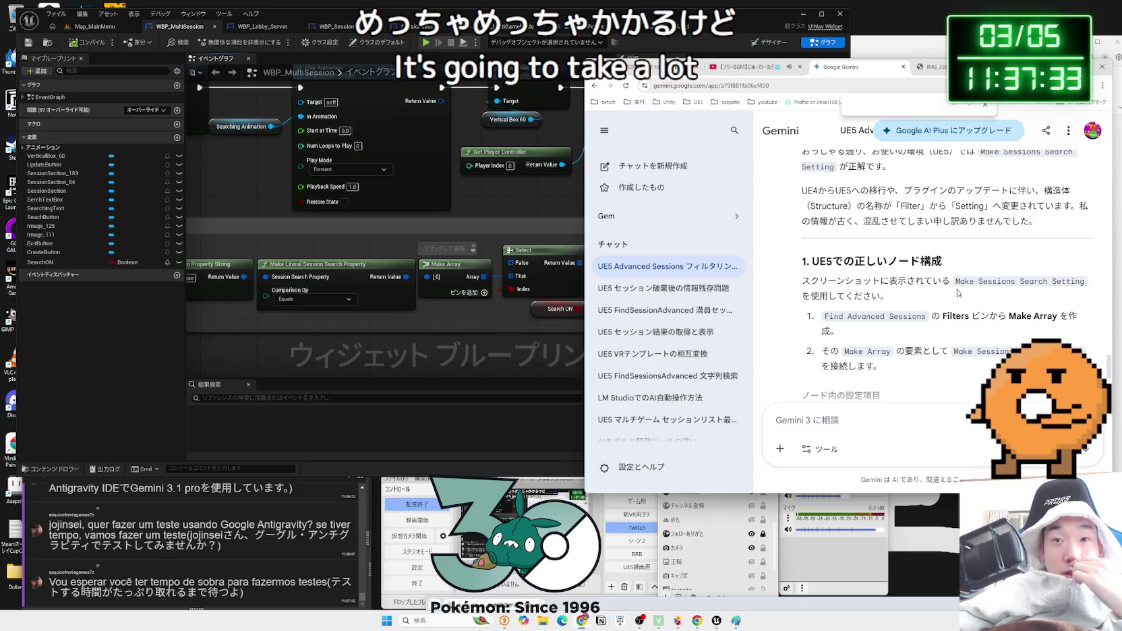
{"action": "scroll", "coordinate": [957, 293], "scroll_direction": "down", "scroll_amount": 2}
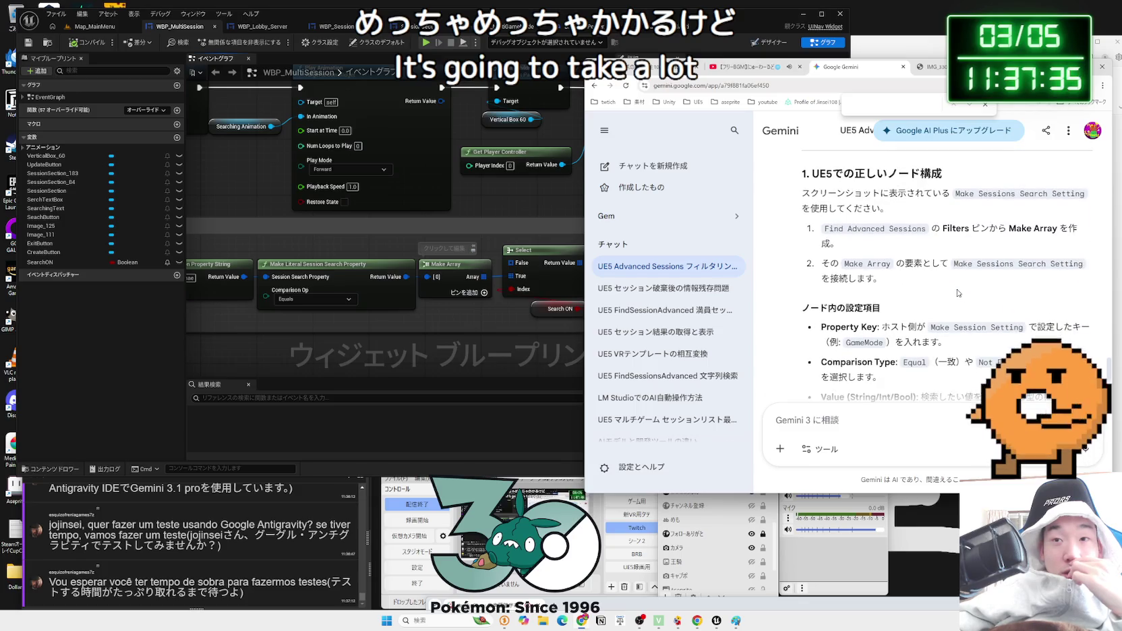
{"action": "mouse_move", "coordinate": [960, 264]}
{"action": "left_mouse_down"}
{"action": "mouse_move", "coordinate": [1083, 264]}
{"action": "mouse_move", "coordinate": [973, 264]}
{"action": "left_mouse_up"}
{"action": "left_click", "coordinate": [954, 267]}
Review the source-code section's FSessionsSearchSetting struct and open the AdvancedSessionsLibrary.h link
{"action": "scroll", "coordinate": [954, 278], "scroll_direction": "down", "scroll_amount": 1}
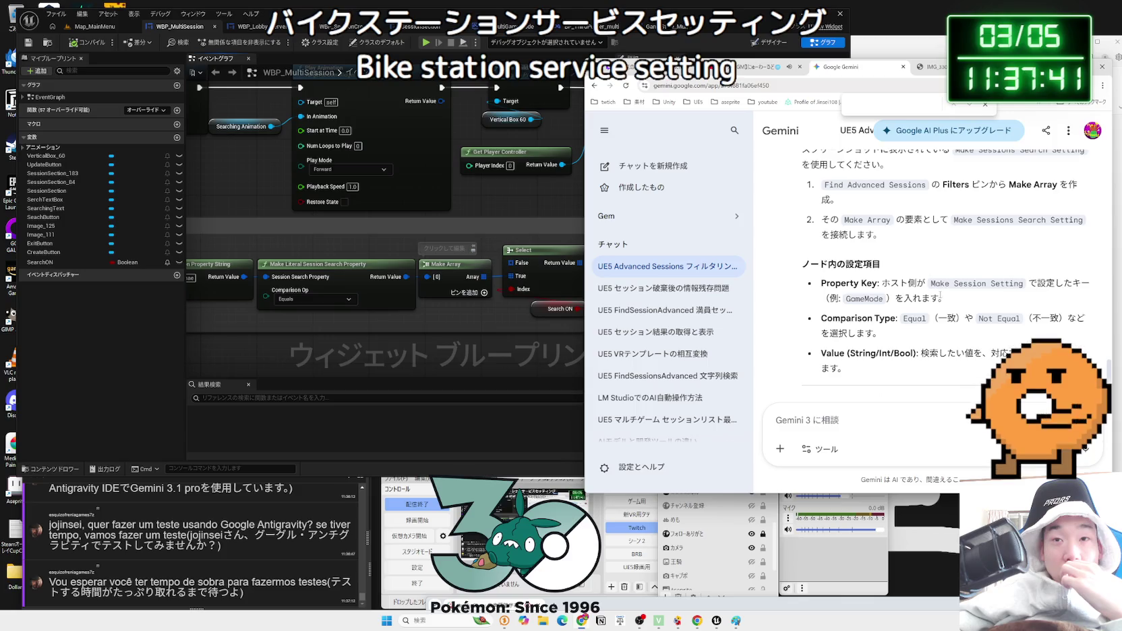
{"action": "scroll", "coordinate": [940, 295], "scroll_direction": "up", "scroll_amount": 3}
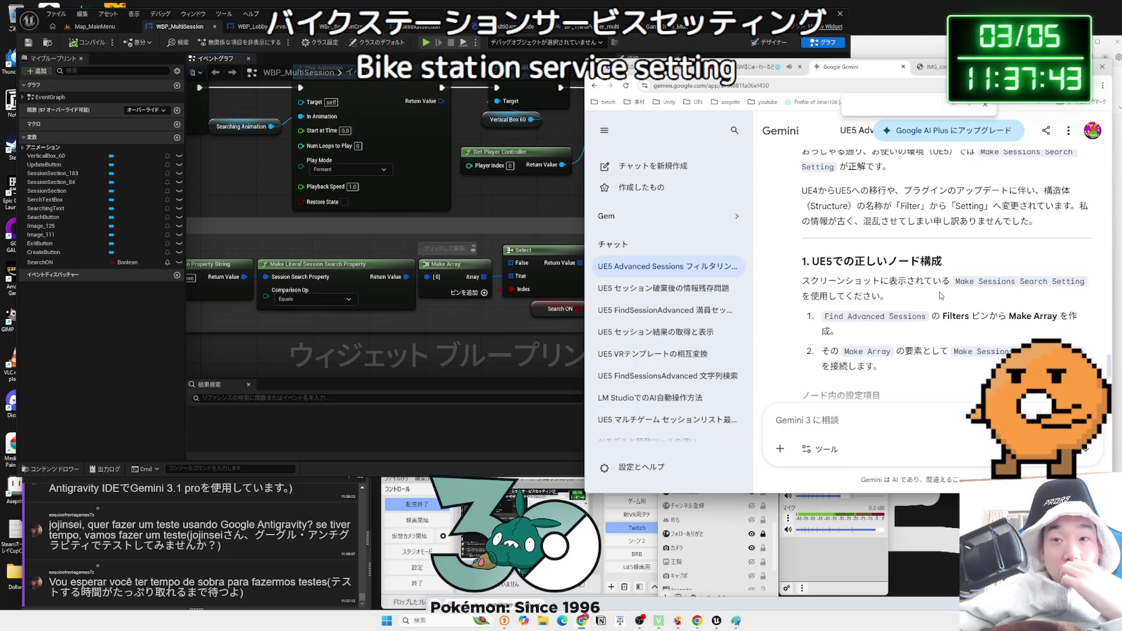
{"action": "scroll", "coordinate": [940, 295], "scroll_direction": "up", "scroll_amount": 5}
{"action": "scroll", "coordinate": [943, 294], "scroll_direction": "down", "scroll_amount": 10}
{"action": "scroll", "coordinate": [943, 294], "scroll_direction": "down", "scroll_amount": 2}
{"action": "scroll", "coordinate": [943, 295], "scroll_direction": "up", "scroll_amount": 2}
{"action": "scroll", "coordinate": [943, 294], "scroll_direction": "up", "scroll_amount": 1}
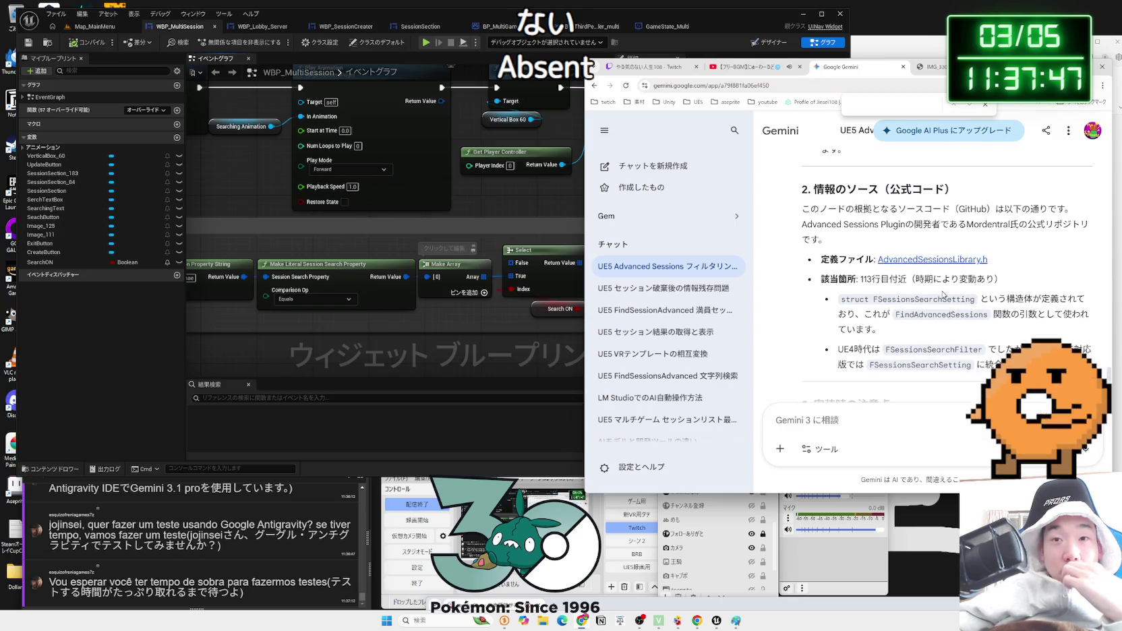
{"action": "left_click_drag", "start_coordinate": [975, 299], "coordinate": [885, 302]}
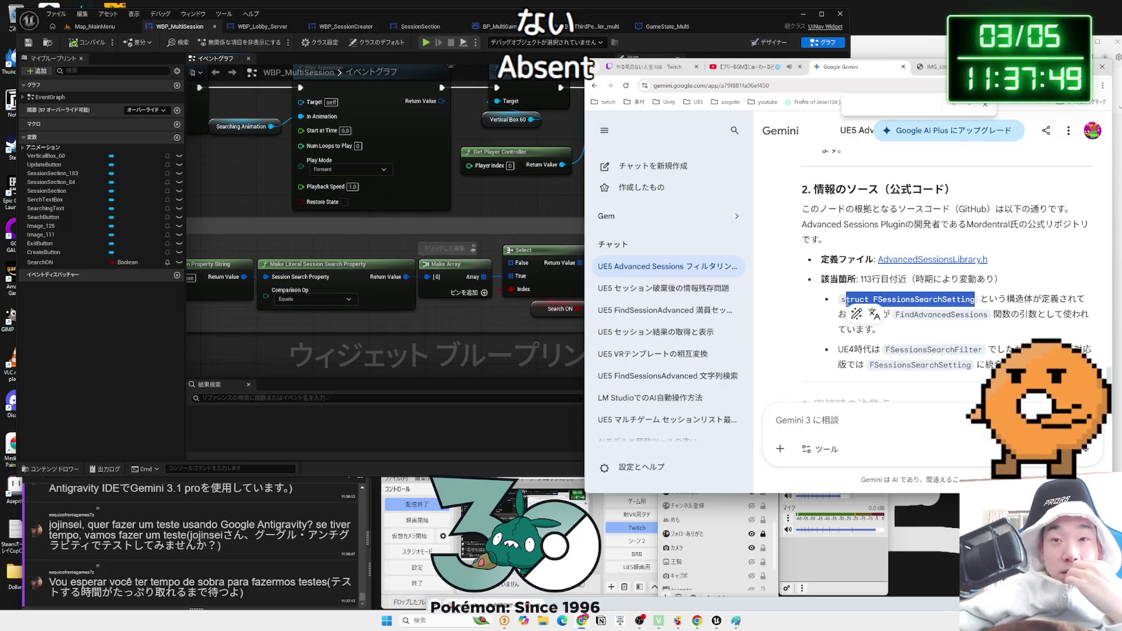
{"action": "key", "text": "ctrl+c"}
{"action": "left_click", "coordinate": [977, 305]}
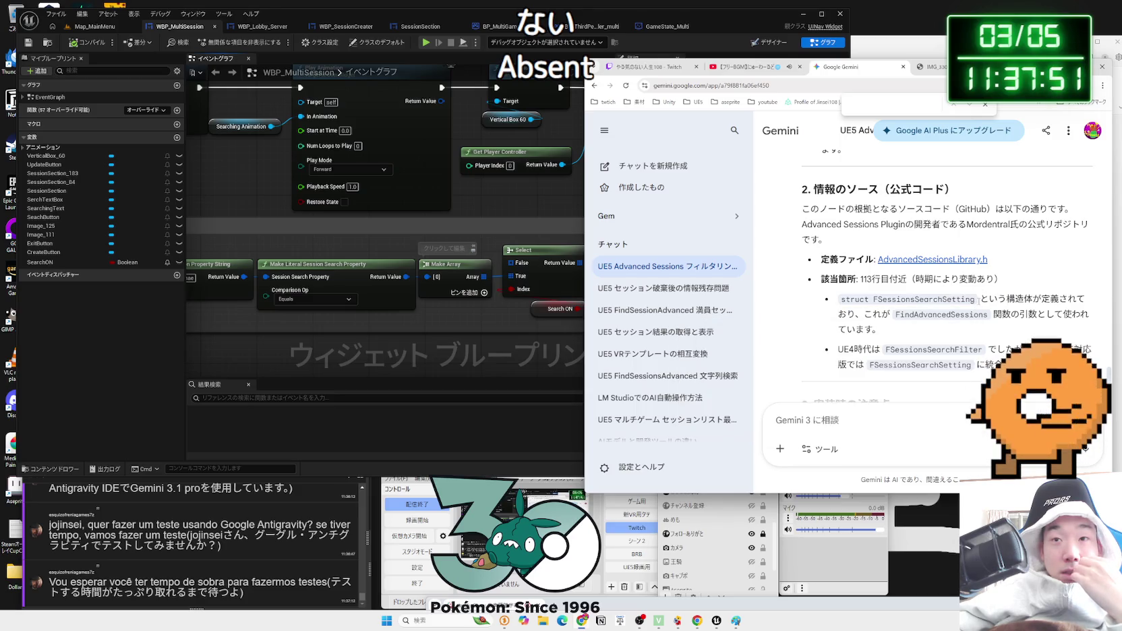
{"action": "left_click", "coordinate": [922, 260]}
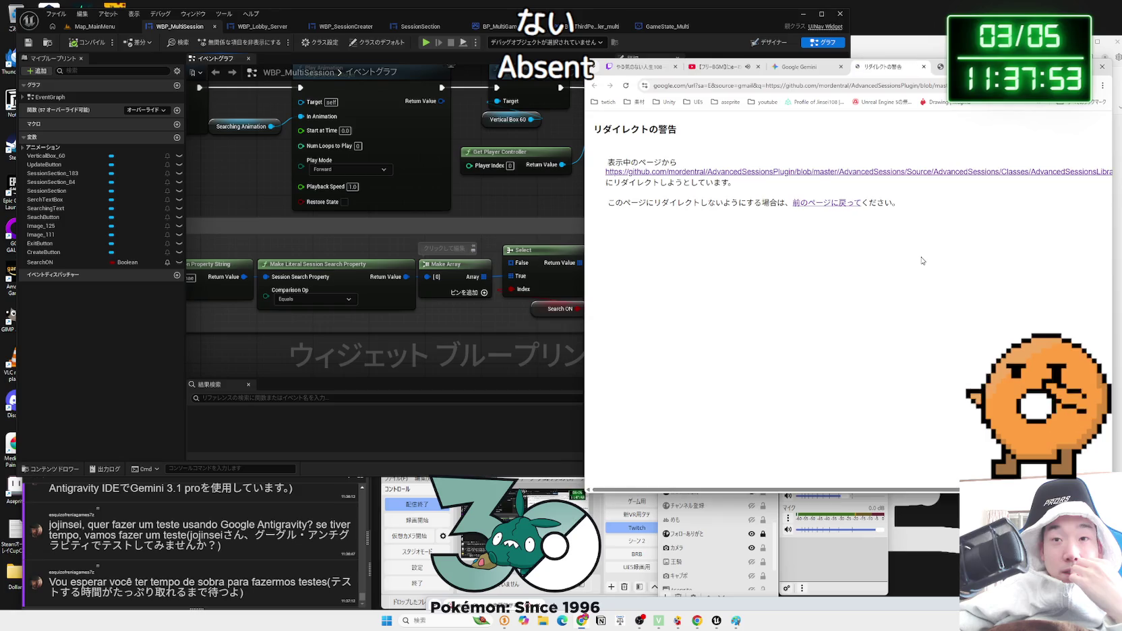
Read the AdvancedSessionsLibrary.h header on GitHub, then close it and the IMG_3305.png tab
{"action": "left_click", "coordinate": [815, 179]}
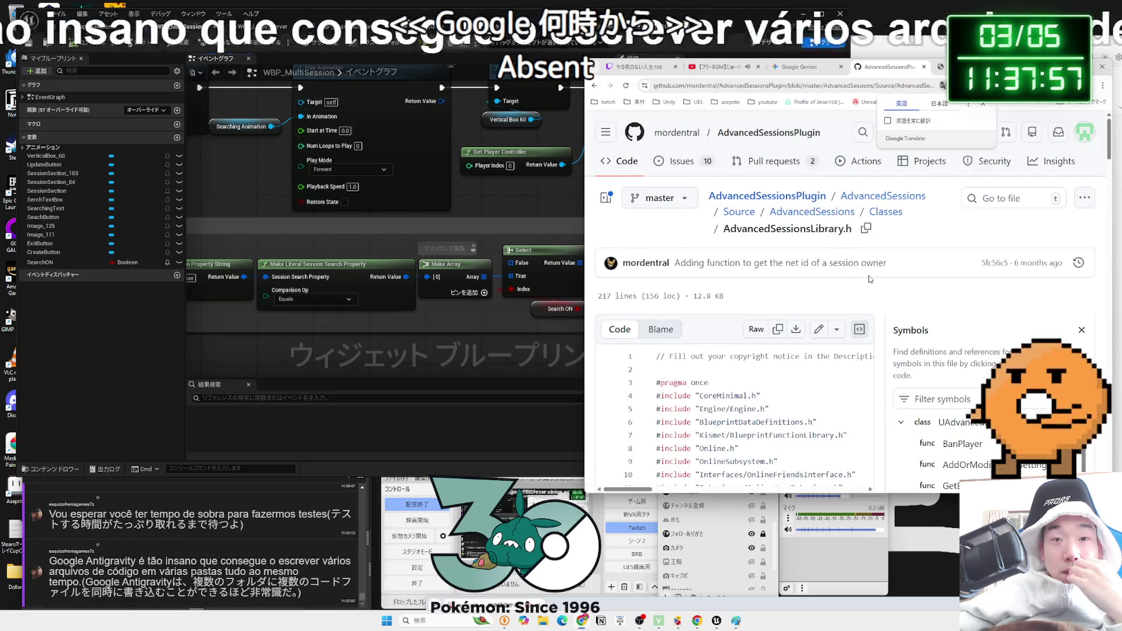
{"action": "scroll", "coordinate": [871, 277], "scroll_direction": "down", "scroll_amount": 2}
{"action": "scroll", "coordinate": [871, 277], "scroll_direction": "down", "scroll_amount": 8}
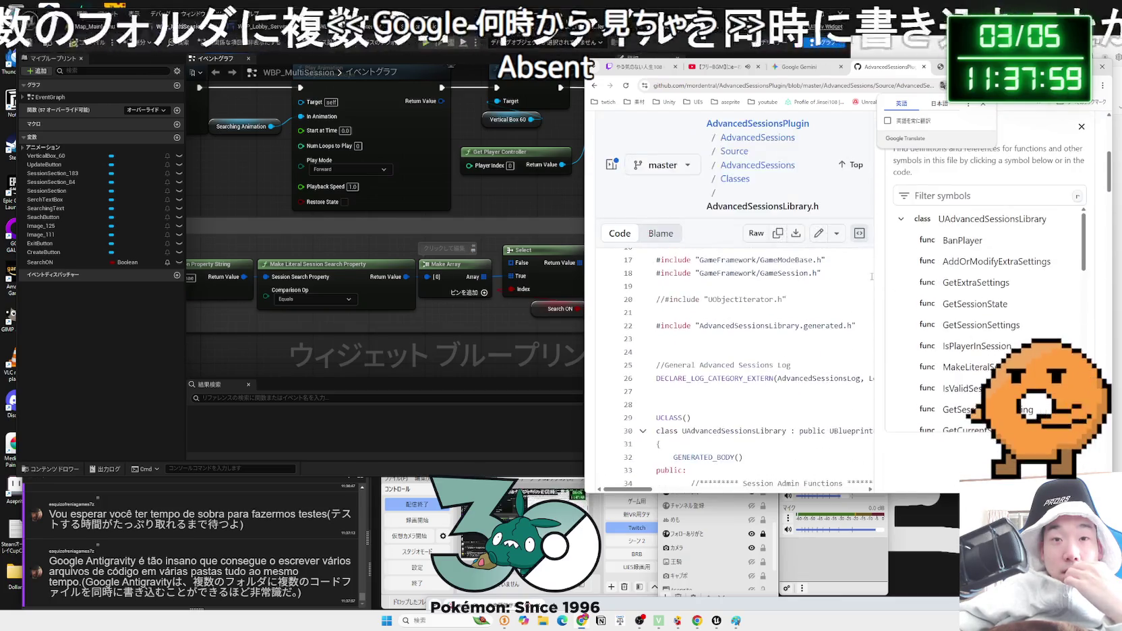
{"action": "scroll", "coordinate": [827, 331], "scroll_direction": "down", "scroll_amount": 9}
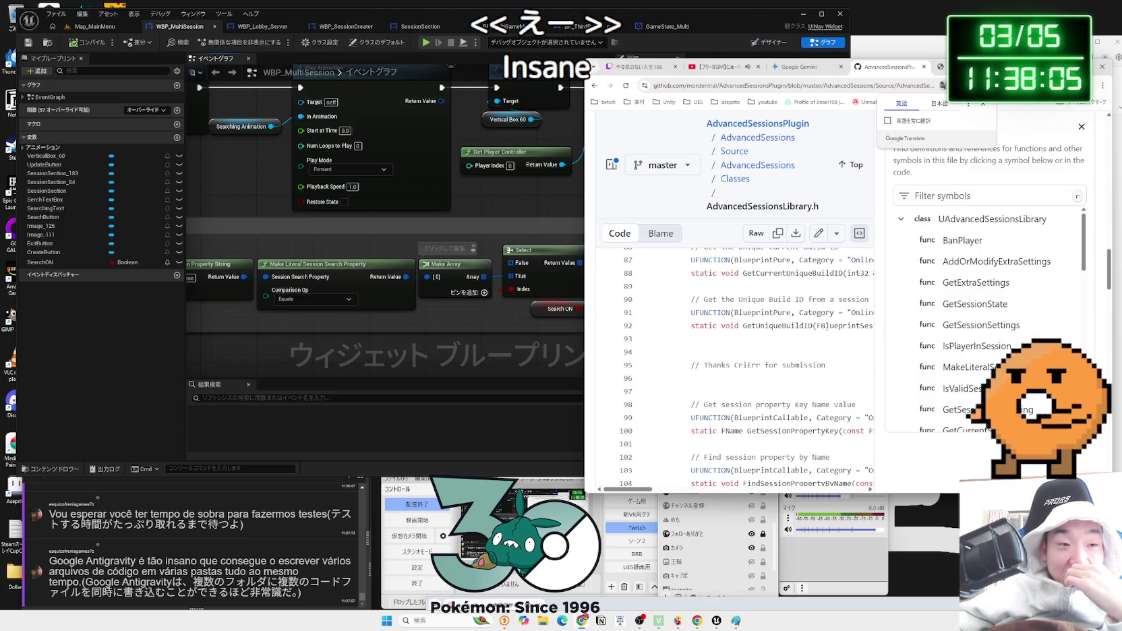
{"action": "scroll", "coordinate": [828, 326], "scroll_direction": "down", "scroll_amount": 6}
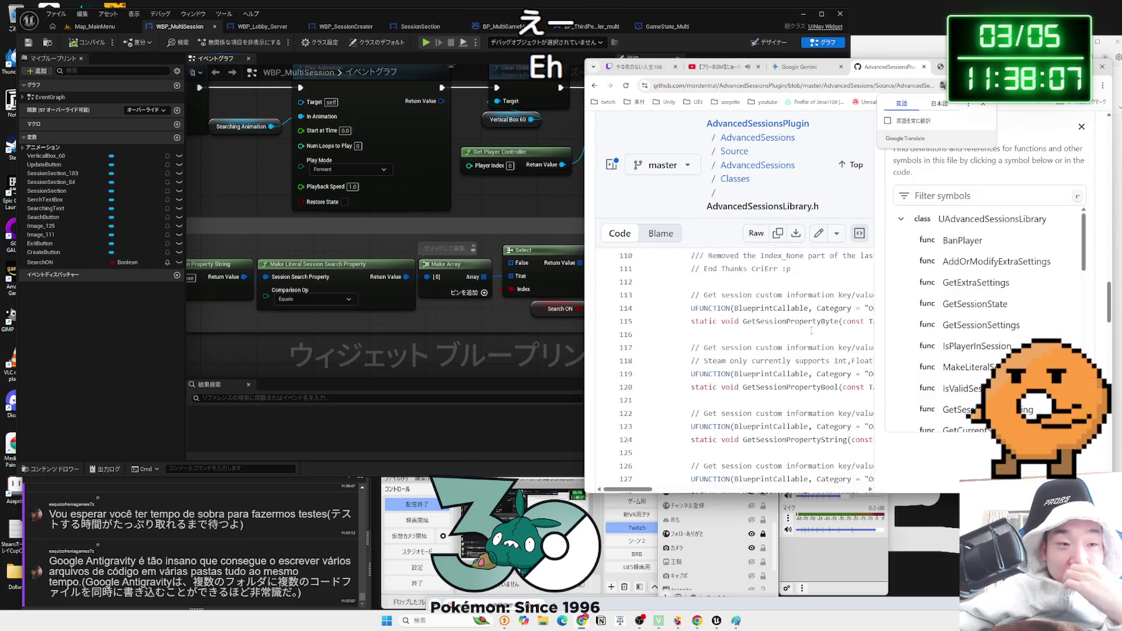
{"action": "scroll", "coordinate": [811, 328], "scroll_direction": "down", "scroll_amount": 7}
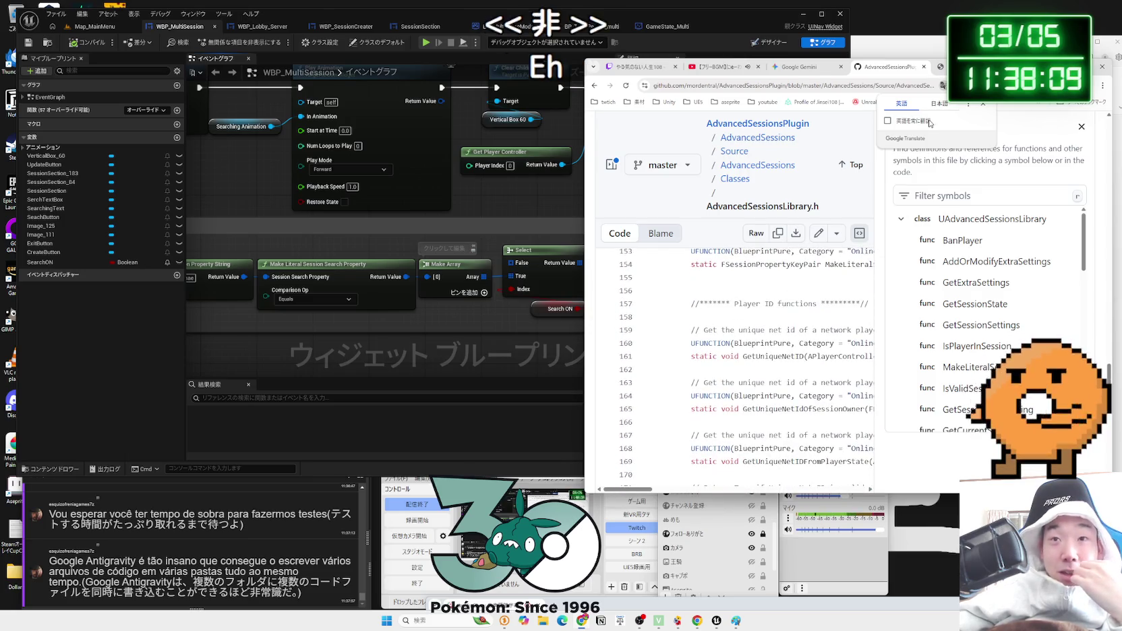
{"action": "left_click", "coordinate": [921, 69]}
{"action": "left_click", "coordinate": [924, 68]}
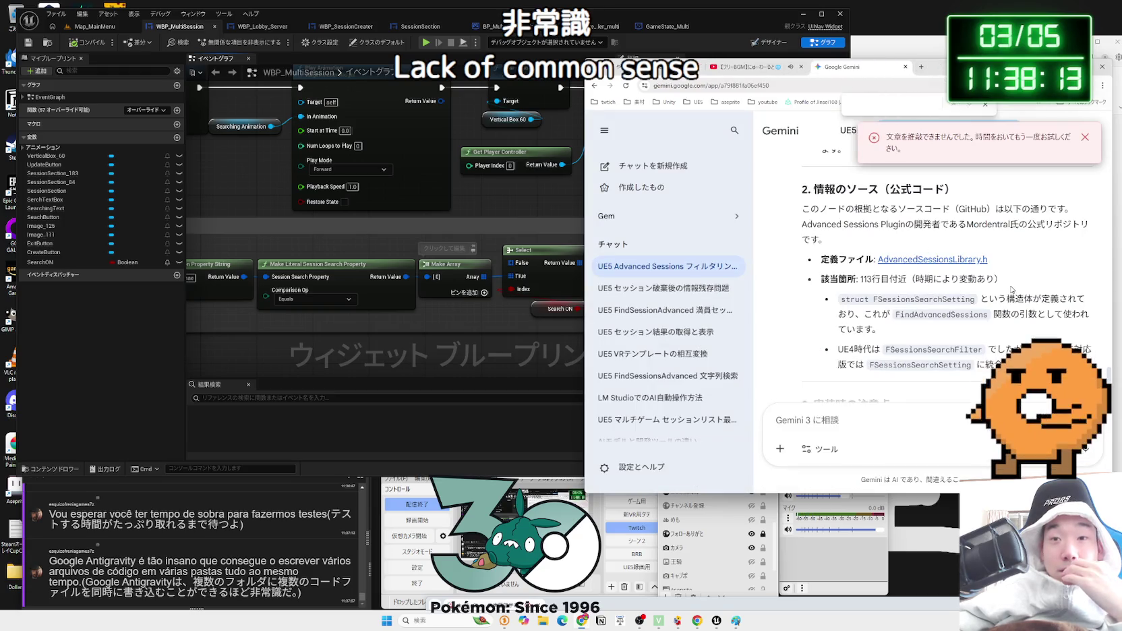
Read the FSessionsSearchSetting explanation and implementation notes, then return to the WBP_MultiSession graph
{"action": "left_click_drag", "start_coordinate": [932, 298], "coordinate": [851, 298]}
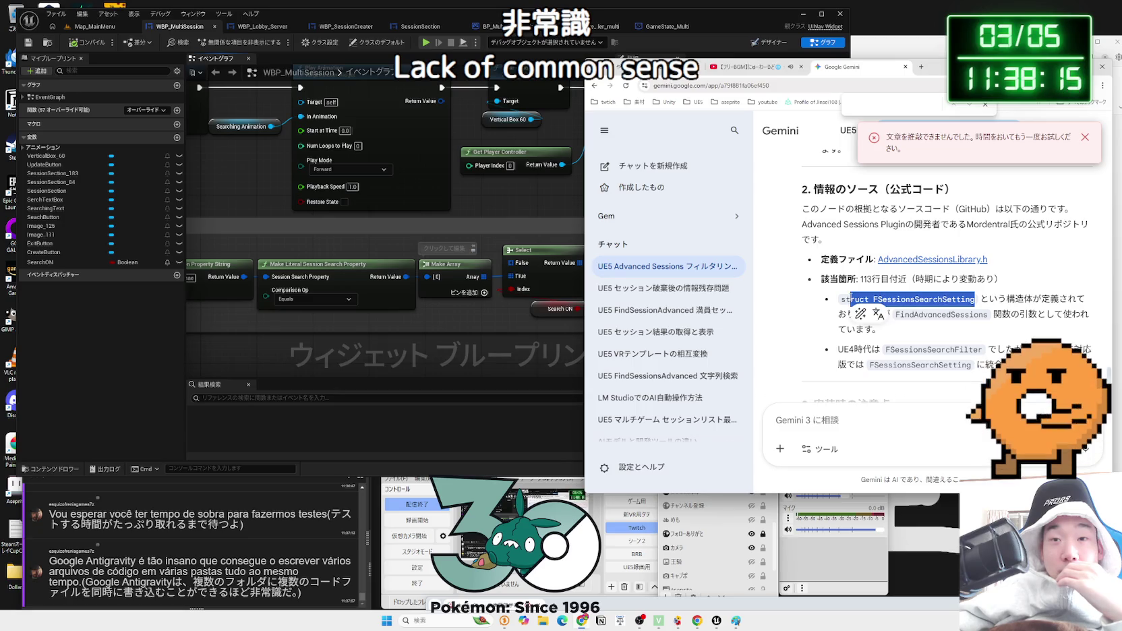
{"action": "left_click", "coordinate": [850, 297]}
{"action": "scroll", "coordinate": [850, 297], "scroll_direction": "down", "scroll_amount": 3}
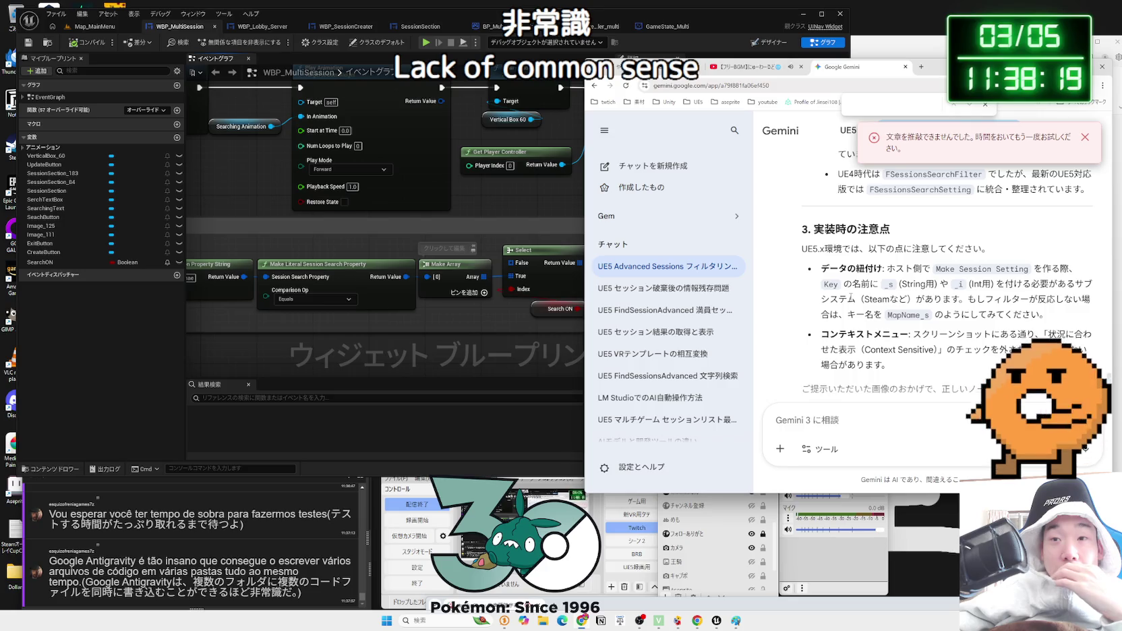
{"action": "scroll", "coordinate": [851, 298], "scroll_direction": "down", "scroll_amount": 2}
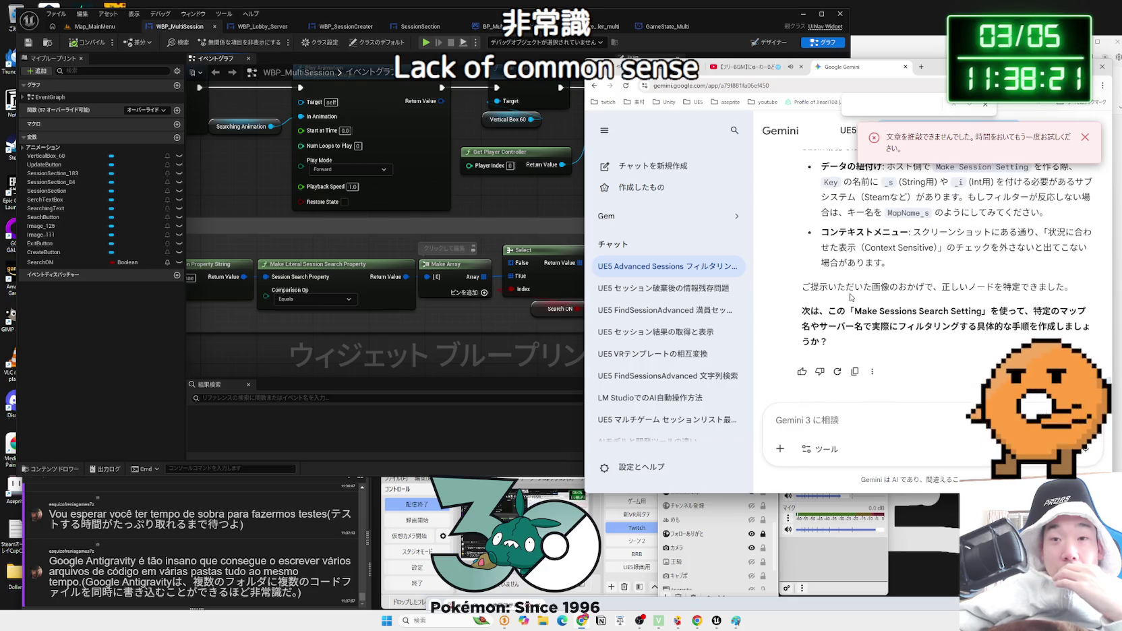
{"action": "left_click", "coordinate": [430, 348]}
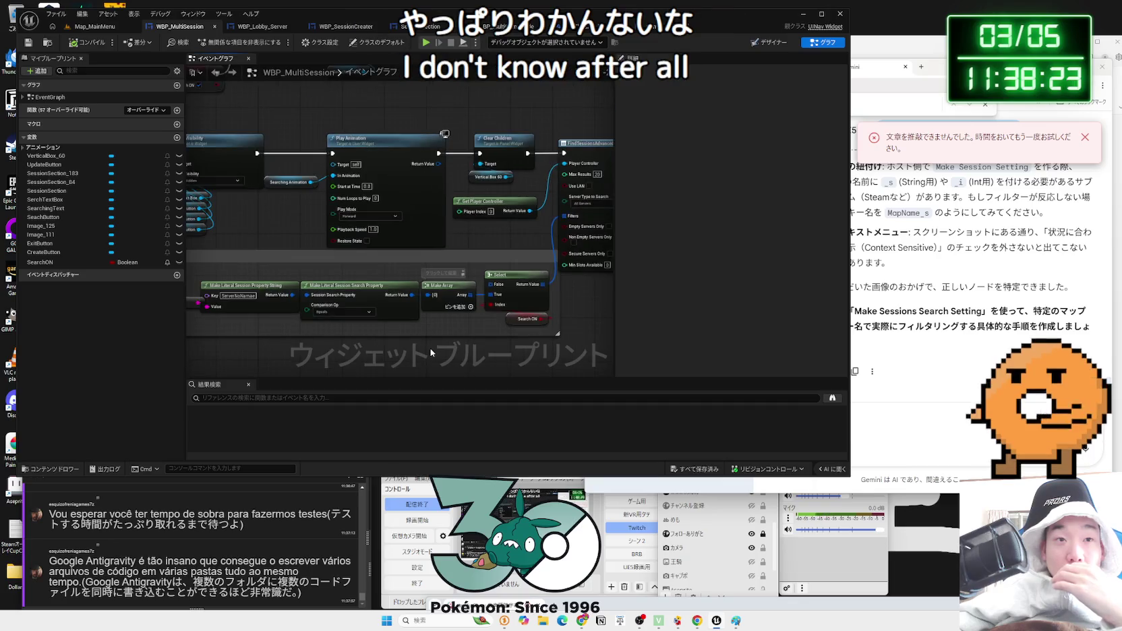
Center the session search filter nodes and snip a screenshot of them
{"action": "scroll", "coordinate": [430, 347], "scroll_direction": "down", "scroll_amount": 2}
{"action": "scroll", "coordinate": [512, 345], "scroll_direction": "down", "scroll_amount": 4}
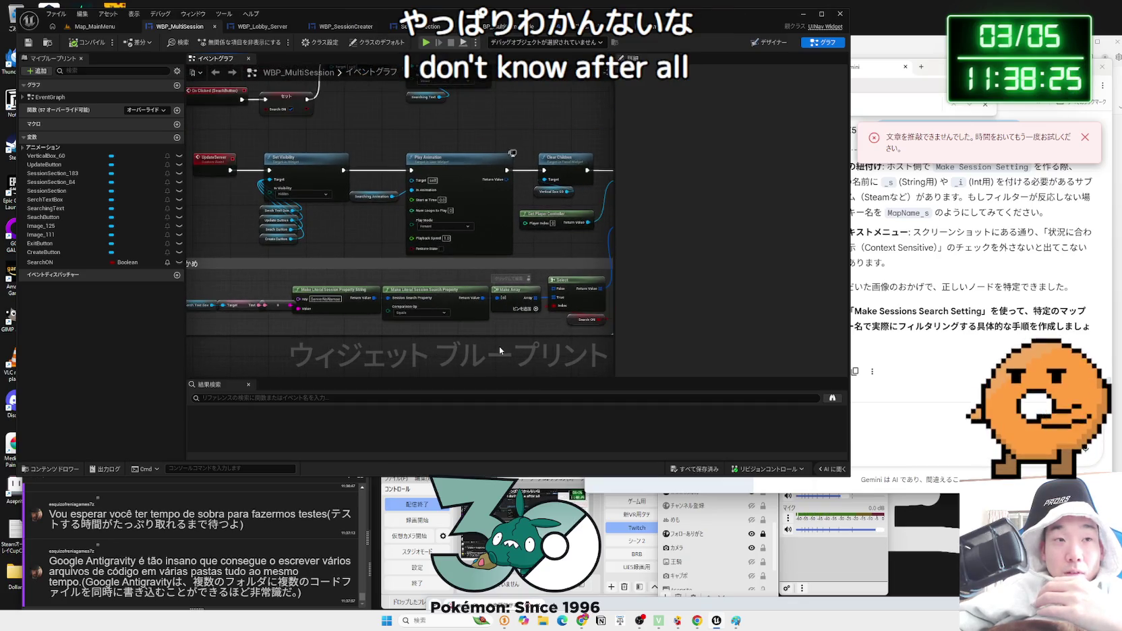
{"action": "mouse_move", "coordinate": [507, 347]}
{"action": "left_mouse_down"}
{"action": "mouse_move", "coordinate": [489, 314]}
{"action": "mouse_move", "coordinate": [498, 302]}
{"action": "left_mouse_up"}
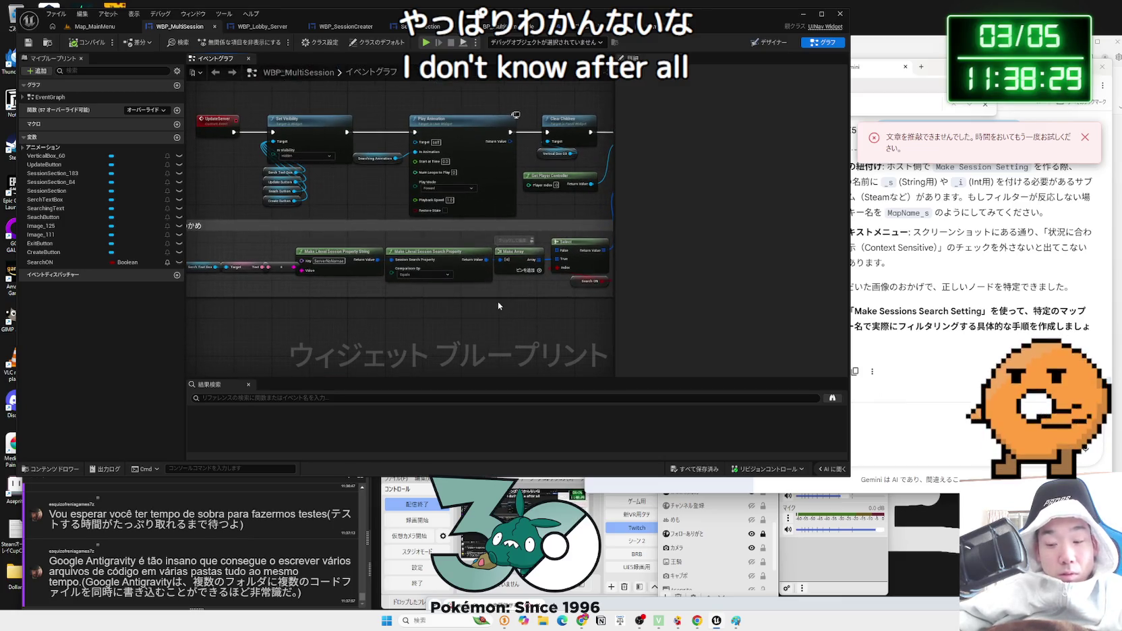
{"action": "key", "text": "super+shift+s"}
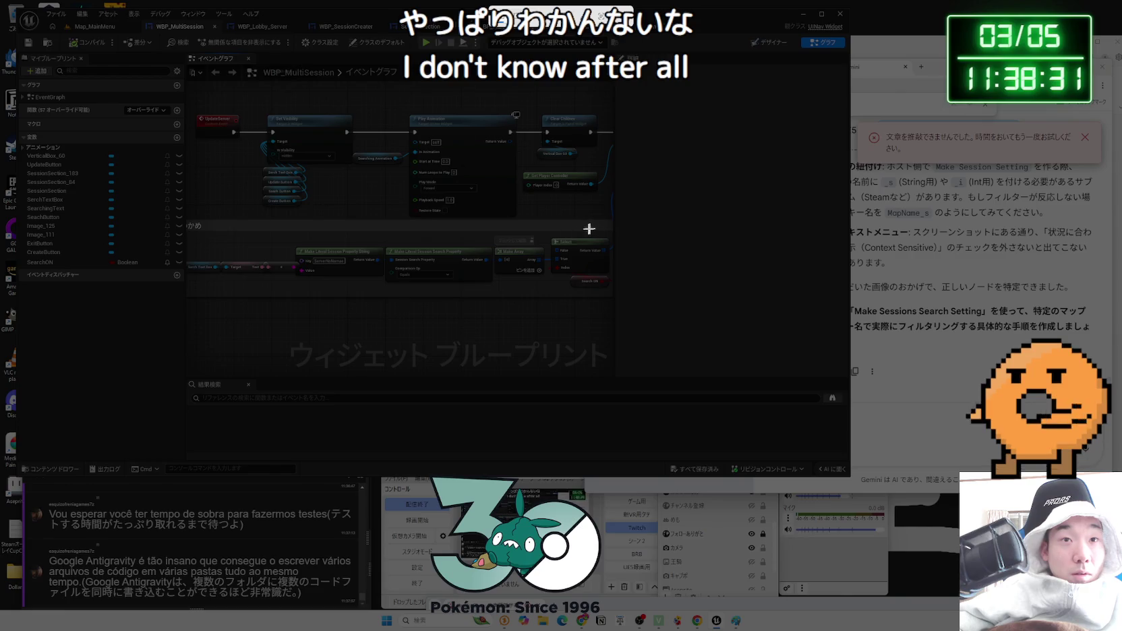
{"action": "mouse_move", "coordinate": [609, 225]}
{"action": "left_mouse_down"}
{"action": "mouse_move", "coordinate": [233, 312]}
{"action": "mouse_move", "coordinate": [175, 318]}
{"action": "mouse_move", "coordinate": [182, 301]}
{"action": "left_mouse_up"}
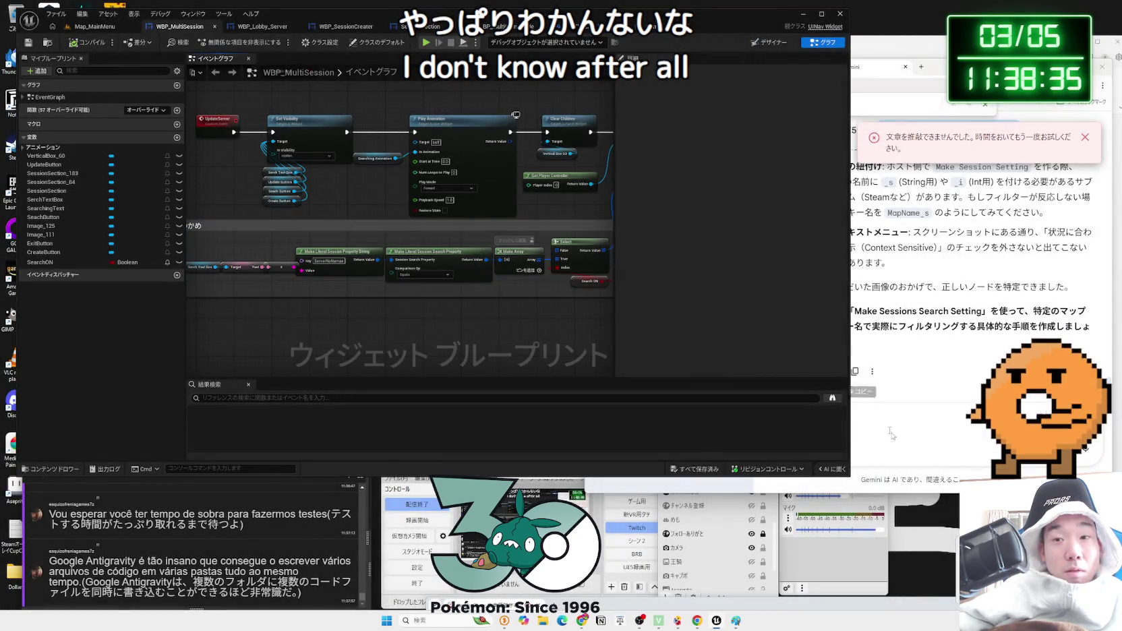
{"action": "left_click", "coordinate": [936, 443]}
Draft a Gemini prompt with the screenshot, '現在こんな風になっています。' and 'Make Sessions Search Setting'
{"action": "key", "text": "ctrl+v"}
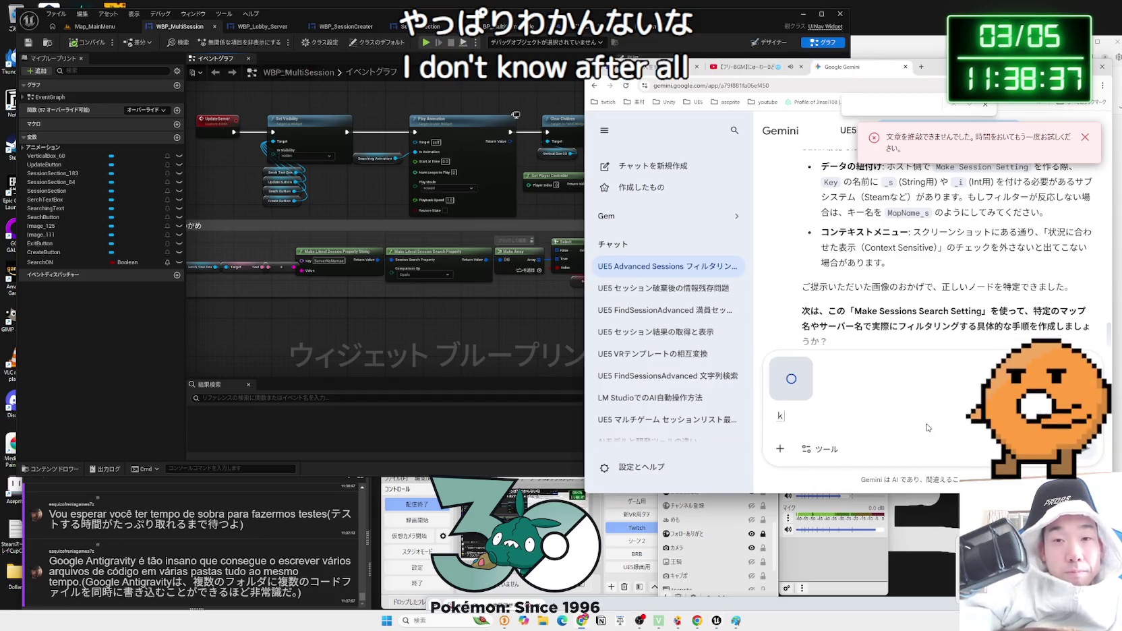
{"action": "type", "text": "こんな"}
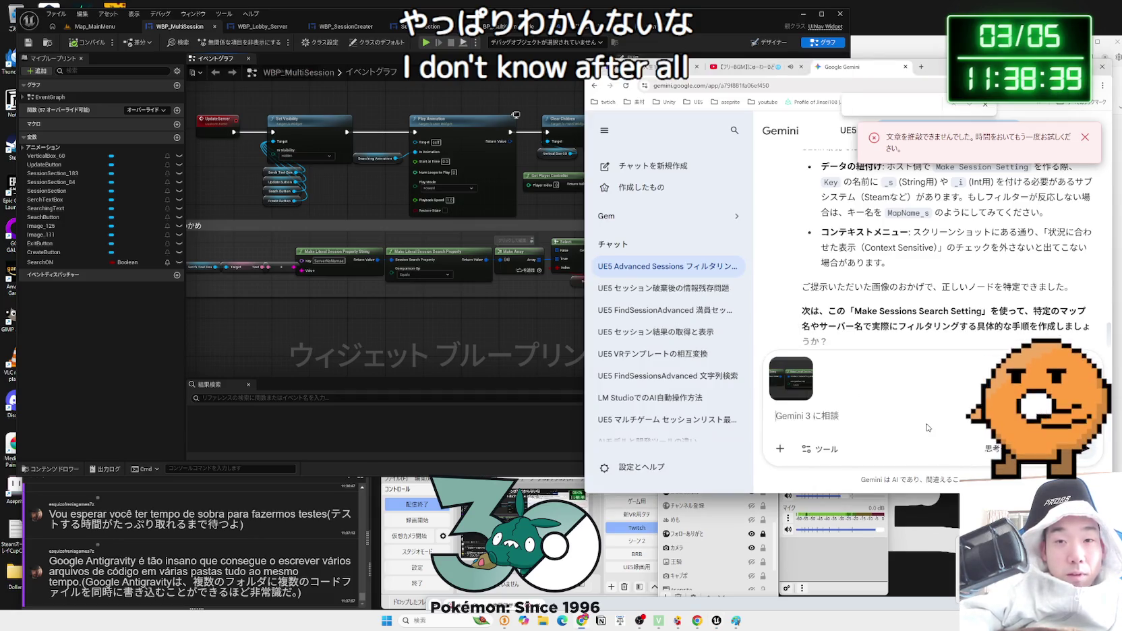
{"action": "type", "text": "ふうに"}
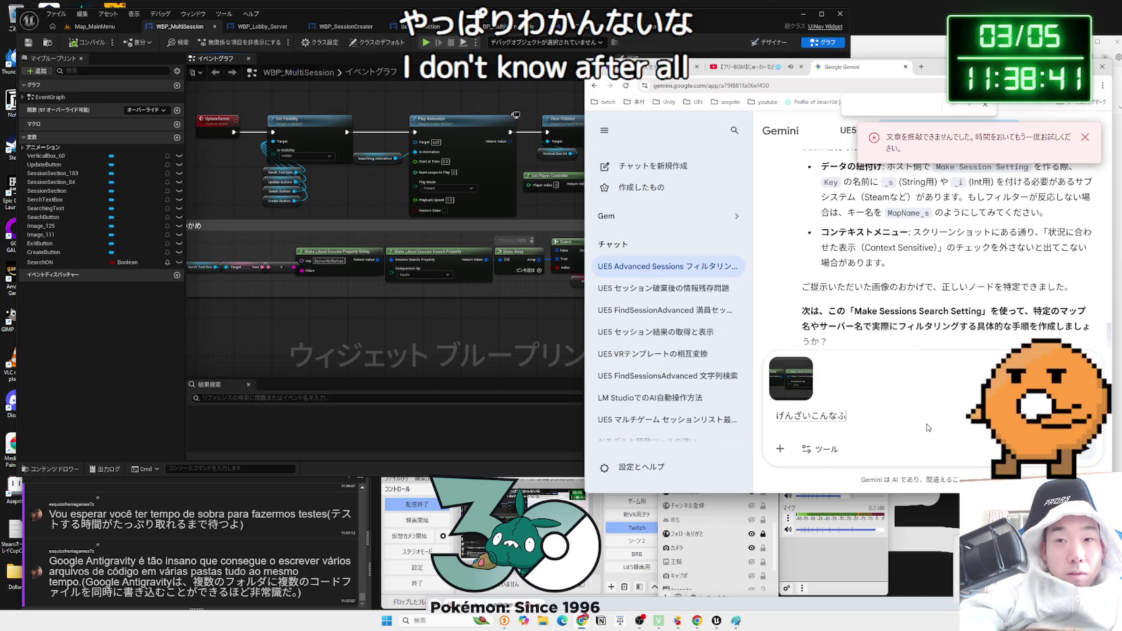
{"action": "type", "text": "なt"}
{"action": "key", "text": "space"}
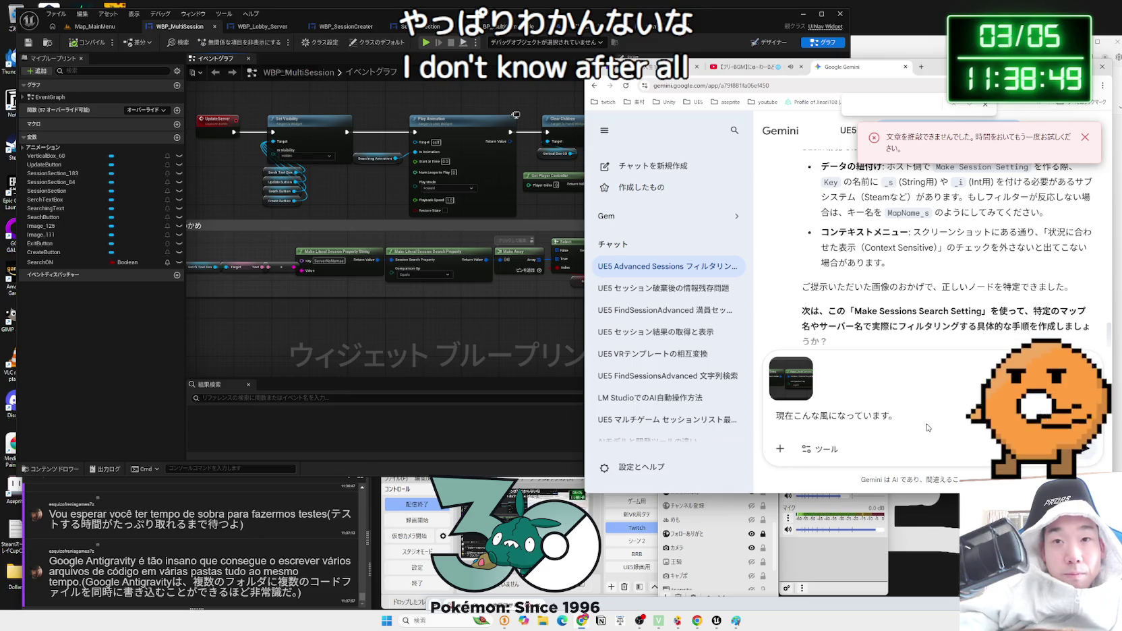
{"action": "left_click_drag", "start_coordinate": [854, 311], "coordinate": [981, 312]}
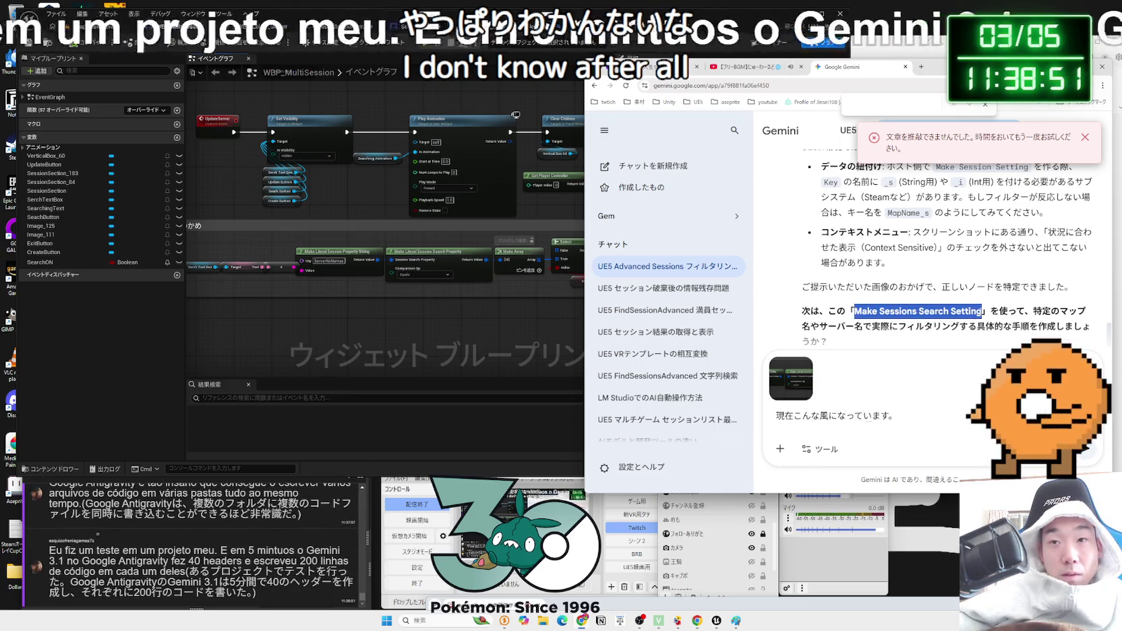
{"action": "key", "text": "ctrl+c"}
{"action": "left_click", "coordinate": [931, 411]}
{"action": "key", "text": "ctrl+v"}
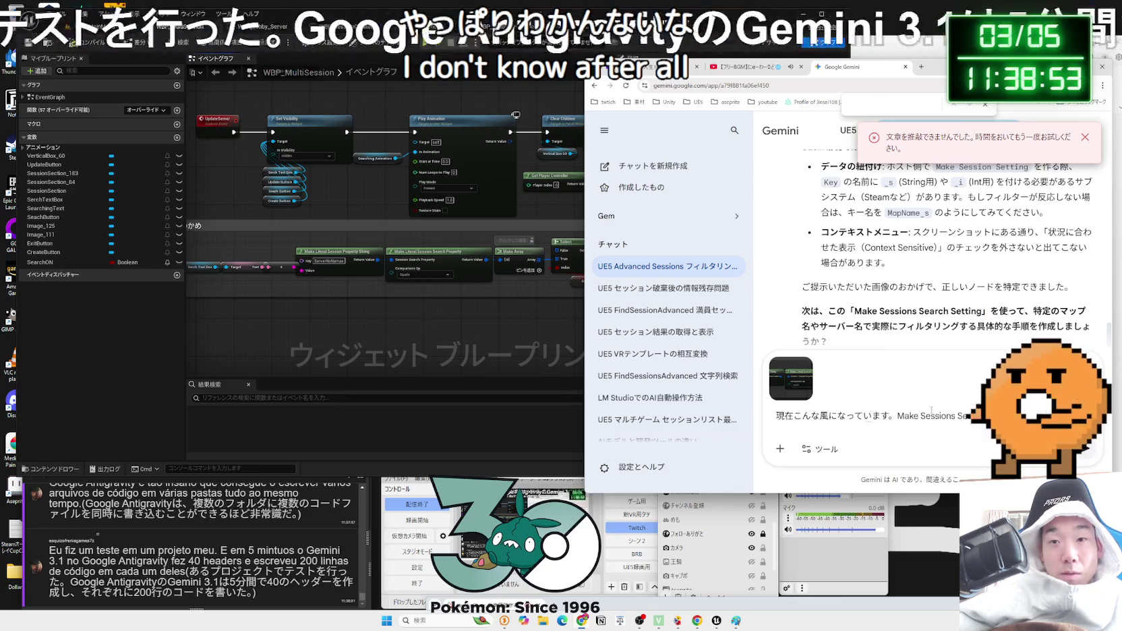
{"action": "right_click", "coordinate": [387, 341]}
Place a Make Sessions Search Setting node found via 'make sessions s', then return to Chrome
{"action": "type", "text": "make"}
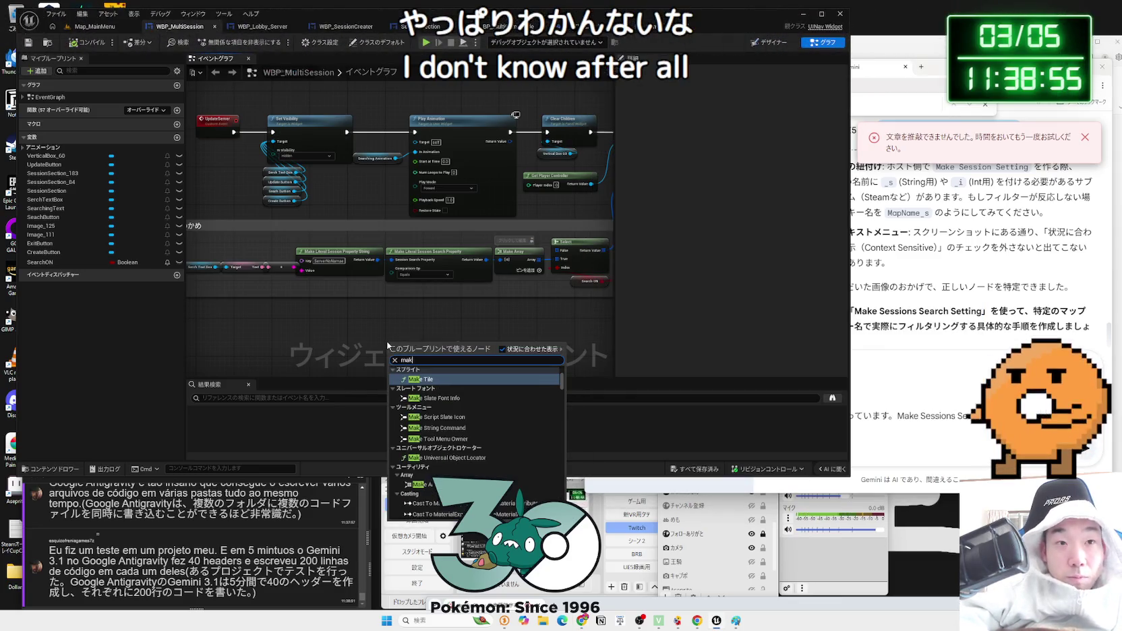
{"action": "type", "text": " sessions s"}
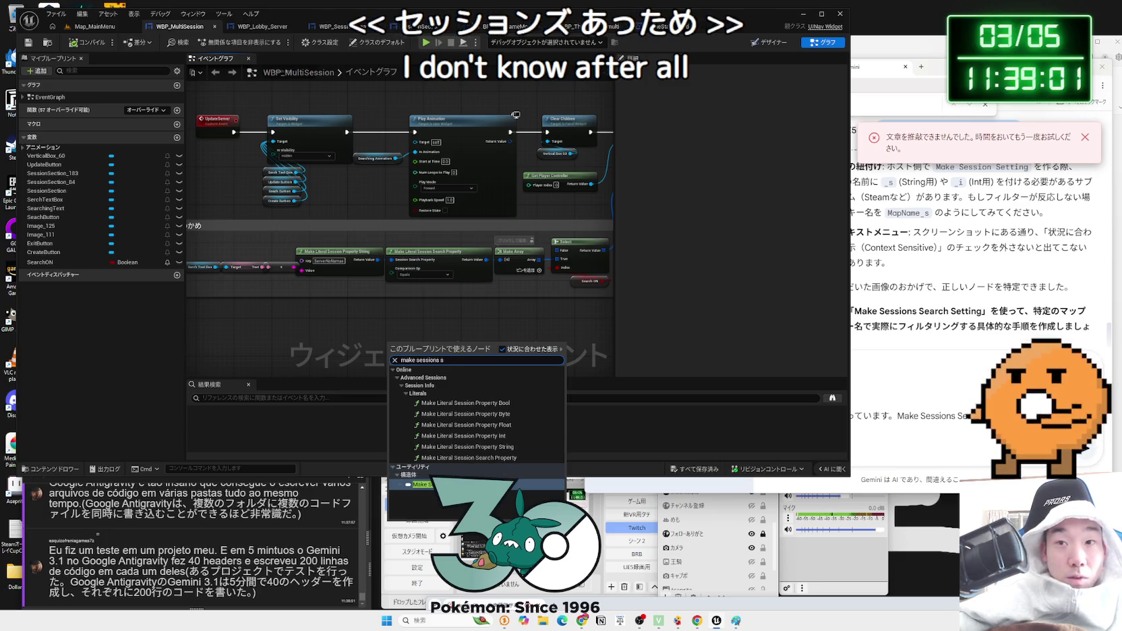
{"action": "key", "text": "Return"}
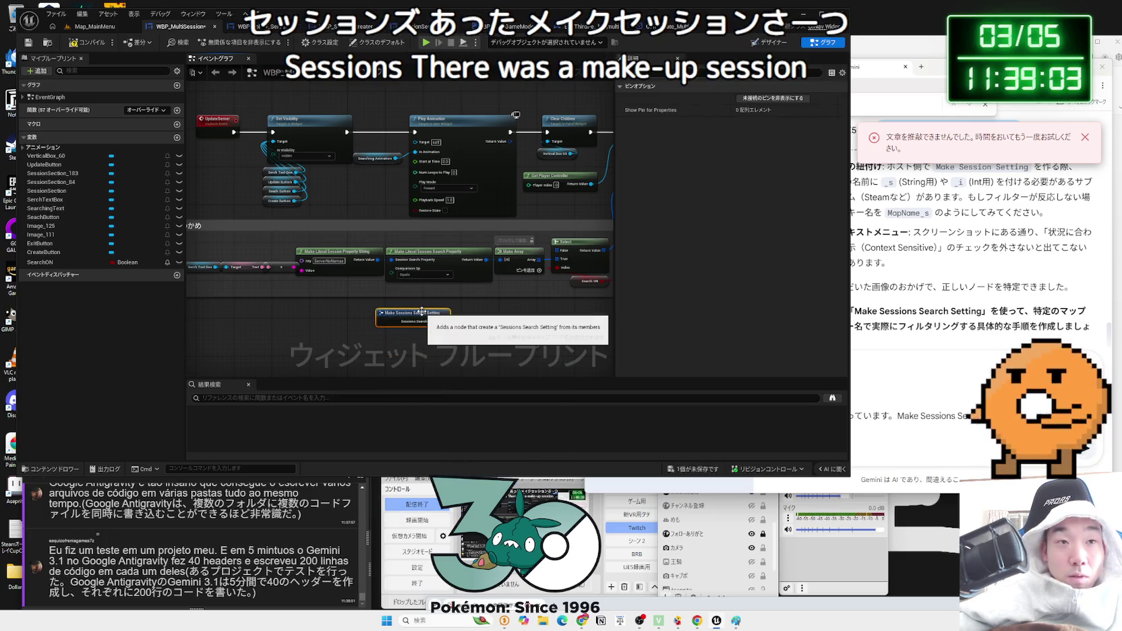
{"action": "scroll", "coordinate": [422, 312], "scroll_direction": "up", "scroll_amount": 2}
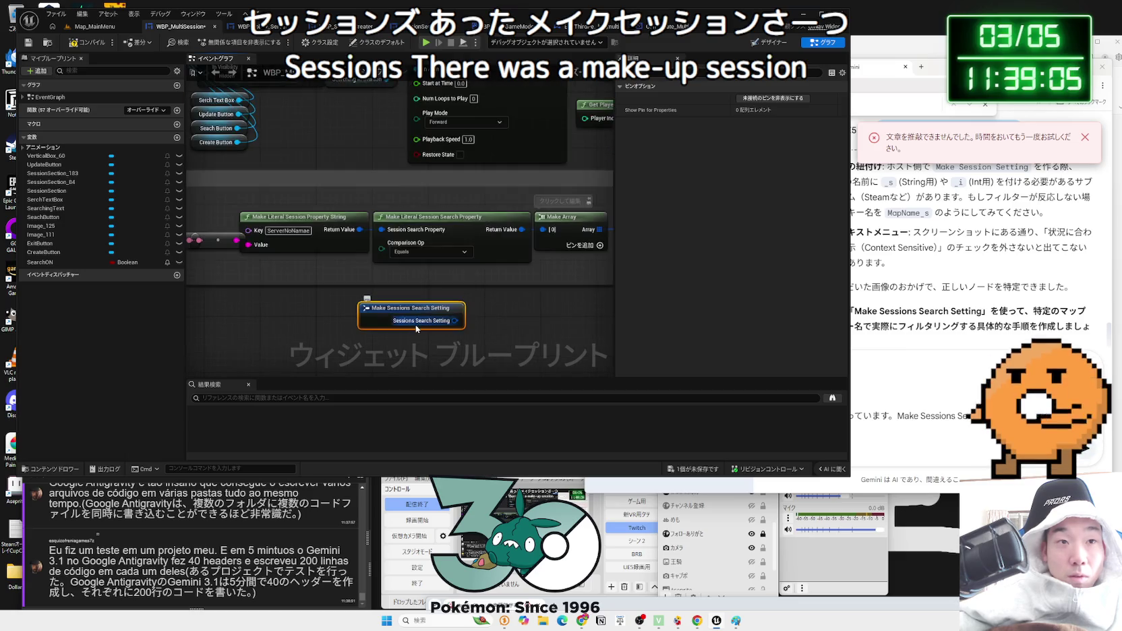
{"action": "key", "text": "alt+Tab"}
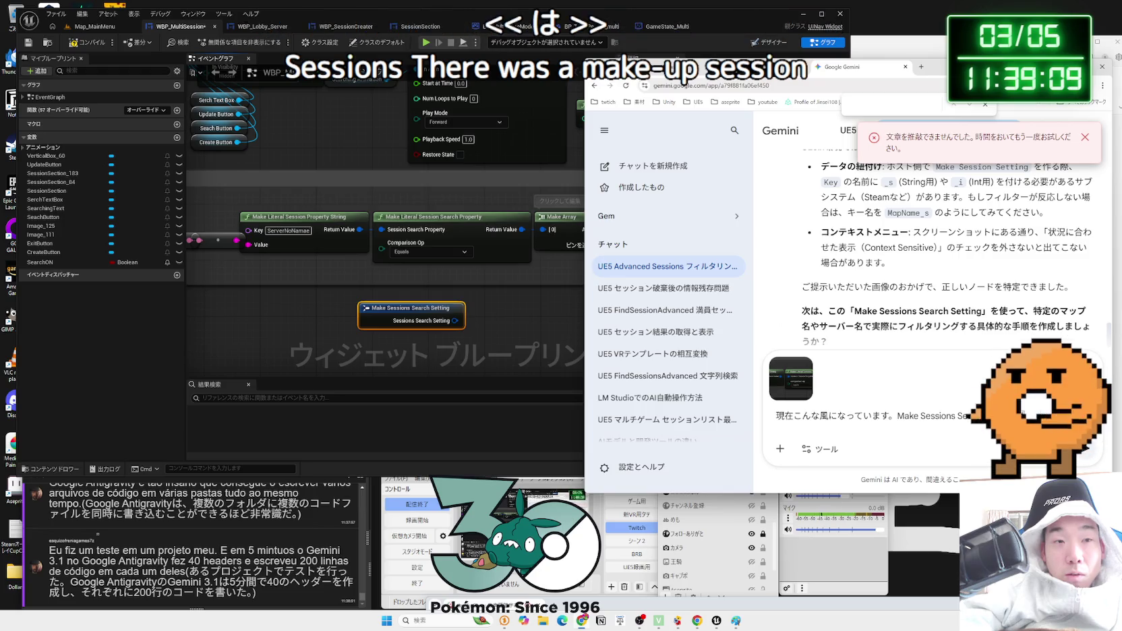
Trim the Gemini draft, then confirm in Unreal that Make Sessions Search Setting has a single output pin
{"action": "type", "text": "こう"}
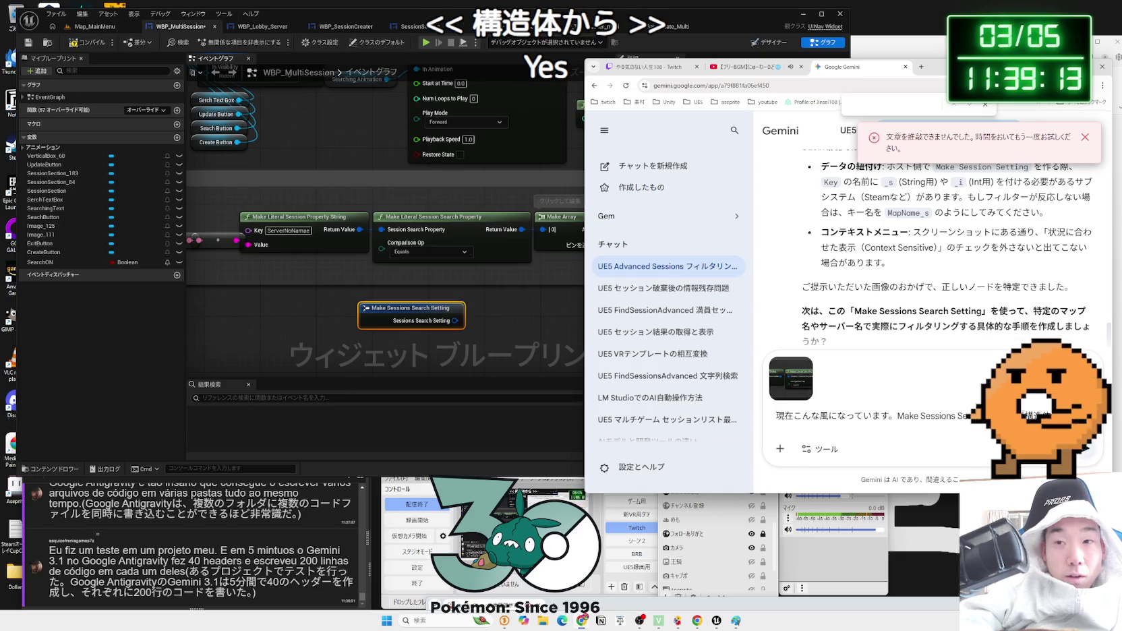
{"action": "type", "text": "にも"}
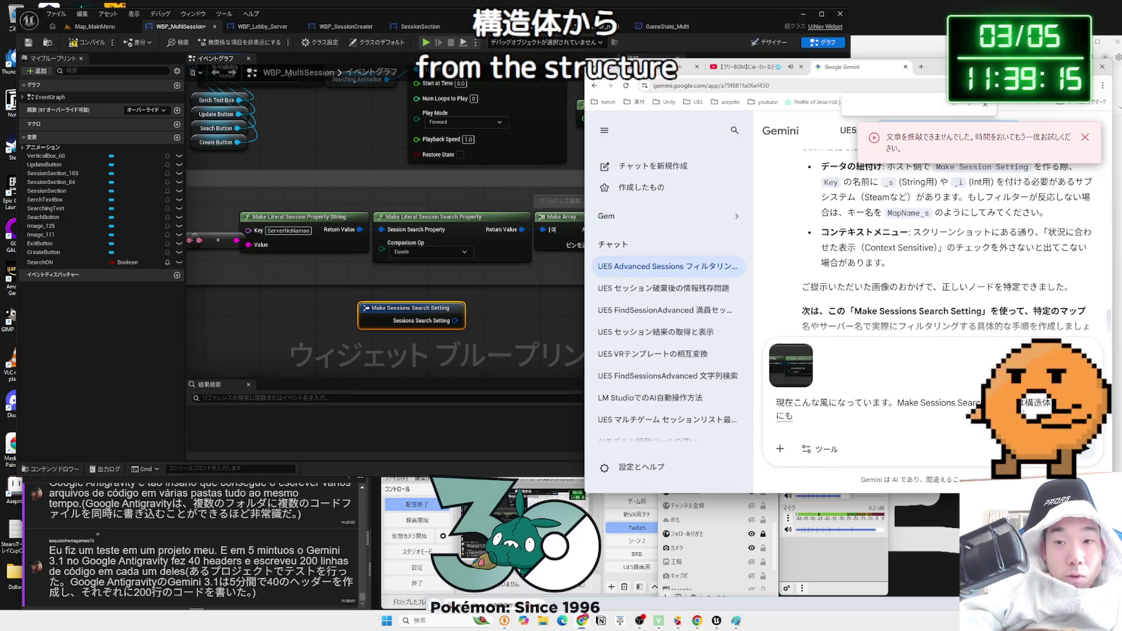
{"action": "key", "text": "BackSpace"}
{"action": "key", "text": "BackSpace"}
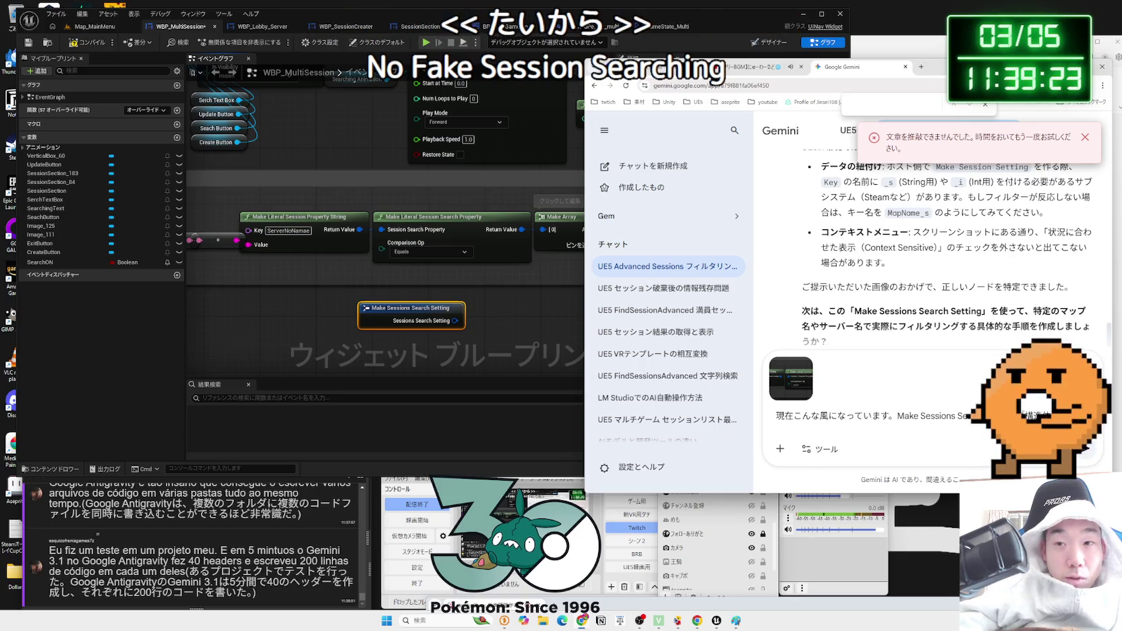
{"action": "left_click", "coordinate": [457, 360]}
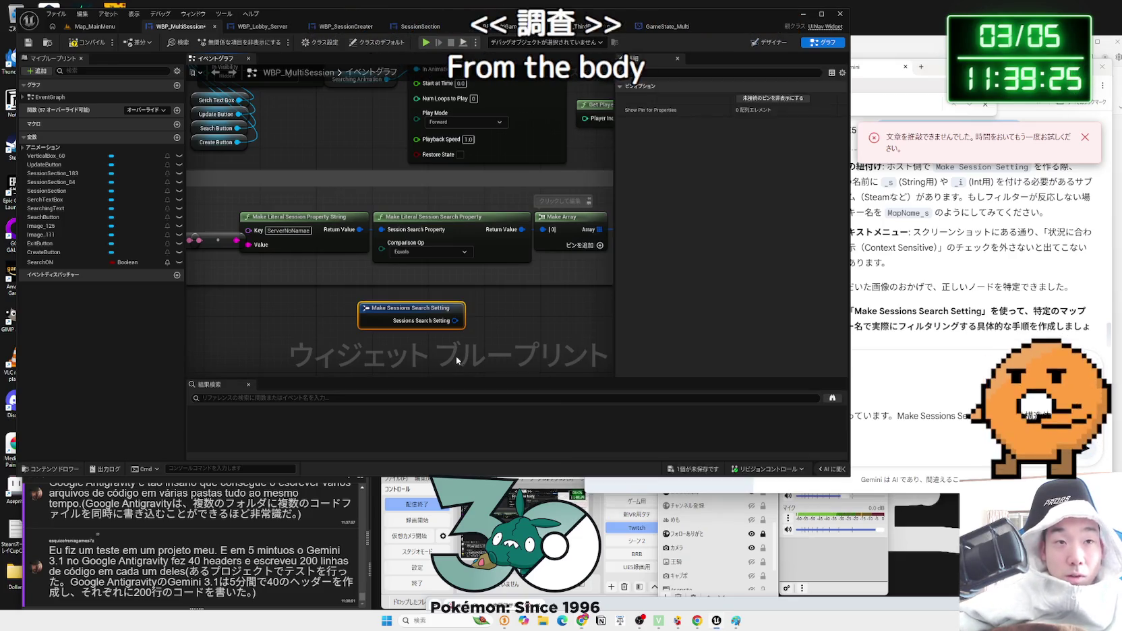
{"action": "left_click_drag", "start_coordinate": [457, 360], "coordinate": [447, 339]}
{"action": "left_click", "coordinate": [409, 304]}
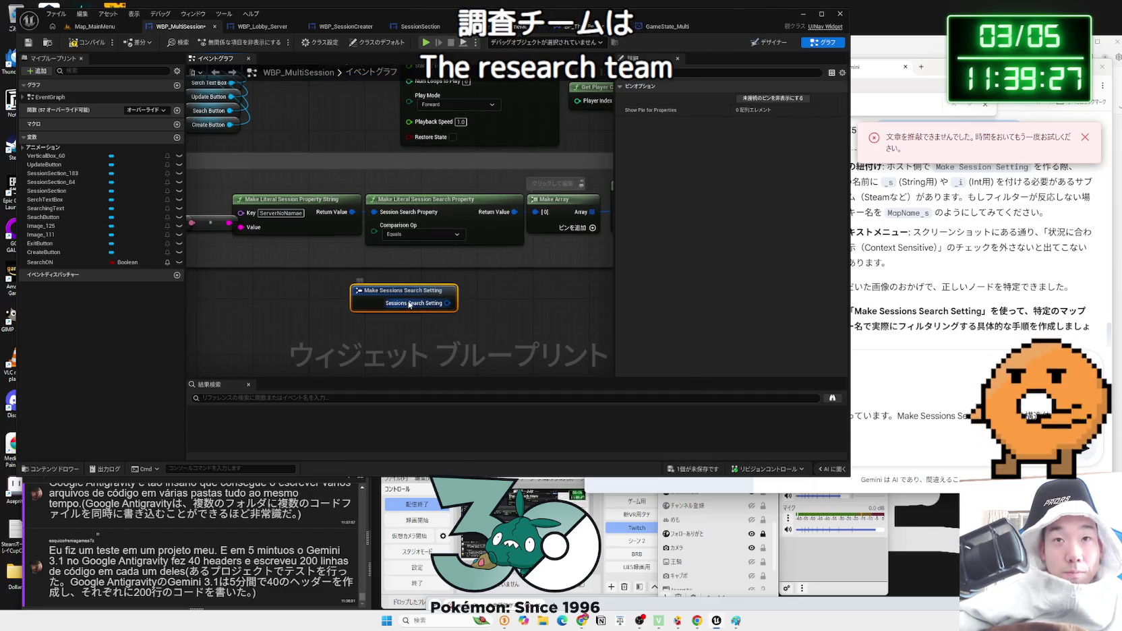
{"action": "left_click", "coordinate": [424, 314]}
{"action": "left_click", "coordinate": [971, 382]}
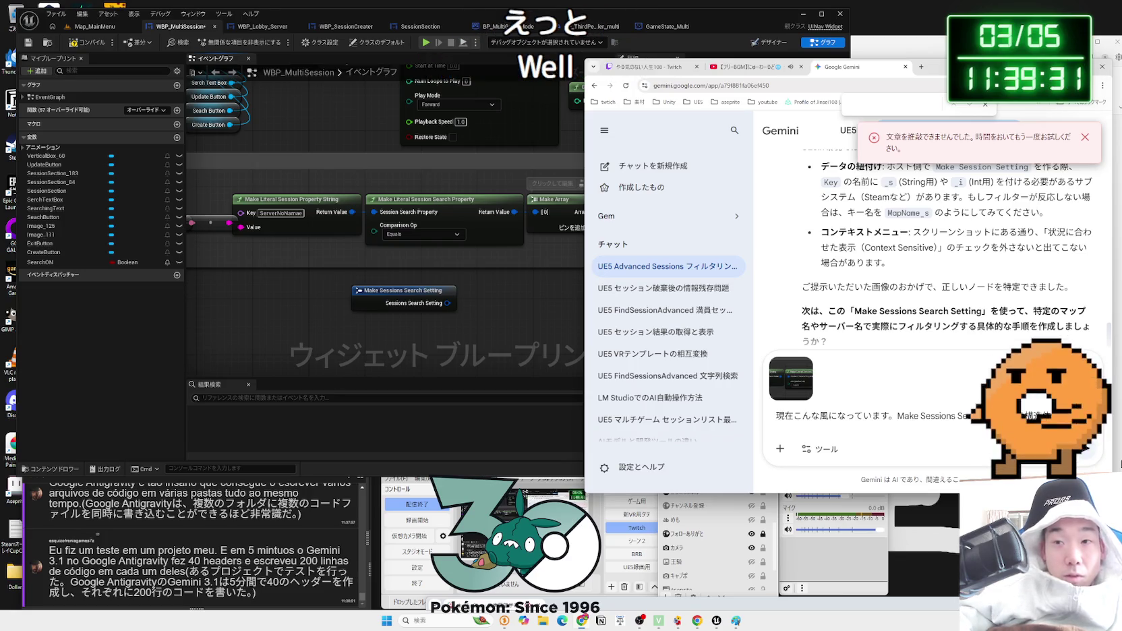
Send Gemini the screenshot noting Make Sessions Search Setting has only one pin and can't be split
{"action": "type", "text": "n"}
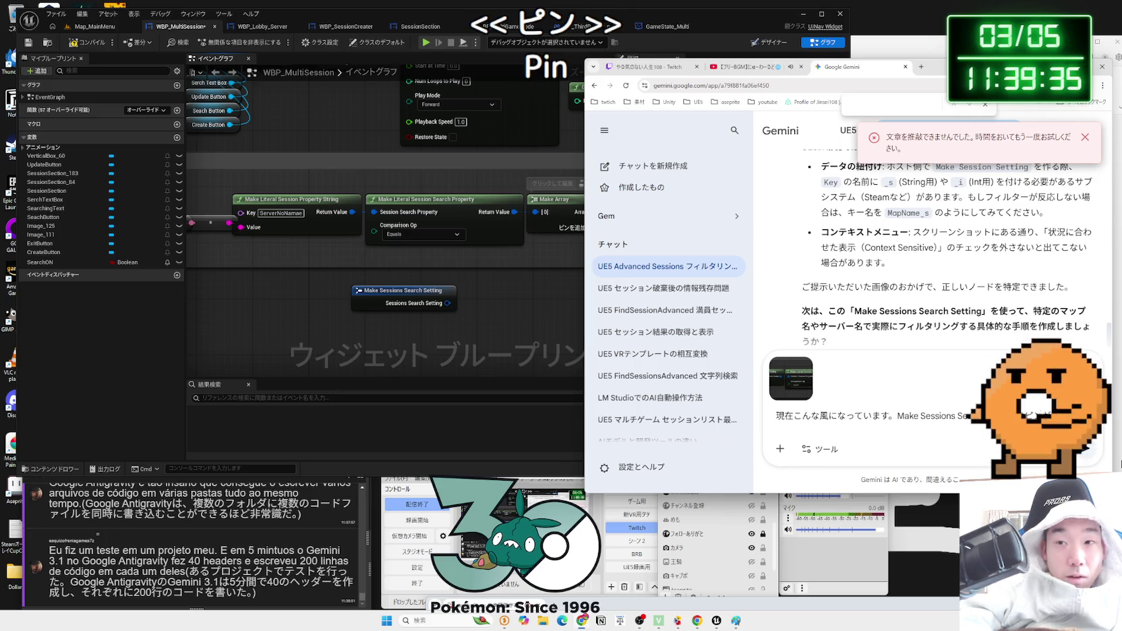
{"action": "type", "text": "だけ"}
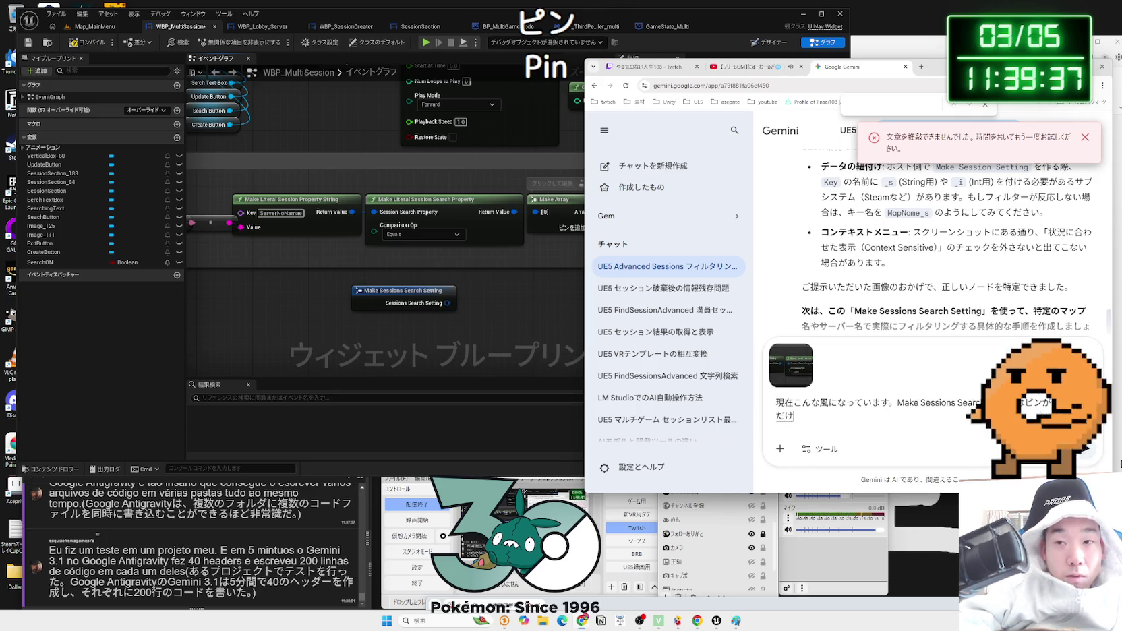
{"action": "type", "text": "animodeki"}
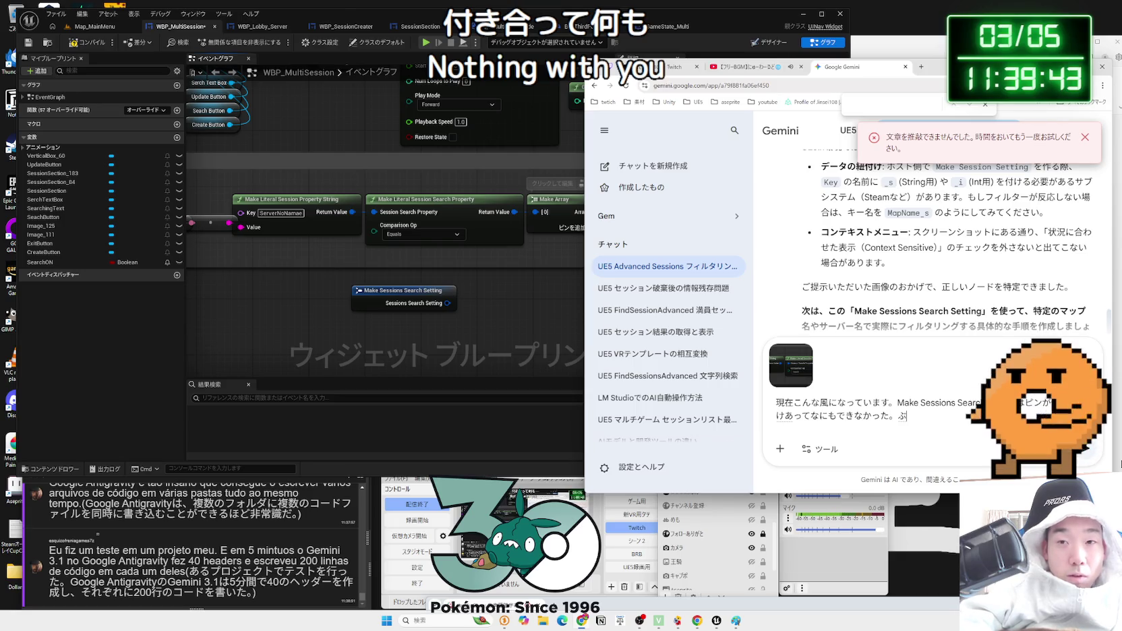
{"action": "type", "text": "つとか"}
{"action": "key", "text": "space"}
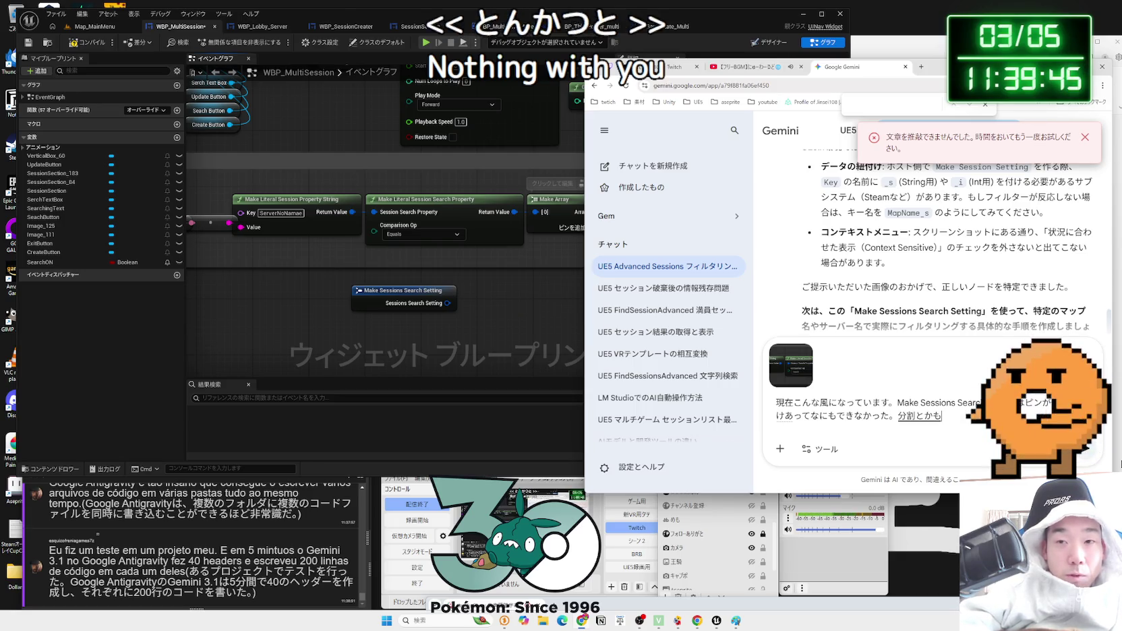
{"action": "type", "text": "mod"}
{"action": "key", "text": "Return"}
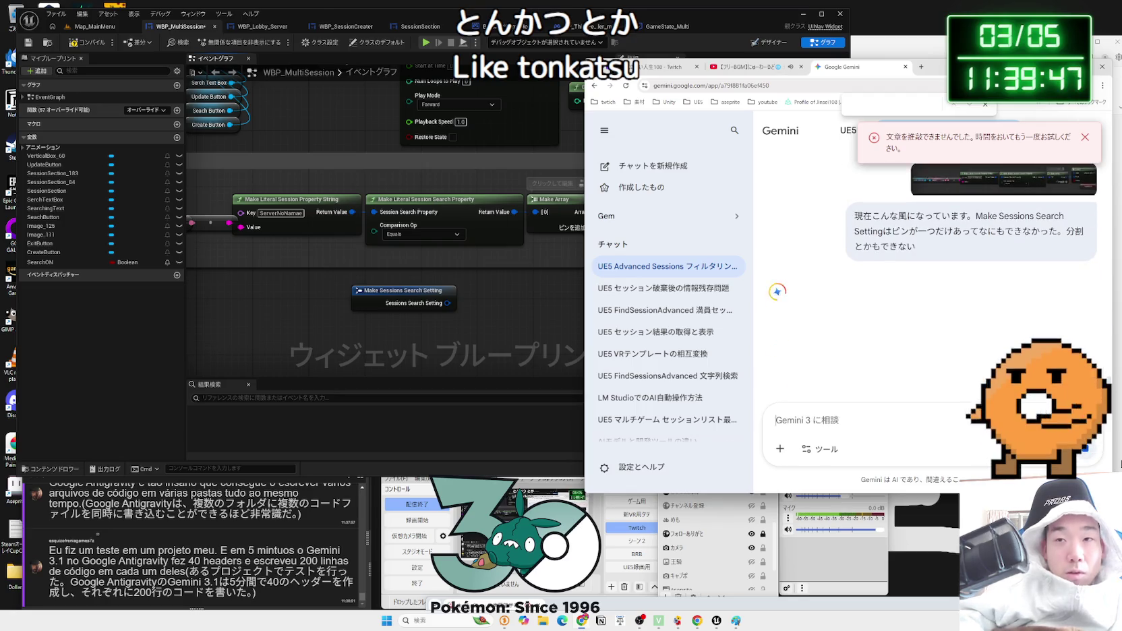
Delete the unused Make Sessions Search Setting node and save all changes
{"action": "left_click", "coordinate": [488, 349]}
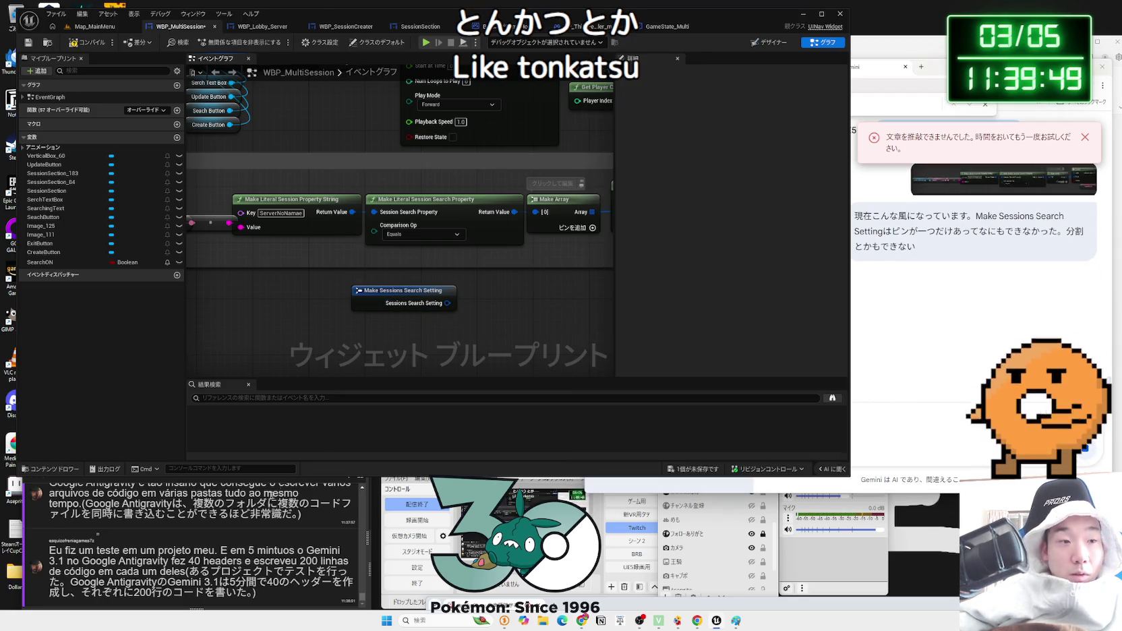
{"action": "mouse_move", "coordinate": [190, 571]}
{"action": "left_mouse_down"}
{"action": "mouse_move", "coordinate": [322, 581]}
{"action": "mouse_move", "coordinate": [250, 593]}
{"action": "left_mouse_up"}
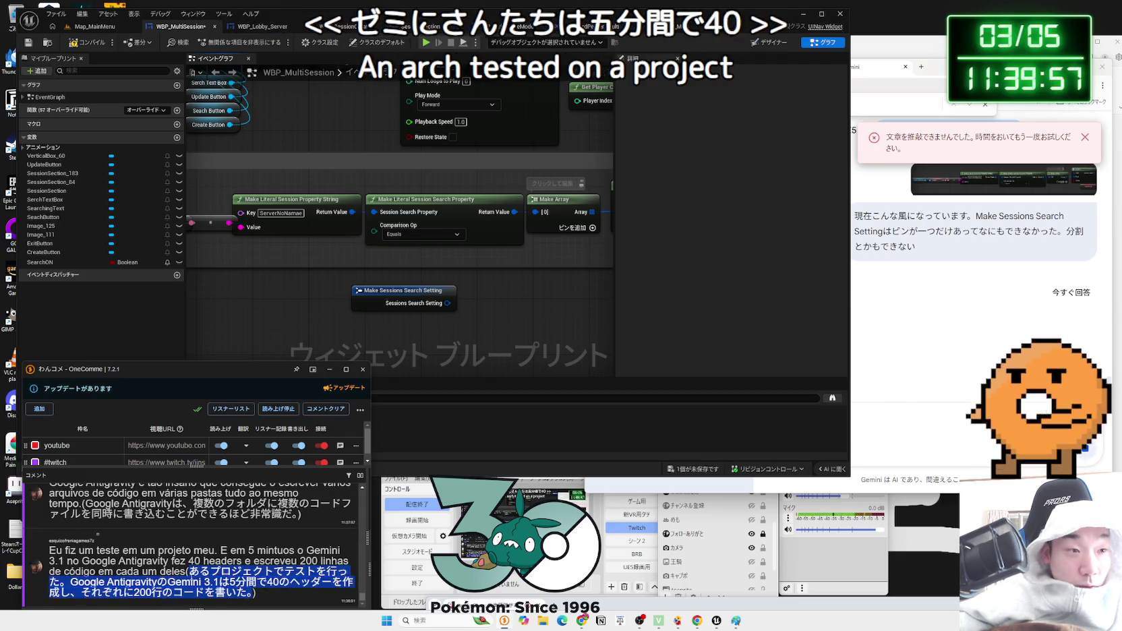
{"action": "left_click", "coordinate": [424, 318]}
{"action": "left_click", "coordinate": [407, 292]}
{"action": "key", "text": "Delete"}
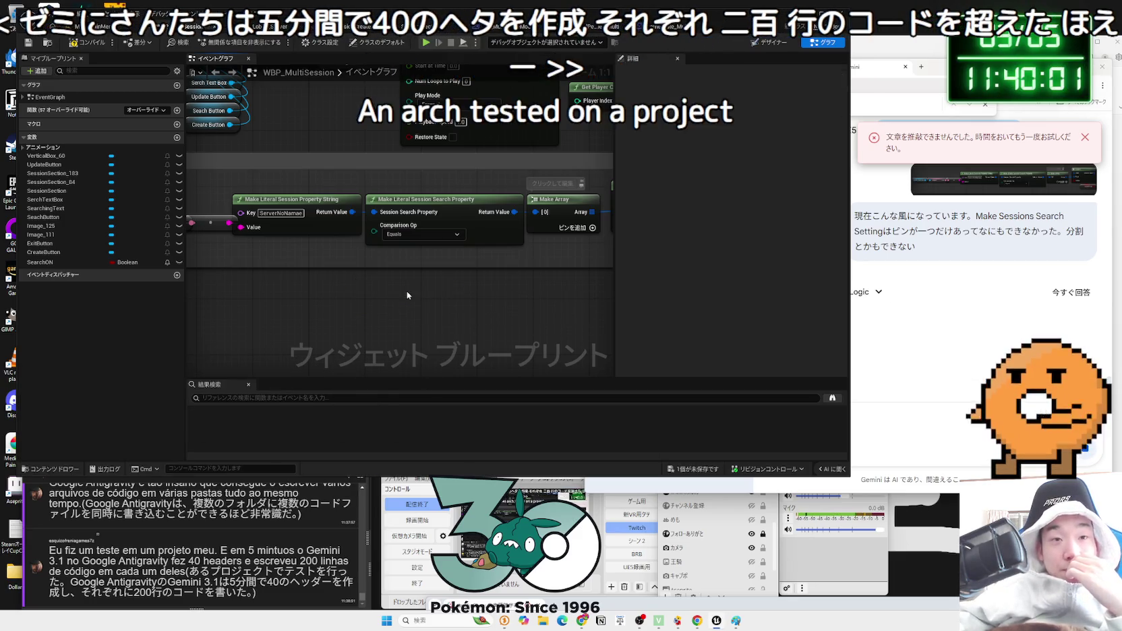
{"action": "key", "text": "ctrl+s"}
{"action": "mouse_move", "coordinate": [483, 316]}
{"action": "left_mouse_down"}
{"action": "mouse_move", "coordinate": [378, 320]}
{"action": "mouse_move", "coordinate": [436, 323]}
{"action": "left_mouse_up"}
{"action": "left_click", "coordinate": [966, 286]}
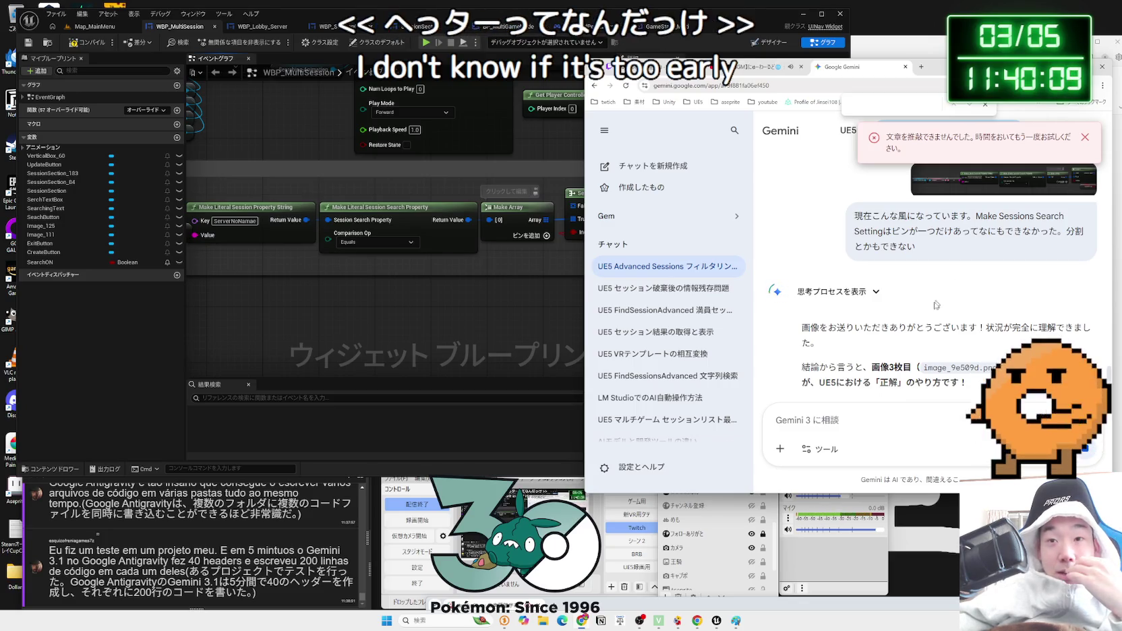
Read Gemini's reply, highlighting its confirmation that the setup is correct, down to the host ServerNoNamae key check
{"action": "scroll", "coordinate": [944, 297], "scroll_direction": "down", "scroll_amount": 1}
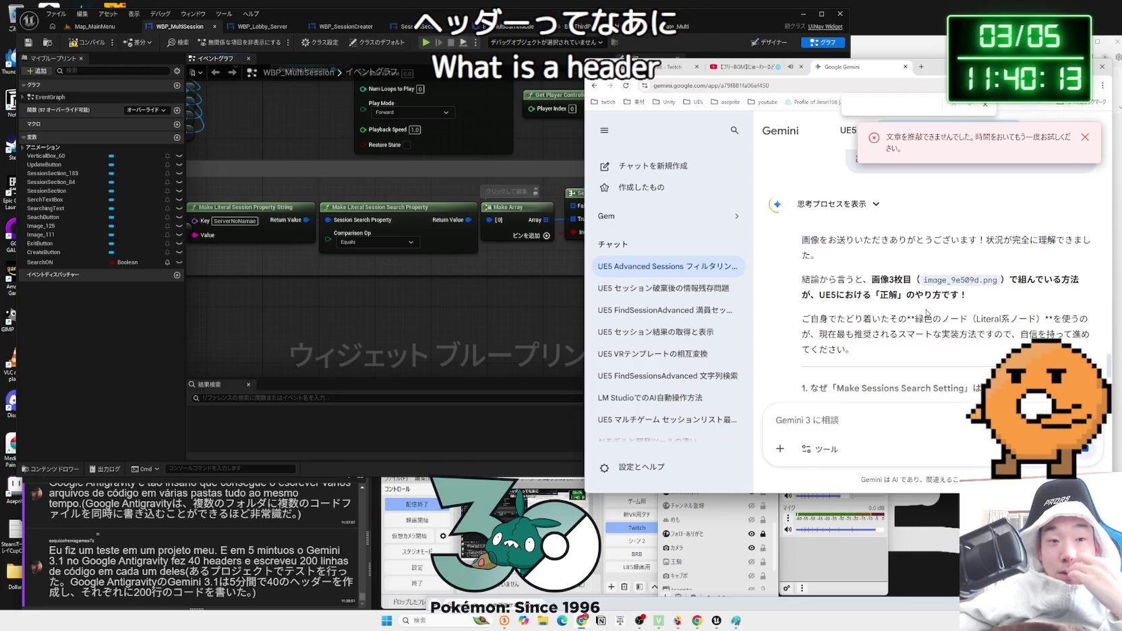
{"action": "mouse_move", "coordinate": [970, 296]}
{"action": "left_mouse_down"}
{"action": "mouse_move", "coordinate": [906, 296]}
{"action": "mouse_move", "coordinate": [808, 243]}
{"action": "mouse_move", "coordinate": [843, 283]}
{"action": "mouse_move", "coordinate": [871, 279]}
{"action": "left_mouse_up"}
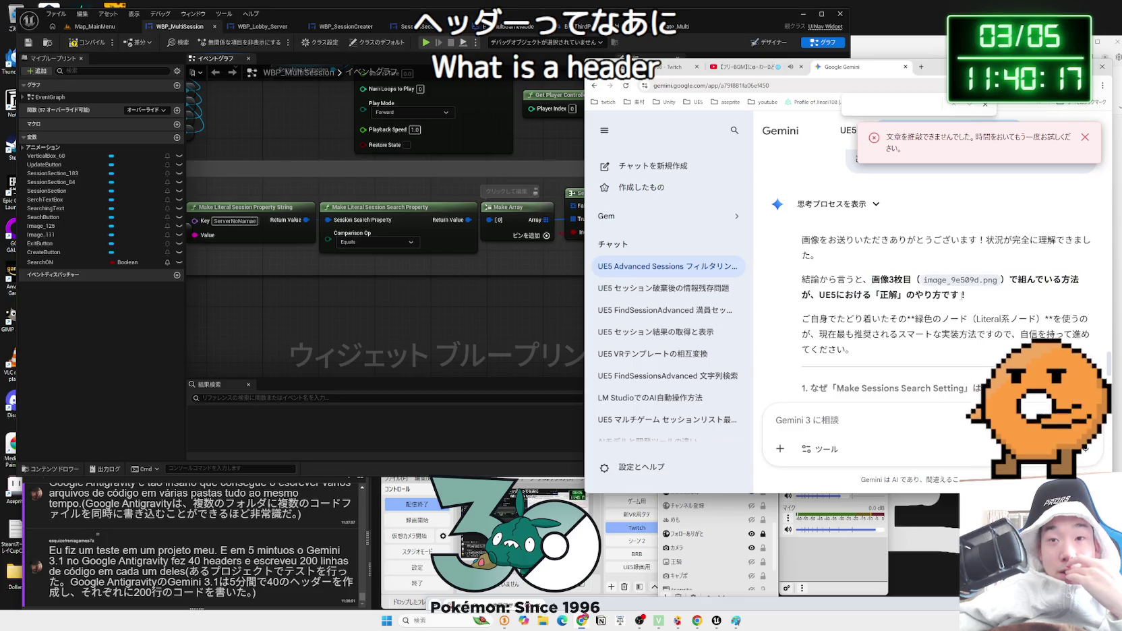
{"action": "scroll", "coordinate": [892, 290], "scroll_direction": "down", "scroll_amount": 1}
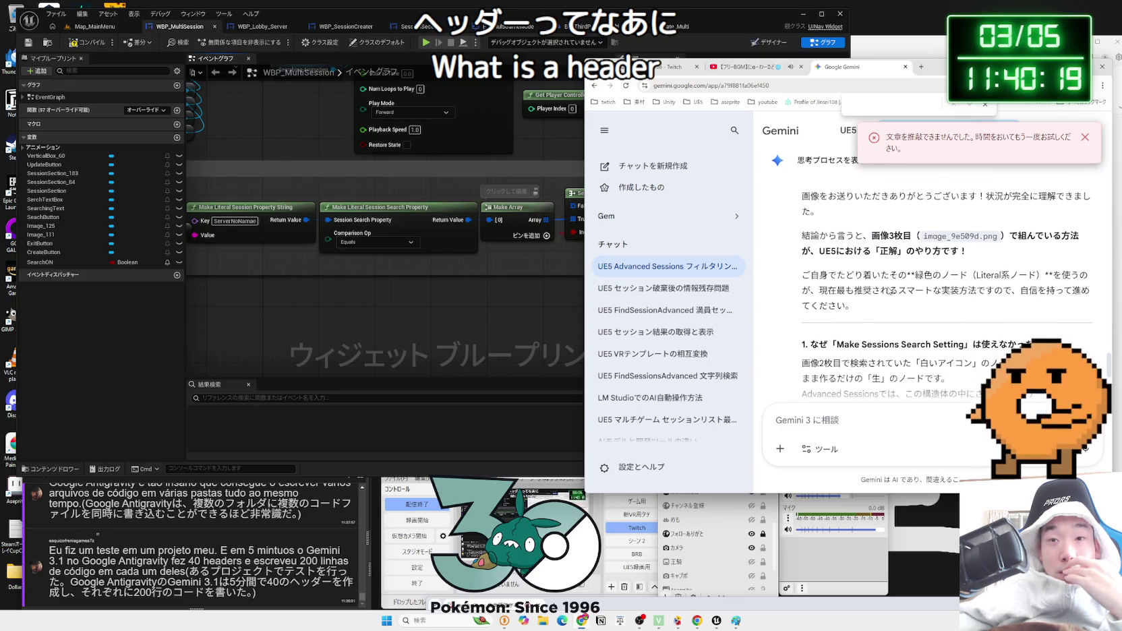
{"action": "scroll", "coordinate": [889, 285], "scroll_direction": "down", "scroll_amount": 2}
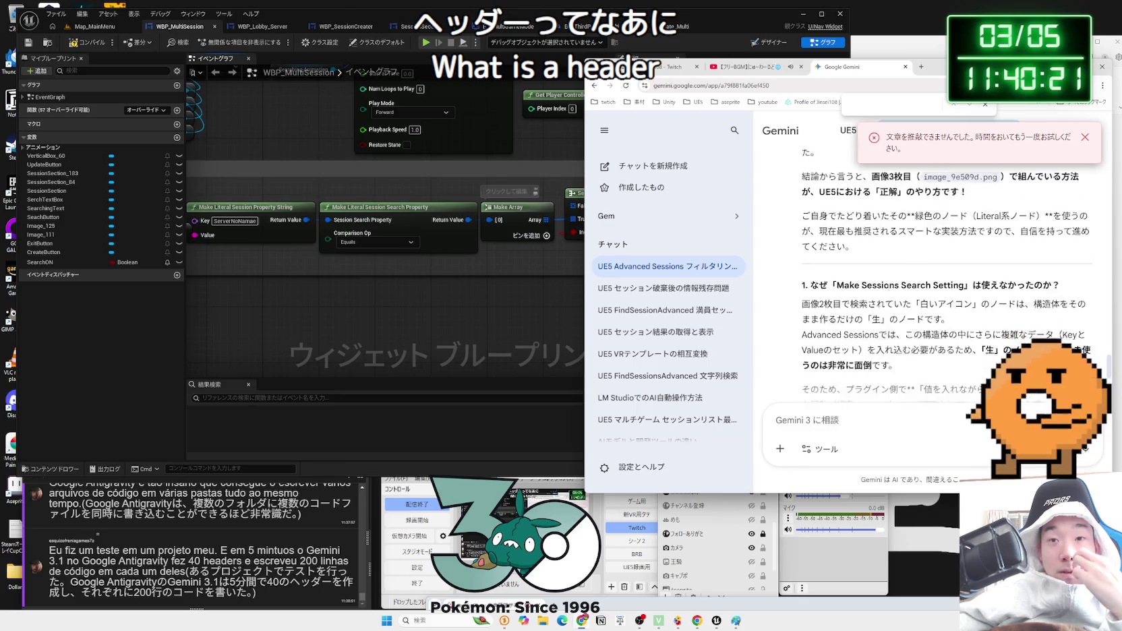
{"action": "scroll", "coordinate": [943, 284], "scroll_direction": "down", "scroll_amount": 3}
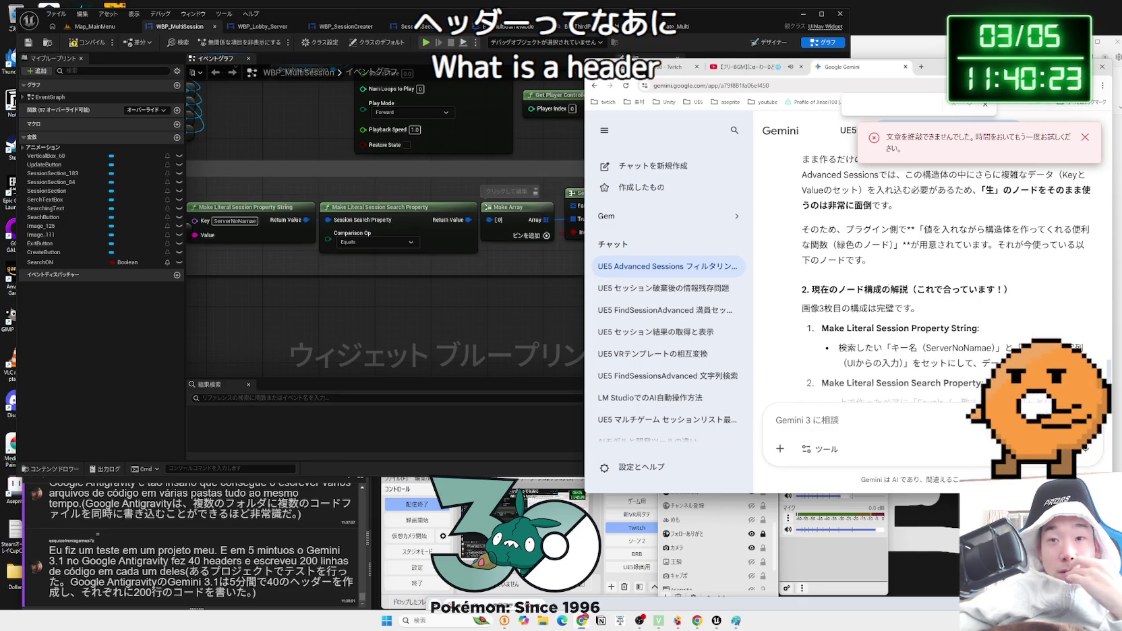
{"action": "scroll", "coordinate": [889, 288], "scroll_direction": "down", "scroll_amount": 5}
{"action": "scroll", "coordinate": [889, 287], "scroll_direction": "down", "scroll_amount": 3}
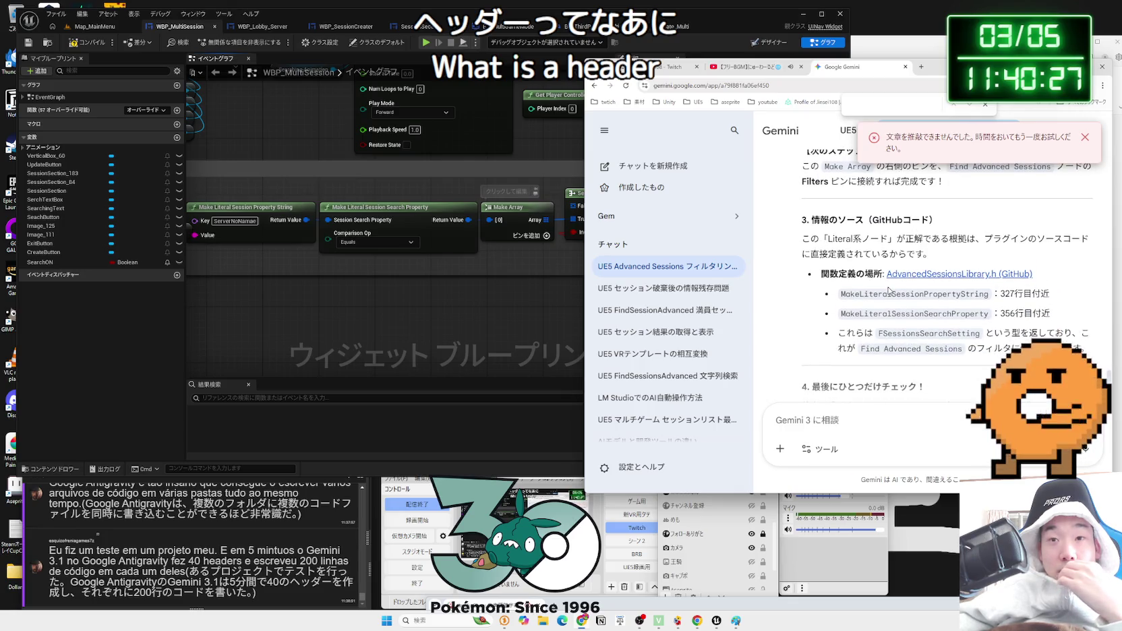
{"action": "scroll", "coordinate": [889, 288], "scroll_direction": "down", "scroll_amount": 4}
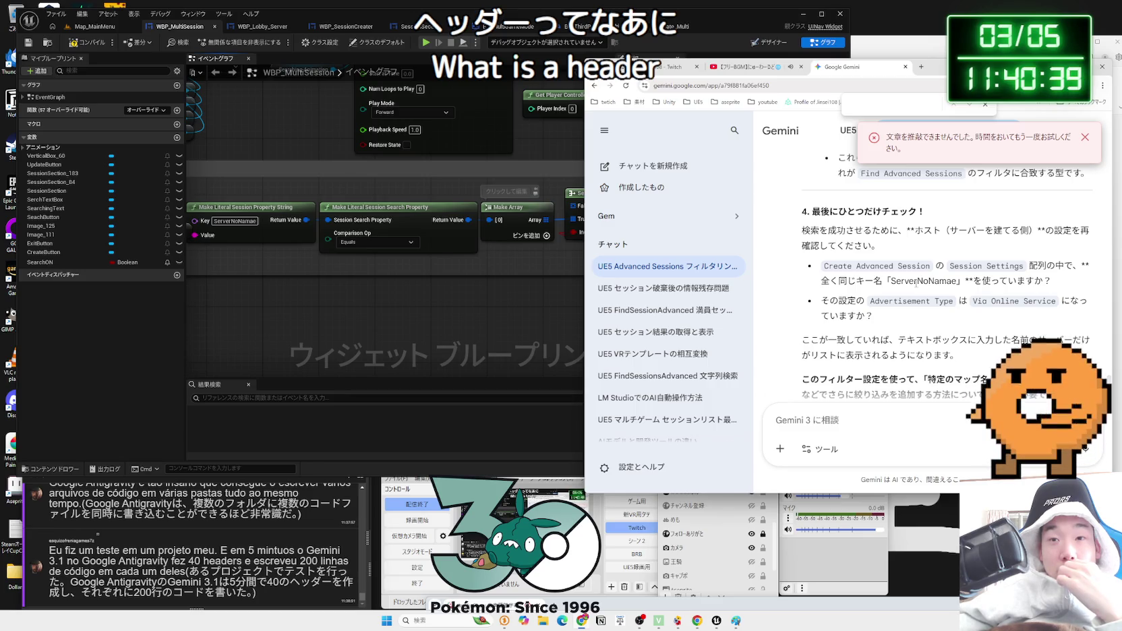
Flip through the open session blueprints, ending on the WBP_MultiSession event graph
{"action": "left_click", "coordinate": [496, 296]}
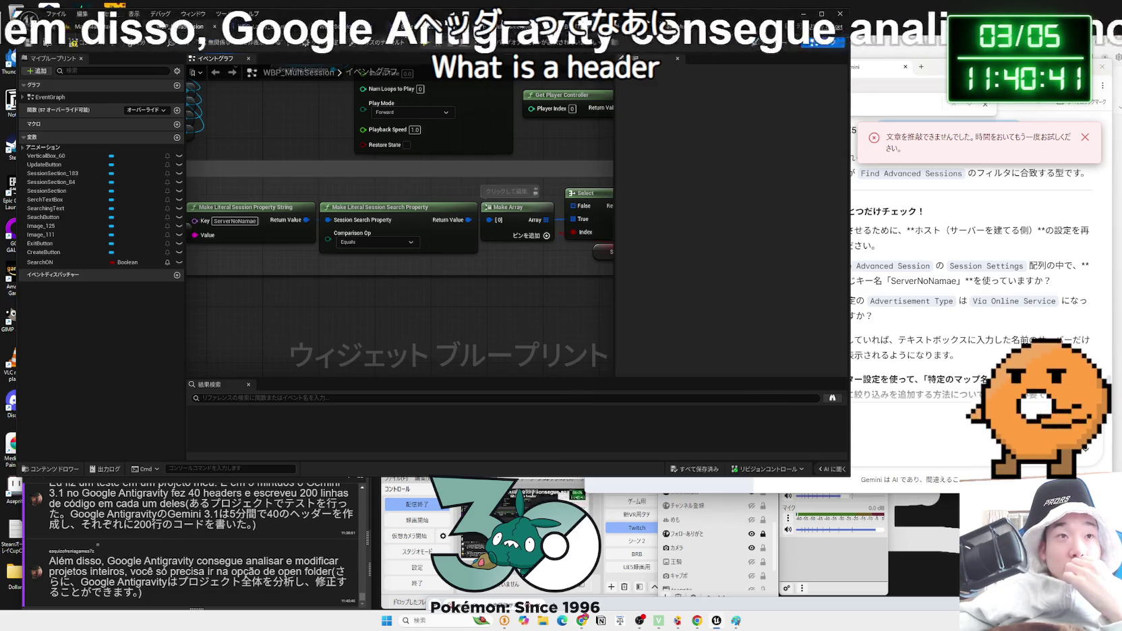
{"action": "left_click", "coordinate": [341, 26]}
{"action": "left_click", "coordinate": [770, 42]}
{"action": "left_click", "coordinate": [256, 26]}
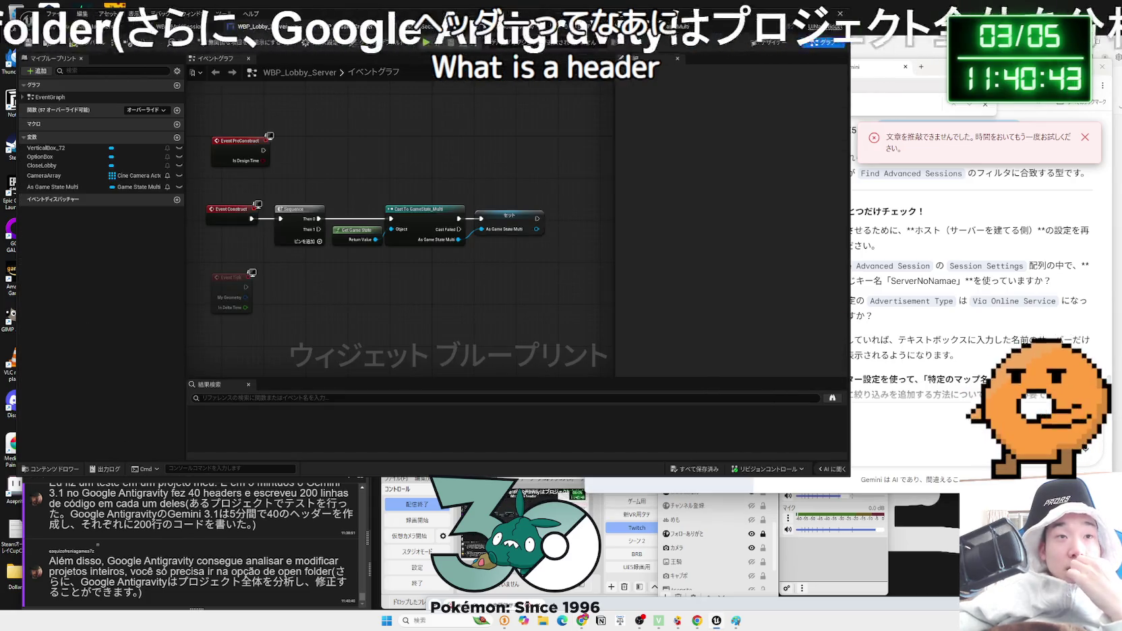
{"action": "left_click", "coordinate": [341, 26]}
{"action": "left_click", "coordinate": [405, 27]}
{"action": "left_click", "coordinate": [476, 26]}
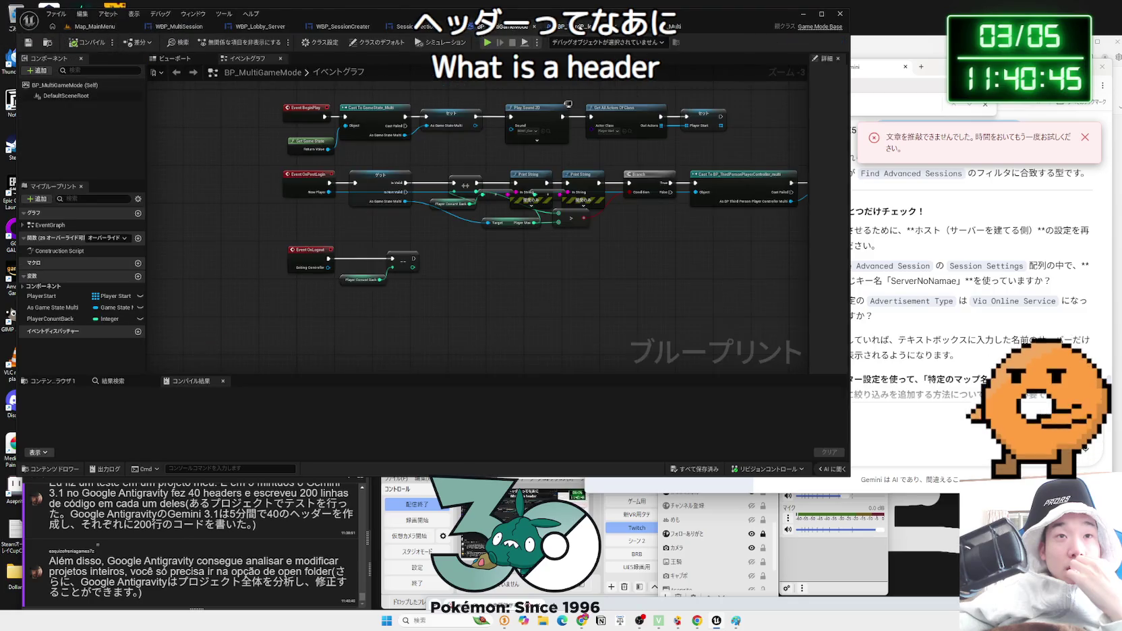
{"action": "left_click", "coordinate": [560, 26]}
{"action": "left_click", "coordinate": [491, 31]}
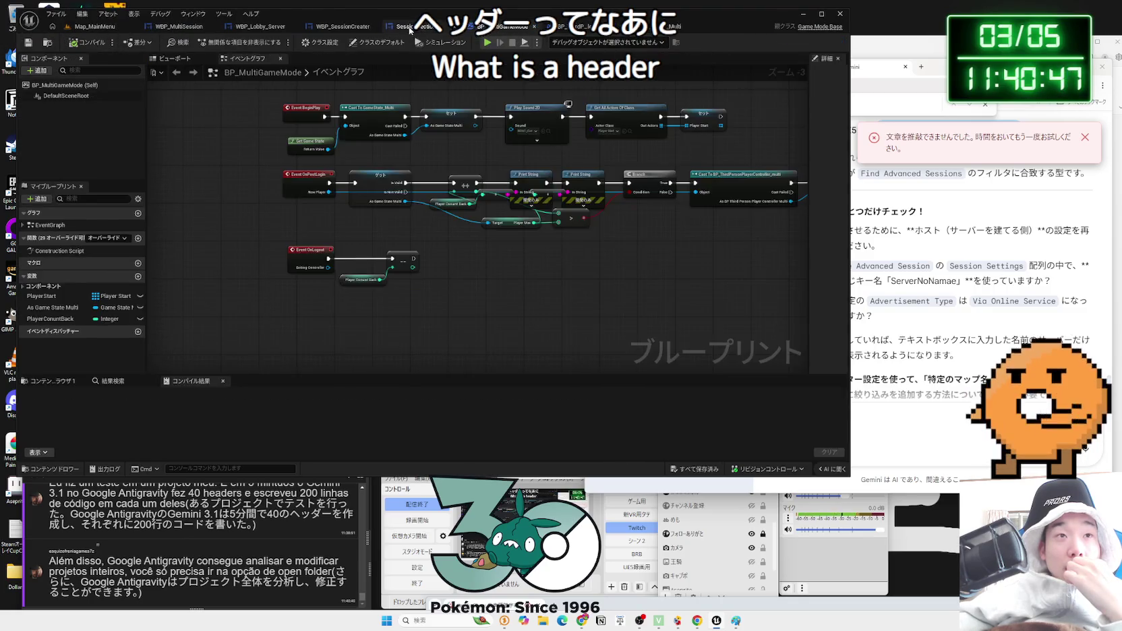
{"action": "left_click", "coordinate": [404, 27]}
{"action": "left_click", "coordinate": [333, 27]}
{"action": "left_click", "coordinate": [255, 26]}
{"action": "left_click", "coordinate": [179, 29]}
{"action": "scroll", "coordinate": [508, 189], "scroll_direction": "down", "scroll_amount": 4}
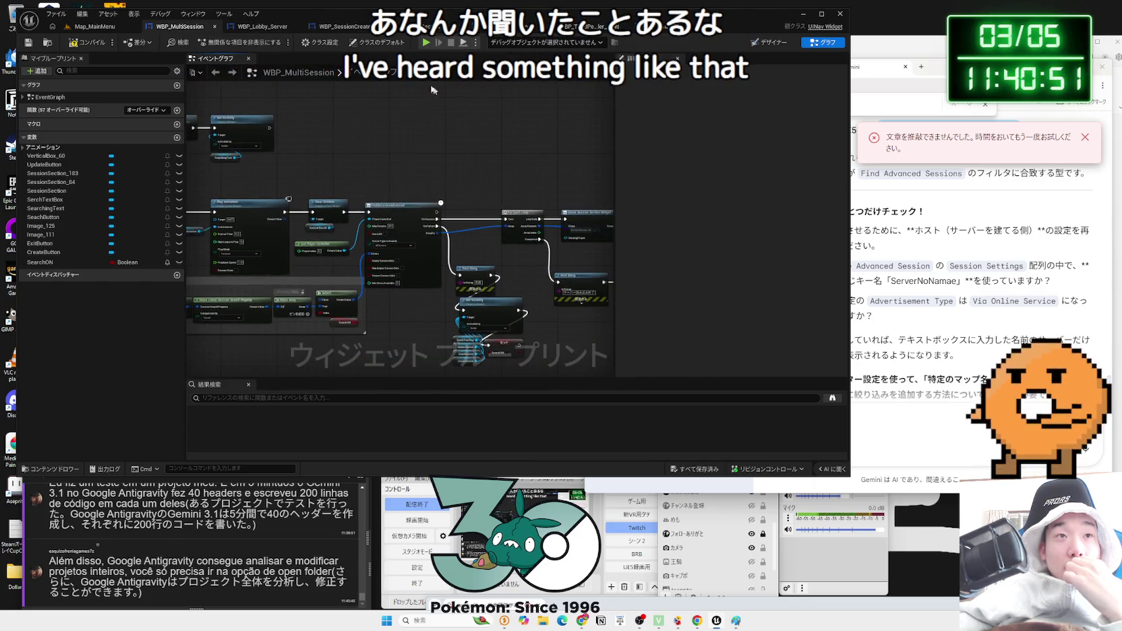
Highlight the Via Online Service setting in Gemini's answer
{"action": "left_click", "coordinate": [918, 259]}
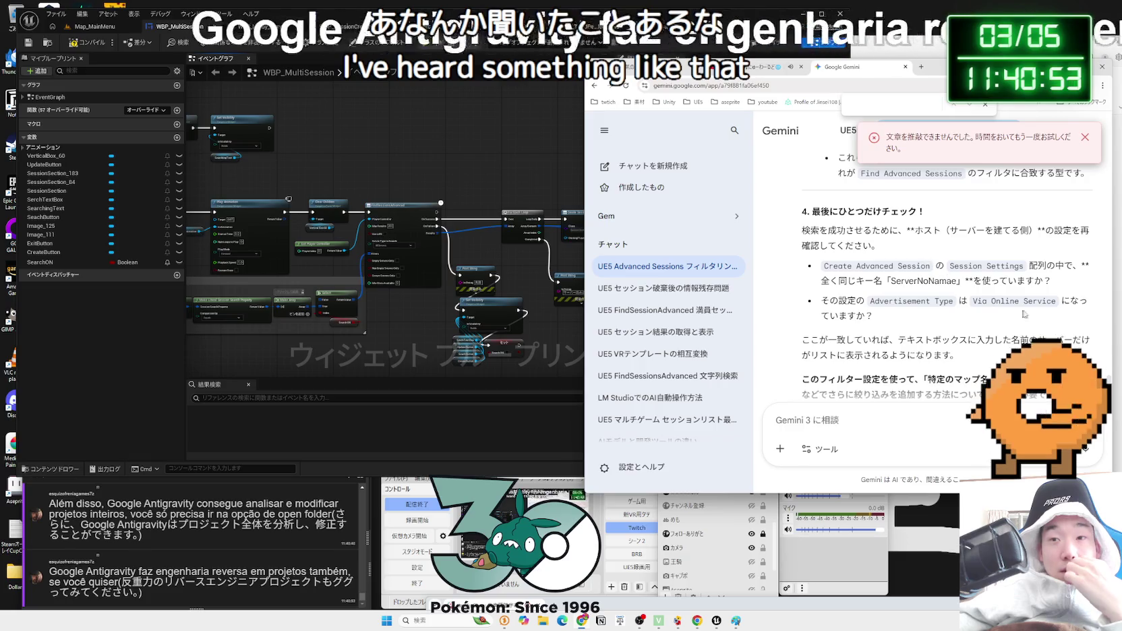
{"action": "left_click_drag", "start_coordinate": [973, 300], "coordinate": [1052, 301]}
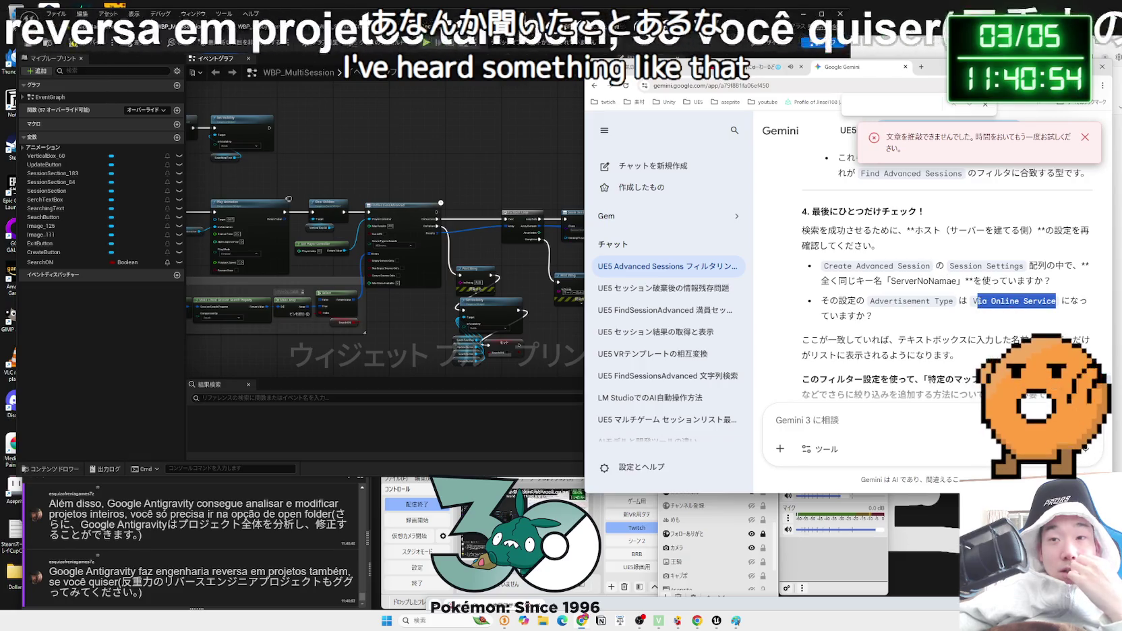
{"action": "left_click", "coordinate": [1052, 300]}
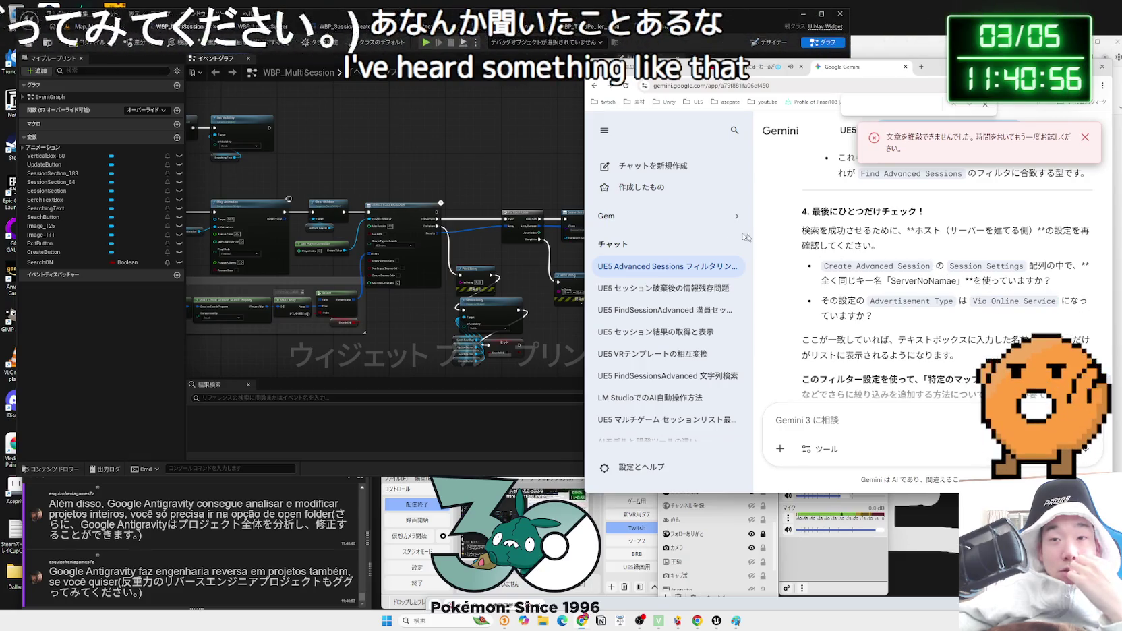
Move the Set Is Enabled node lower in the SessionSection event graph
{"action": "left_click", "coordinate": [426, 144]}
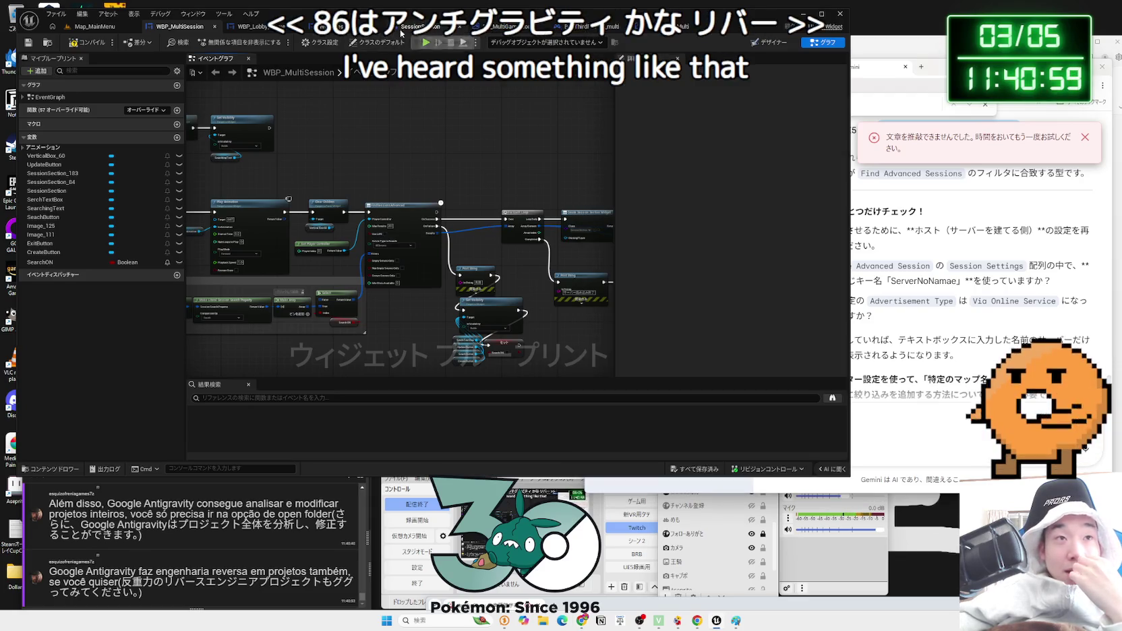
{"action": "left_click", "coordinate": [403, 28]}
{"action": "left_click_drag", "start_coordinate": [465, 91], "coordinate": [470, 226]}
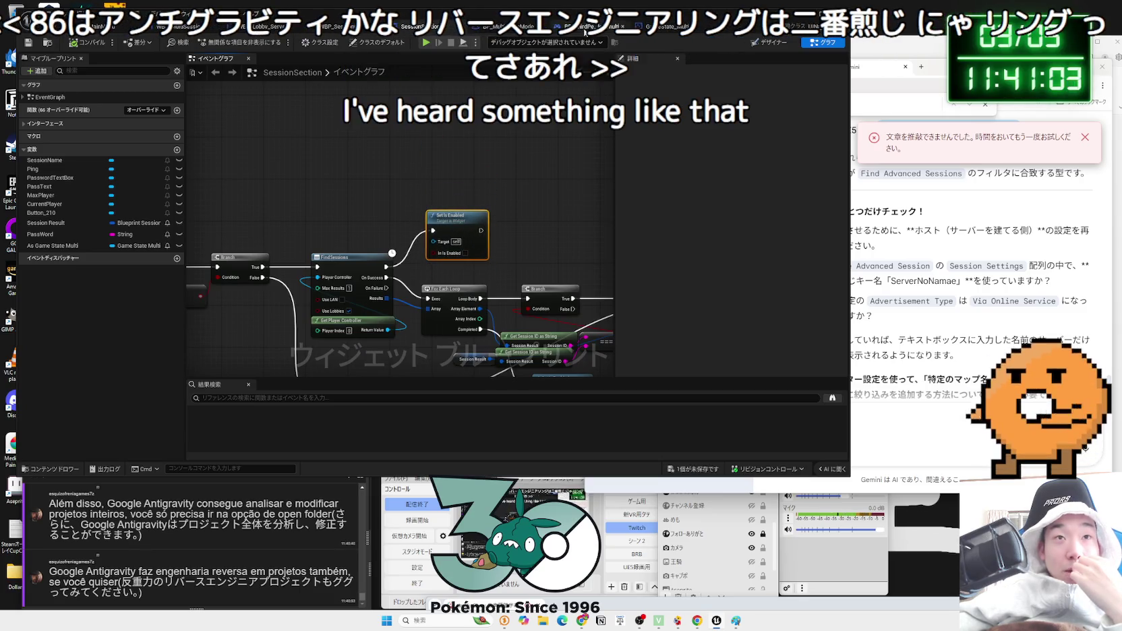
Shift a group of nodes right in the BP_ThirdPersonPlayerController_multi event graph
{"action": "left_click", "coordinate": [563, 27]}
{"action": "scroll", "coordinate": [508, 232], "scroll_direction": "down", "scroll_amount": 3}
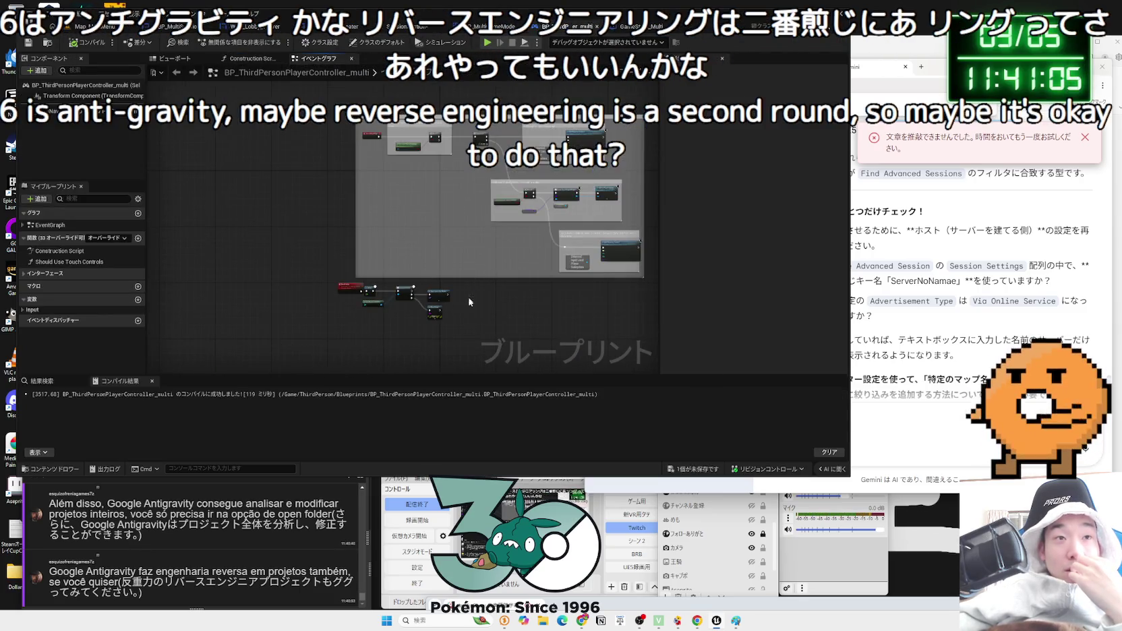
{"action": "left_click_drag", "start_coordinate": [360, 295], "coordinate": [436, 299]}
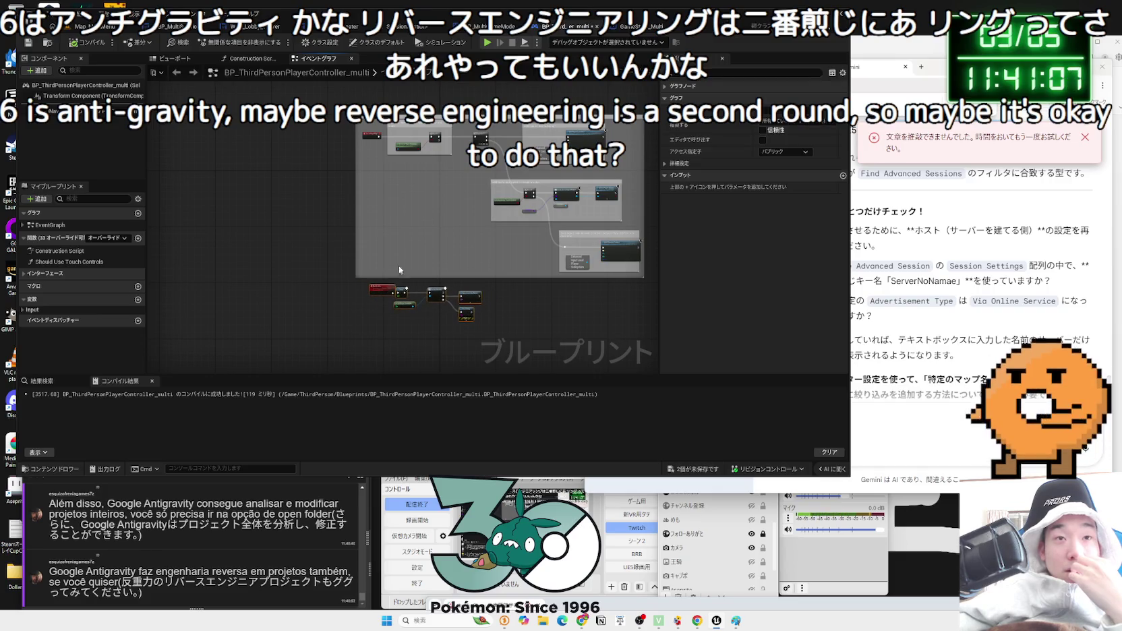
Save all blueprints and inspect WBP_Lobby_Server's Sequence, Get Game State, cast and Set nodes
{"action": "left_click", "coordinate": [711, 474]}
{"action": "left_click", "coordinate": [621, 409]}
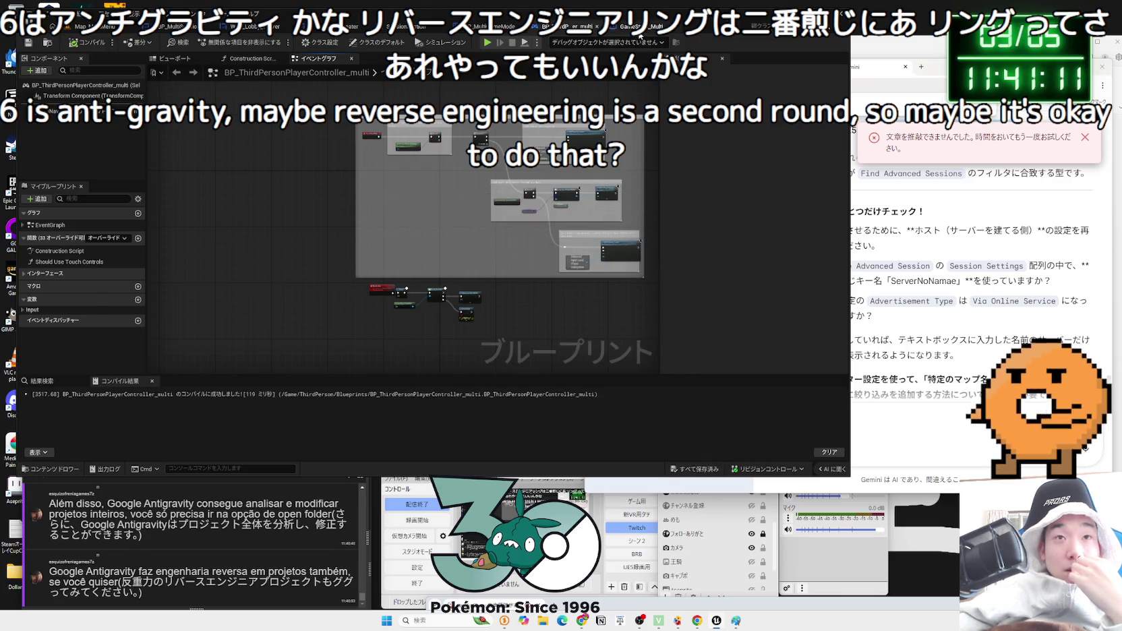
{"action": "left_click", "coordinate": [505, 27]}
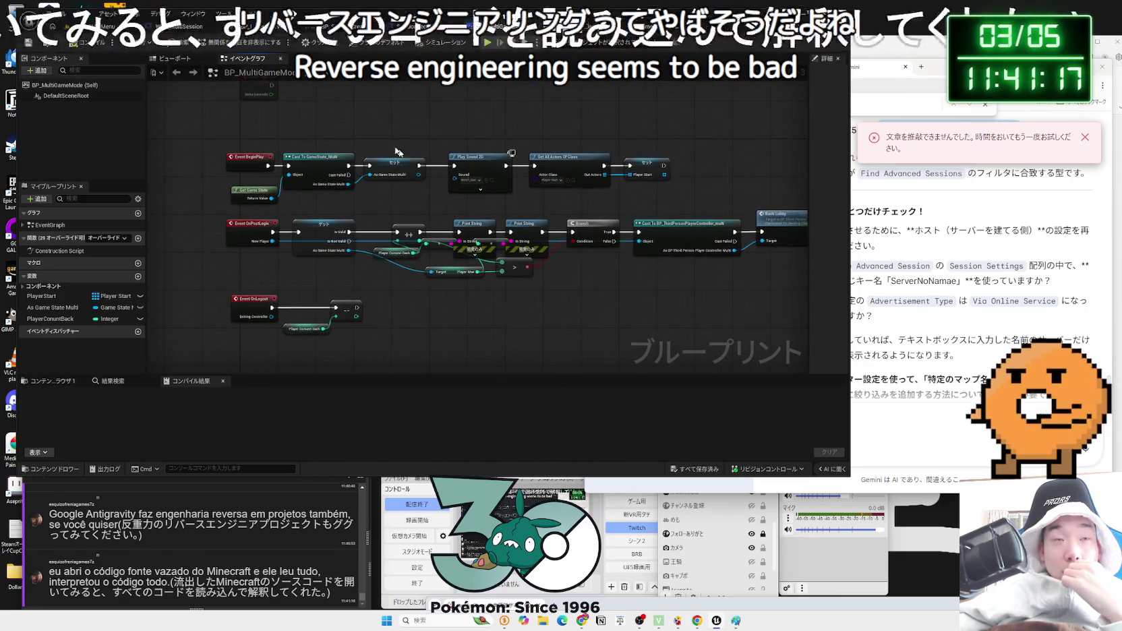
{"action": "left_click", "coordinate": [351, 27]}
{"action": "left_click", "coordinate": [320, 26]}
{"action": "left_click", "coordinate": [239, 26]}
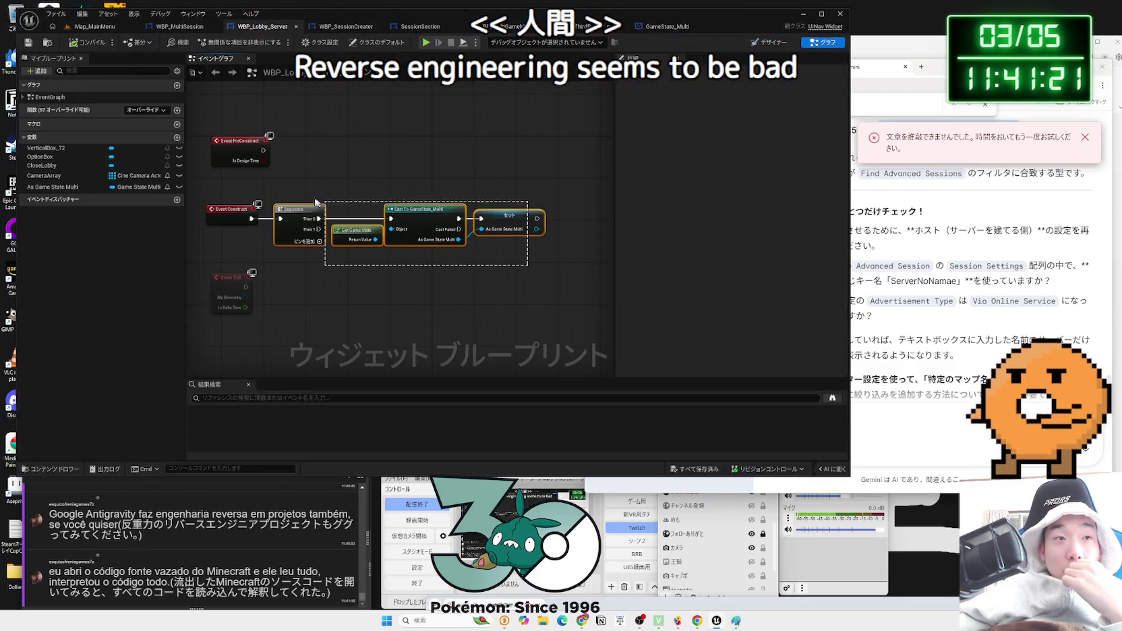
{"action": "left_click_drag", "start_coordinate": [292, 196], "coordinate": [506, 259]}
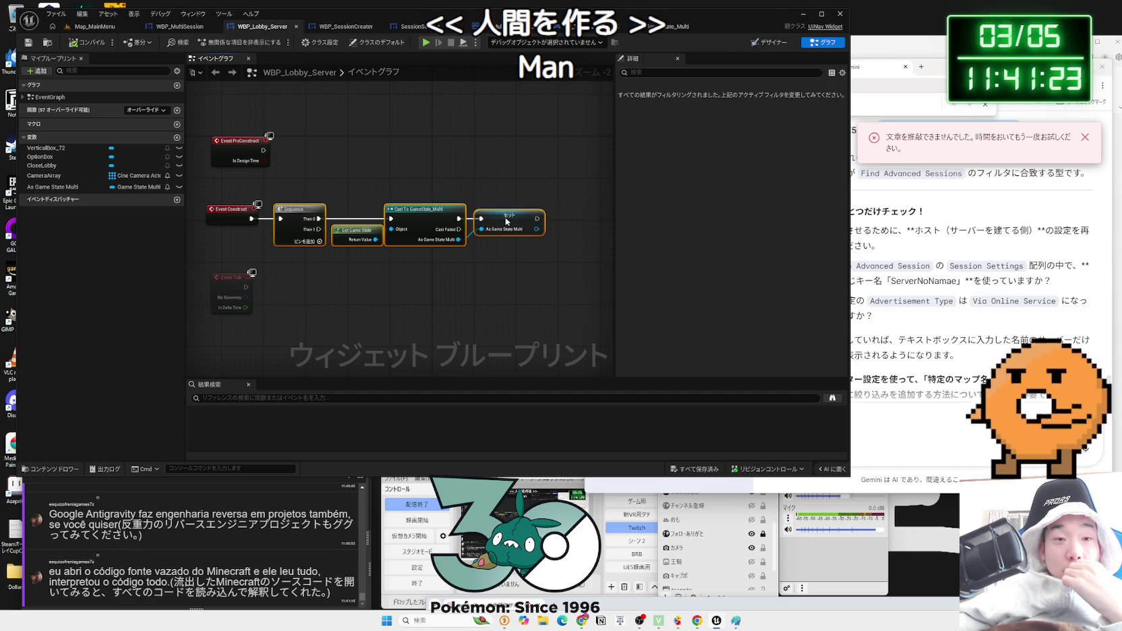
{"action": "left_click", "coordinate": [477, 173]}
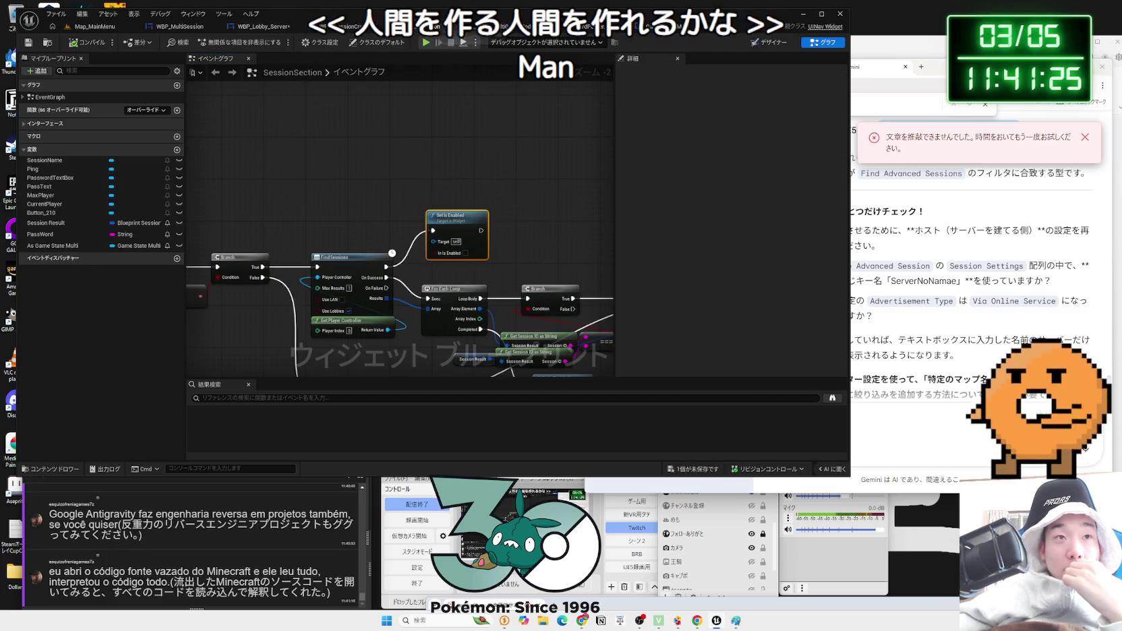
Step through BP_MultiGameMode and WBP_SessionCreater back to WBP_MultiSession's downstream search nodes
{"action": "left_click", "coordinate": [486, 28]}
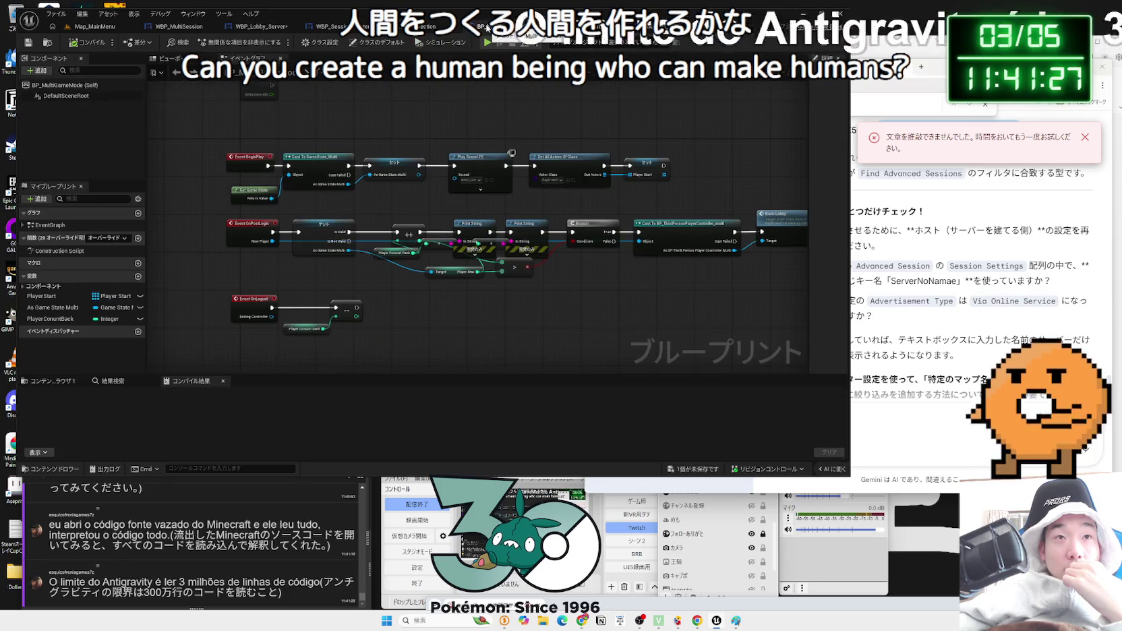
{"action": "left_click", "coordinate": [358, 26]}
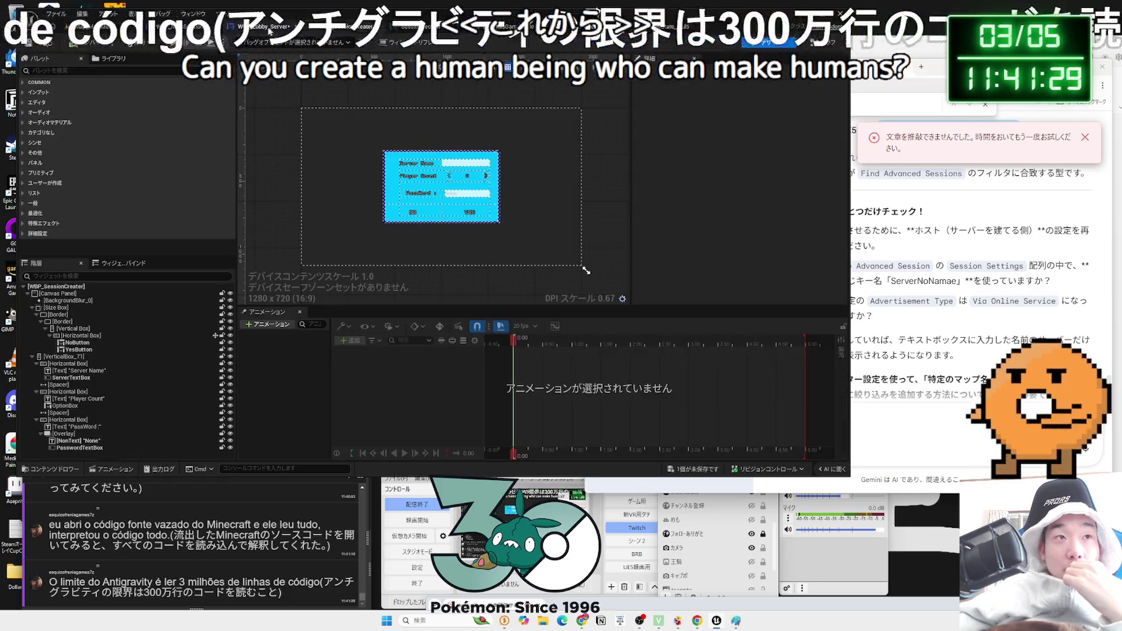
{"action": "left_click", "coordinate": [181, 26]}
{"action": "left_click_drag", "start_coordinate": [520, 162], "coordinate": [240, 140]}
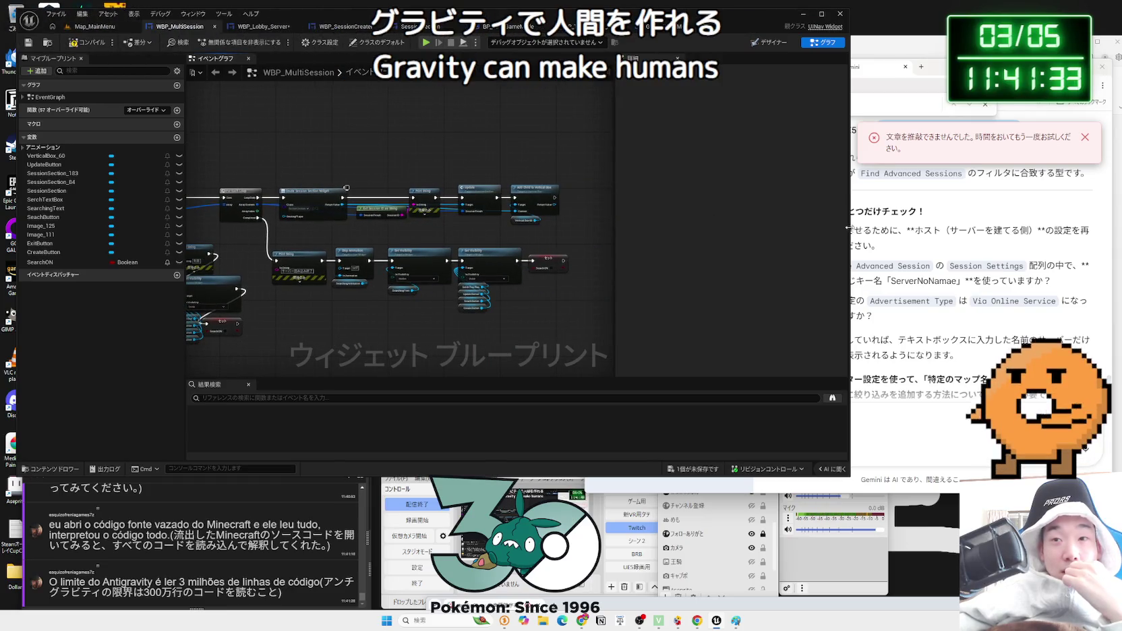
{"action": "left_click", "coordinate": [1057, 307]}
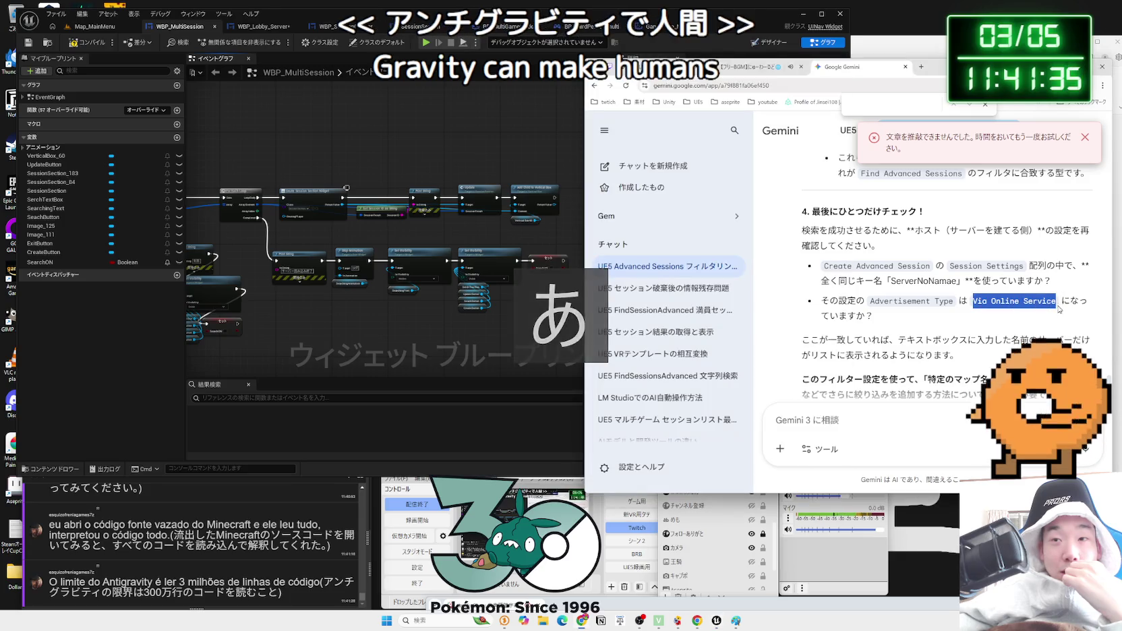
Clear the Gemini highlight and cycle through the open blueprints, landing on WBP_SessionCreater
{"action": "left_click", "coordinate": [969, 301]}
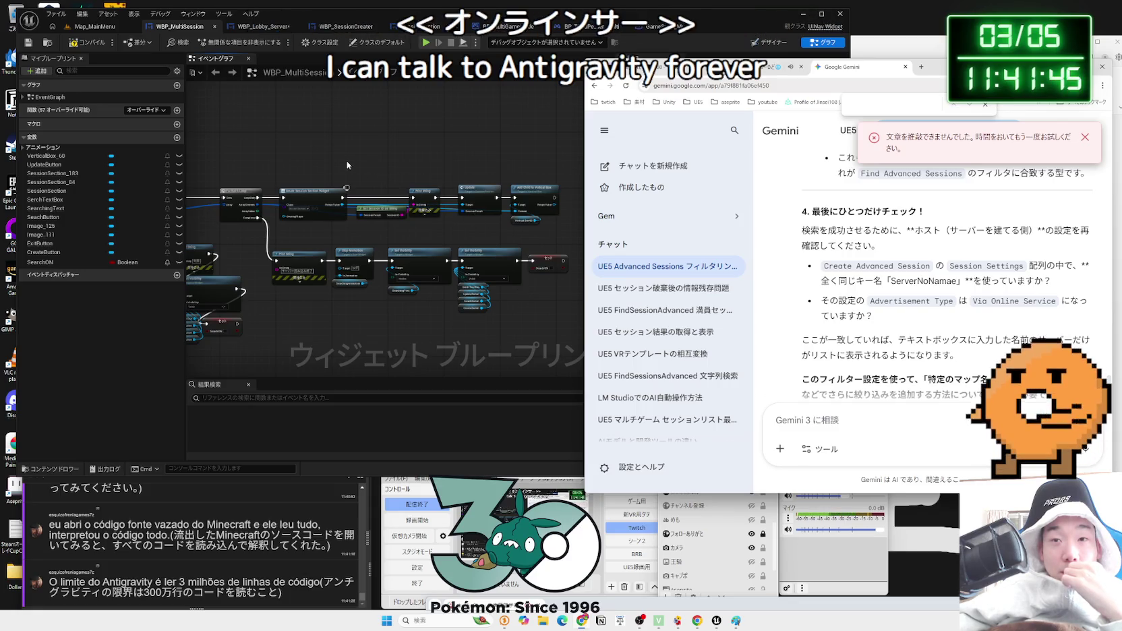
{"action": "left_click", "coordinate": [347, 161]}
{"action": "left_click_drag", "start_coordinate": [347, 161], "coordinate": [528, 146]}
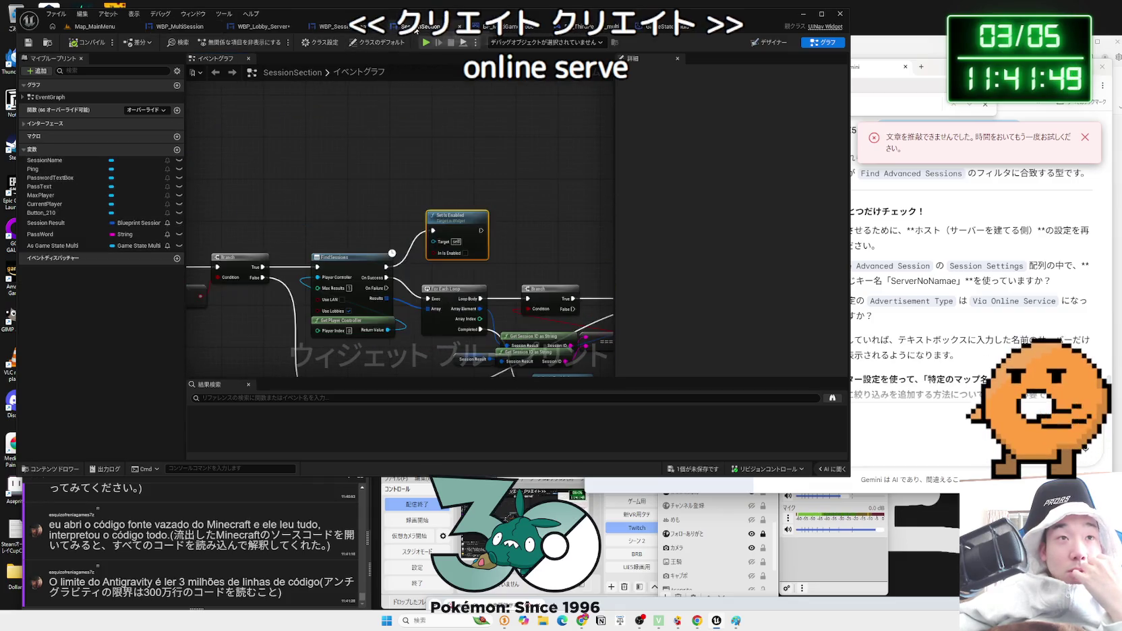
{"action": "left_click", "coordinate": [334, 27]}
{"action": "left_click", "coordinate": [170, 27]}
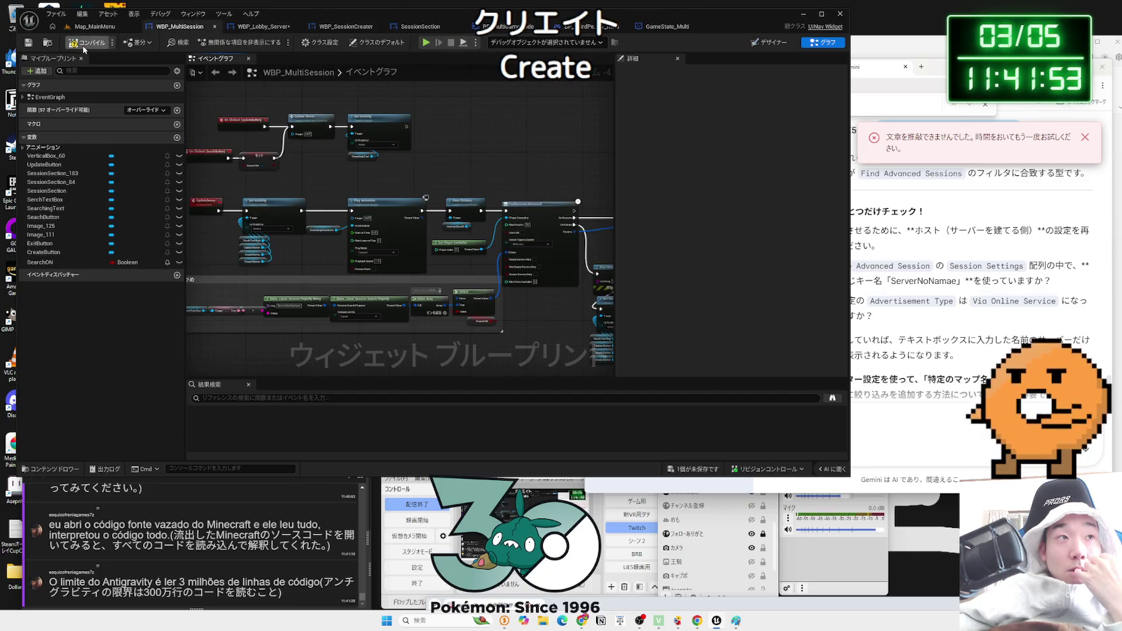
{"action": "left_click", "coordinate": [485, 26]}
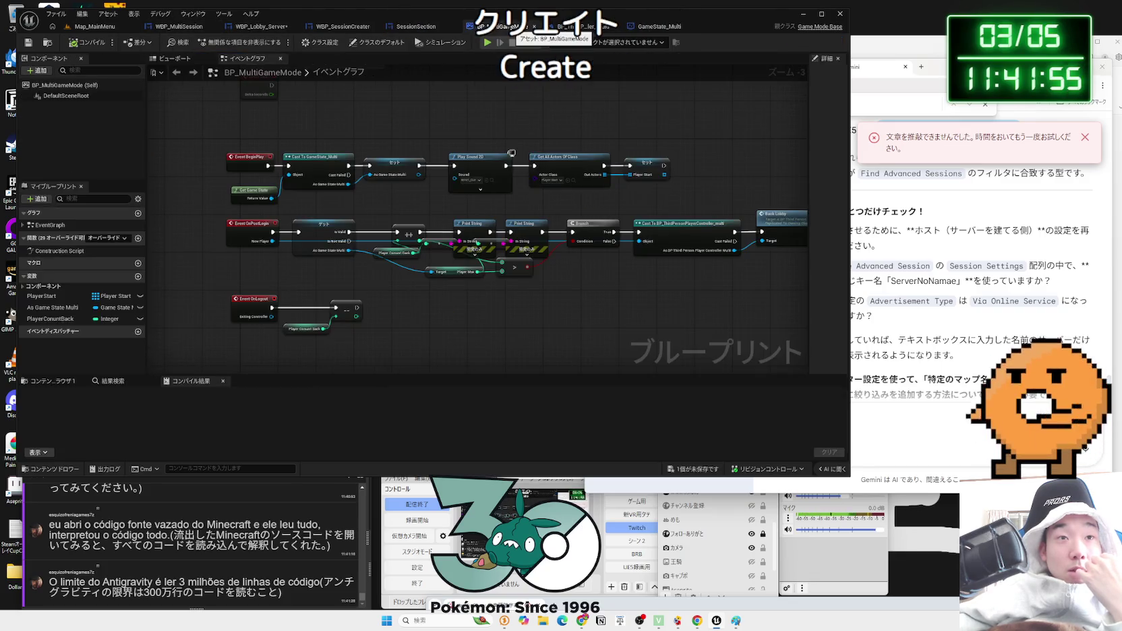
{"action": "left_click", "coordinate": [581, 25]}
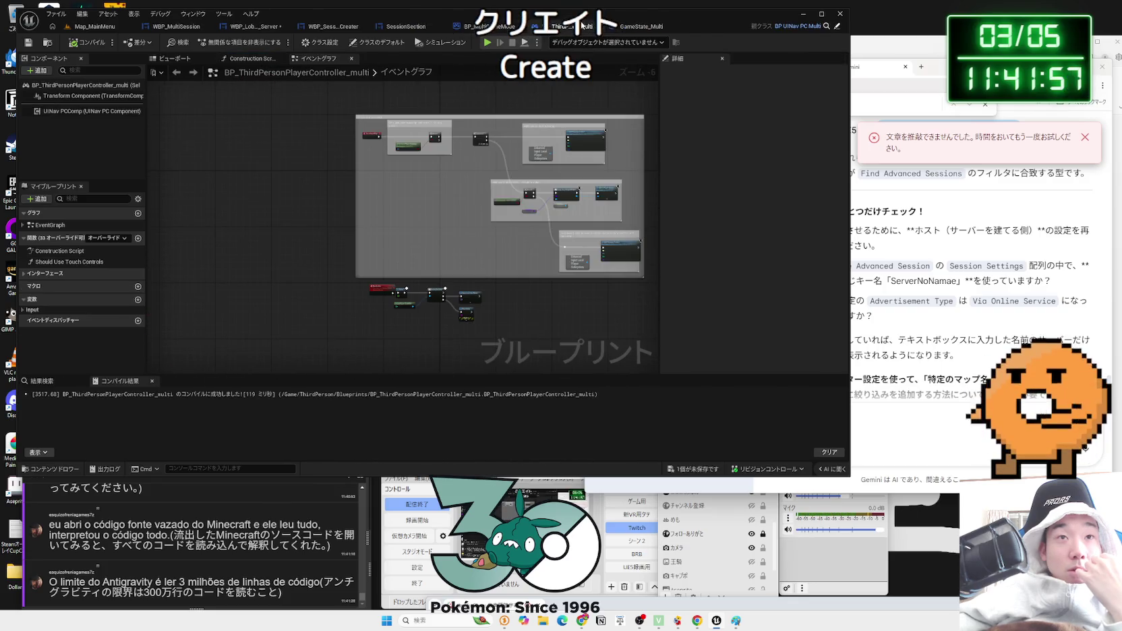
{"action": "left_click", "coordinate": [637, 27]}
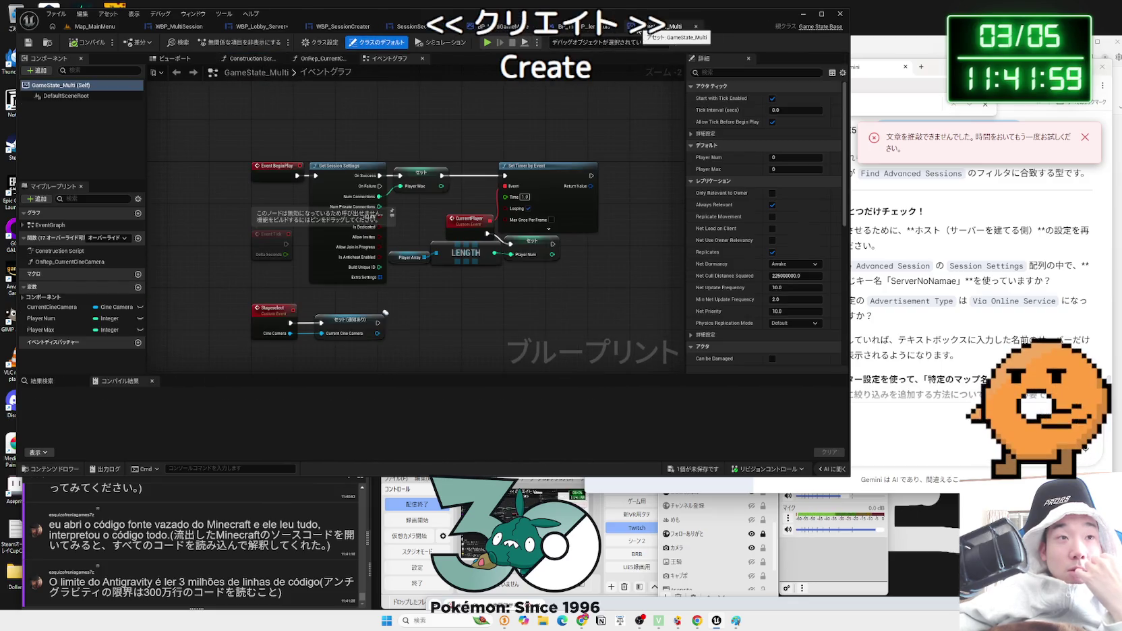
{"action": "left_click", "coordinate": [418, 26]}
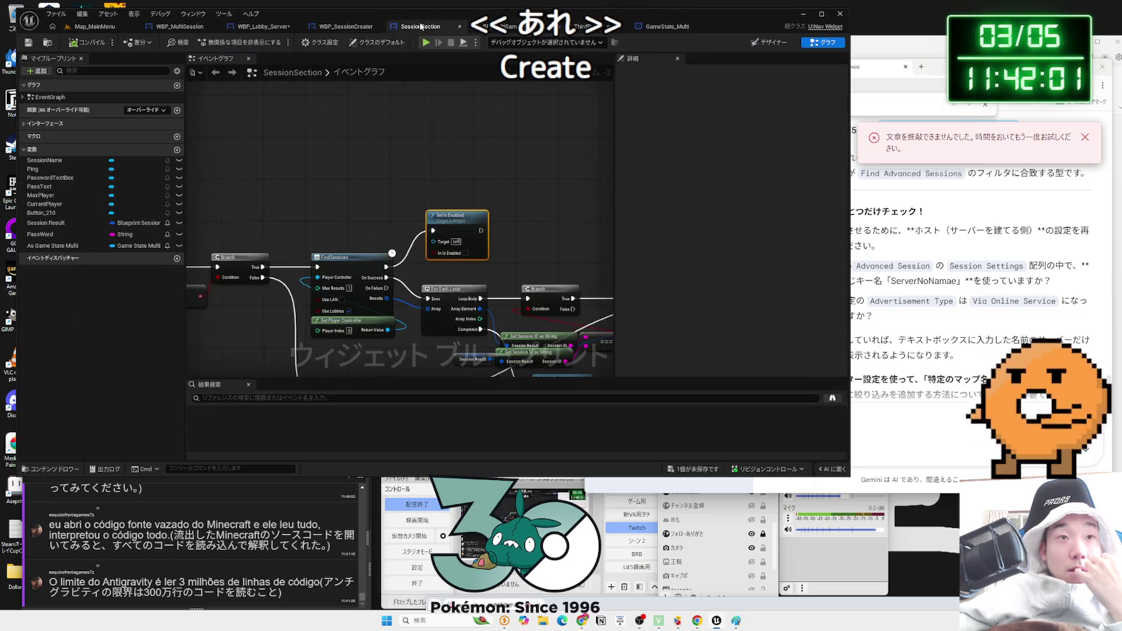
{"action": "key", "text": "ctrl+shift+Tab"}
{"action": "key", "text": "ctrl+shift+Tab"}
{"action": "key", "text": "ctrl+Tab"}
Frame the CreateAdvancedSession node in WBP_SessionCreater's event graph
{"action": "left_click", "coordinate": [816, 41]}
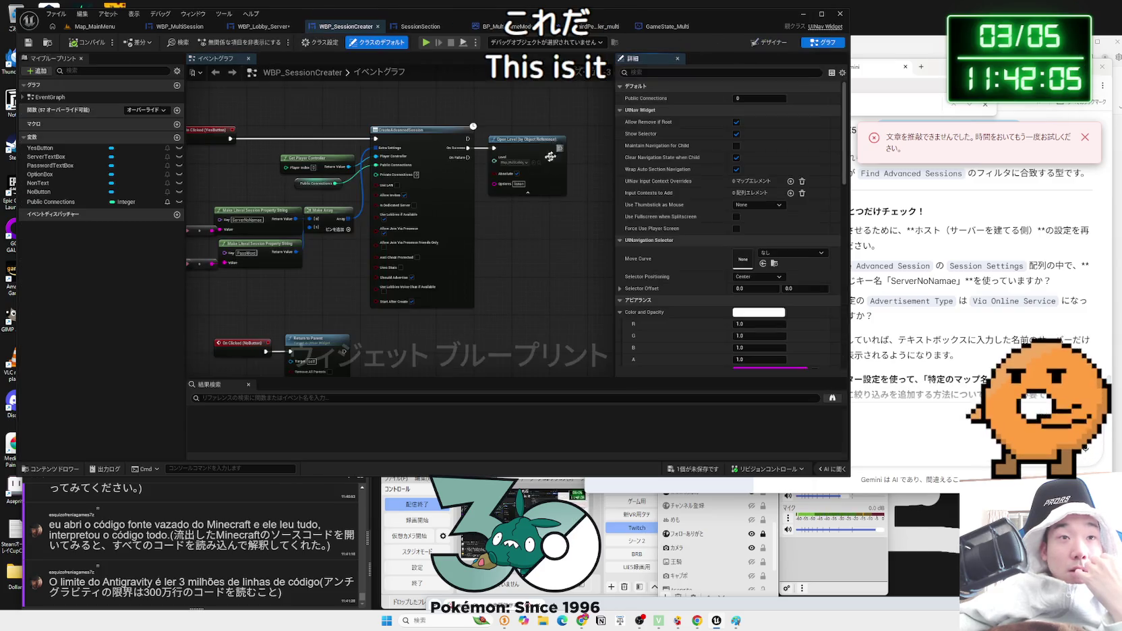
{"action": "scroll", "coordinate": [366, 199], "scroll_direction": "up", "scroll_amount": 2}
{"action": "left_click_drag", "start_coordinate": [356, 235], "coordinate": [341, 158]}
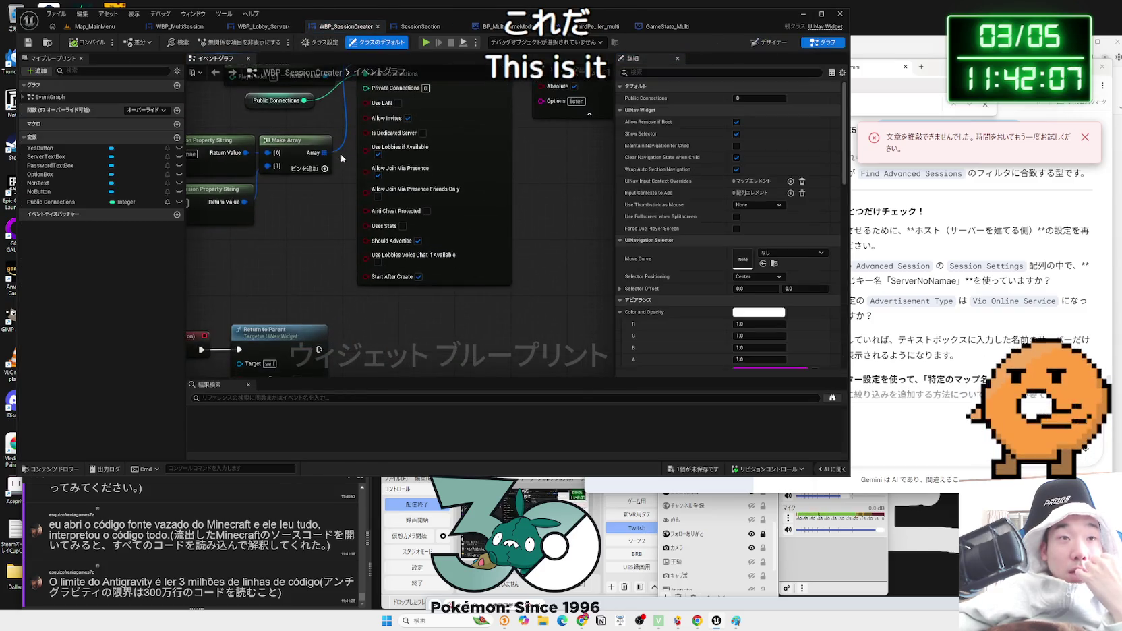
{"action": "left_click_drag", "start_coordinate": [411, 177], "coordinate": [405, 219]}
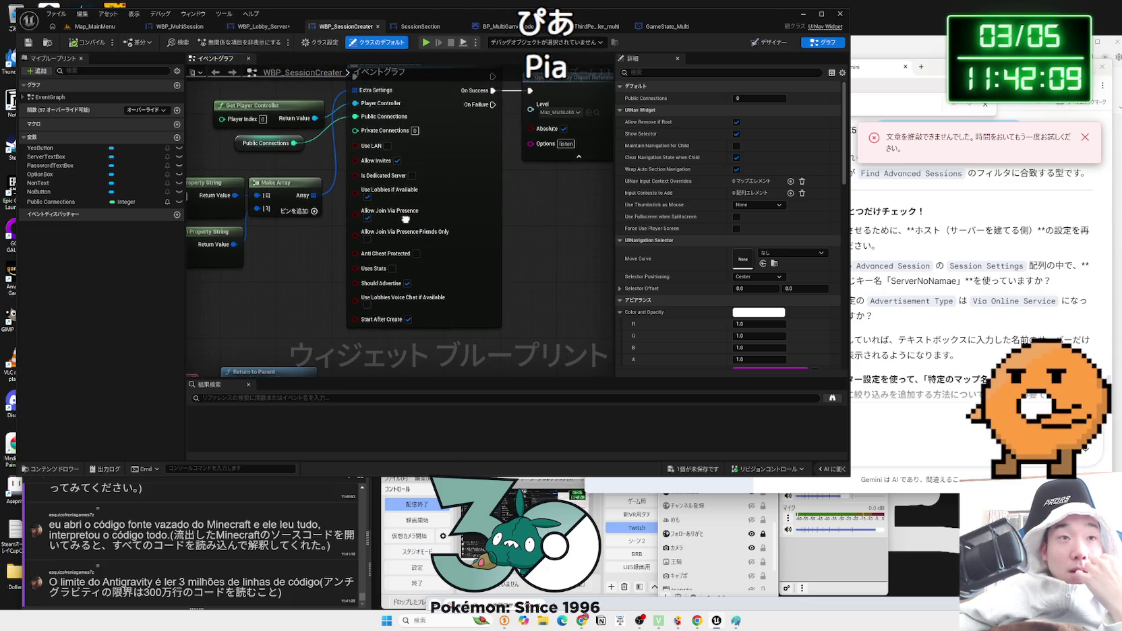
{"action": "left_click_drag", "start_coordinate": [522, 219], "coordinate": [509, 231]}
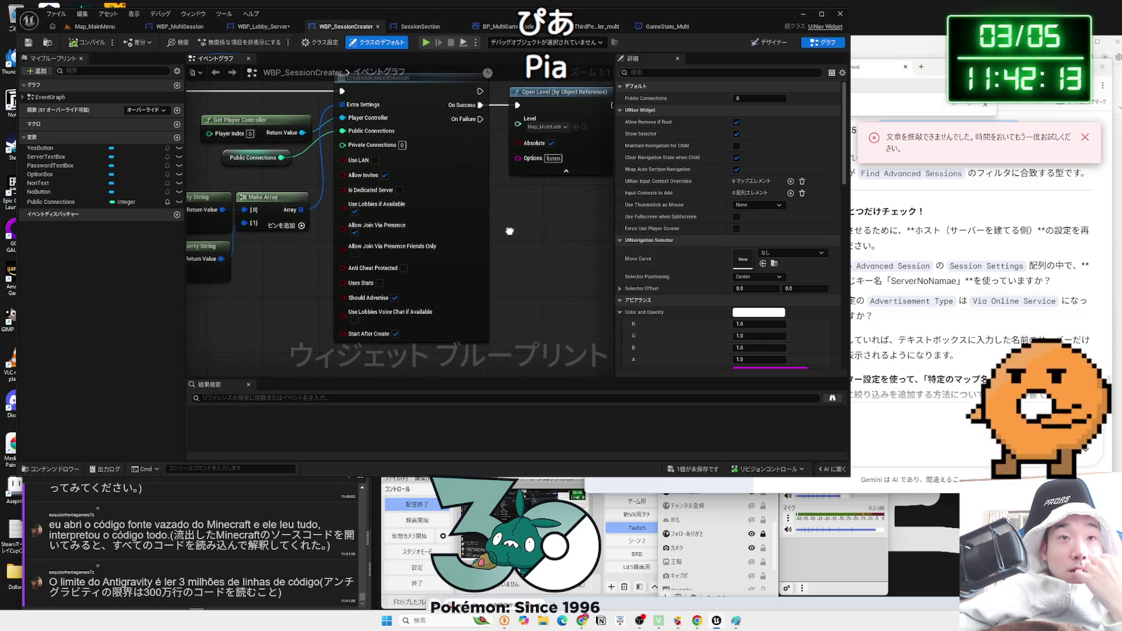
Compare the node's settings against Gemini's host checklist, scrolling further through the reply
{"action": "left_click", "coordinate": [910, 241]}
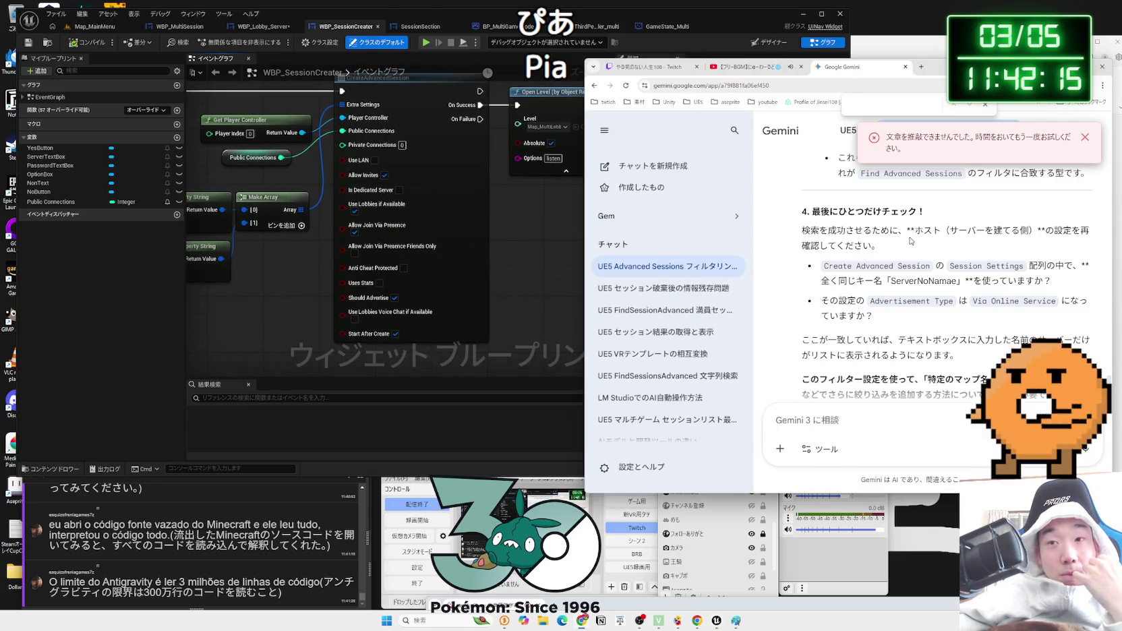
{"action": "left_click", "coordinate": [479, 226]}
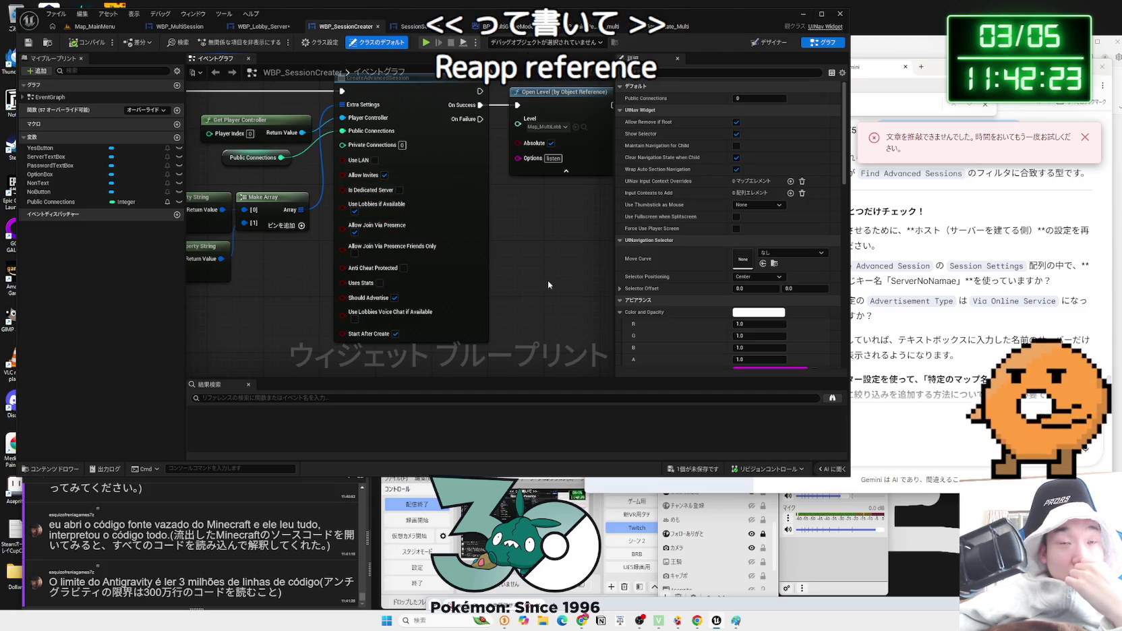
{"action": "left_click", "coordinate": [974, 303]}
{"action": "scroll", "coordinate": [974, 304], "scroll_direction": "down", "scroll_amount": 2}
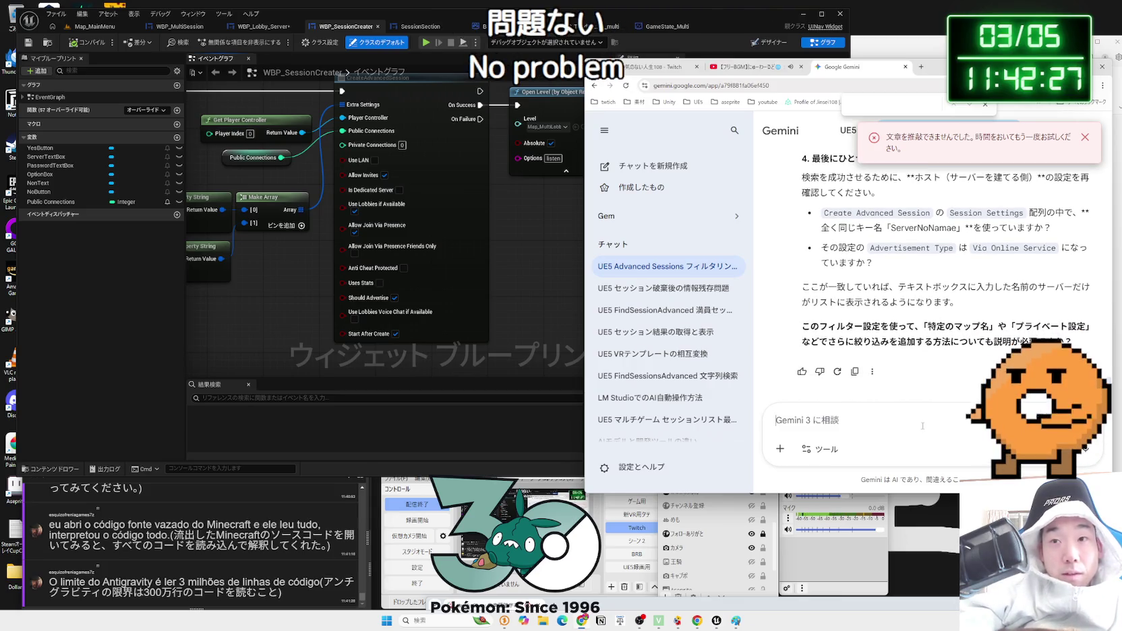
Begin the follow-up 'いけてる。けどなぜか検索できない。' in the Gemini prompt
{"action": "key", "text": "BackSpace"}
{"action": "type", "text": "もんだいい"}
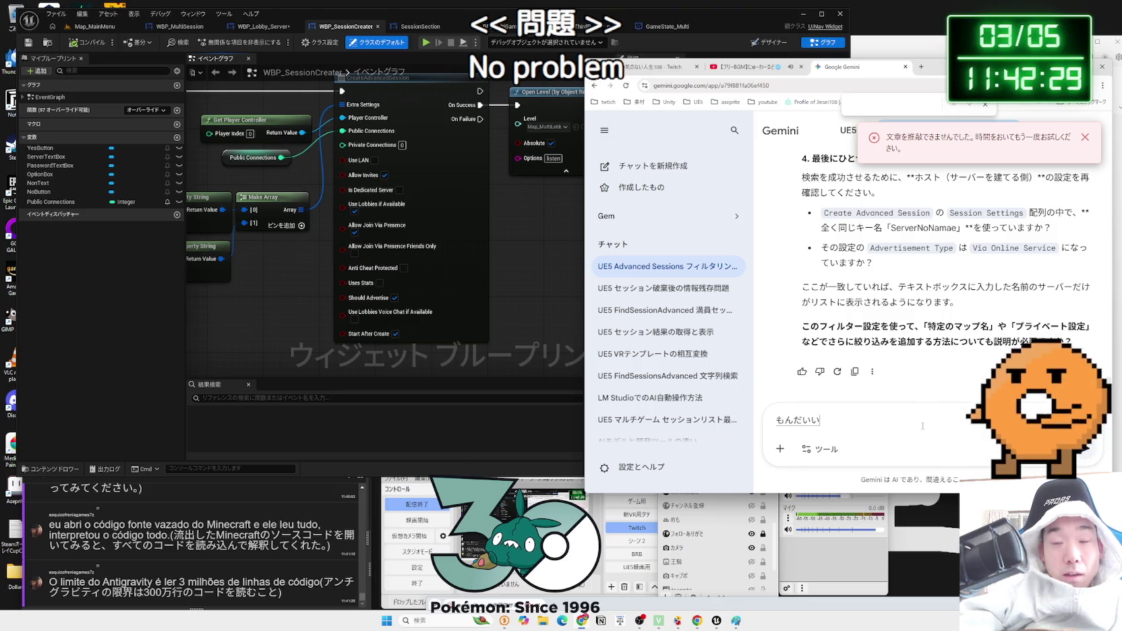
{"action": "key", "text": "BackSpace"}
{"action": "key", "text": "BackSpace"}
{"action": "key", "text": "BackSpace"}
{"action": "type", "text": "い"}
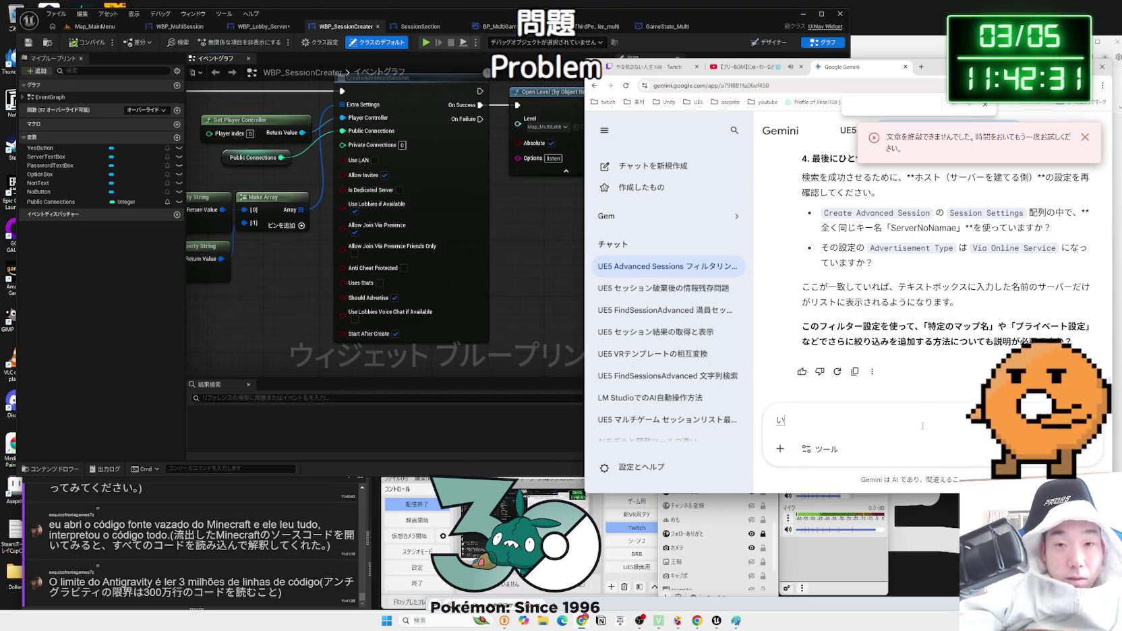
{"action": "type", "text": "いけd"}
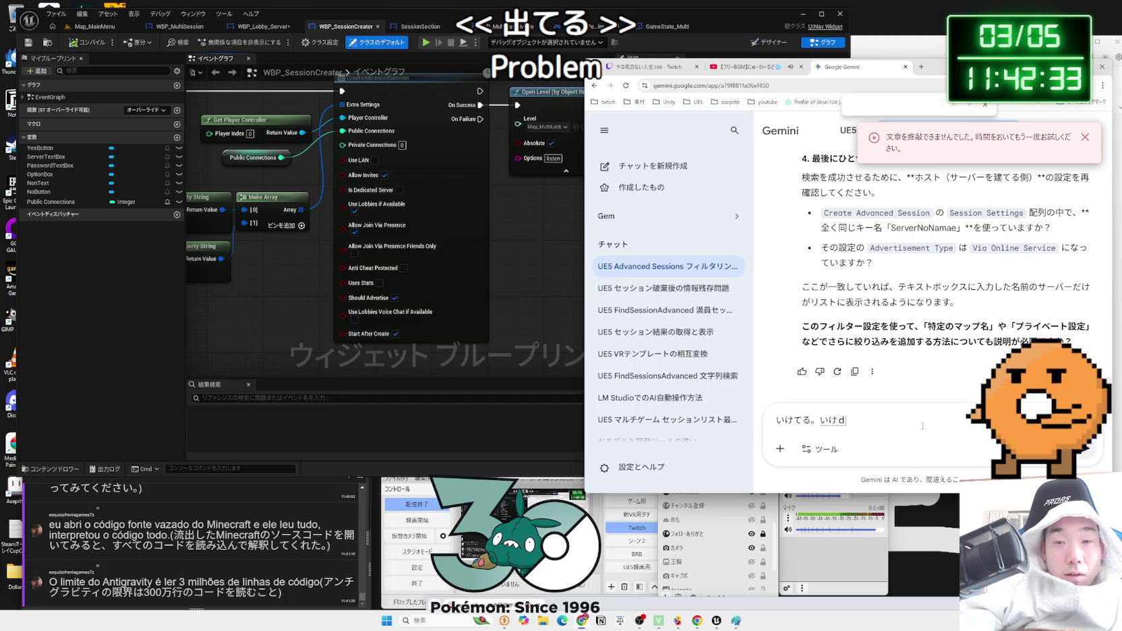
{"action": "type", "text": "o"}
{"action": "key", "text": "space"}
{"action": "key", "text": "BackSpace"}
{"action": "type", "text": "け"}
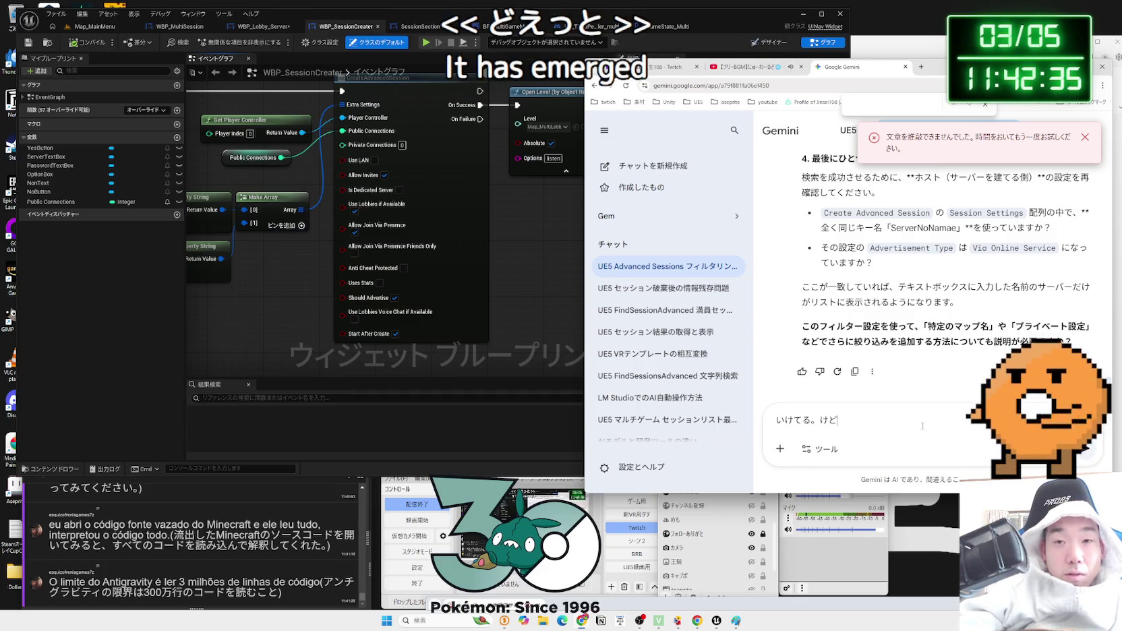
{"action": "type", "text": "zeka"}
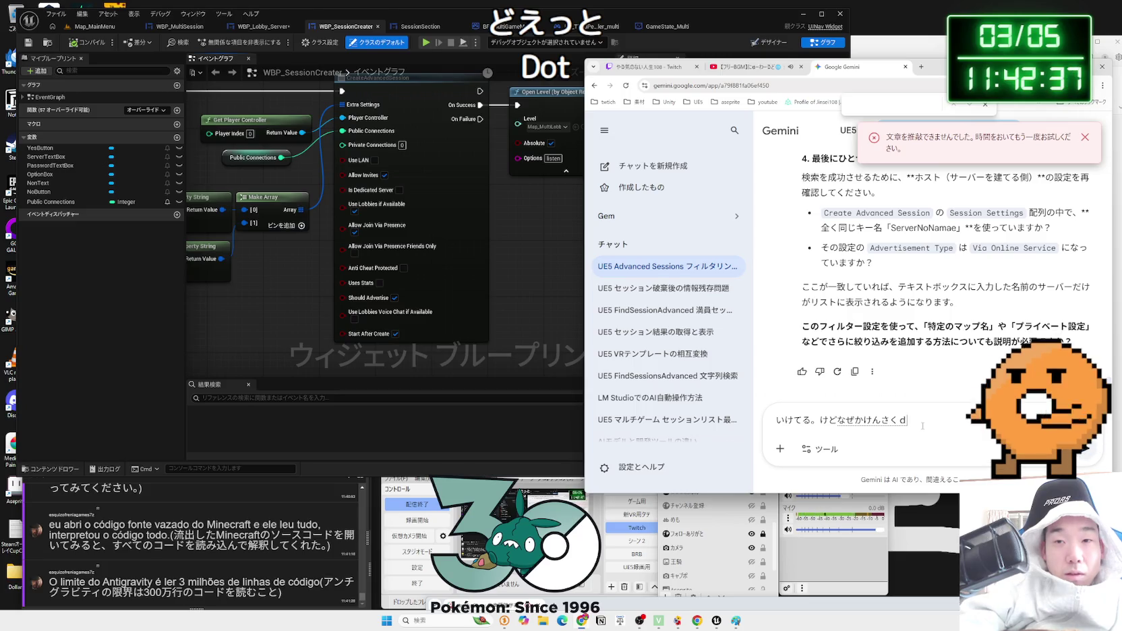
{"action": "type", "text": "ない"}
{"action": "key", "text": "space"}
Finish with 'なんでやろな。本番環境じゃないからとか？' and send the question to Gemini
{"action": "type", "text": "なんで"}
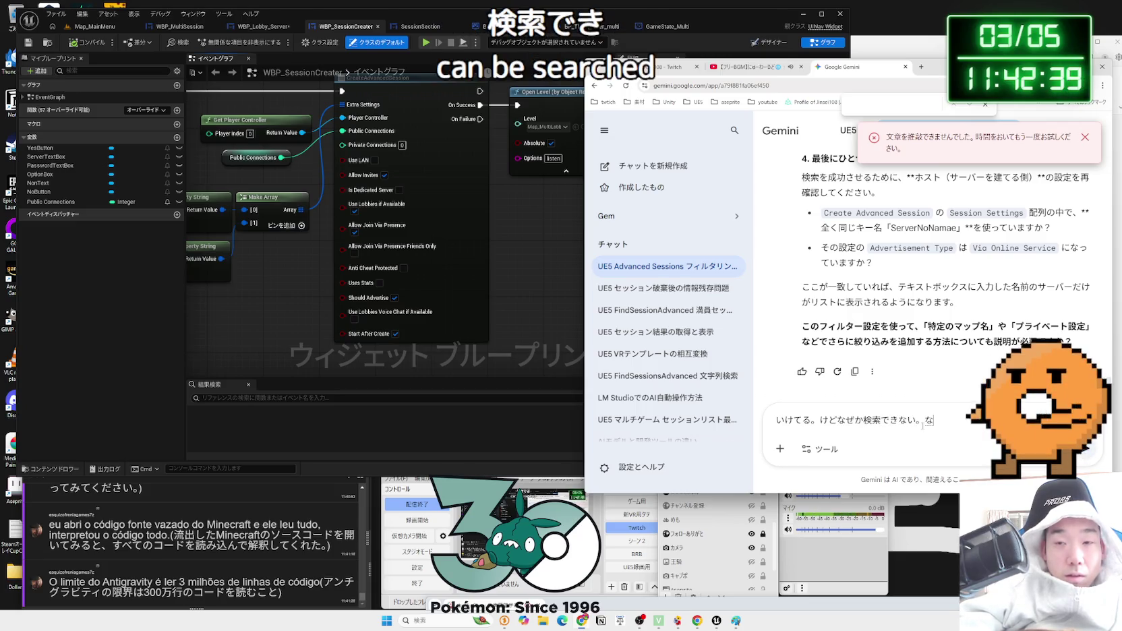
{"action": "type", "text": "やろな。"}
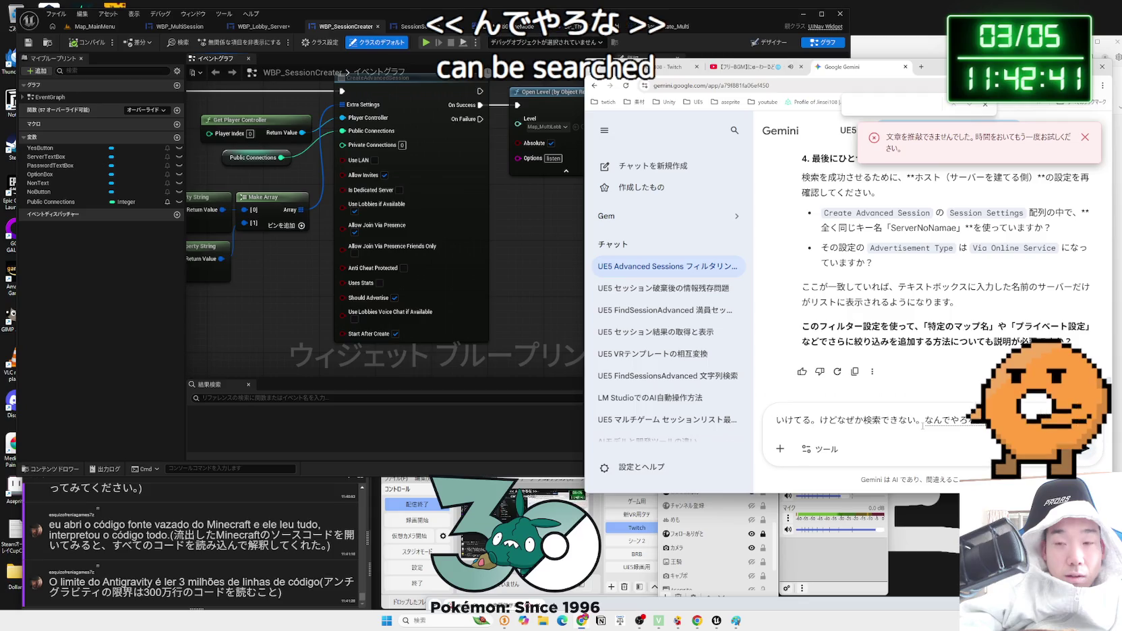
{"action": "key", "text": "Return"}
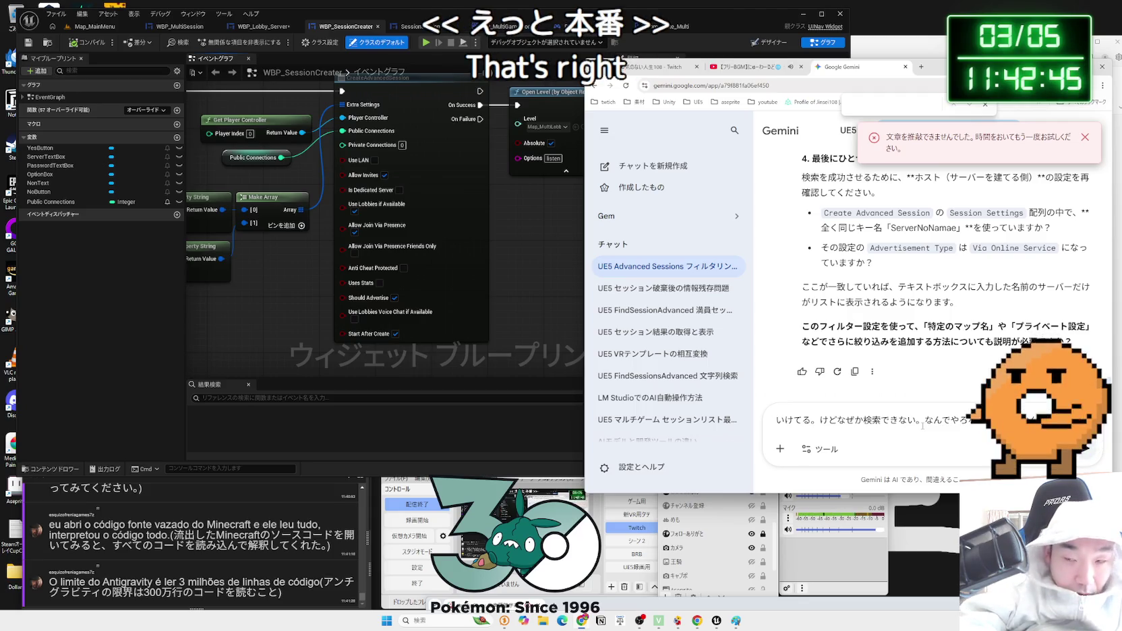
{"action": "type", "text": "からとか？"}
{"action": "key", "text": "Return"}
{"action": "left_click", "coordinate": [295, 277]}
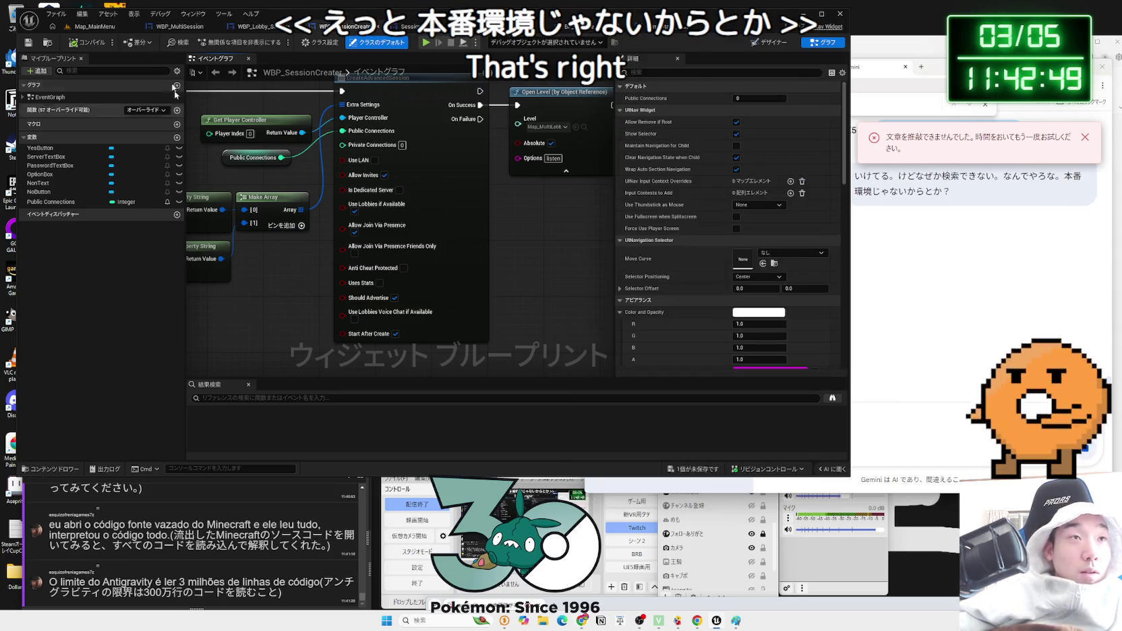
Pan WBP_MultiSession's graph to the Clear Children and FindSessionsAdvanced nodes
{"action": "left_click", "coordinate": [180, 26]}
{"action": "mouse_move", "coordinate": [527, 181]}
{"action": "left_mouse_down"}
{"action": "mouse_move", "coordinate": [349, 182]}
{"action": "mouse_move", "coordinate": [418, 294]}
{"action": "mouse_move", "coordinate": [342, 203]}
{"action": "left_mouse_up"}
{"action": "scroll", "coordinate": [417, 295], "scroll_direction": "up", "scroll_amount": 5}
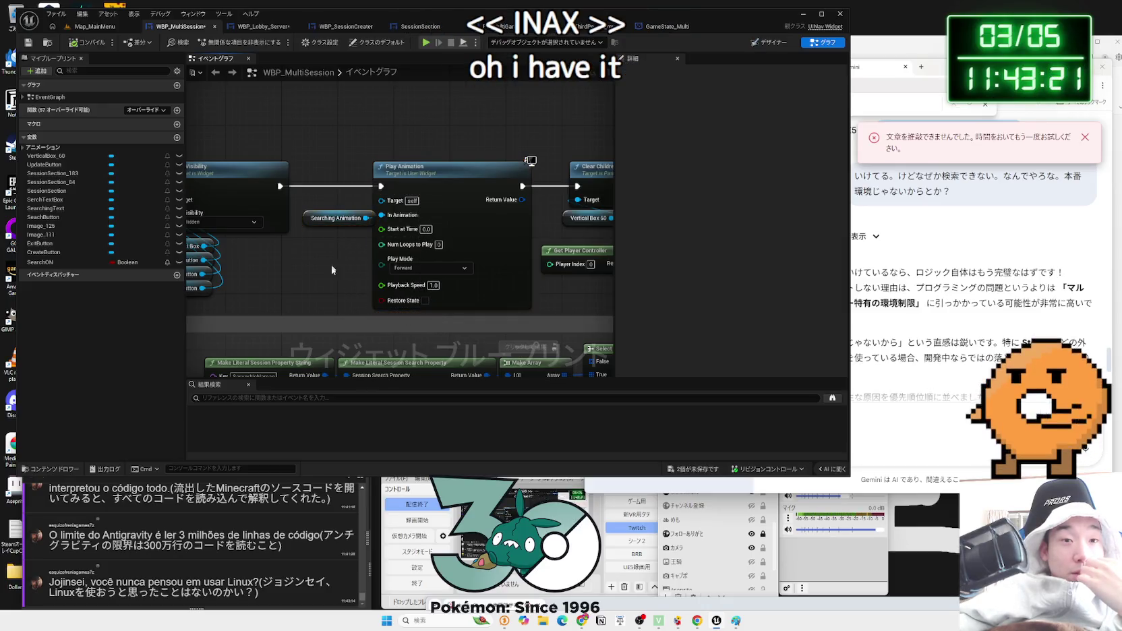
{"action": "scroll", "coordinate": [339, 295], "scroll_direction": "down", "scroll_amount": 3}
{"action": "mouse_move", "coordinate": [431, 250]}
{"action": "left_mouse_down"}
{"action": "mouse_move", "coordinate": [496, 250]}
{"action": "mouse_move", "coordinate": [311, 232]}
{"action": "left_mouse_up"}
{"action": "mouse_move", "coordinate": [451, 203]}
{"action": "left_mouse_down"}
{"action": "mouse_move", "coordinate": [417, 164]}
{"action": "mouse_move", "coordinate": [430, 195]}
{"action": "mouse_move", "coordinate": [381, 148]}
{"action": "mouse_move", "coordinate": [386, 136]}
{"action": "left_mouse_up"}
{"action": "left_click", "coordinate": [409, 151]}
{"action": "scroll", "coordinate": [414, 205], "scroll_direction": "up", "scroll_amount": 3}
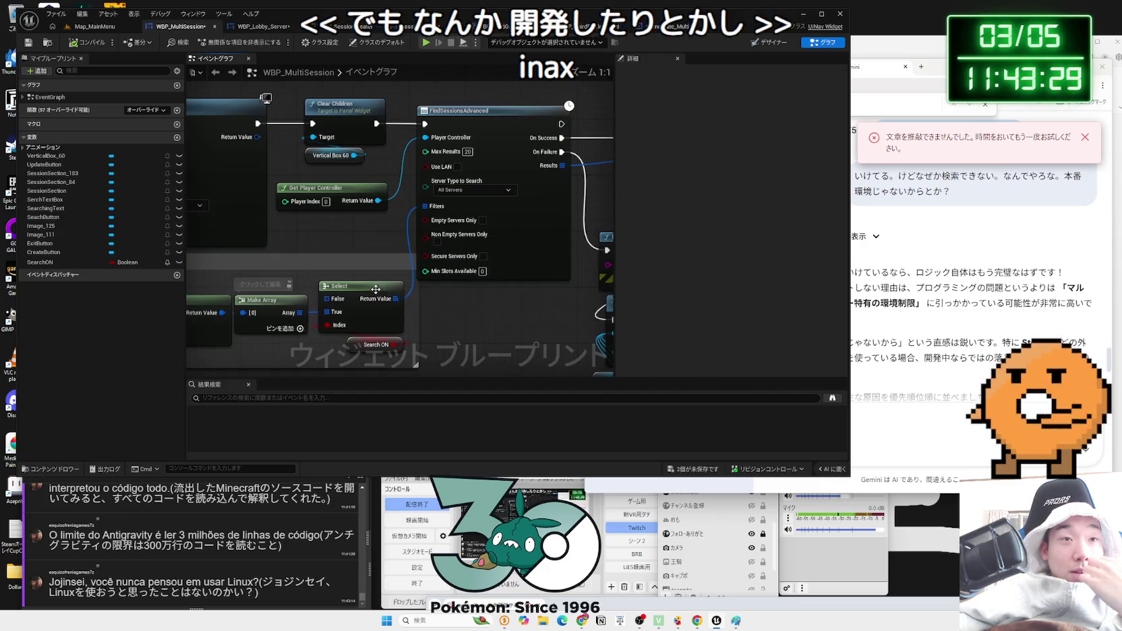
{"action": "scroll", "coordinate": [414, 205], "scroll_direction": "down", "scroll_amount": 3}
Wrap the search-filter nodes in a comment named わけわかめ and nudge FindSessionsAdvanced right
{"action": "left_click_drag", "start_coordinate": [559, 282], "coordinate": [188, 206]}
{"action": "type", "text": "c"}
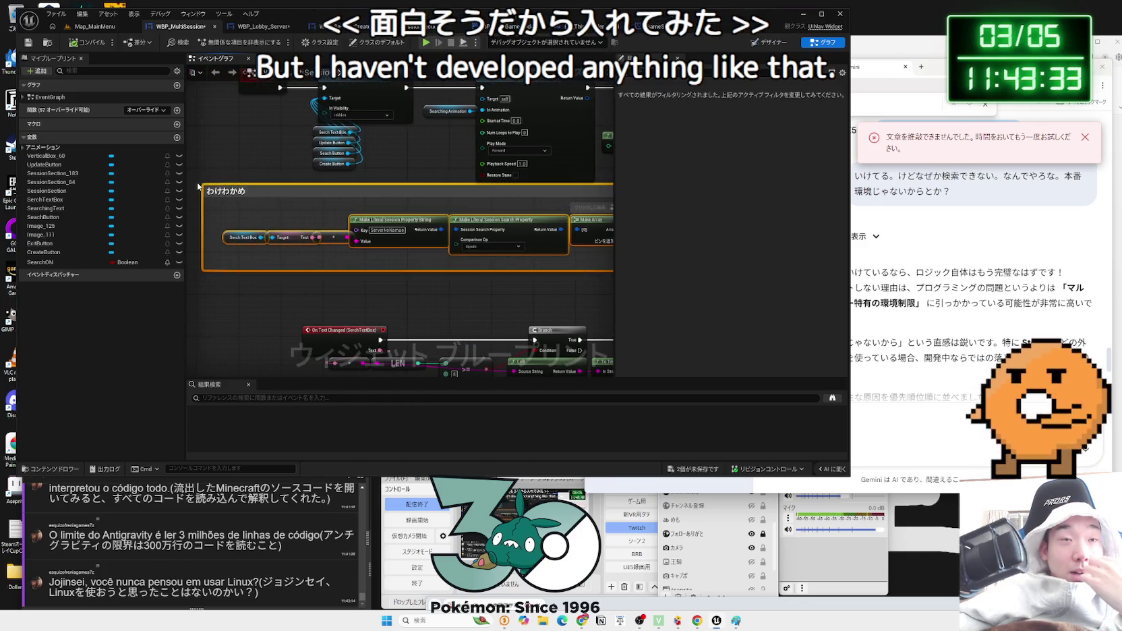
{"action": "type", "text": "わけわかめ"}
{"action": "key", "text": "Return"}
{"action": "scroll", "coordinate": [428, 186], "scroll_direction": "up", "scroll_amount": 3}
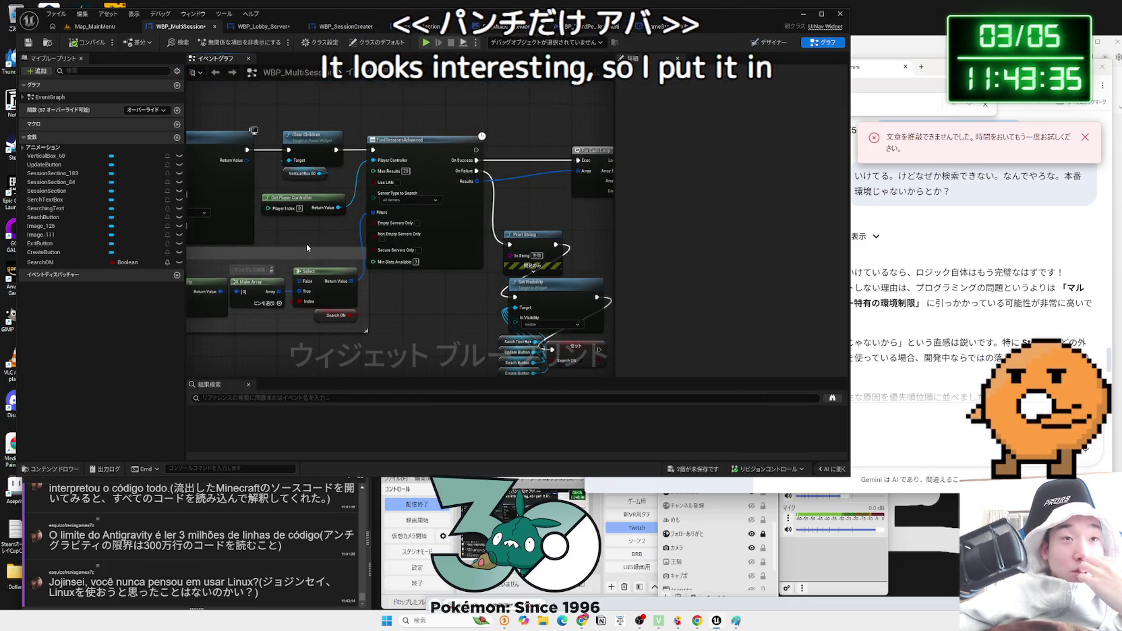
{"action": "left_click", "coordinate": [441, 110]}
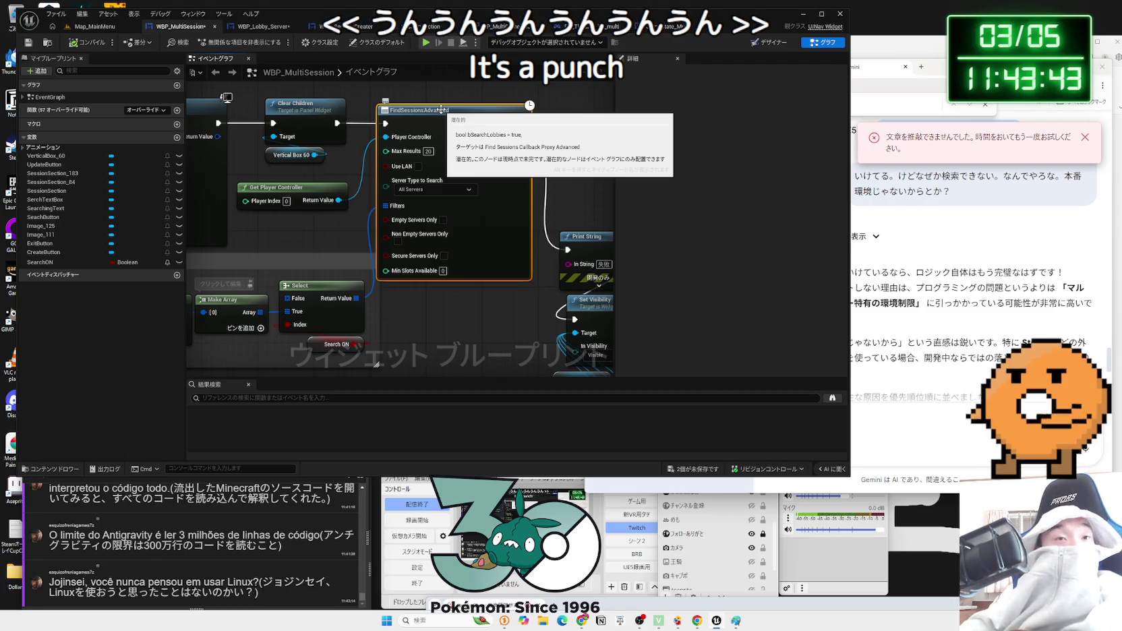
{"action": "left_click_drag", "start_coordinate": [440, 109], "coordinate": [449, 111]}
{"action": "left_click", "coordinate": [421, 100]}
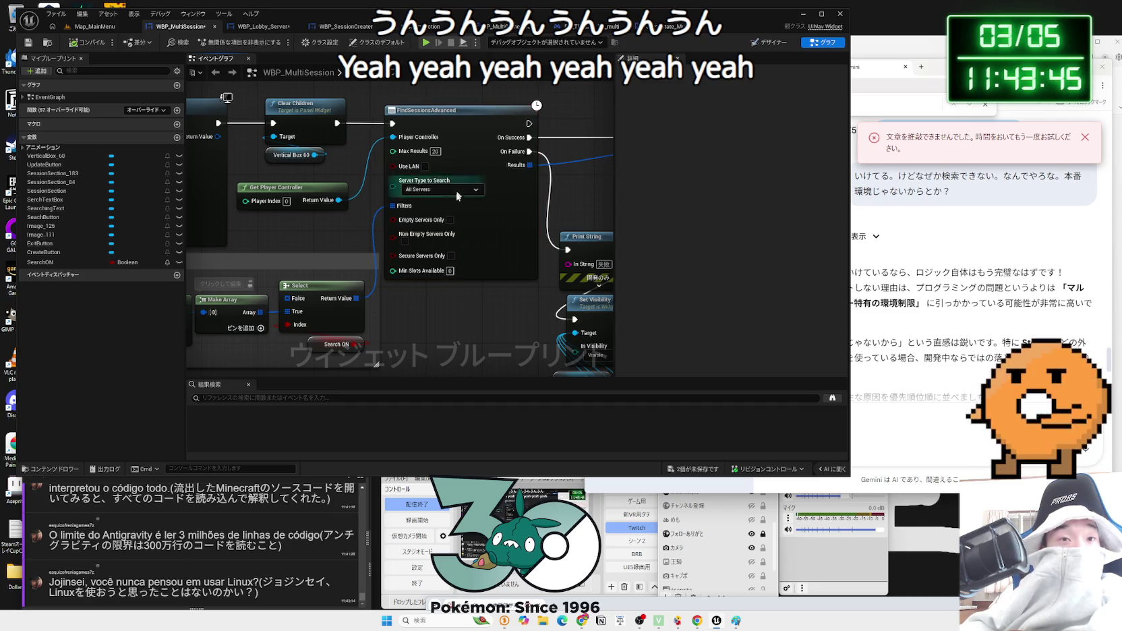
{"action": "left_click", "coordinate": [905, 214]}
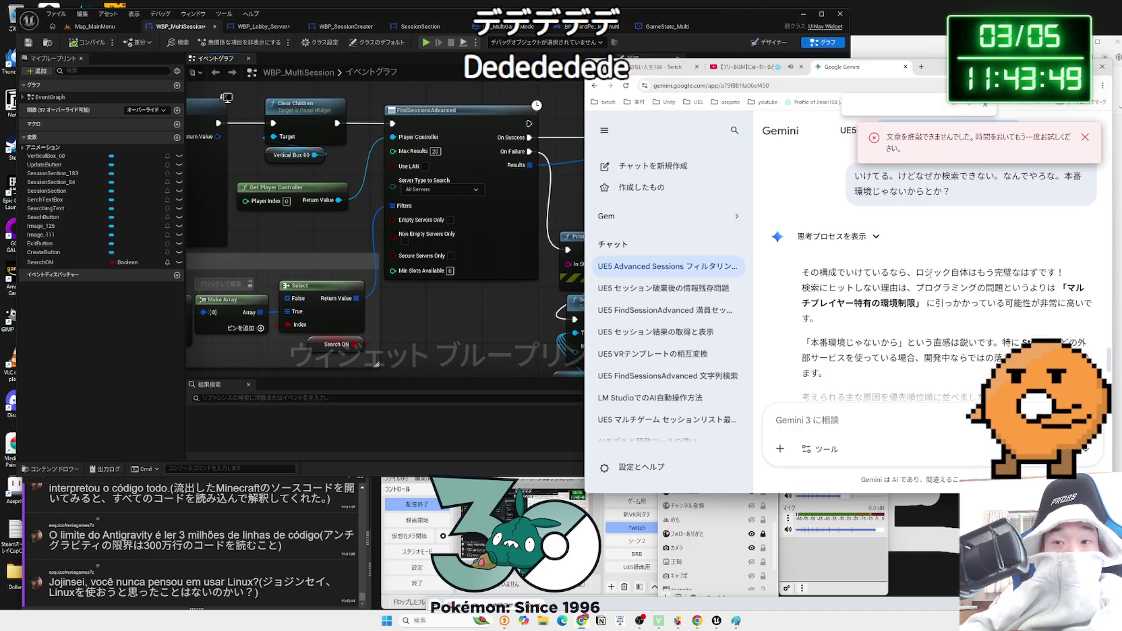
Scroll Gemini's reply to the Steam AppID 480 section, then nudge the Search ON node left
{"action": "scroll", "coordinate": [880, 283], "scroll_direction": "down", "scroll_amount": 2}
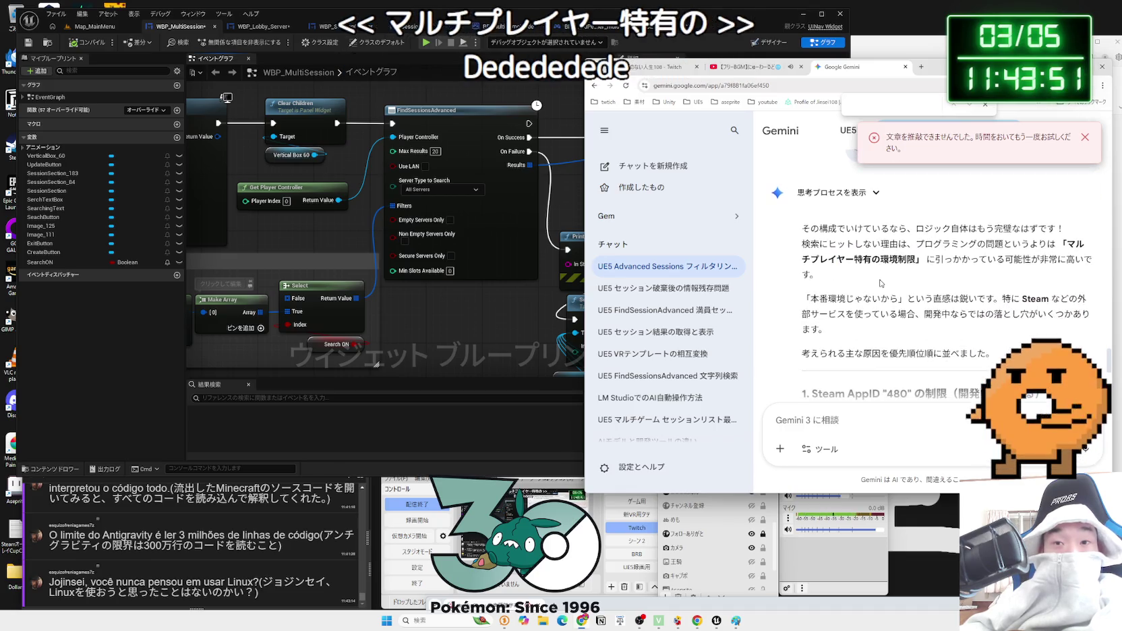
{"action": "scroll", "coordinate": [880, 283], "scroll_direction": "down", "scroll_amount": 2}
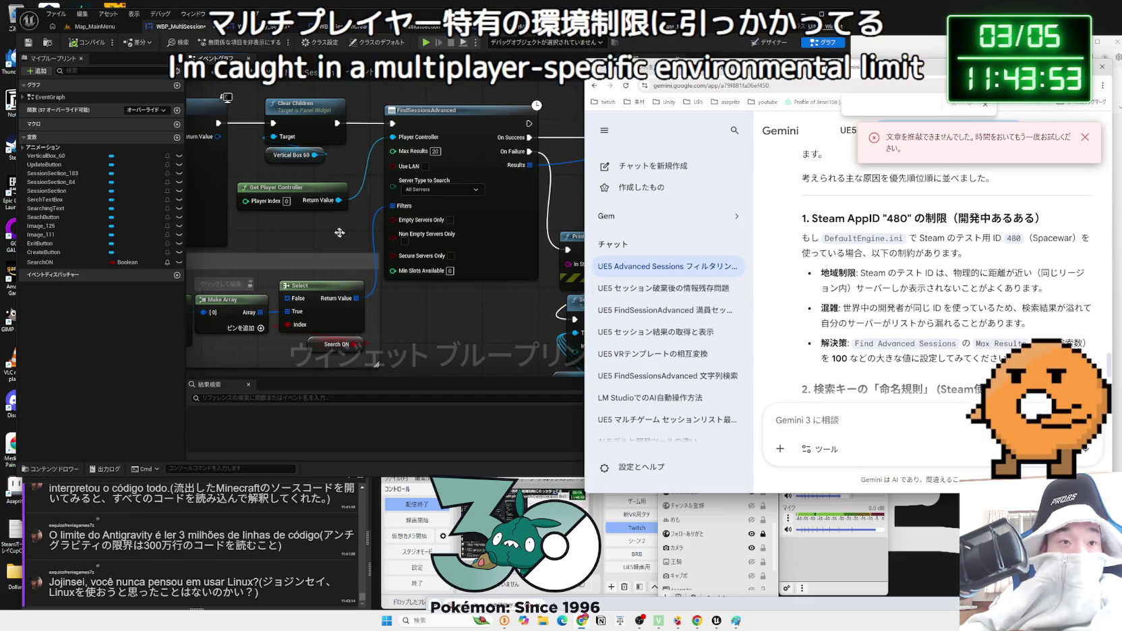
{"action": "left_click", "coordinate": [339, 233]}
{"action": "mouse_move", "coordinate": [498, 248]}
{"action": "left_mouse_down"}
{"action": "mouse_move", "coordinate": [456, 249]}
{"action": "mouse_move", "coordinate": [469, 244]}
{"action": "left_mouse_up"}
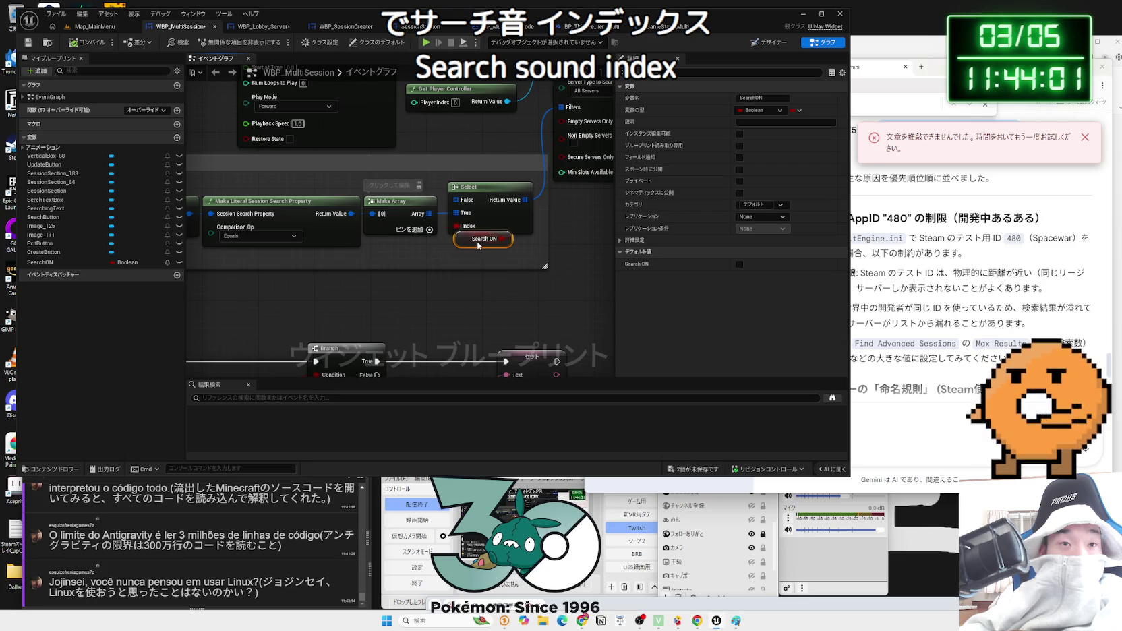
Tidy the search-filter graph by moving the Serch Text Box and Target nodes left
{"action": "mouse_move", "coordinate": [465, 213]}
{"action": "left_mouse_down"}
{"action": "mouse_move", "coordinate": [376, 307]}
{"action": "mouse_move", "coordinate": [513, 286]}
{"action": "left_mouse_up"}
{"action": "scroll", "coordinate": [376, 307], "scroll_direction": "down", "scroll_amount": 1}
{"action": "left_click", "coordinate": [515, 287]}
{"action": "scroll", "coordinate": [421, 281], "scroll_direction": "up", "scroll_amount": 1}
{"action": "left_click", "coordinate": [453, 265]}
{"action": "left_click_drag", "start_coordinate": [400, 252], "coordinate": [461, 247]}
{"action": "mouse_move", "coordinate": [350, 269]}
{"action": "left_mouse_down"}
{"action": "mouse_move", "coordinate": [209, 288]}
{"action": "mouse_move", "coordinate": [332, 285]}
{"action": "left_mouse_up"}
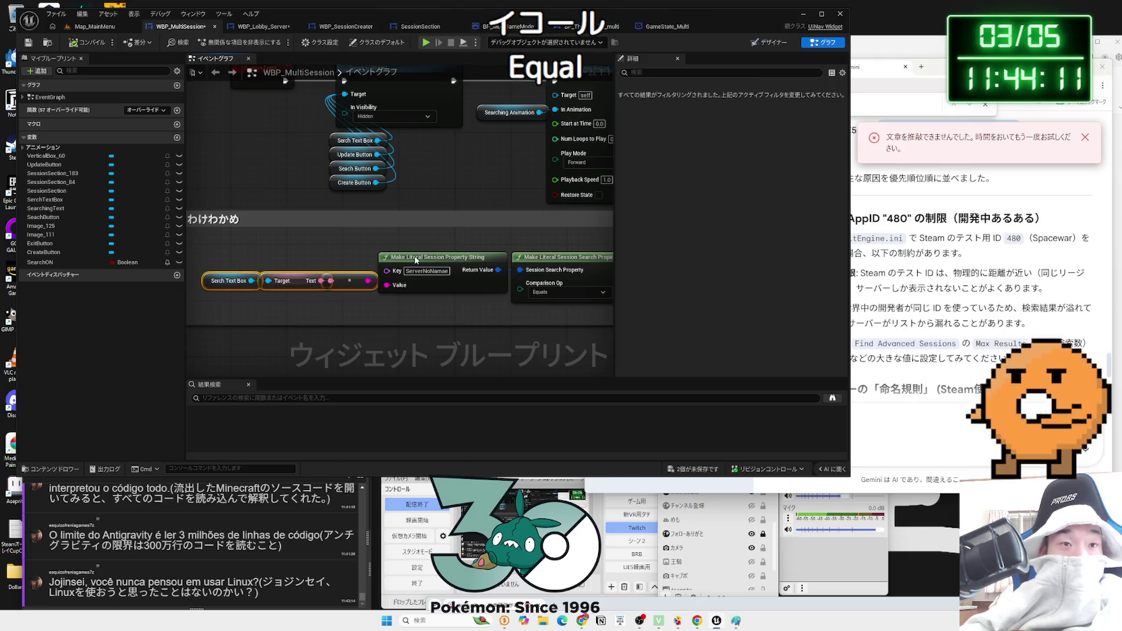
{"action": "scroll", "coordinate": [326, 262], "scroll_direction": "down", "scroll_amount": 2}
{"action": "scroll", "coordinate": [326, 262], "scroll_direction": "up", "scroll_amount": 1}
{"action": "mouse_move", "coordinate": [530, 232]}
{"action": "left_mouse_down"}
{"action": "mouse_move", "coordinate": [429, 239]}
{"action": "mouse_move", "coordinate": [263, 364]}
{"action": "mouse_move", "coordinate": [389, 367]}
{"action": "left_mouse_up"}
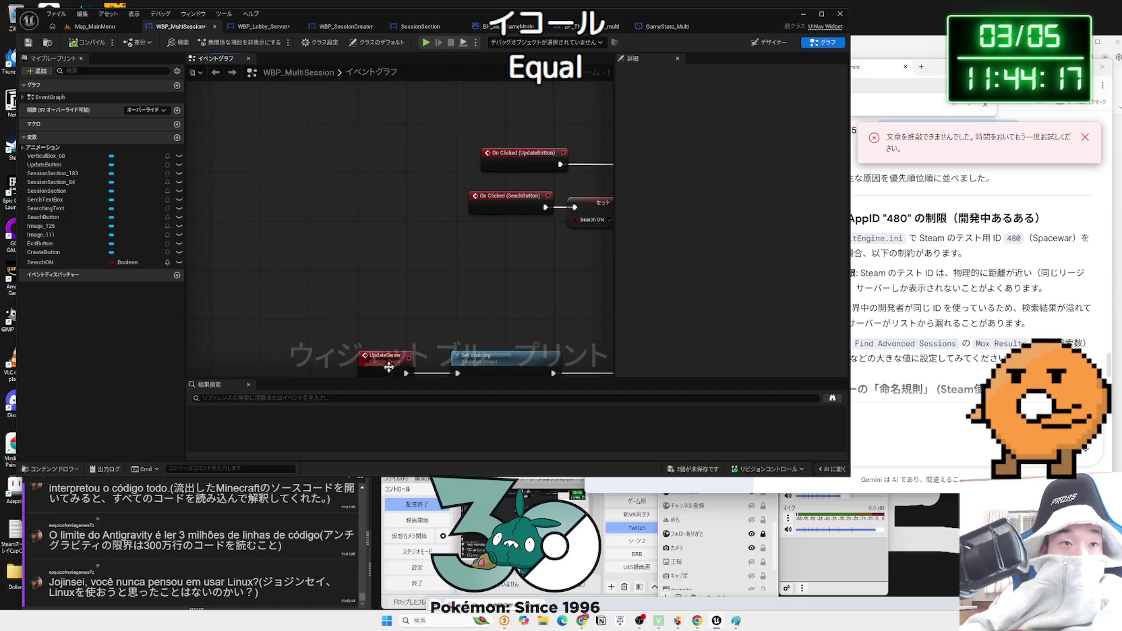
Select the On Clicked (SeachButton) event and launch the Physics Boxing play preview
{"action": "left_click", "coordinate": [509, 199]}
{"action": "left_click_drag", "start_coordinate": [518, 239], "coordinate": [386, 273]}
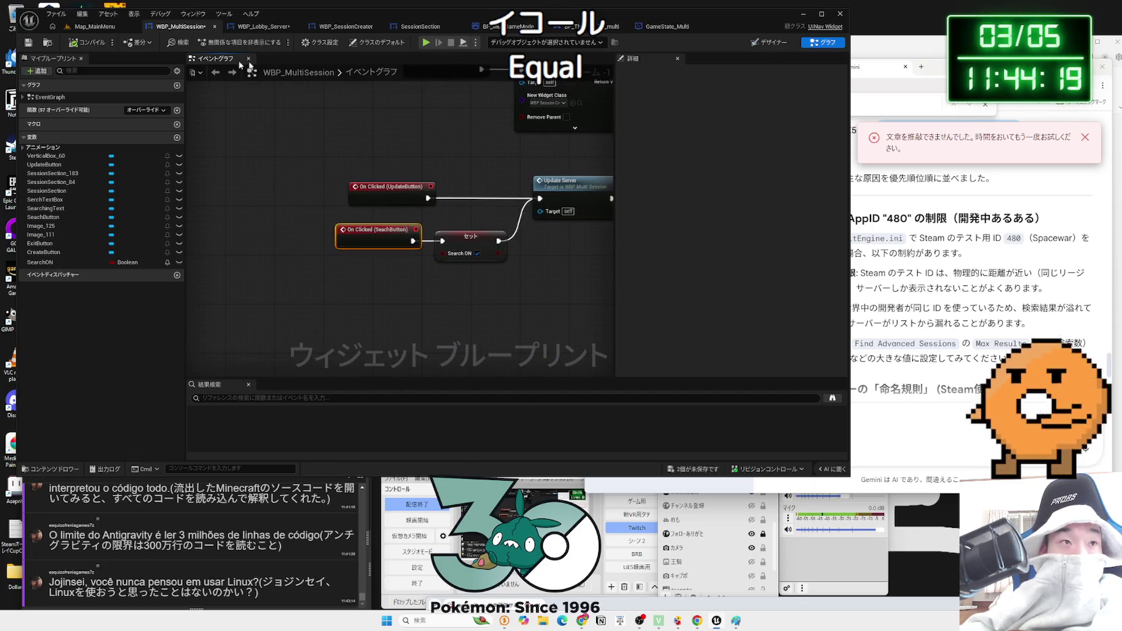
{"action": "left_click", "coordinate": [426, 42]}
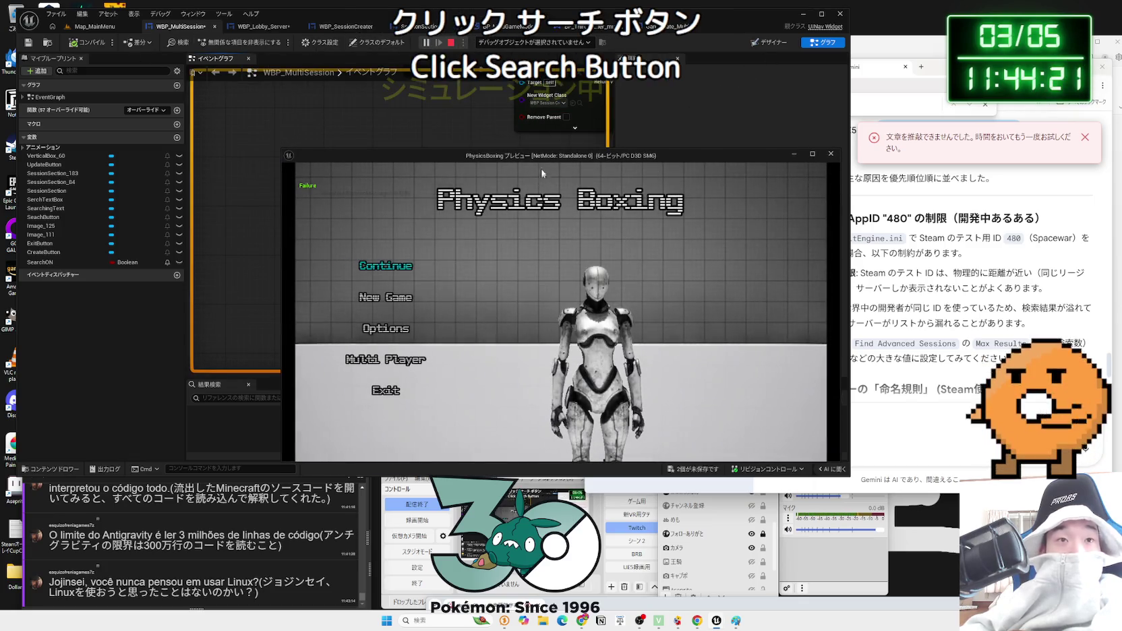
Stop the preview and relaunch the game with 3 players
{"action": "key", "text": "Escape"}
{"action": "left_click", "coordinate": [477, 42]}
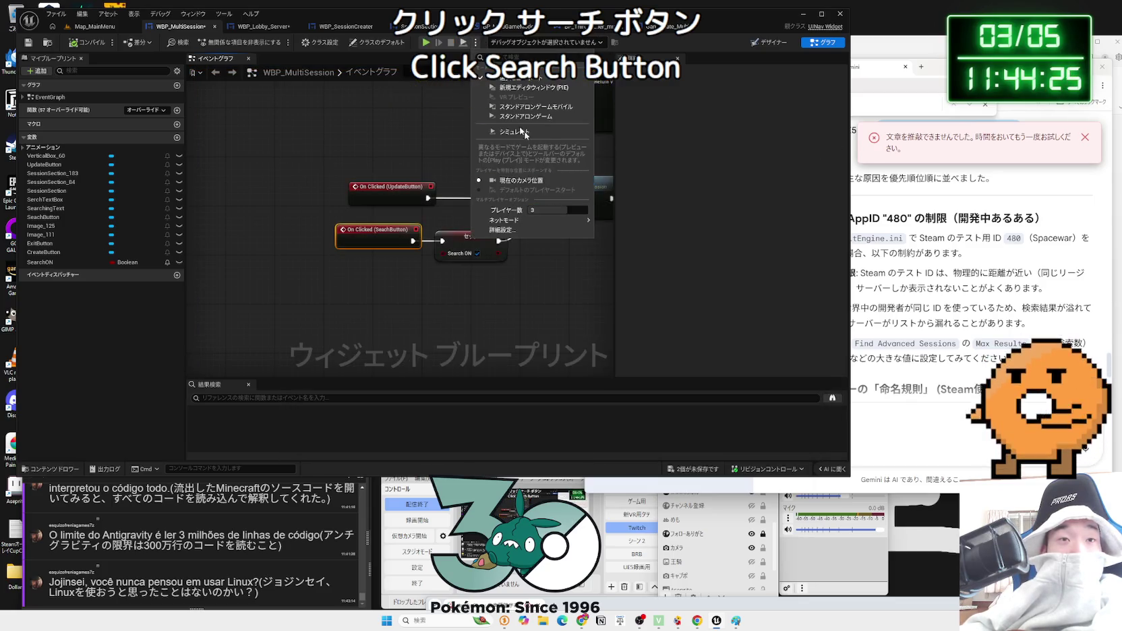
{"action": "left_click", "coordinate": [424, 42]}
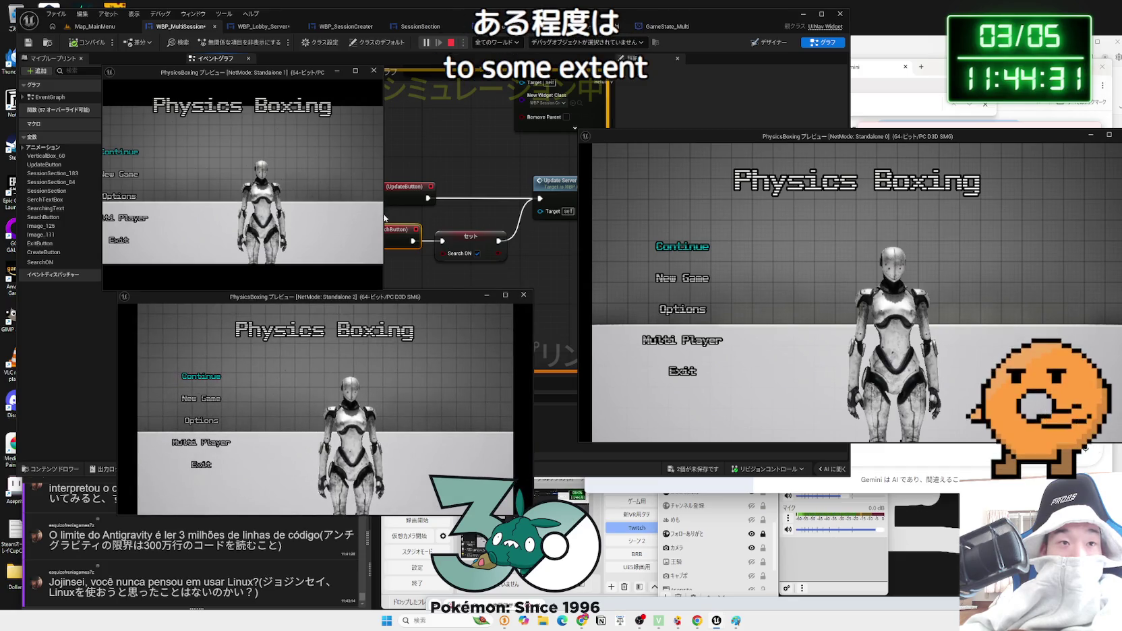
Start a session search in Standalone 0, then bring up the host's create-session form
{"action": "left_click", "coordinate": [682, 340]}
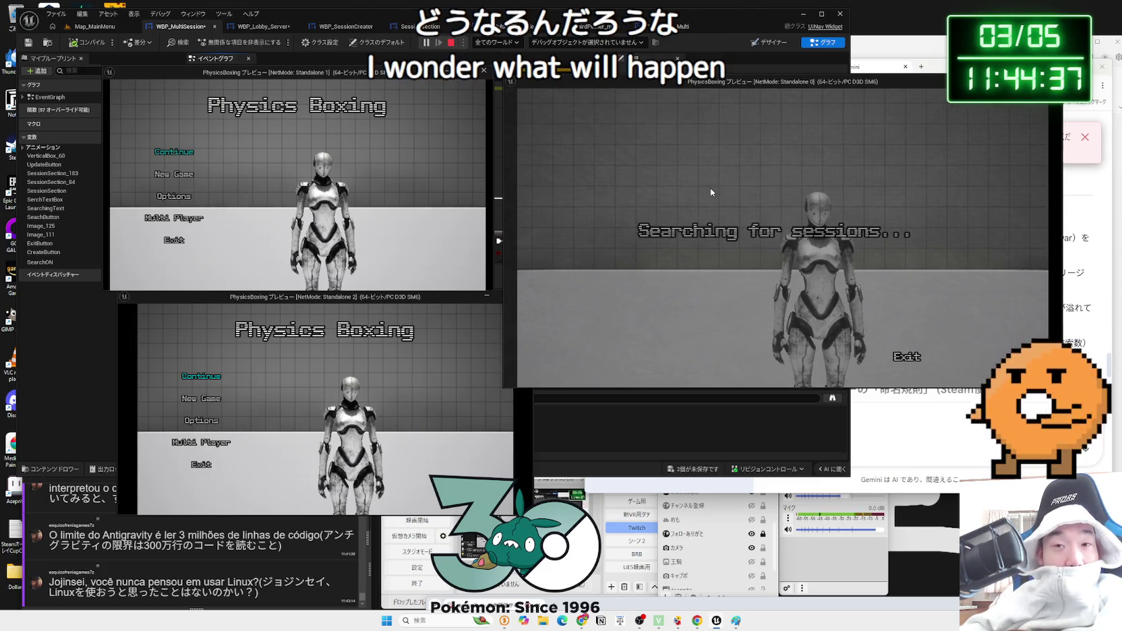
{"action": "left_click_drag", "start_coordinate": [424, 296], "coordinate": [420, 310]}
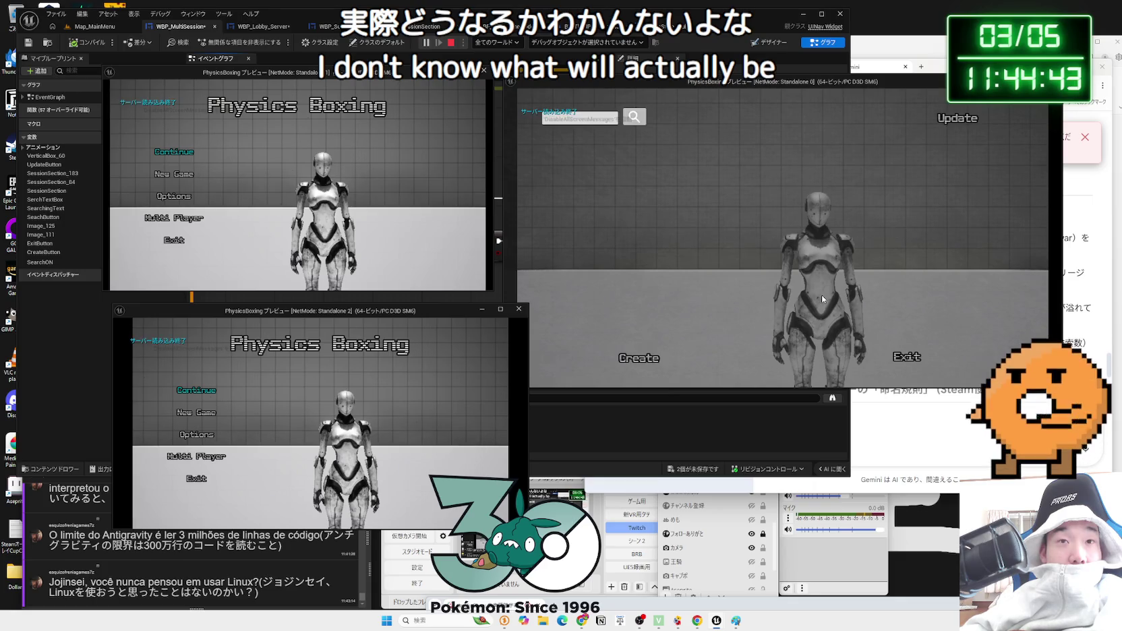
{"action": "left_click", "coordinate": [638, 358]}
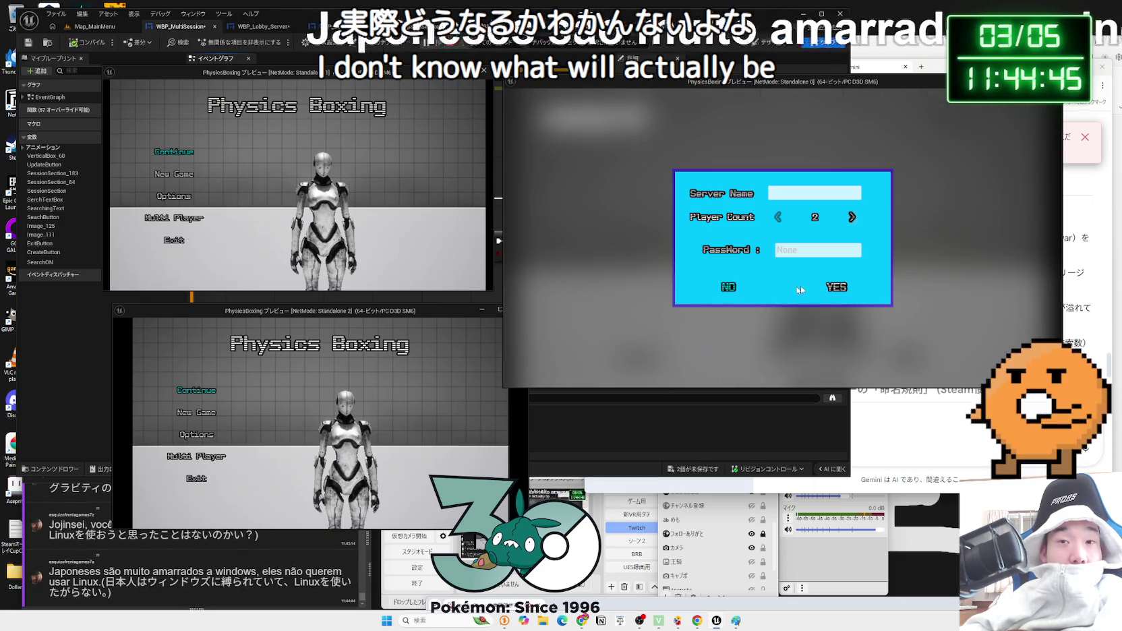
Create the hosted session, rearrange the third window, and start session searches in both client windows
{"action": "left_click", "coordinate": [723, 284]}
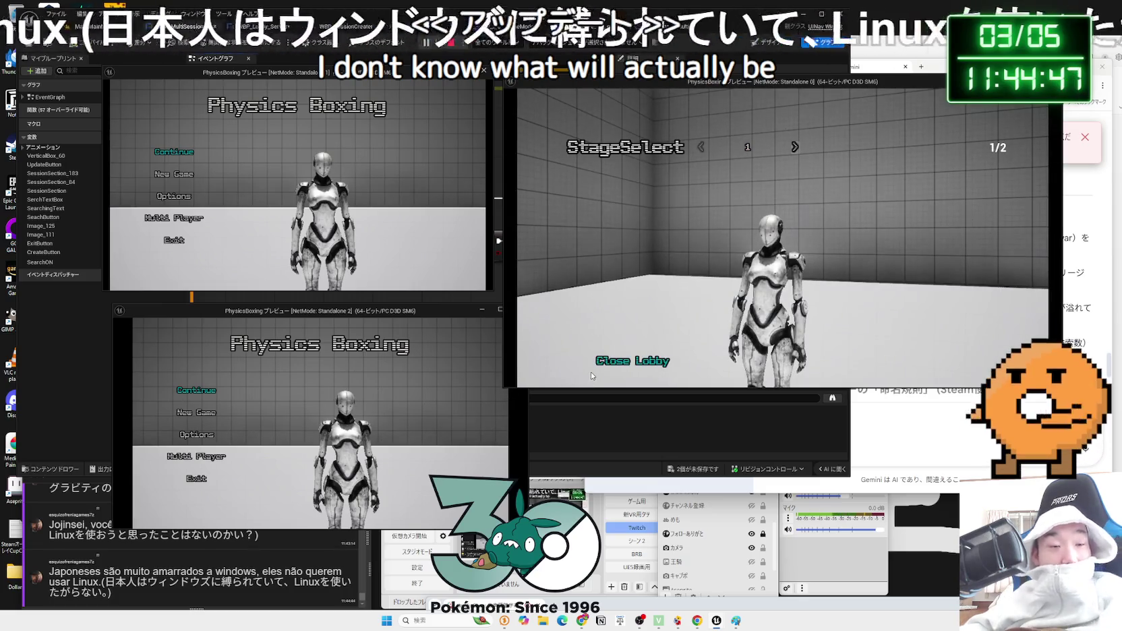
{"action": "key", "text": "alt+Tab"}
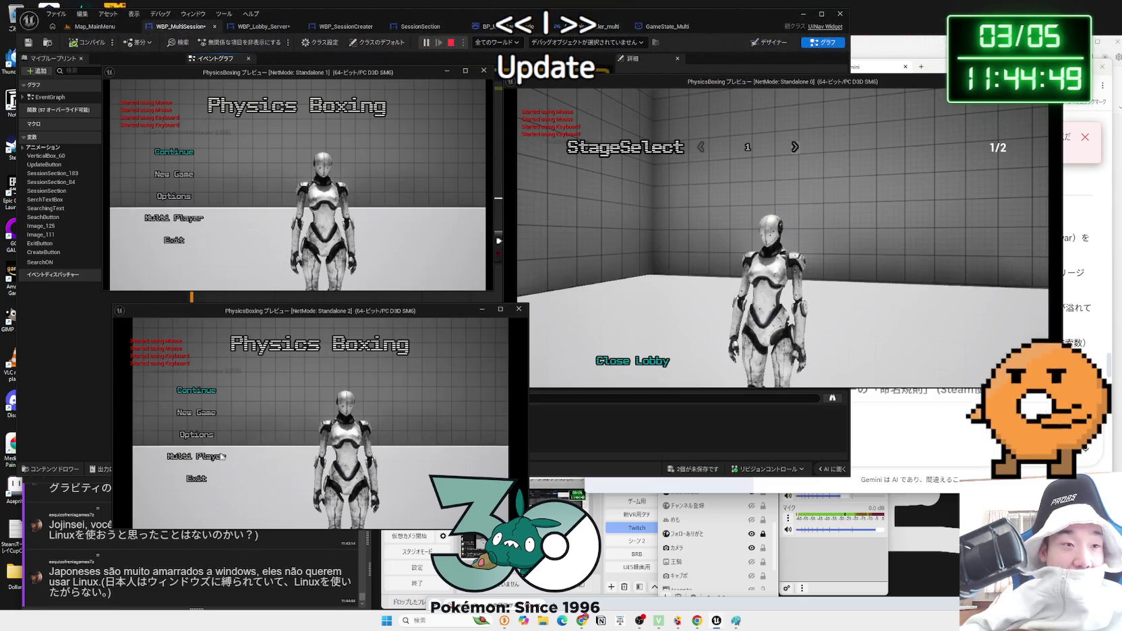
{"action": "left_click", "coordinate": [196, 456]}
{"action": "left_click_drag", "start_coordinate": [411, 314], "coordinate": [404, 365]}
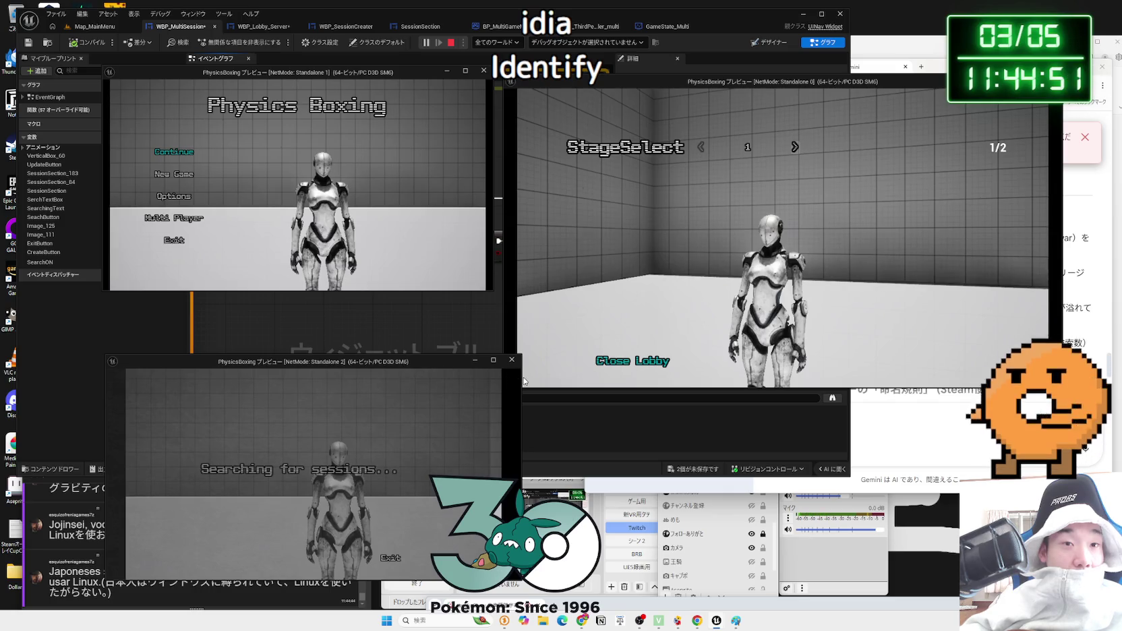
{"action": "left_click_drag", "start_coordinate": [521, 376], "coordinate": [483, 377]}
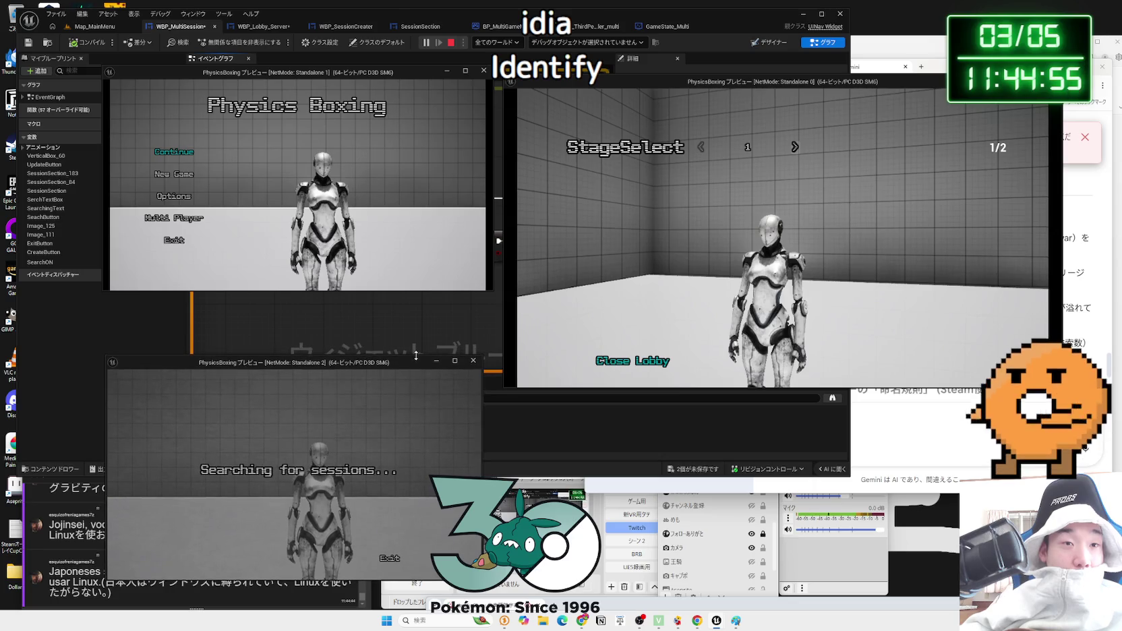
{"action": "left_click_drag", "start_coordinate": [418, 362], "coordinate": [447, 336]}
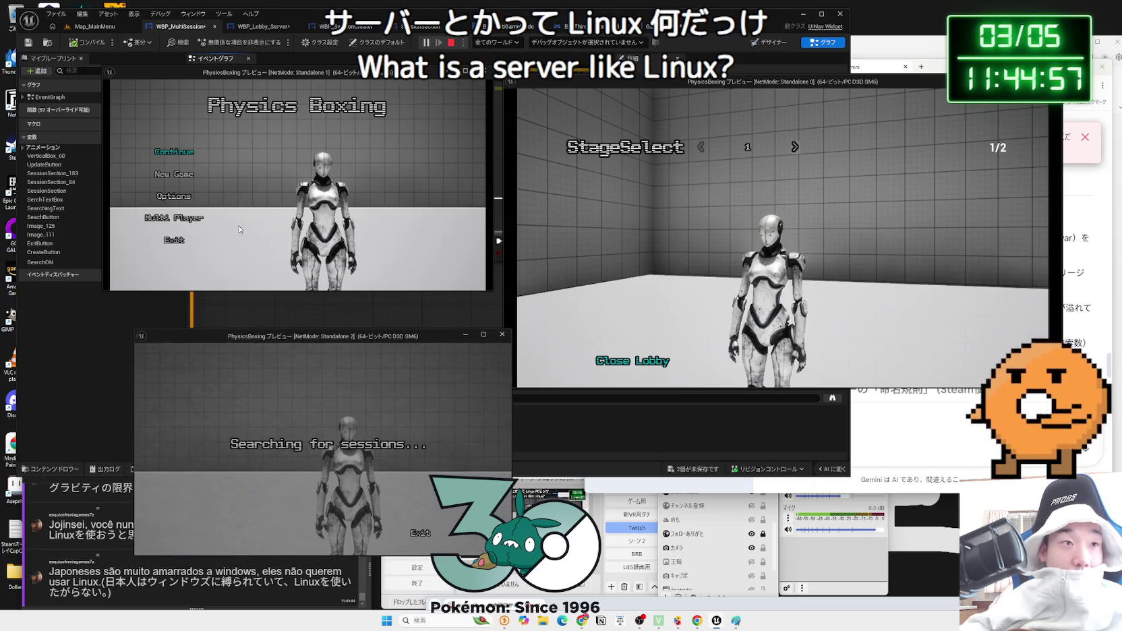
{"action": "left_click", "coordinate": [188, 220]}
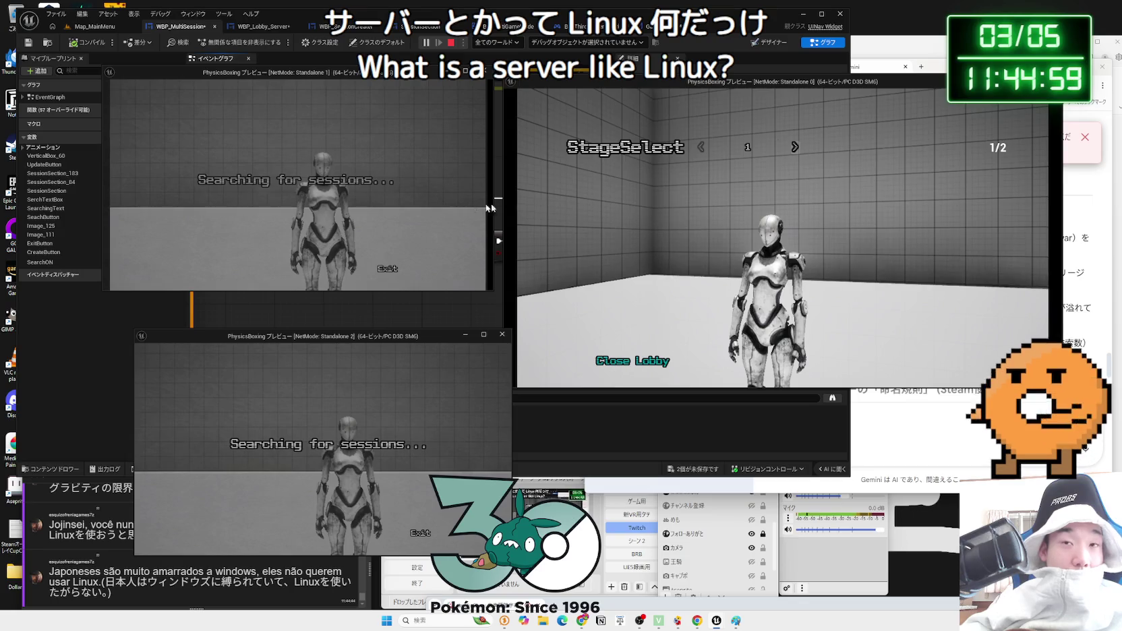
Toggle the host lobby's StageSelect between 1 and 2, ending on 1
{"action": "left_click", "coordinate": [713, 221]}
{"action": "left_click", "coordinate": [793, 148]}
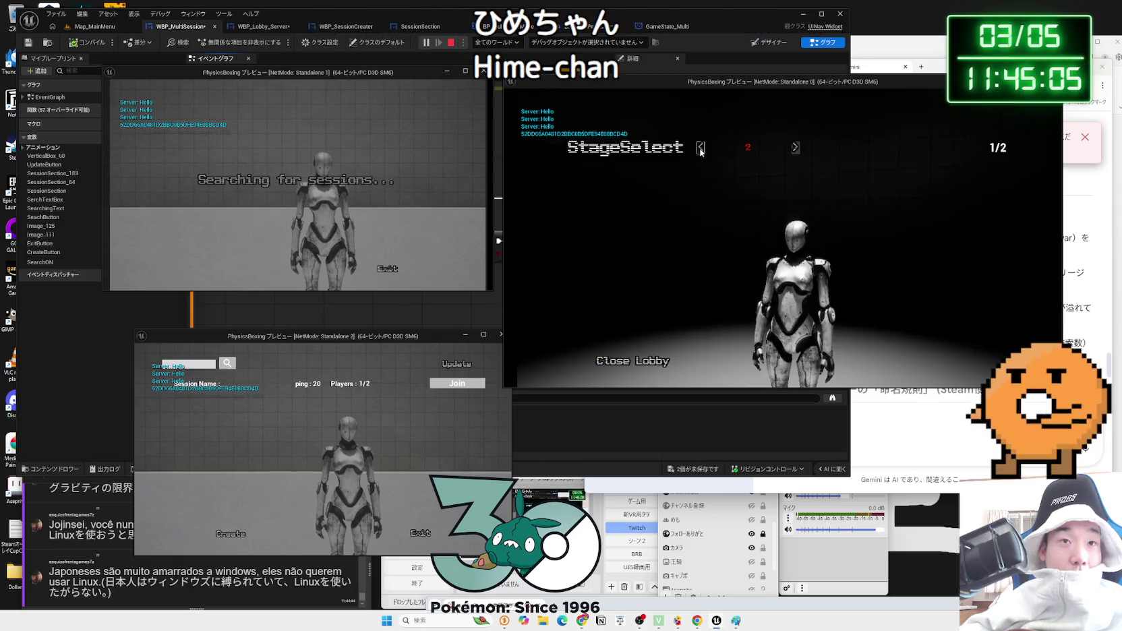
{"action": "left_click", "coordinate": [700, 148]}
{"action": "left_click", "coordinate": [795, 149]}
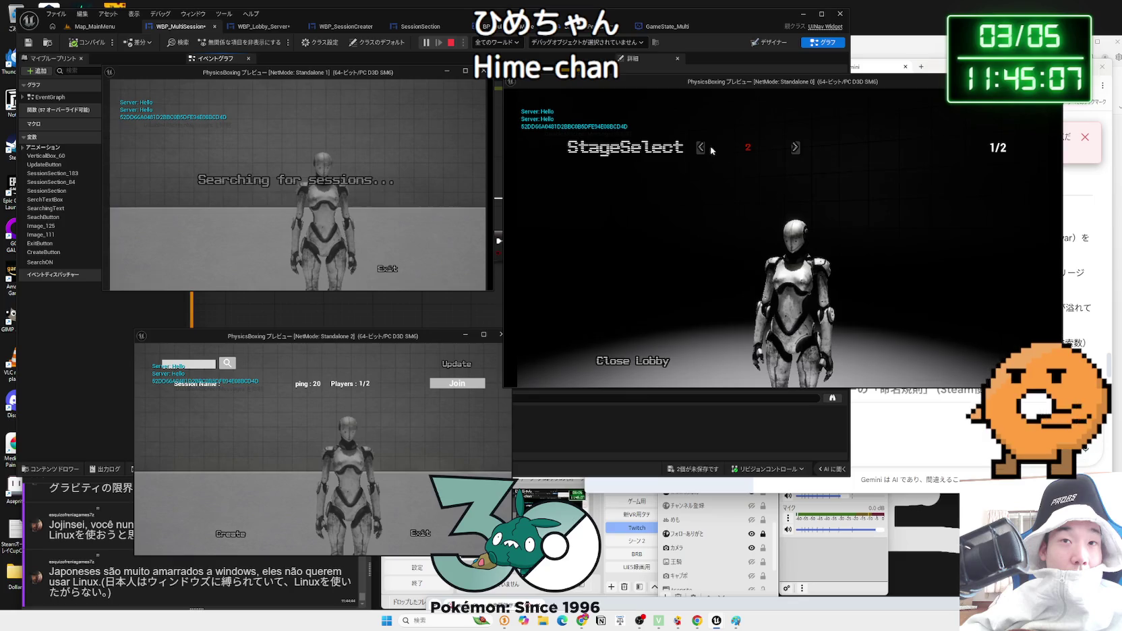
{"action": "left_click", "coordinate": [796, 151]}
{"action": "left_click", "coordinate": [699, 151]}
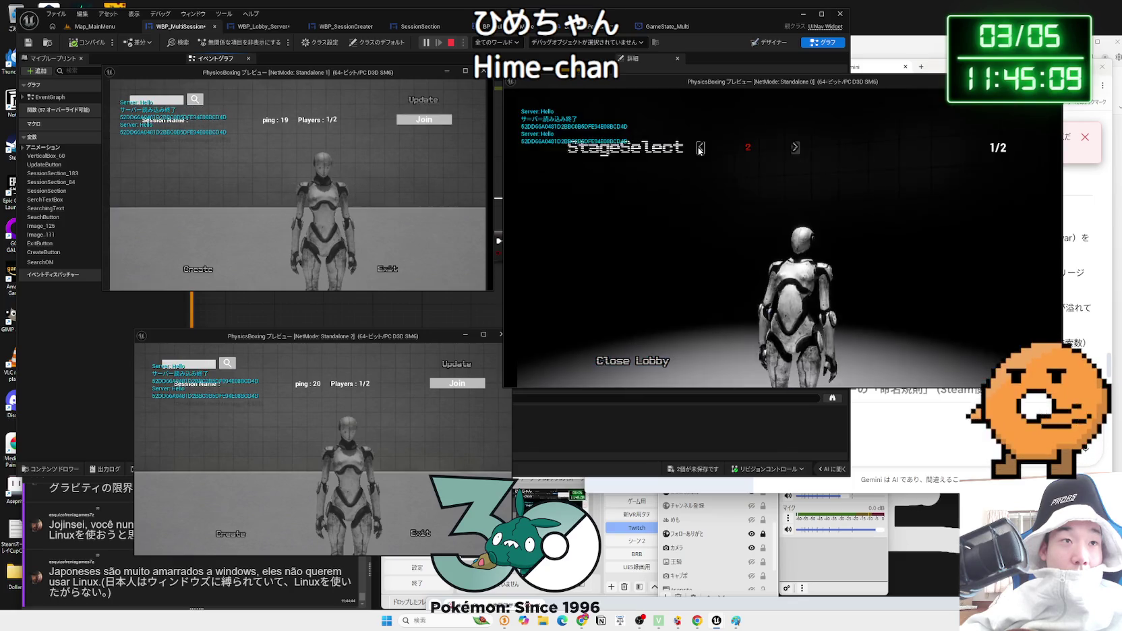
{"action": "left_click", "coordinate": [699, 151]}
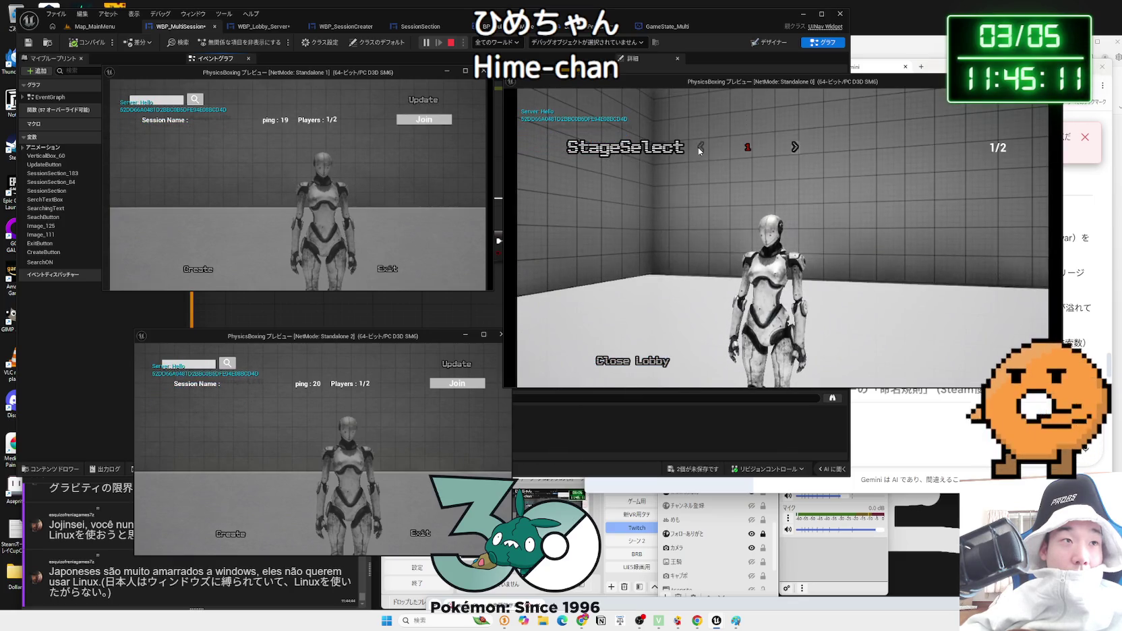
{"action": "left_click", "coordinate": [796, 149]}
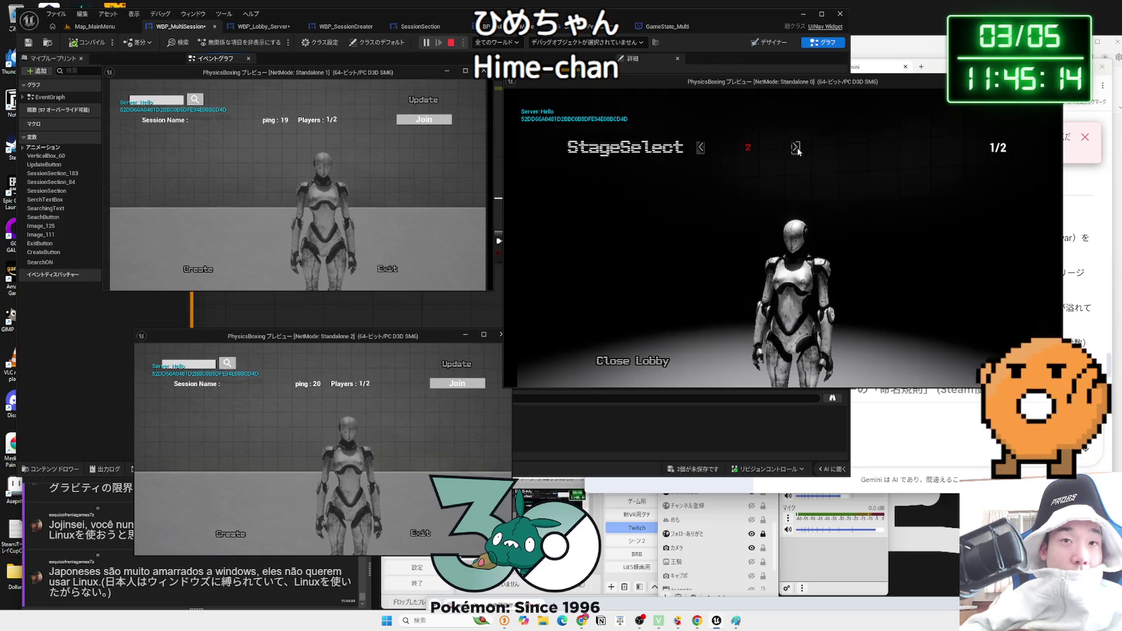
{"action": "left_click", "coordinate": [698, 153]}
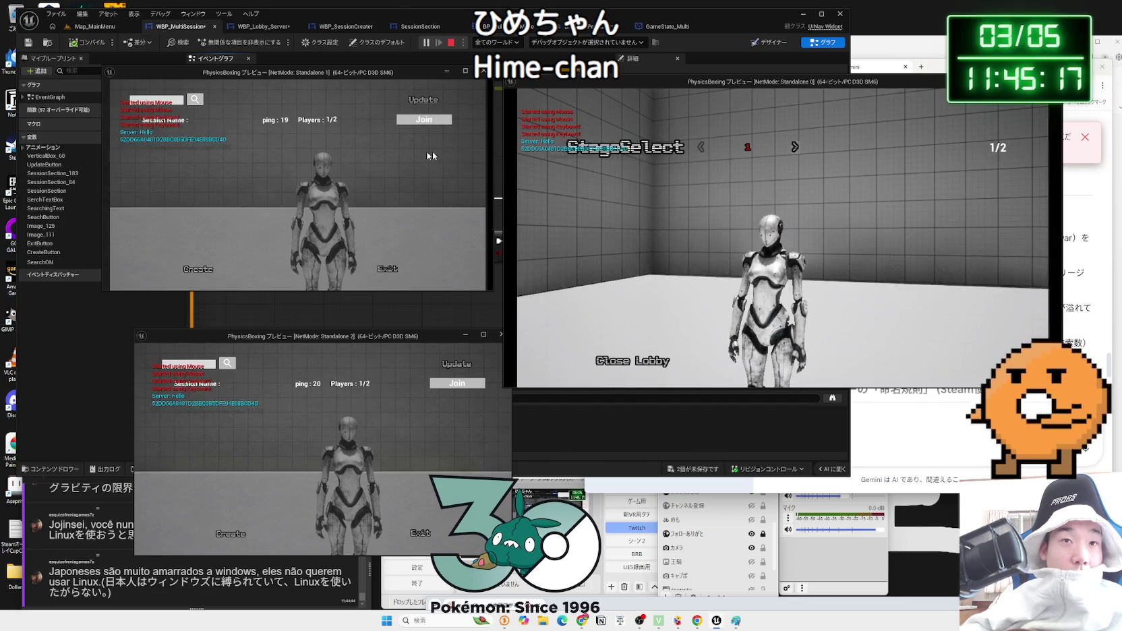
Join the host's listed session from the Standalone 2 client
{"action": "key", "text": "alt+Tab"}
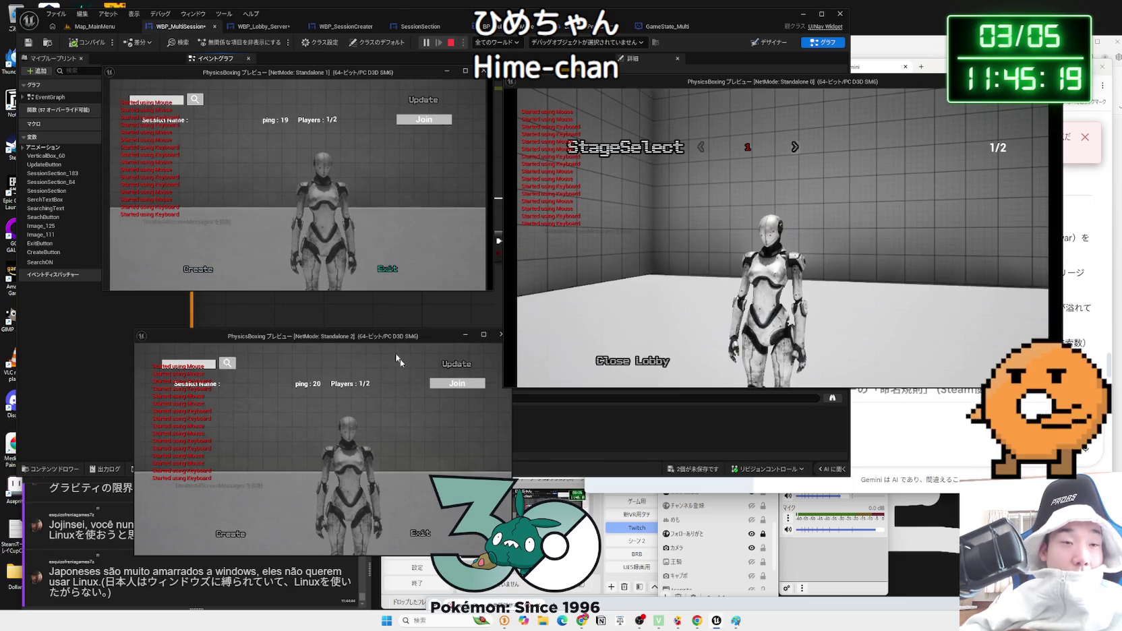
{"action": "left_click", "coordinate": [416, 424]}
{"action": "left_click", "coordinate": [447, 385]}
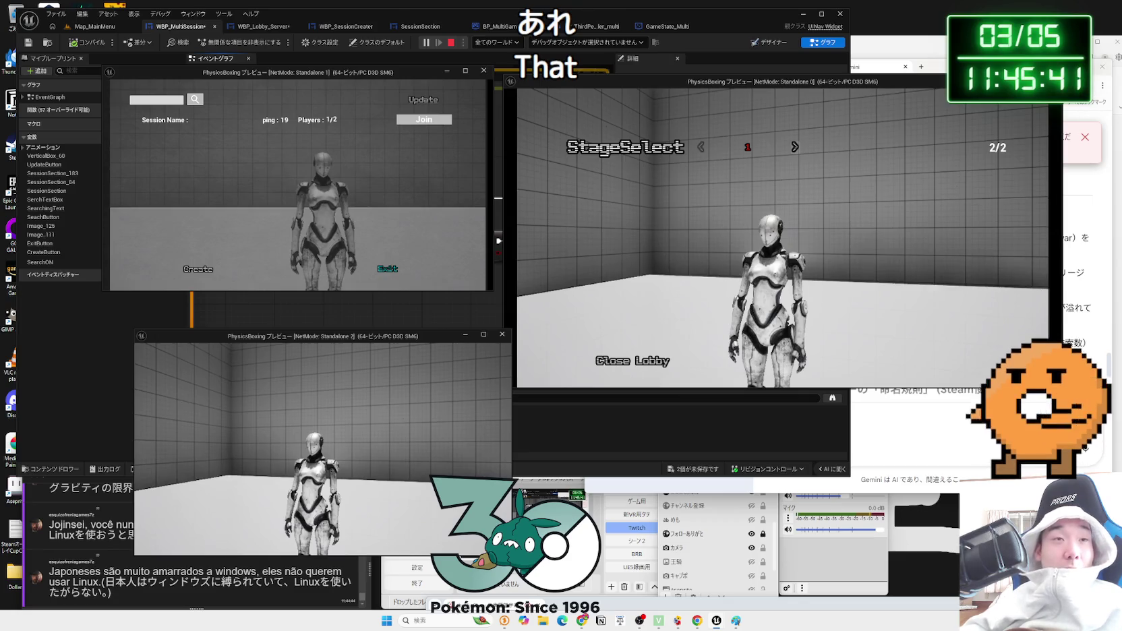
{"action": "key", "text": "alt+Tab"}
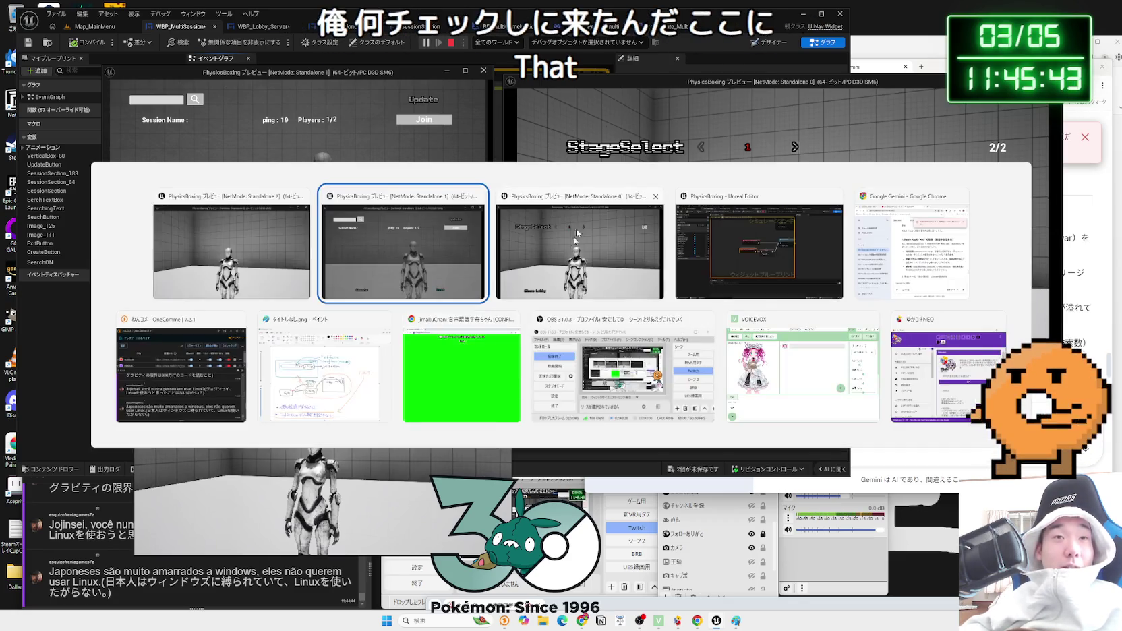
Check the SearchButton event graph, then close the host's lobby to return to the main menu
{"action": "key", "text": "alt+Tab"}
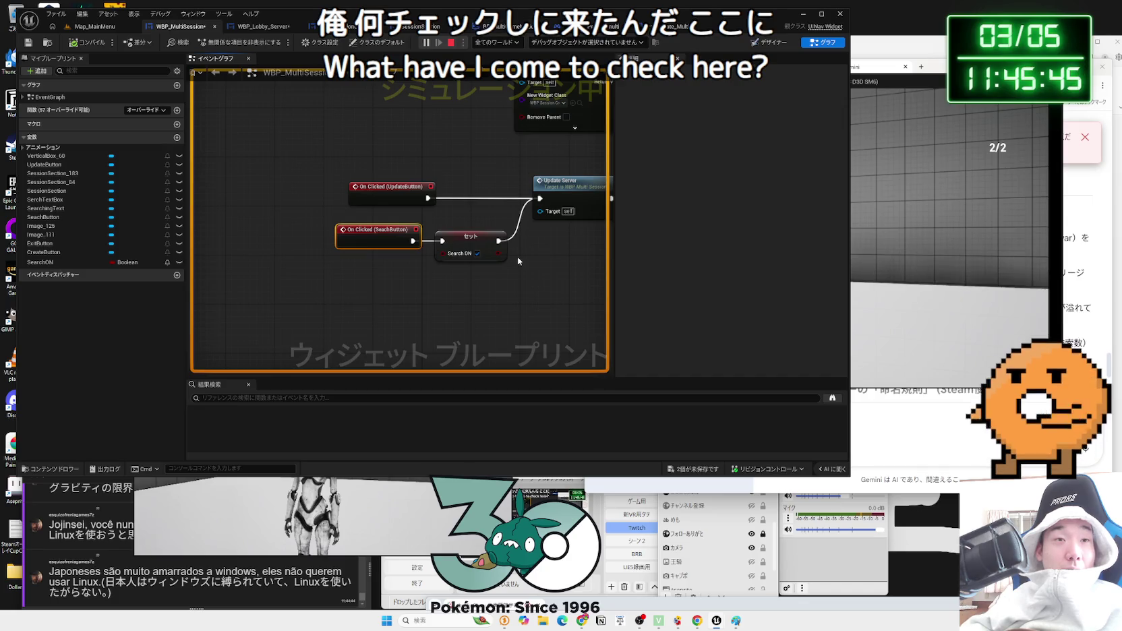
{"action": "key", "text": "alt+Tab"}
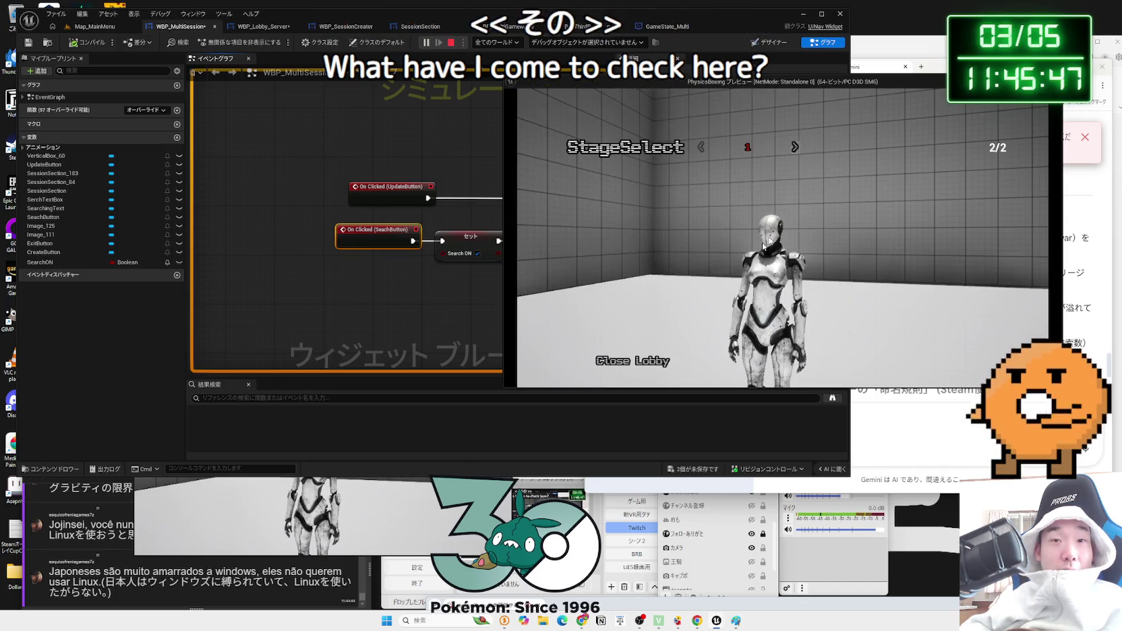
{"action": "left_click", "coordinate": [635, 360]}
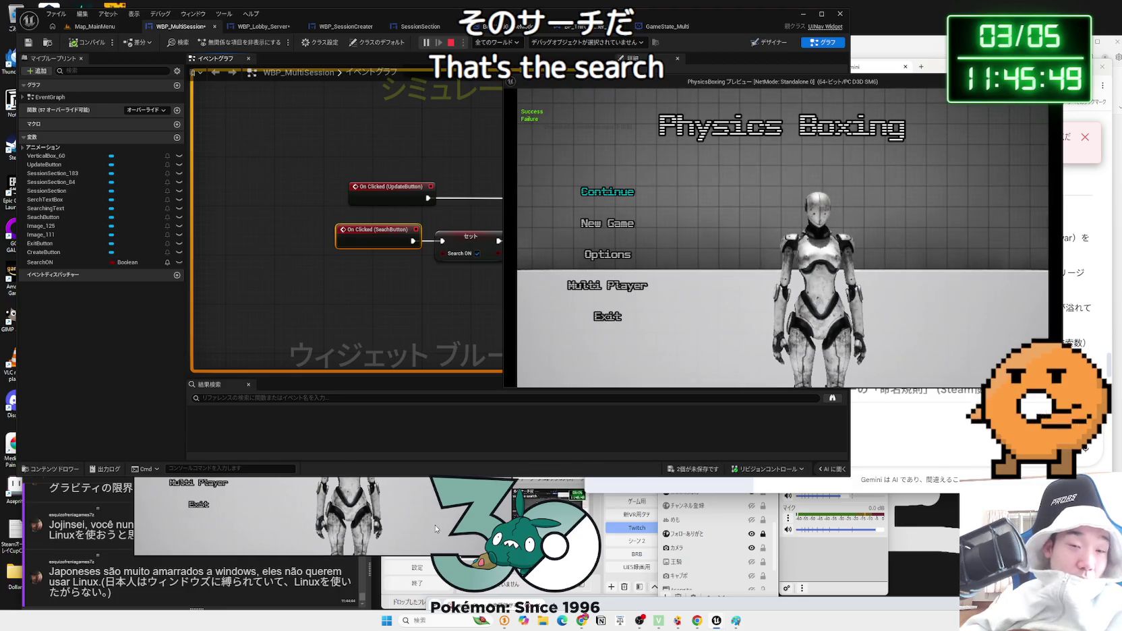
Raise both client previews and nudge the host and first client windows into new positions
{"action": "mouse_move", "coordinate": [718, 623]}
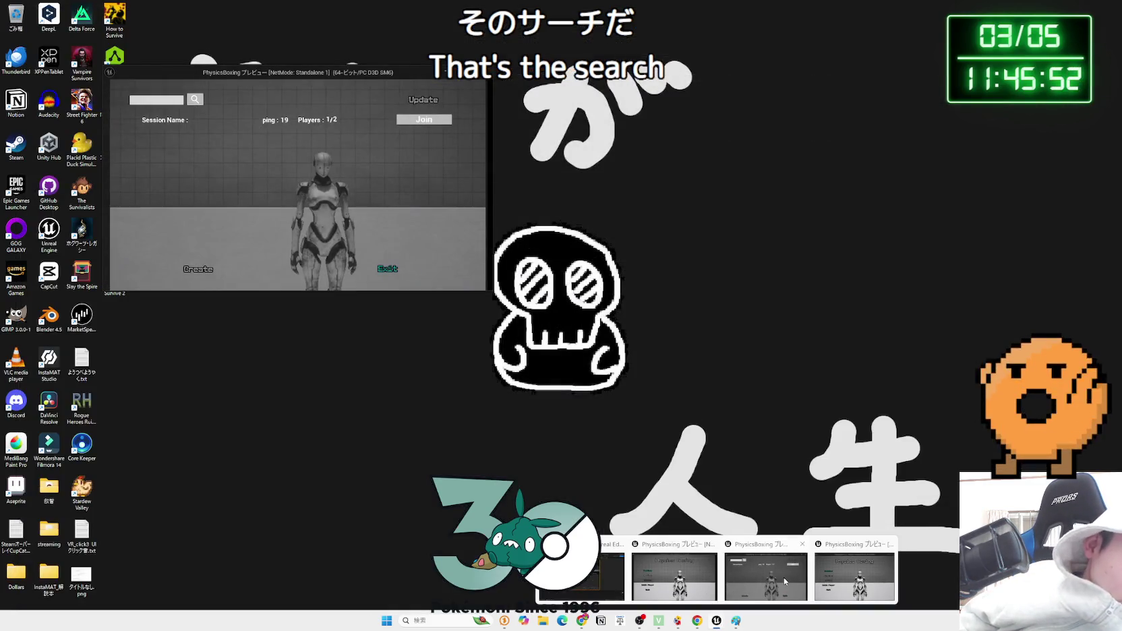
{"action": "left_click", "coordinate": [785, 581]}
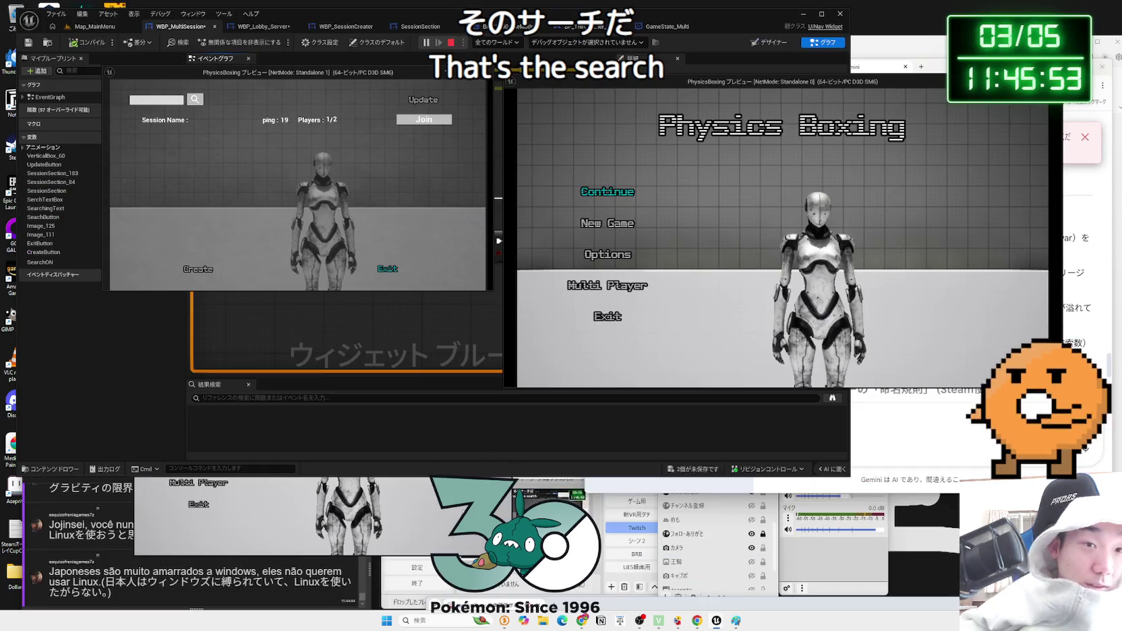
{"action": "left_click", "coordinate": [461, 535]}
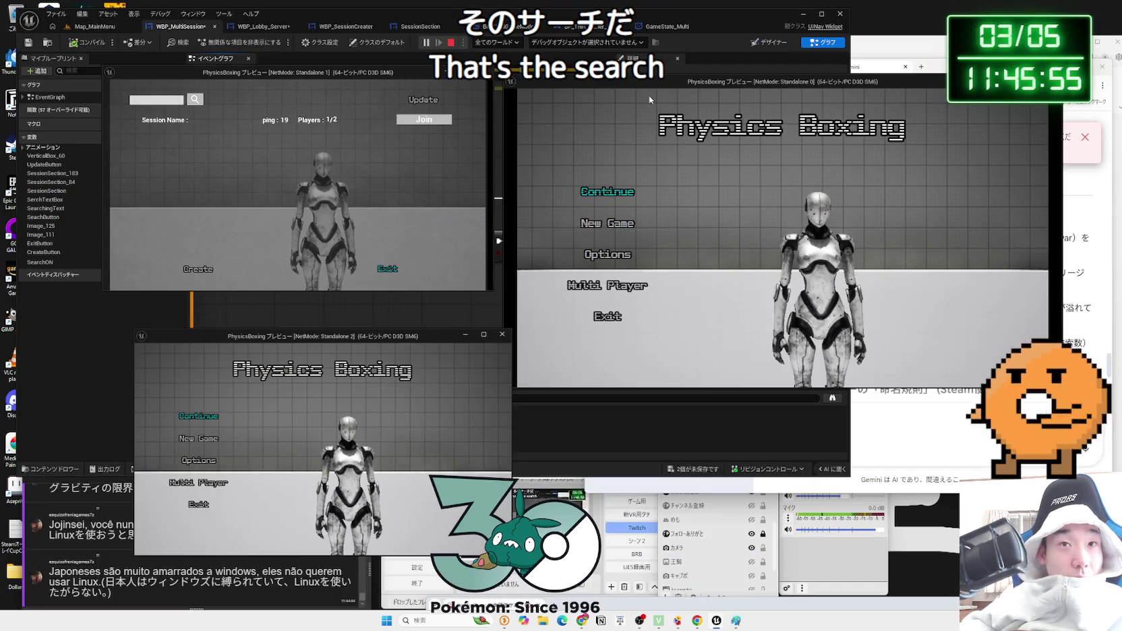
{"action": "left_click_drag", "start_coordinate": [649, 81], "coordinate": [680, 74]}
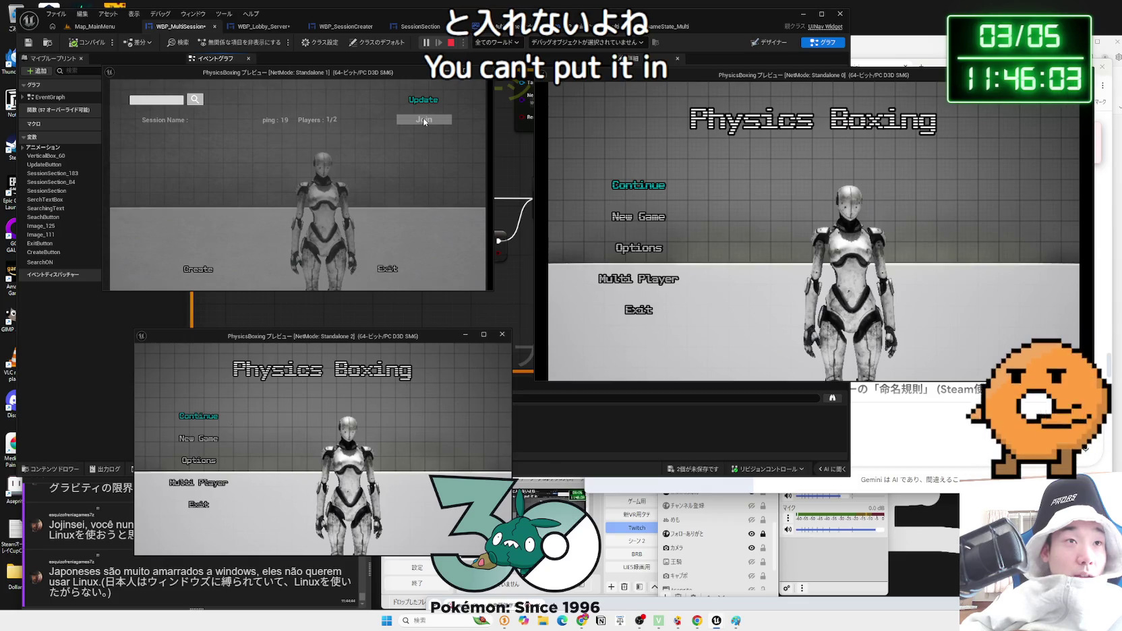
{"action": "left_click_drag", "start_coordinate": [357, 78], "coordinate": [391, 92]}
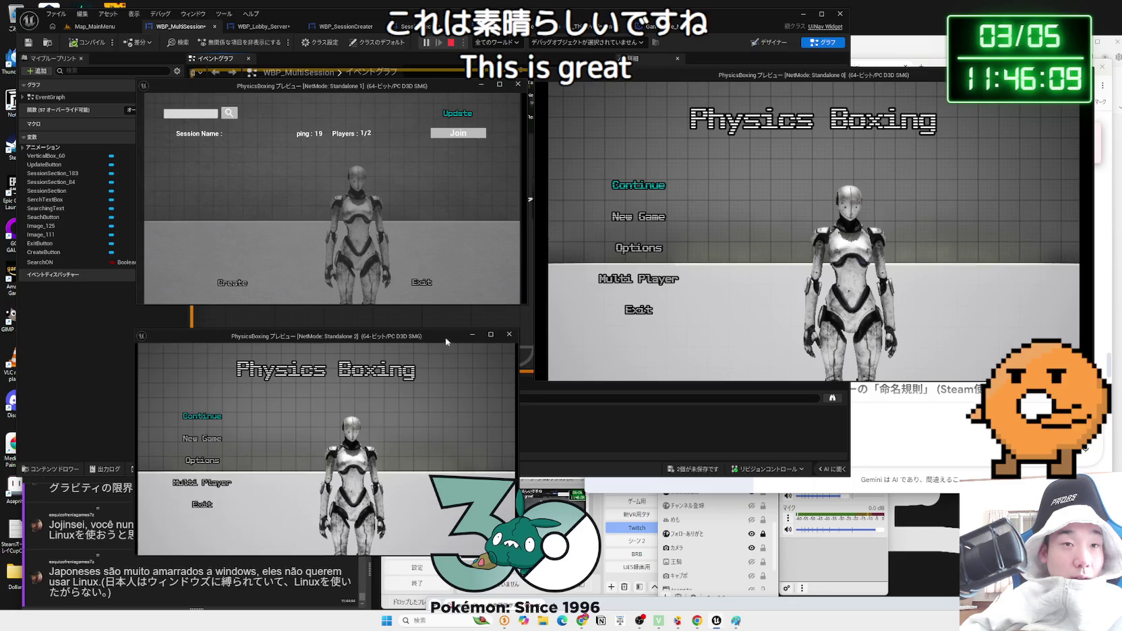
Reposition both client windows, visit Standalone 1's Options screen and go Back to the main menu
{"action": "left_click_drag", "start_coordinate": [434, 335], "coordinate": [447, 347]}
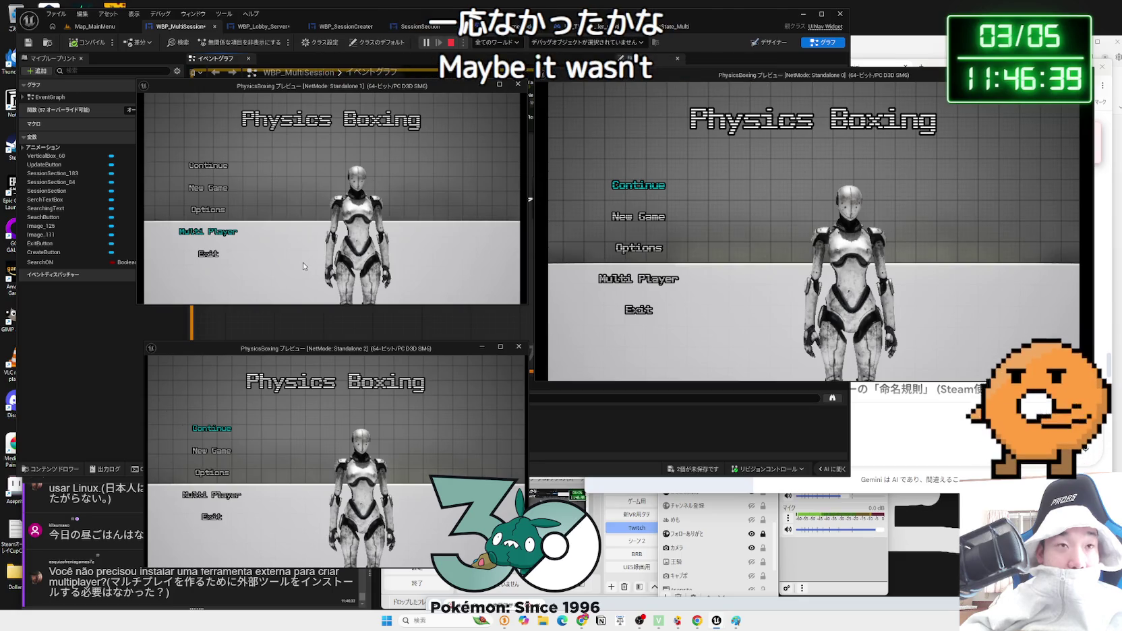
{"action": "mouse_move", "coordinate": [430, 87]}
{"action": "left_mouse_down"}
{"action": "mouse_move", "coordinate": [445, 88]}
{"action": "mouse_move", "coordinate": [416, 66]}
{"action": "left_mouse_up"}
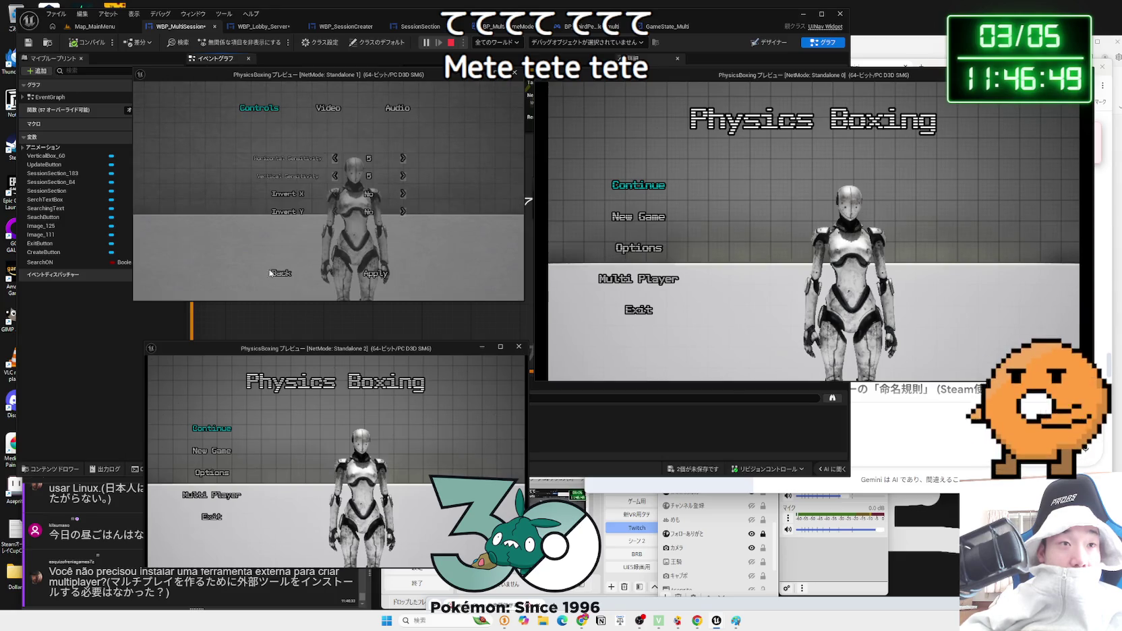
{"action": "left_click", "coordinate": [203, 203]}
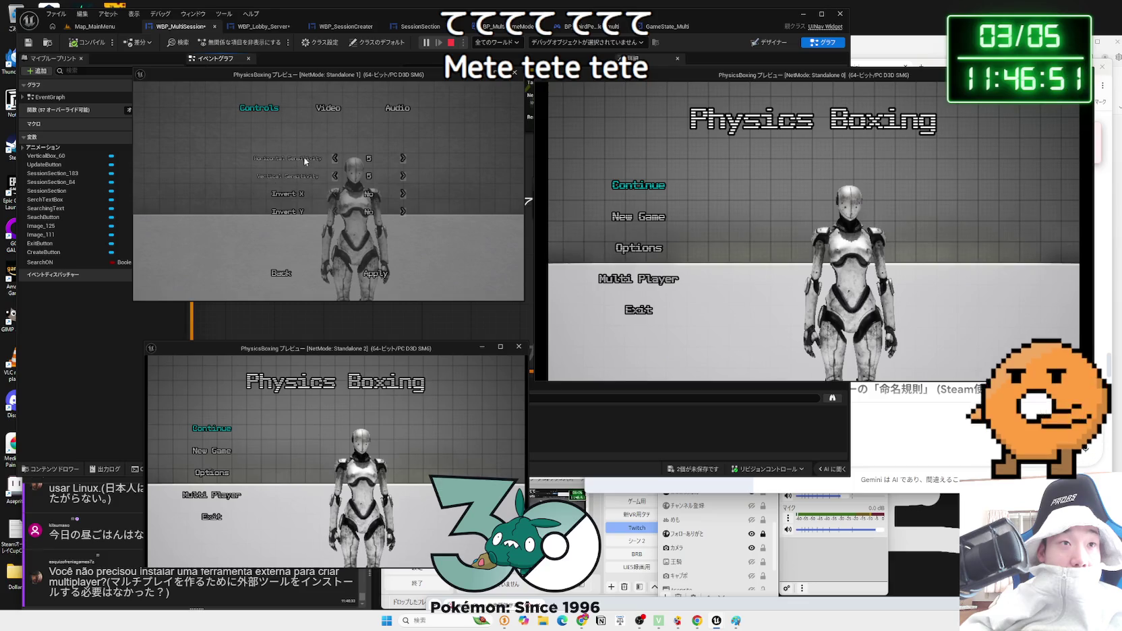
{"action": "left_click", "coordinate": [282, 273]}
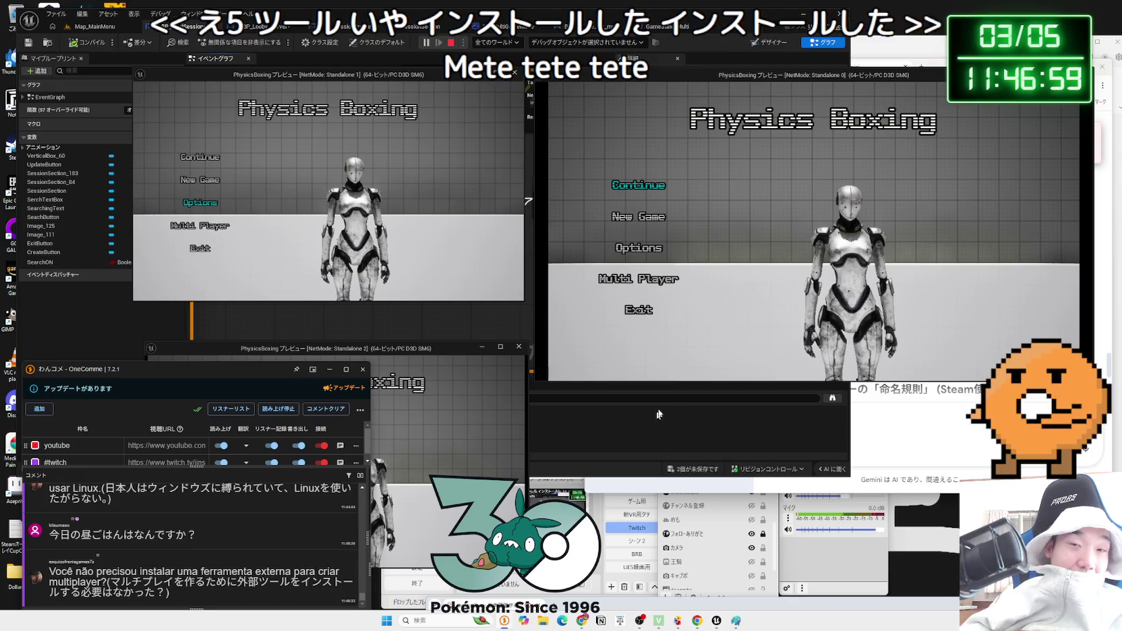
{"action": "key", "text": "alt+Tab"}
{"action": "key", "text": "alt+Tab"}
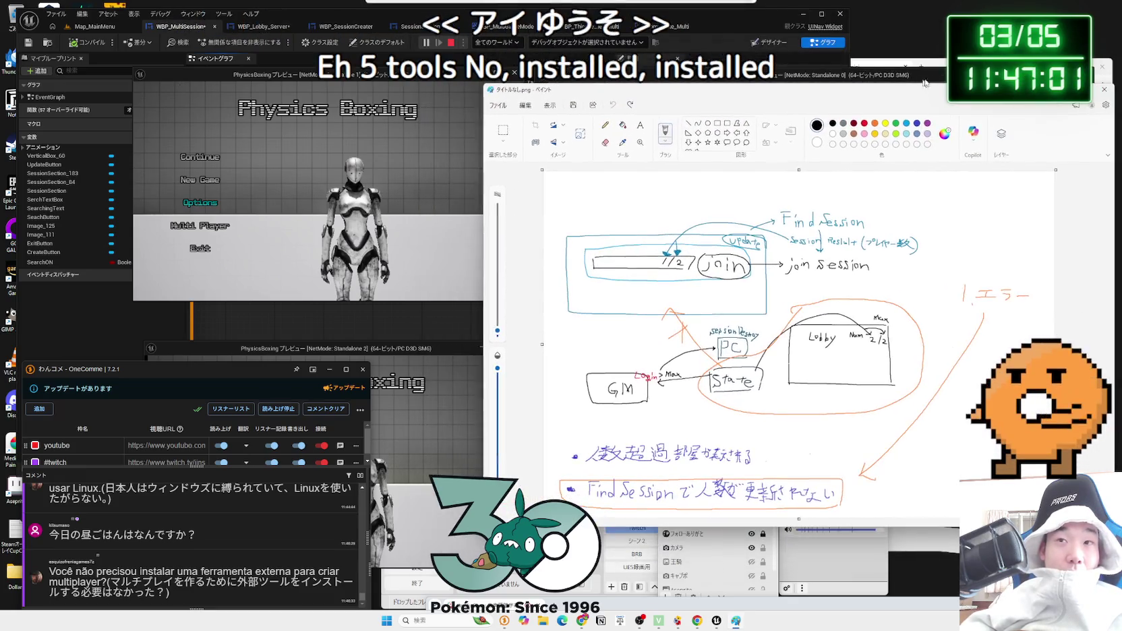
Search the web for 'addvanced sesssion plugin' in a new tab and skim the results
{"action": "left_click", "coordinate": [813, 51]}
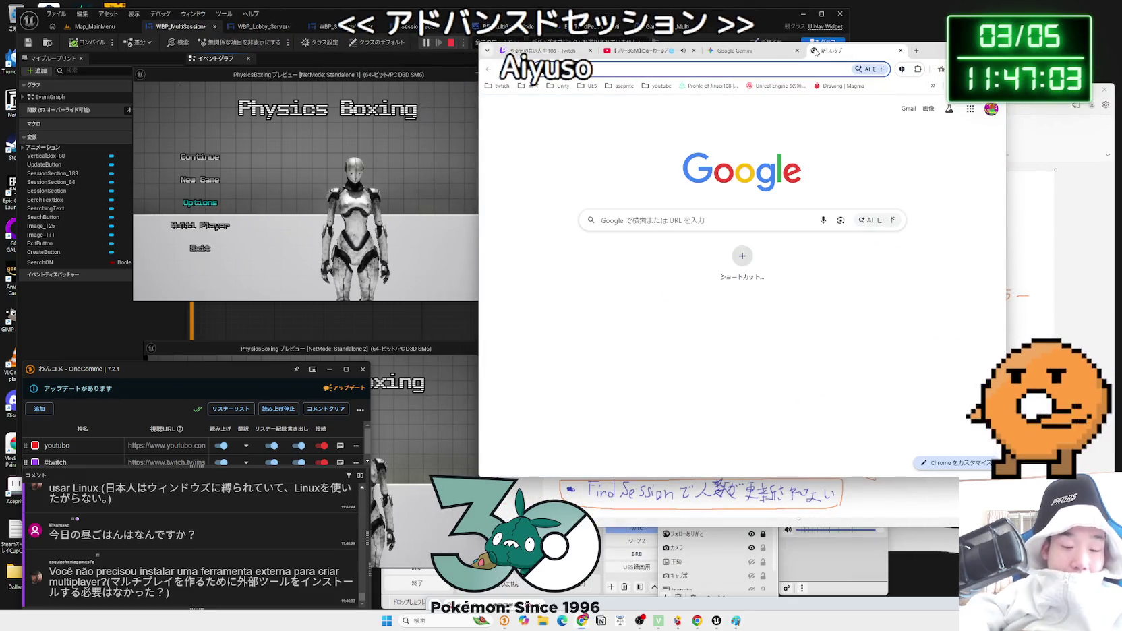
{"action": "type", "text": "あど"}
{"action": "key", "text": "BackSpace"}
{"action": "key", "text": "BackSpace"}
{"action": "type", "text": "add"}
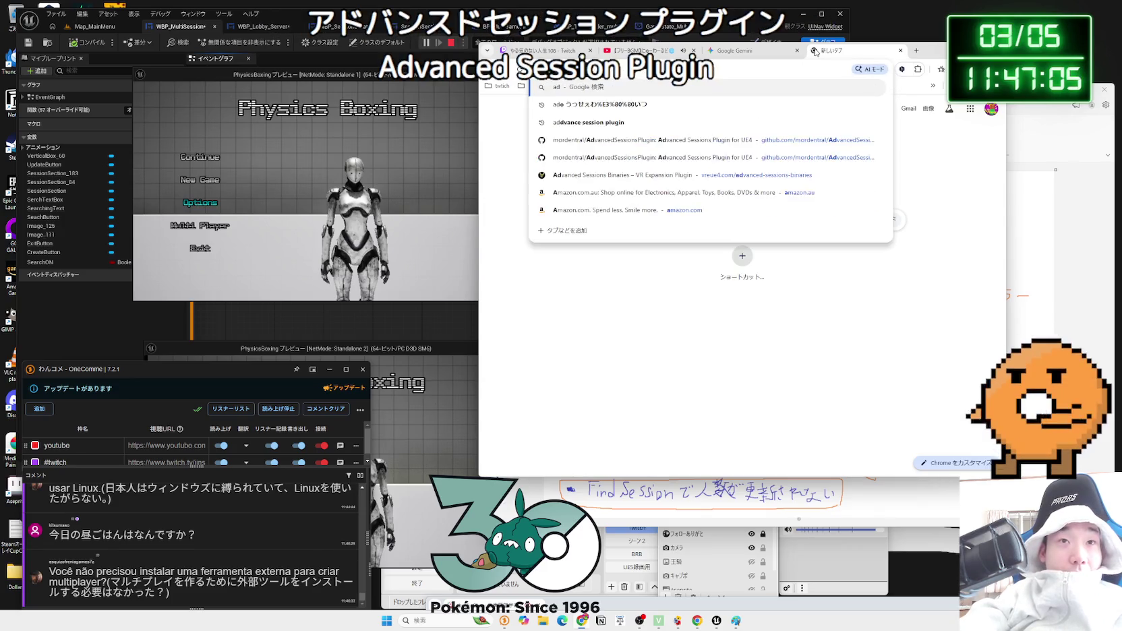
{"action": "type", "text": "vanced sesssio"}
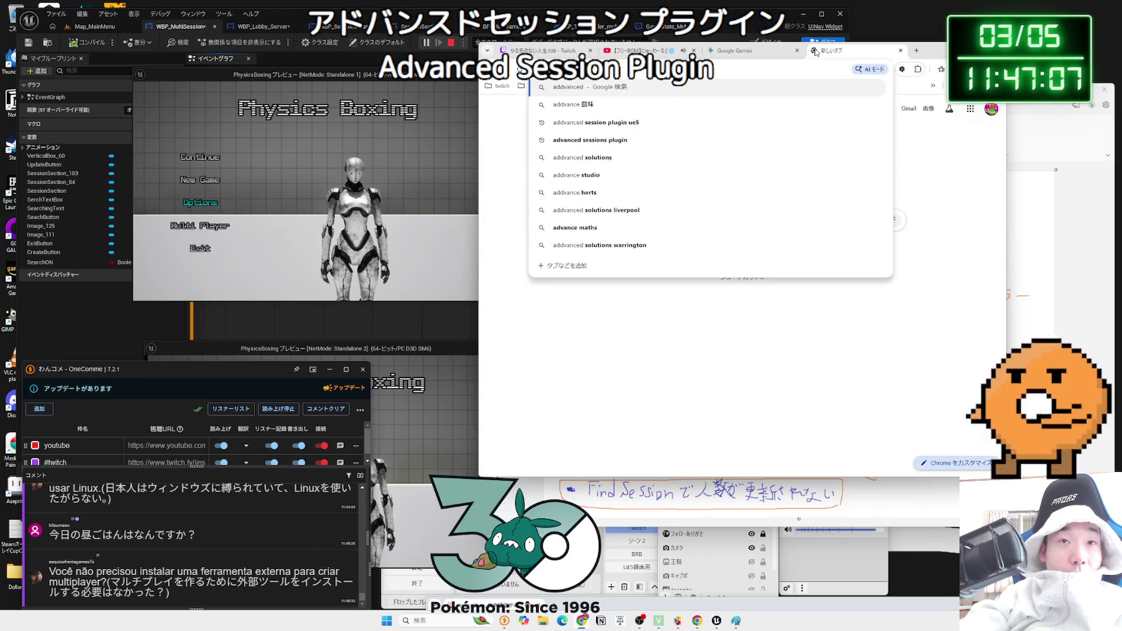
{"action": "type", "text": "n plugin"}
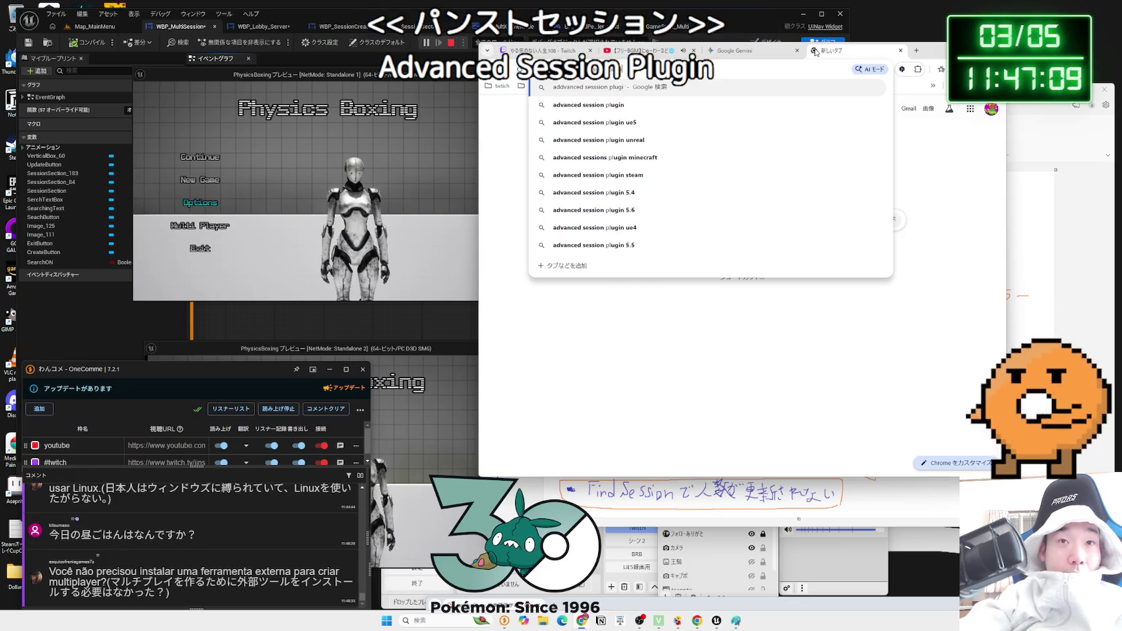
{"action": "key", "text": "Return"}
{"action": "scroll", "coordinate": [653, 230], "scroll_direction": "down", "scroll_amount": 3}
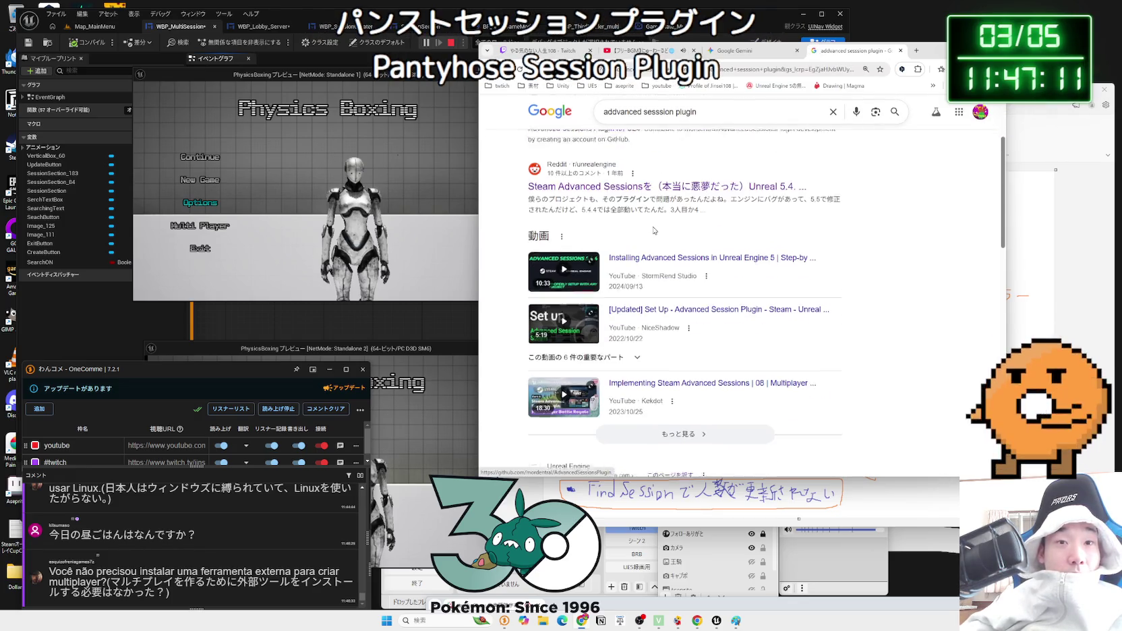
{"action": "left_click_drag", "start_coordinate": [931, 56], "coordinate": [834, 51]}
{"action": "scroll", "coordinate": [578, 248], "scroll_direction": "down", "scroll_amount": 3}
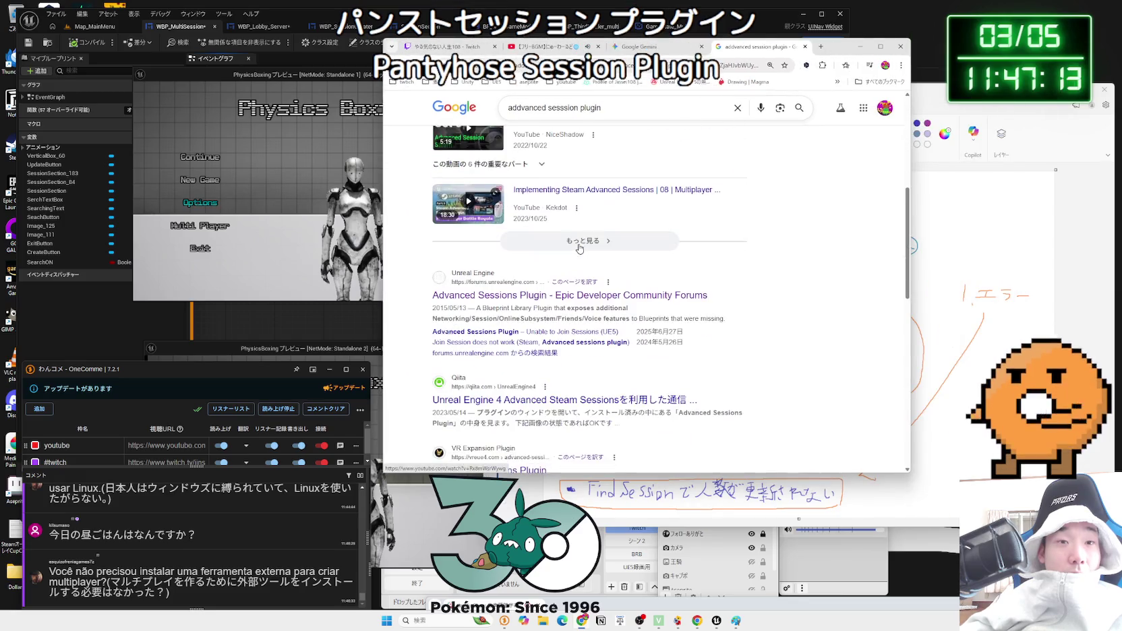
{"action": "scroll", "coordinate": [552, 290], "scroll_direction": "up", "scroll_amount": 5}
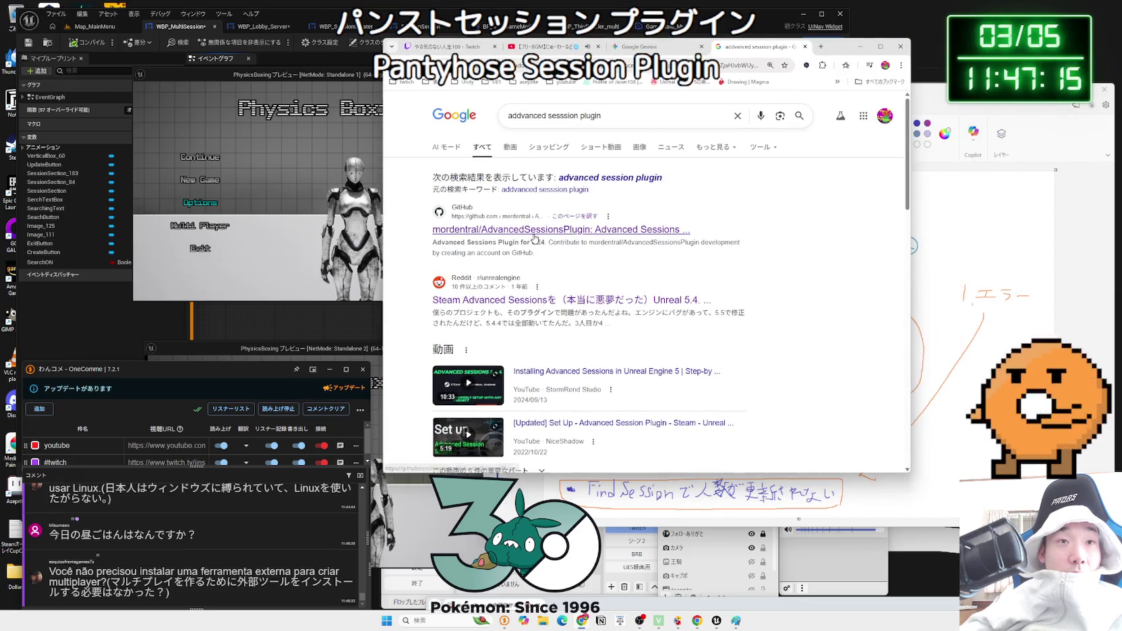
Follow the 'advanced session plugin' correction to the AdvancedSessionsPlugin GitHub README, then close the tab
{"action": "left_click", "coordinate": [621, 178]}
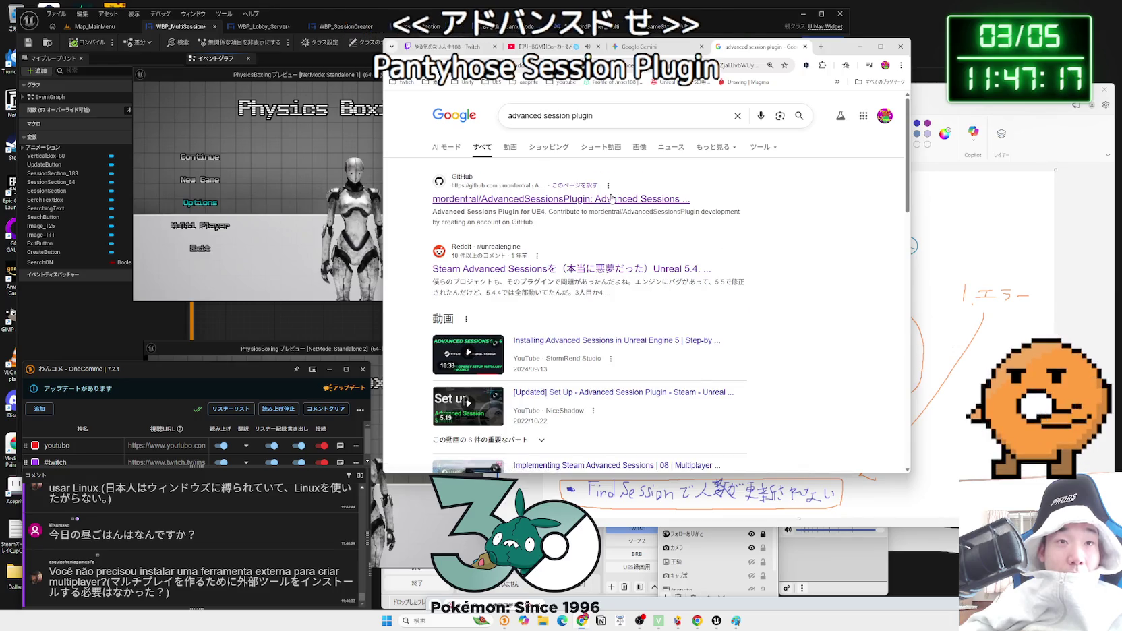
{"action": "left_click", "coordinate": [611, 198]}
{"action": "scroll", "coordinate": [629, 267], "scroll_direction": "down", "scroll_amount": 5}
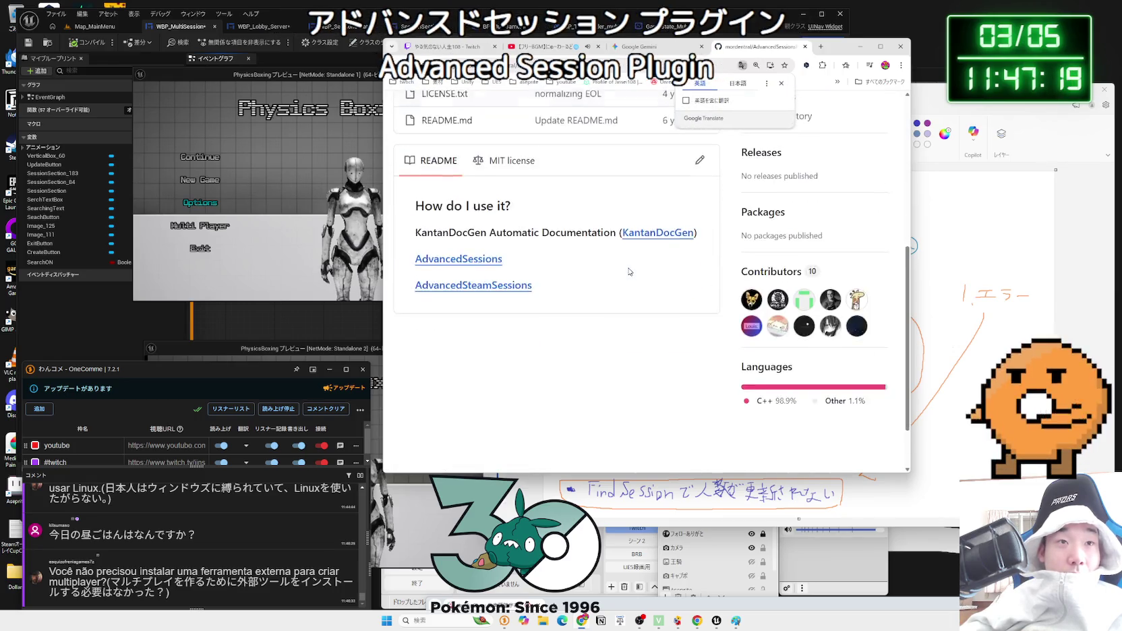
{"action": "scroll", "coordinate": [629, 266], "scroll_direction": "up", "scroll_amount": 3}
{"action": "scroll", "coordinate": [629, 266], "scroll_direction": "up", "scroll_amount": 3}
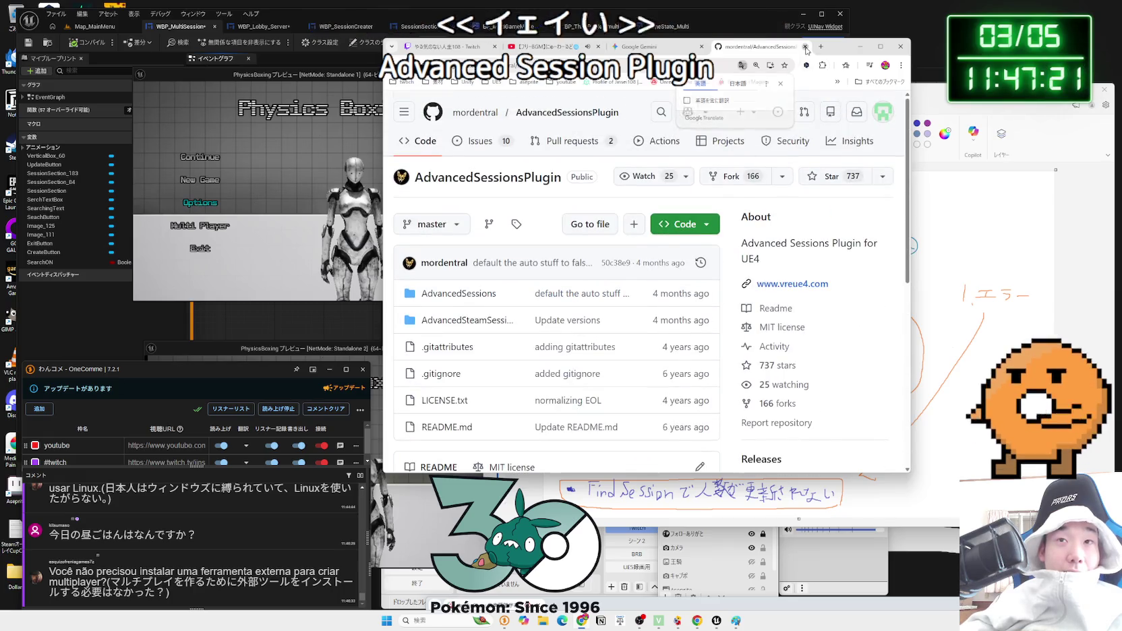
{"action": "key", "text": "ctrl+w"}
{"action": "left_click", "coordinate": [518, 13]}
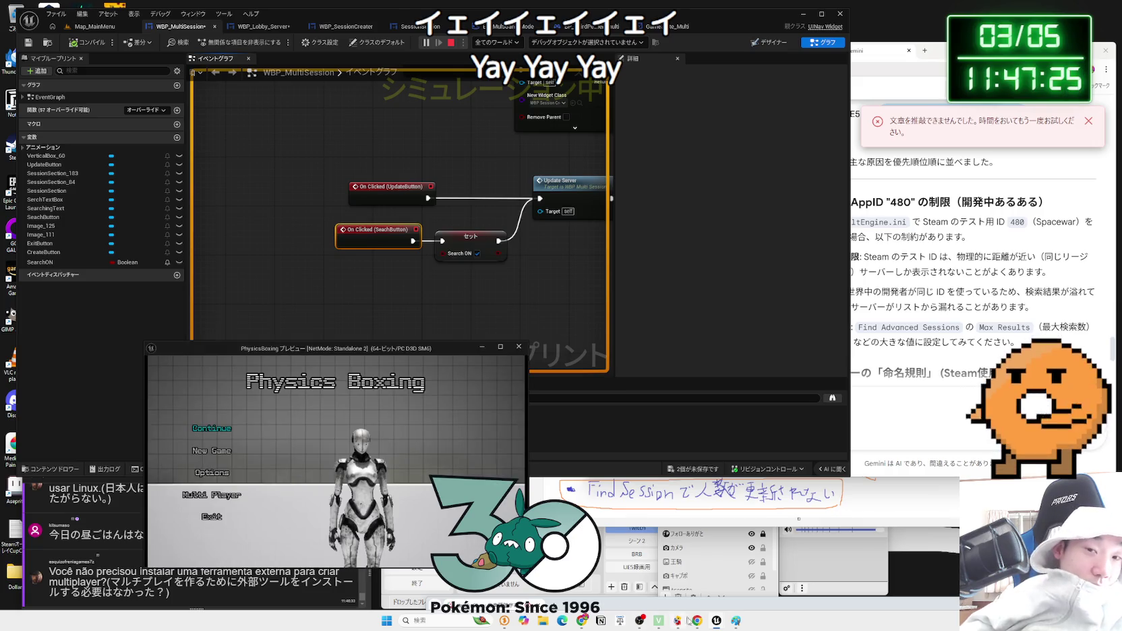
Raise the Standalone 1 and Standalone 0 previews and open Multi Player in Standalone 0
{"action": "mouse_move", "coordinate": [716, 625]}
{"action": "left_click", "coordinate": [715, 580]}
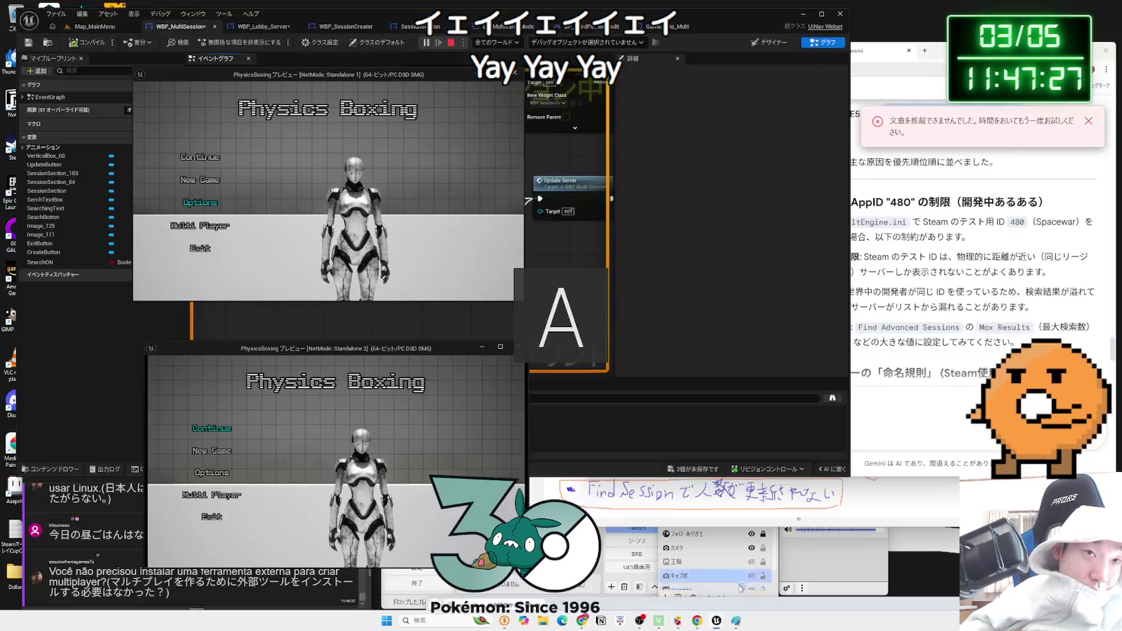
{"action": "mouse_move", "coordinate": [737, 573]}
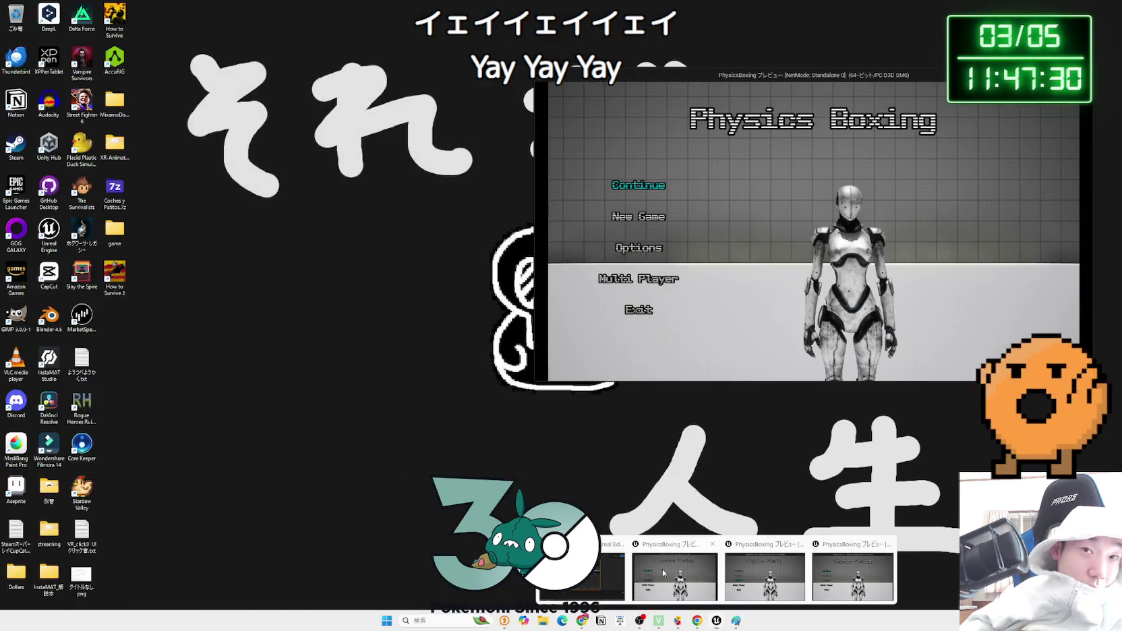
{"action": "left_click", "coordinate": [853, 576]}
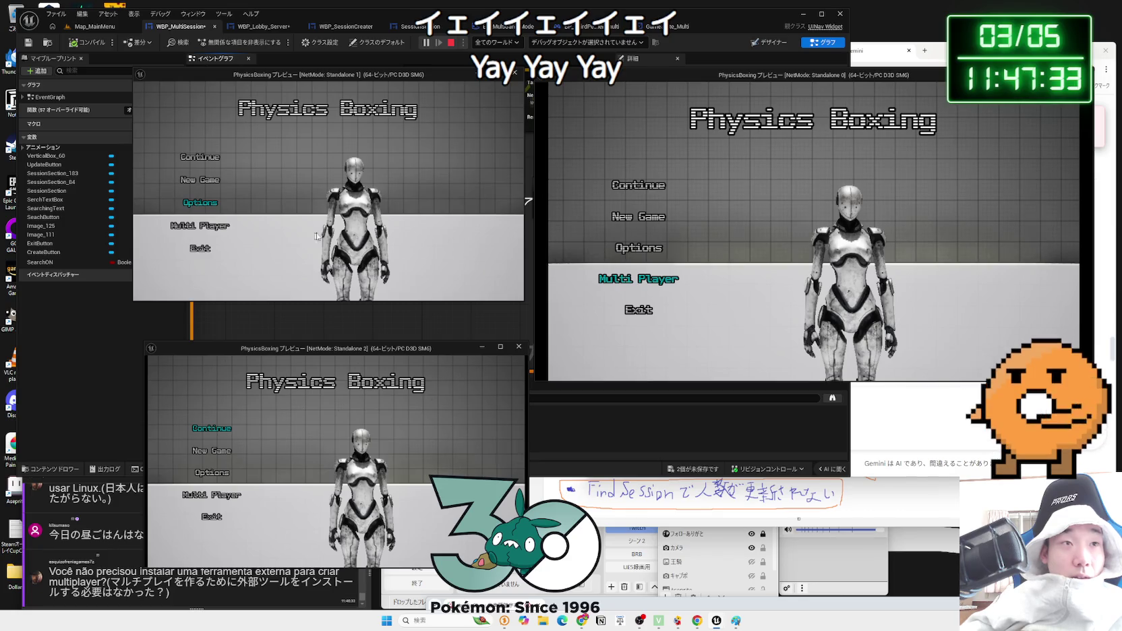
{"action": "left_click", "coordinate": [641, 280]}
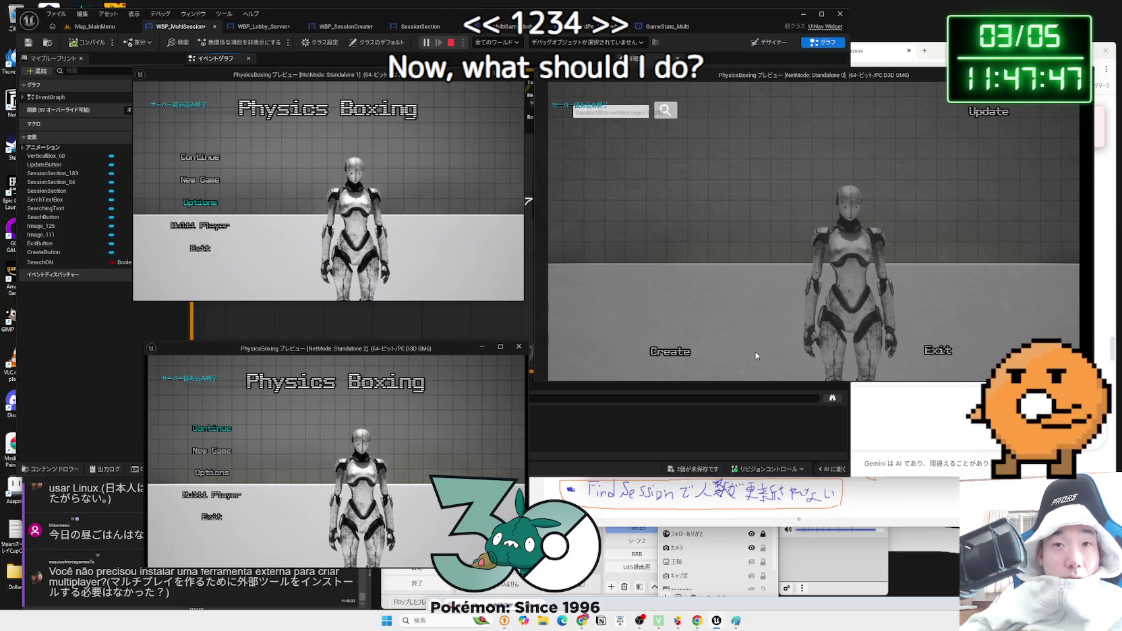
Create a server named 12345 from Standalone 0 and confirm with YES
{"action": "left_click", "coordinate": [679, 346]}
{"action": "left_click", "coordinate": [825, 187]}
{"action": "type", "text": "12345"}
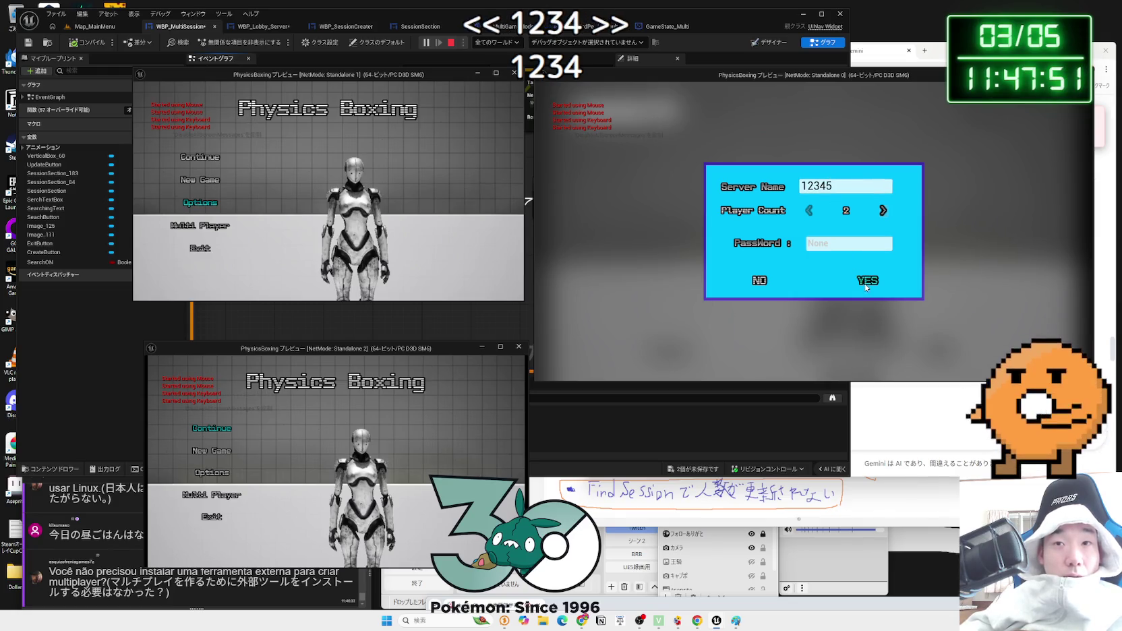
{"action": "left_click", "coordinate": [853, 281]}
Switch to Standalone 1 and open its Multi Player session browser
{"action": "key", "text": "alt+Tab"}
{"action": "left_click", "coordinate": [409, 187]}
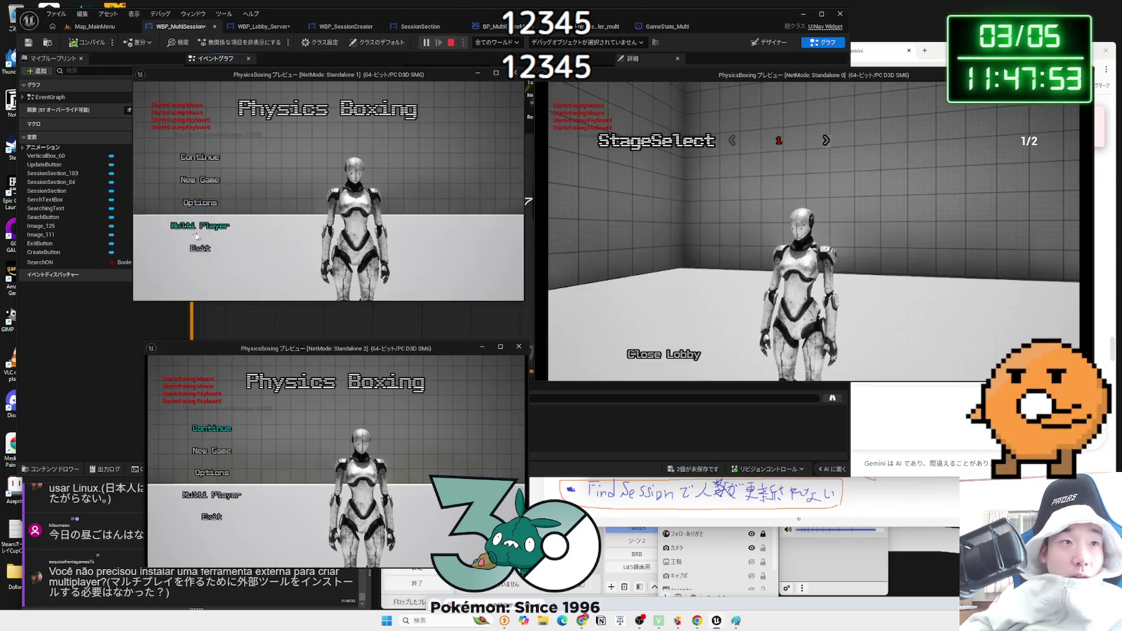
{"action": "left_click", "coordinate": [196, 233]}
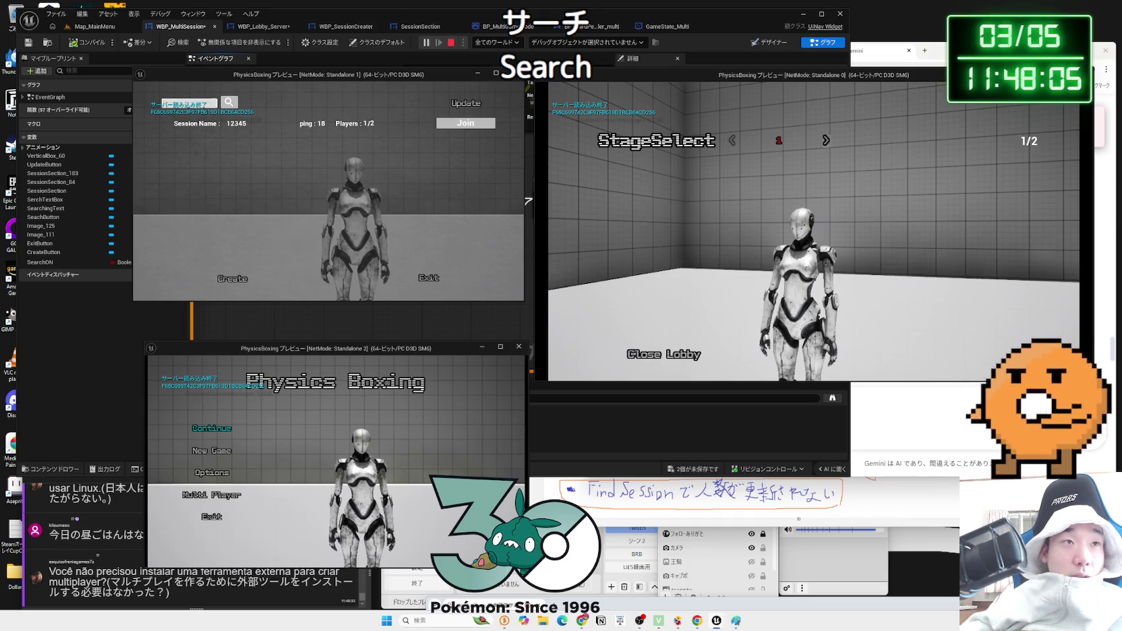
Search with the filter box in Standalone 1, then open Multi Player in Standalone 2
{"action": "left_click", "coordinate": [165, 103]}
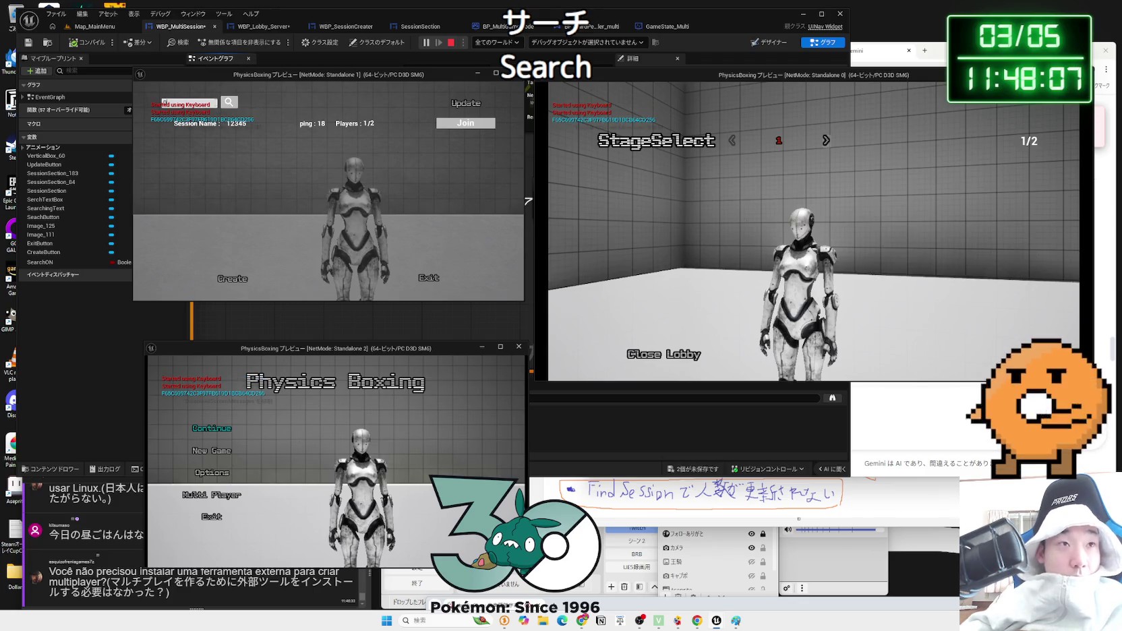
{"action": "left_click", "coordinate": [229, 102]}
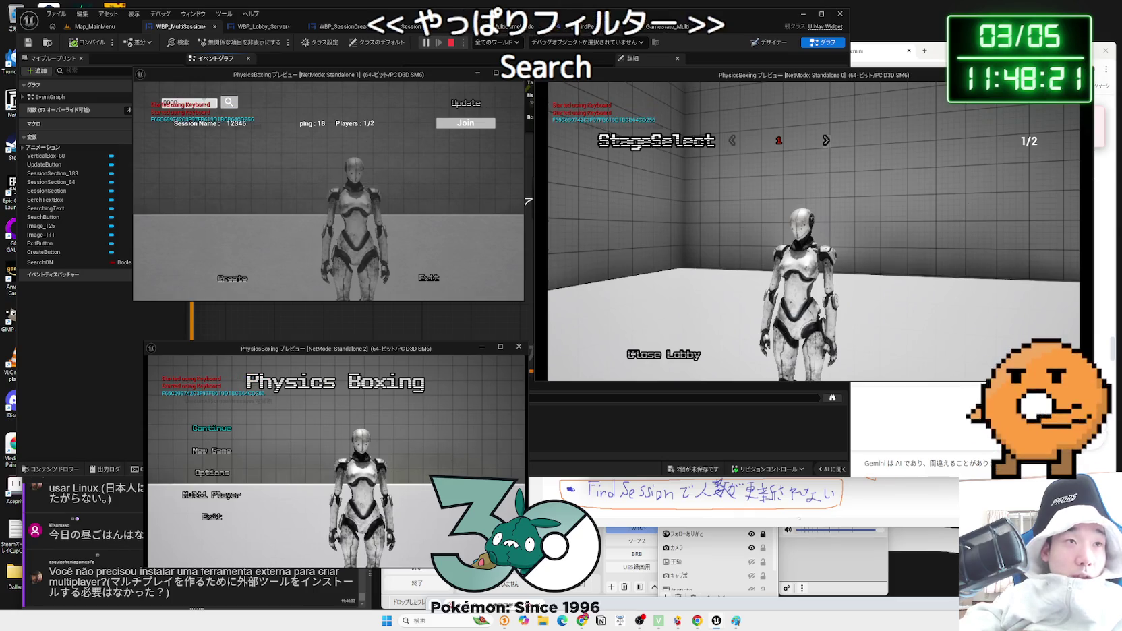
{"action": "left_click", "coordinate": [223, 496]}
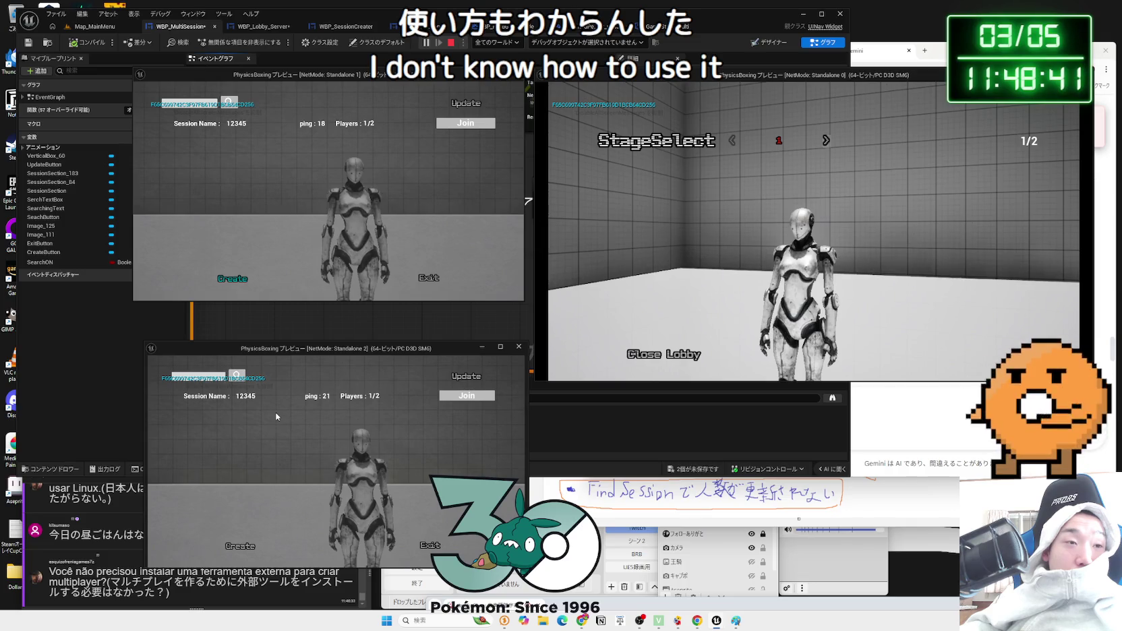
Change Standalone 2's search filter to Japanese text あいうえふわ and search again
{"action": "left_click", "coordinate": [238, 375]}
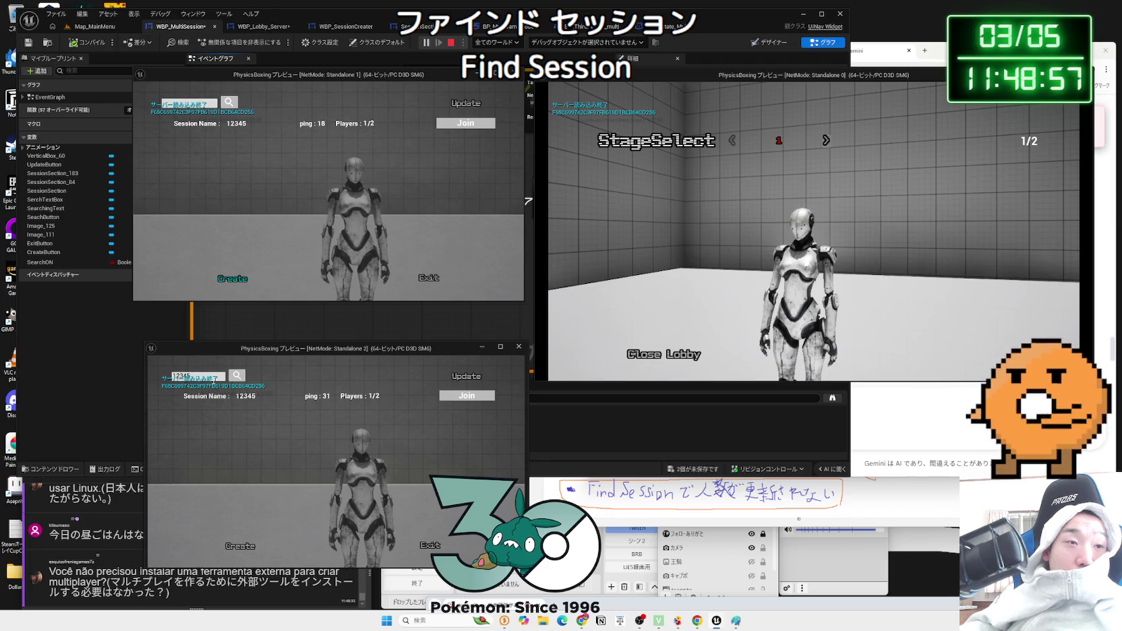
{"action": "key", "text": "BackSpace"}
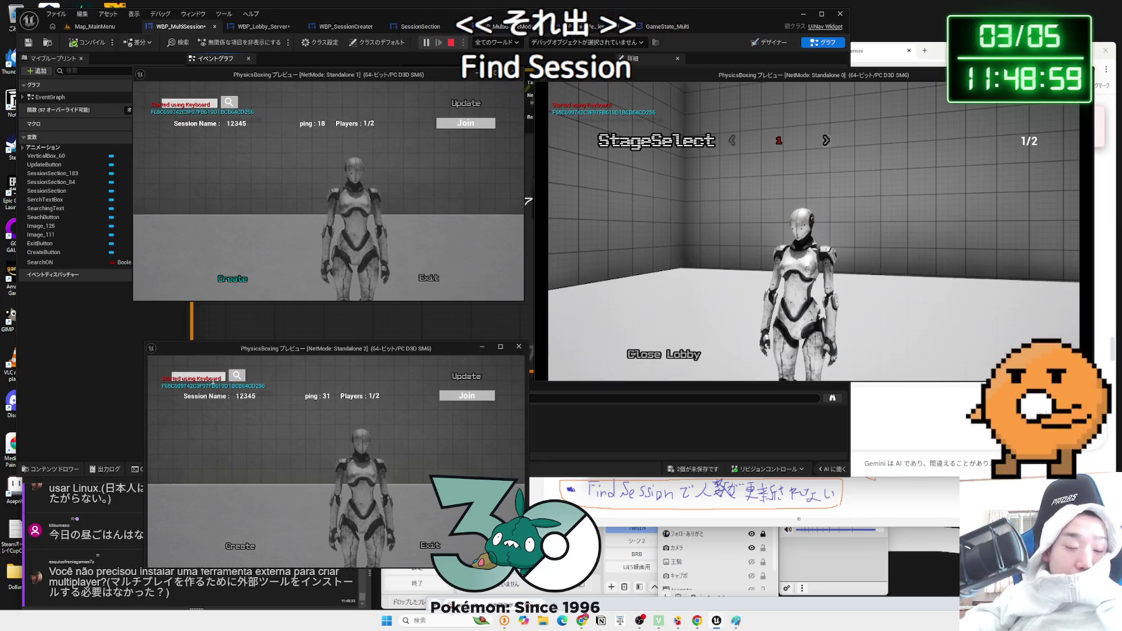
{"action": "key", "text": "Zenkaku_Hankaku"}
{"action": "type", "text": "あいうえふわ"}
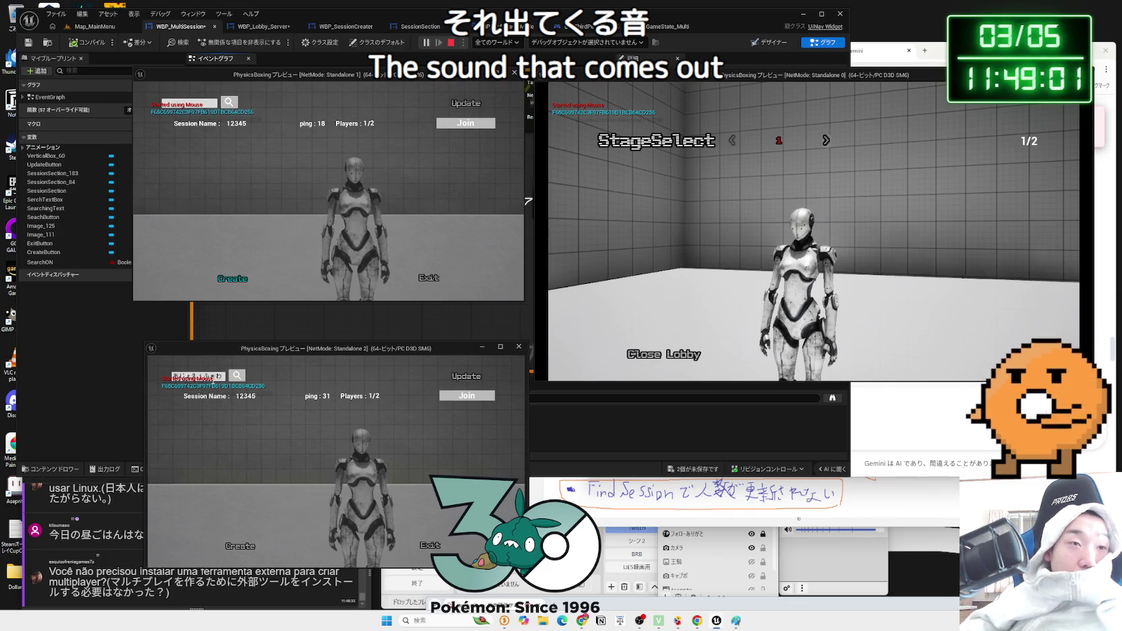
{"action": "left_click", "coordinate": [239, 376]}
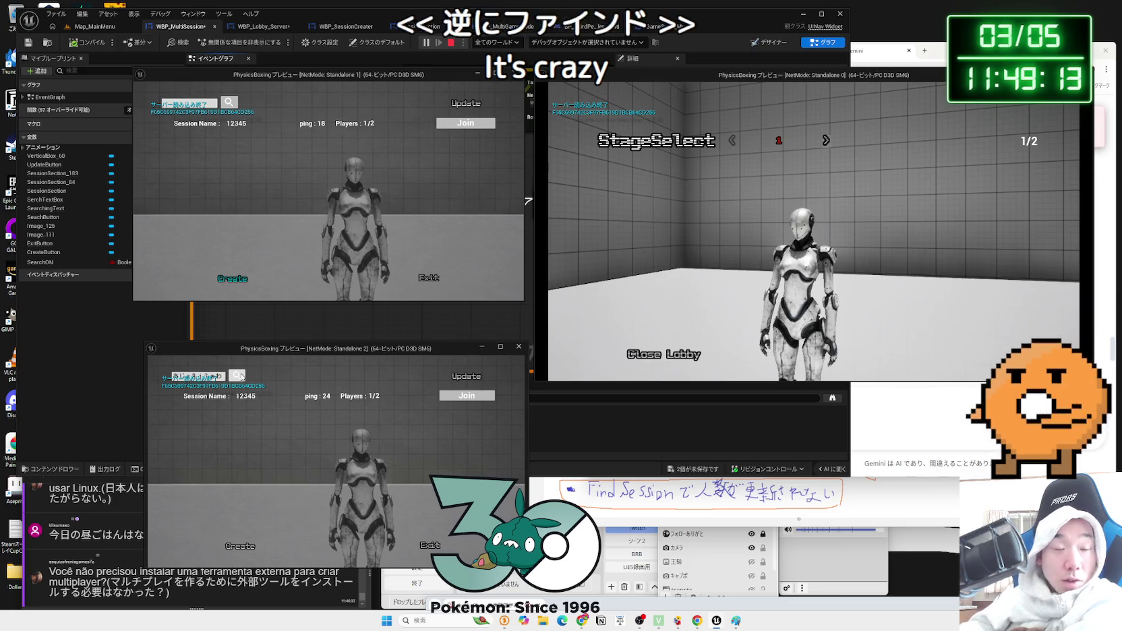
Join session 12345 from both clients, then reopen Standalone 1's session browser
{"action": "left_click", "coordinate": [477, 399]}
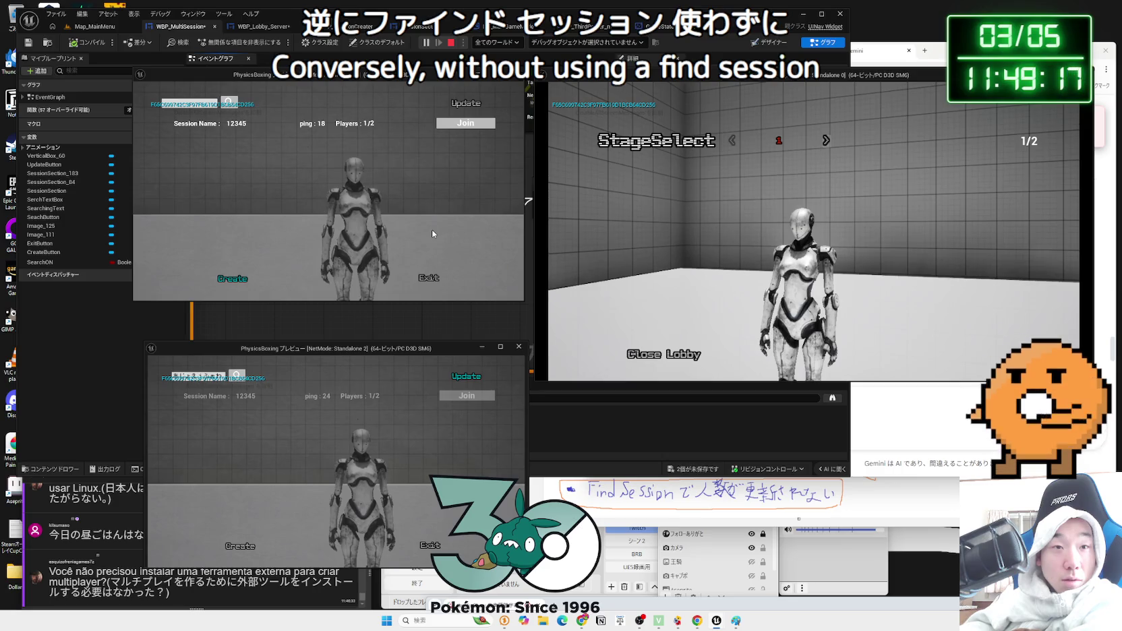
{"action": "left_click", "coordinate": [452, 126]}
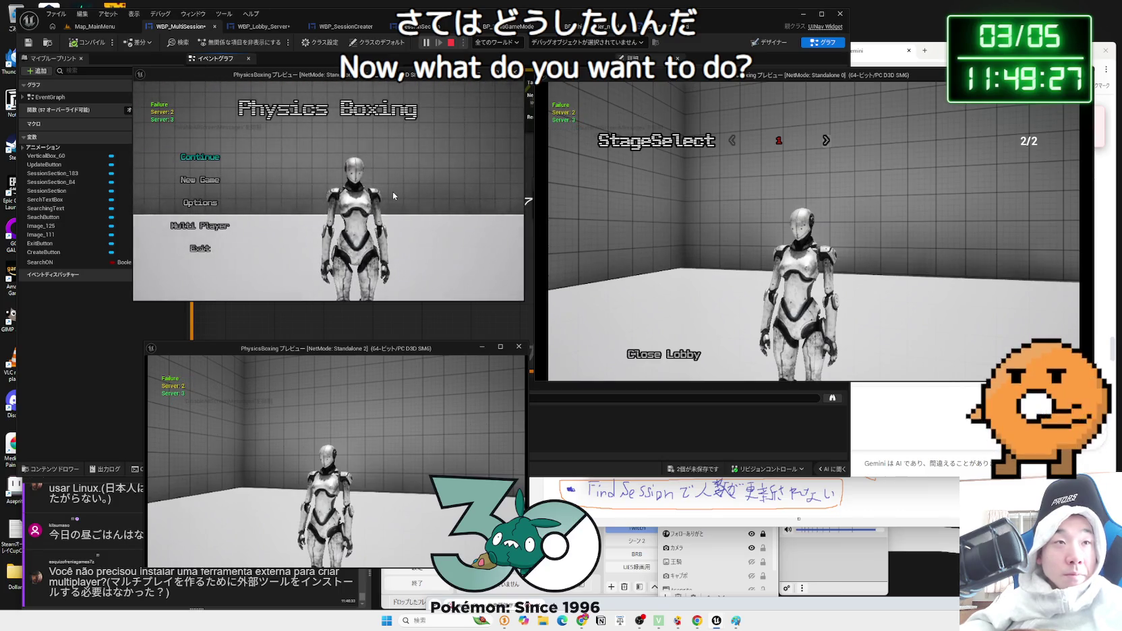
{"action": "left_click", "coordinate": [200, 224]}
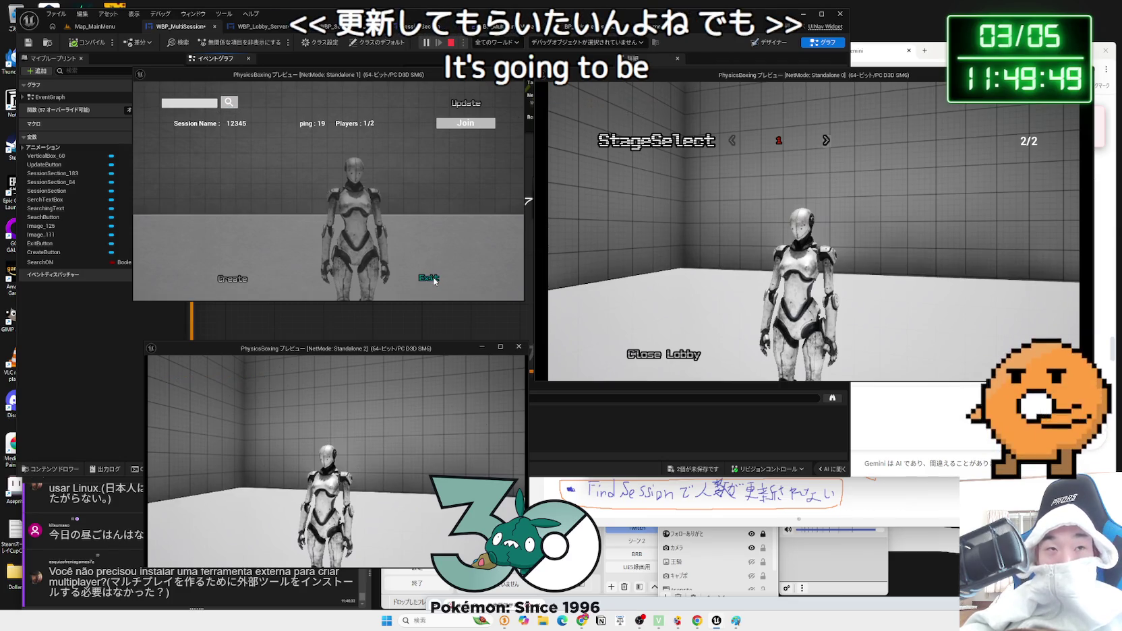
Refresh the session list to confirm 1/2 players, then quit Standalone 1 and end the play session
{"action": "left_click", "coordinate": [458, 104]}
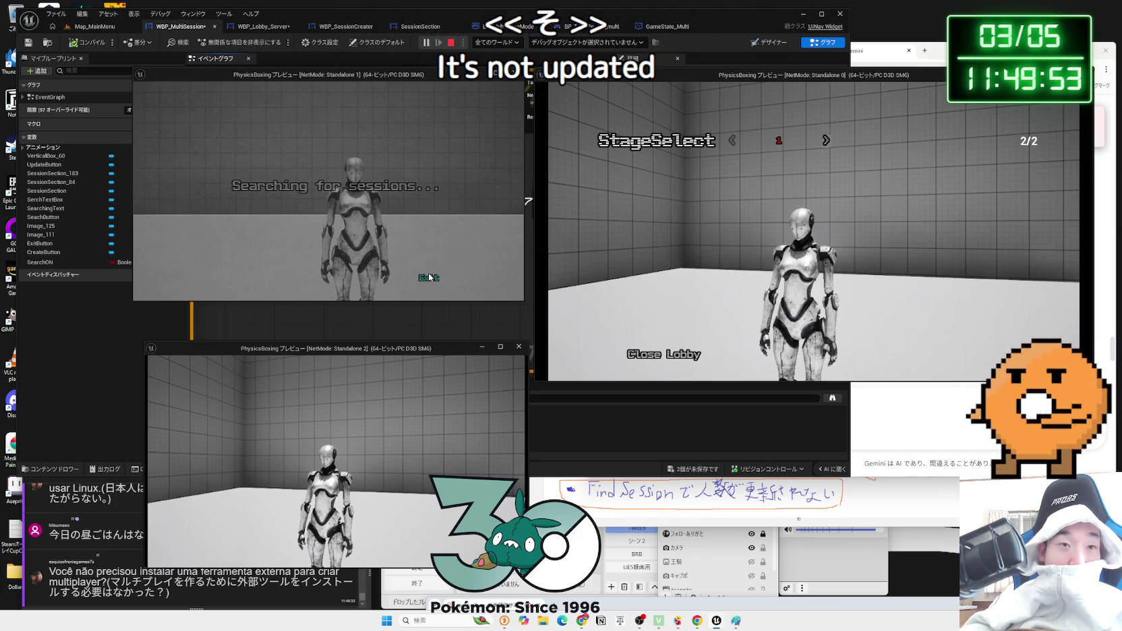
{"action": "left_click", "coordinate": [200, 248]}
{"action": "left_click", "coordinate": [358, 210]}
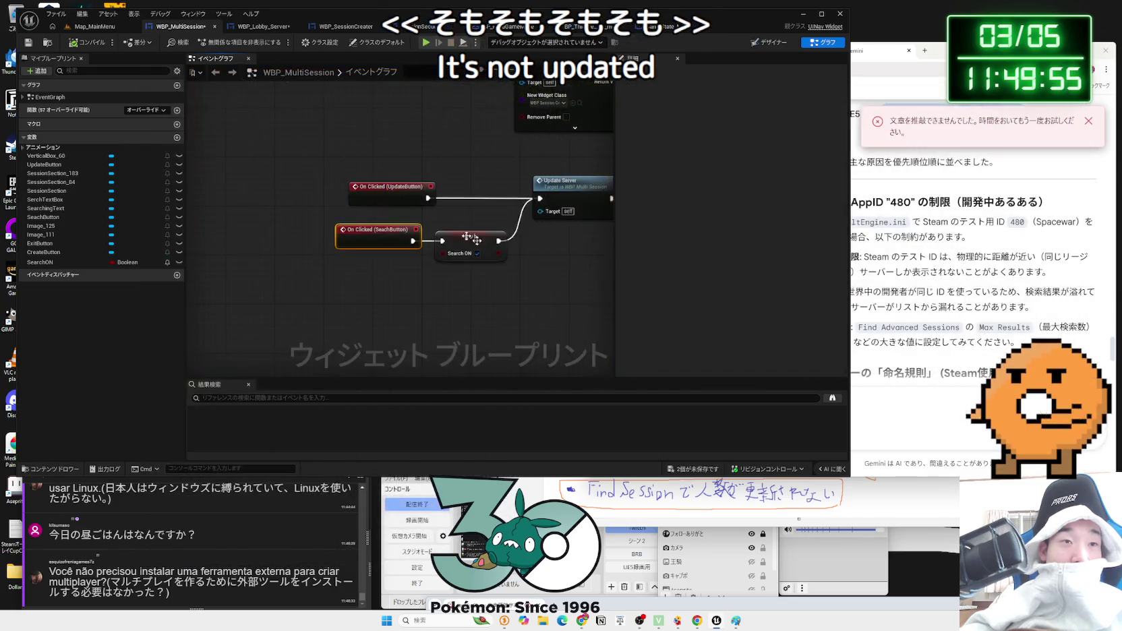
Locate the FindSessionsAdvanced node after the SeachButton event and inspect its filter inputs and outputs
{"action": "left_click", "coordinate": [274, 269]}
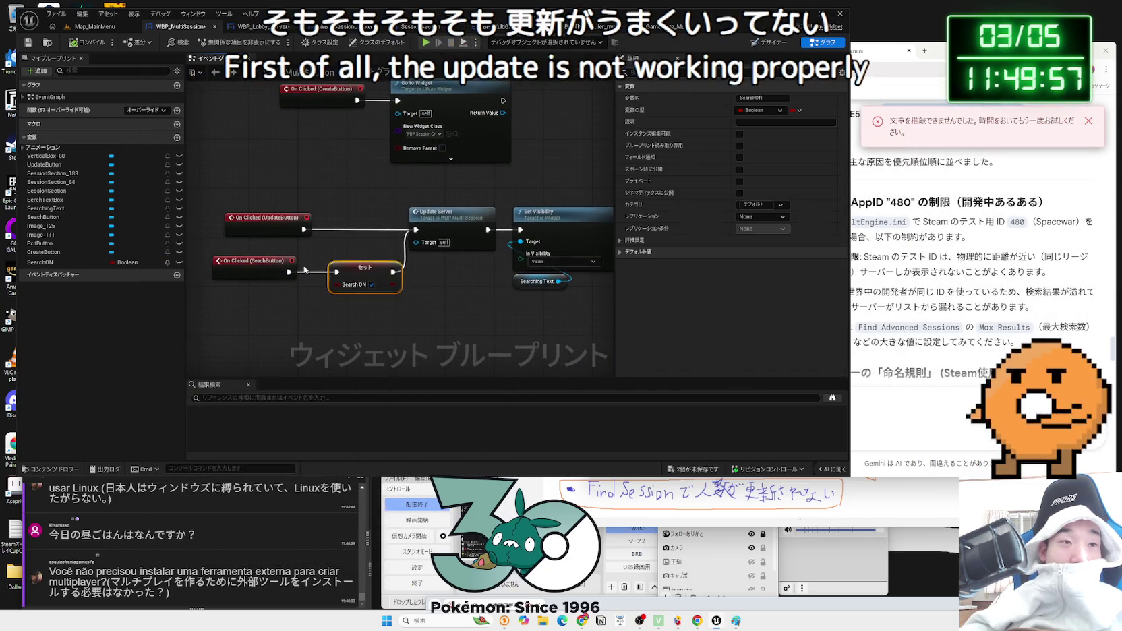
{"action": "left_click", "coordinate": [353, 259]}
{"action": "left_click_drag", "start_coordinate": [357, 324], "coordinate": [324, 268]}
{"action": "left_click", "coordinate": [418, 175]}
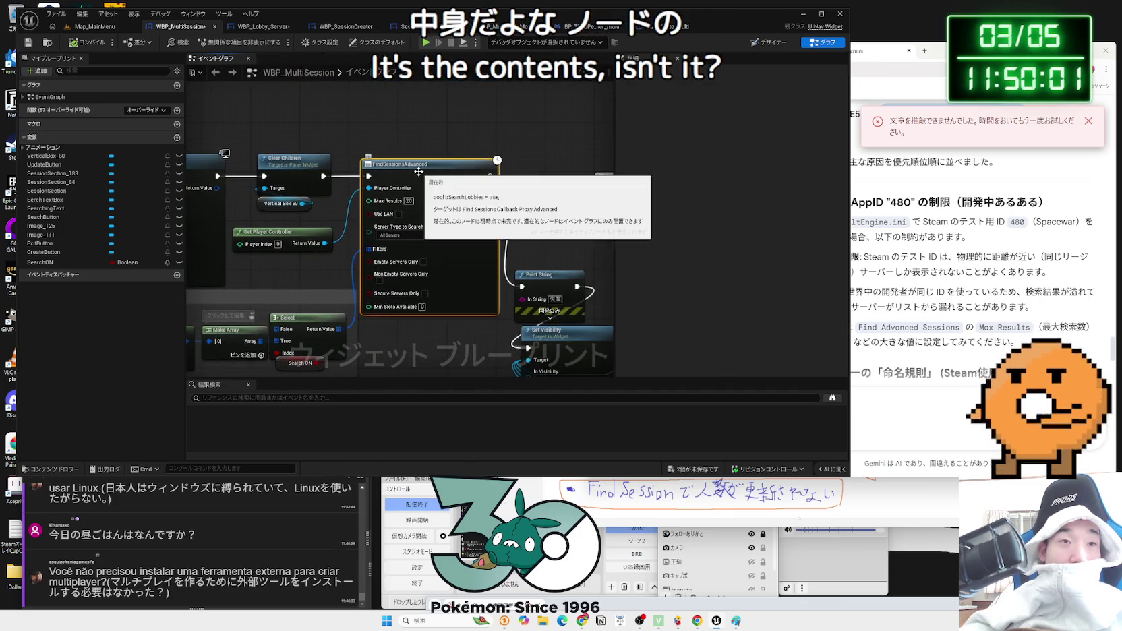
{"action": "right_click", "coordinate": [427, 164]}
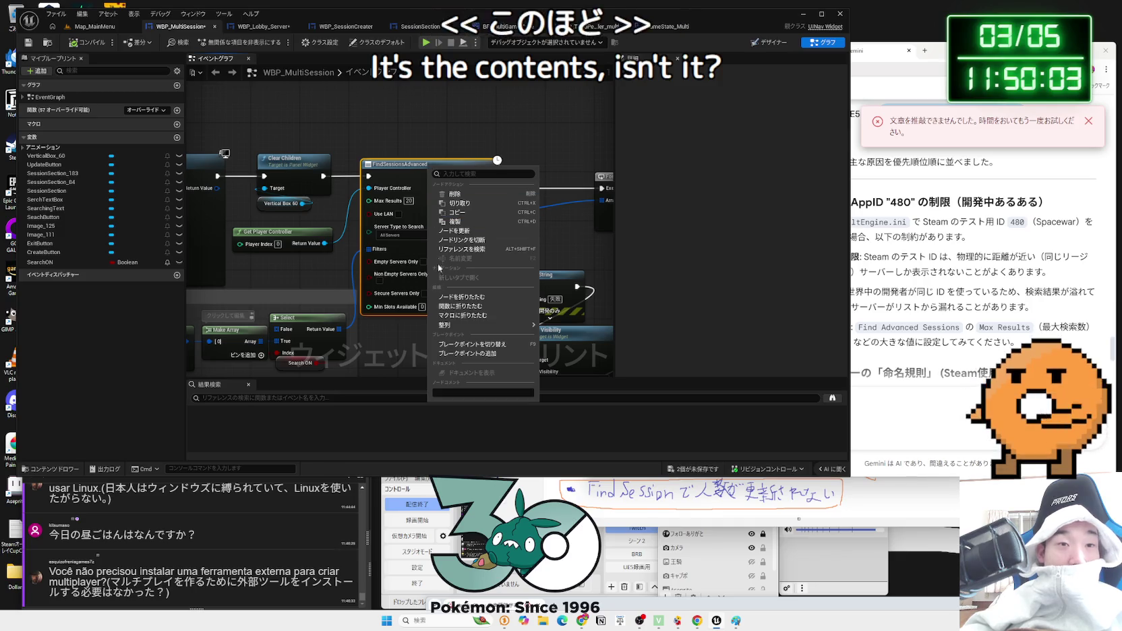
{"action": "left_click", "coordinate": [400, 350]}
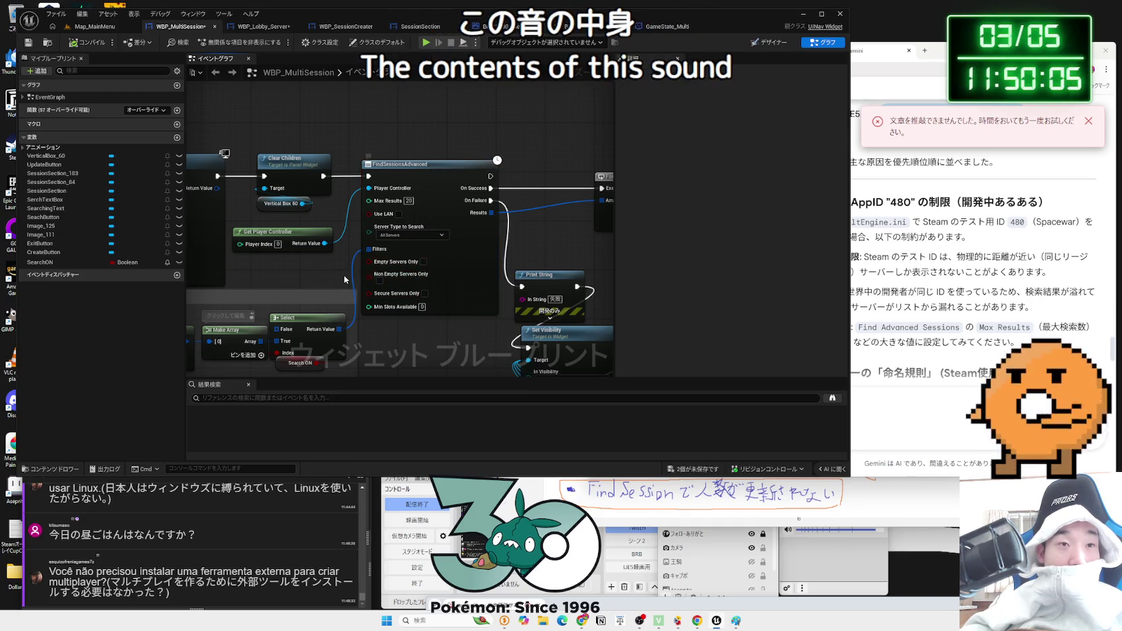
{"action": "left_click_drag", "start_coordinate": [345, 280], "coordinate": [369, 266]}
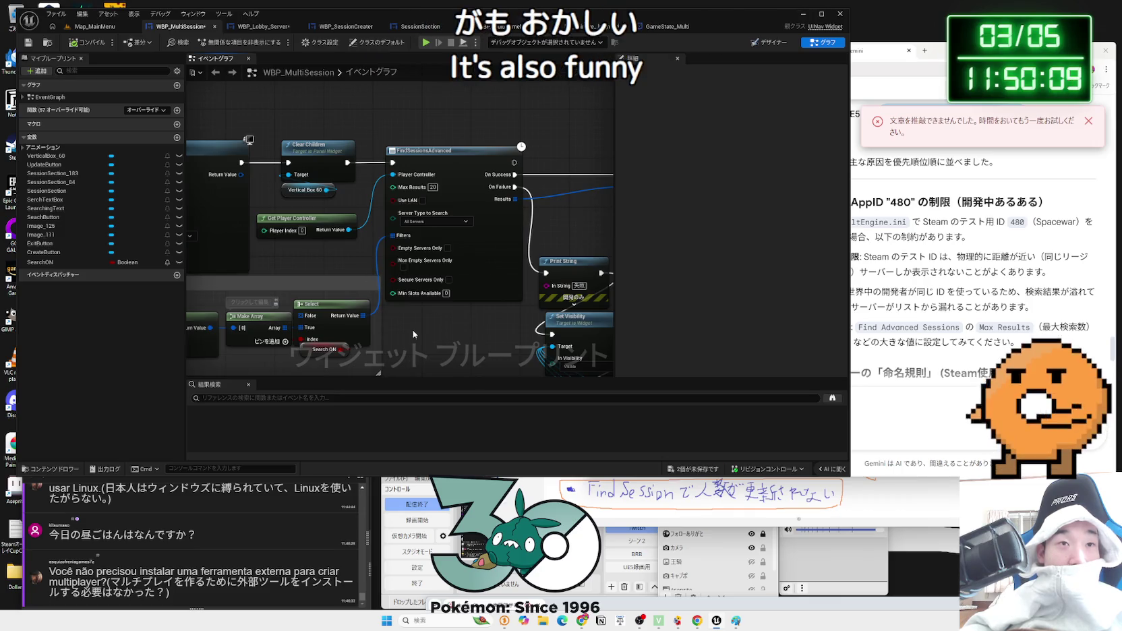
Return to Gemini's chat and scroll to its advice on testing the search without filters
{"action": "left_click", "coordinate": [934, 326]}
{"action": "scroll", "coordinate": [935, 325], "scroll_direction": "down", "scroll_amount": 4}
{"action": "scroll", "coordinate": [935, 326], "scroll_direction": "down", "scroll_amount": 10}
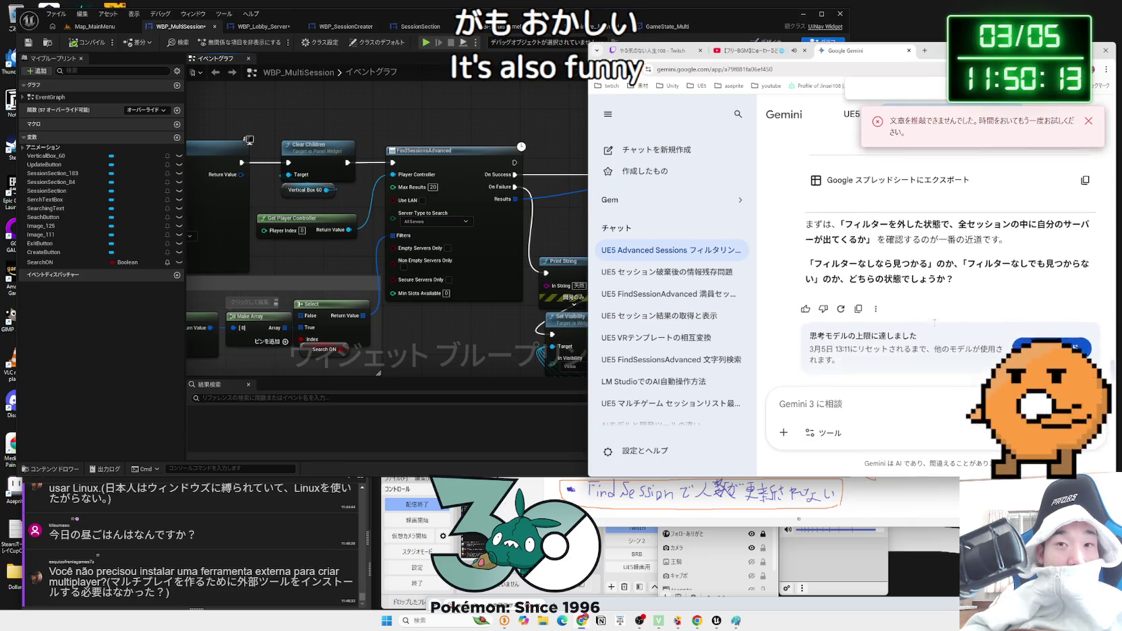
Ask Gemini how to see inside a Blueprint node and whether its contents can be edited
{"action": "scroll", "coordinate": [934, 322], "scroll_direction": "down", "scroll_amount": 1}
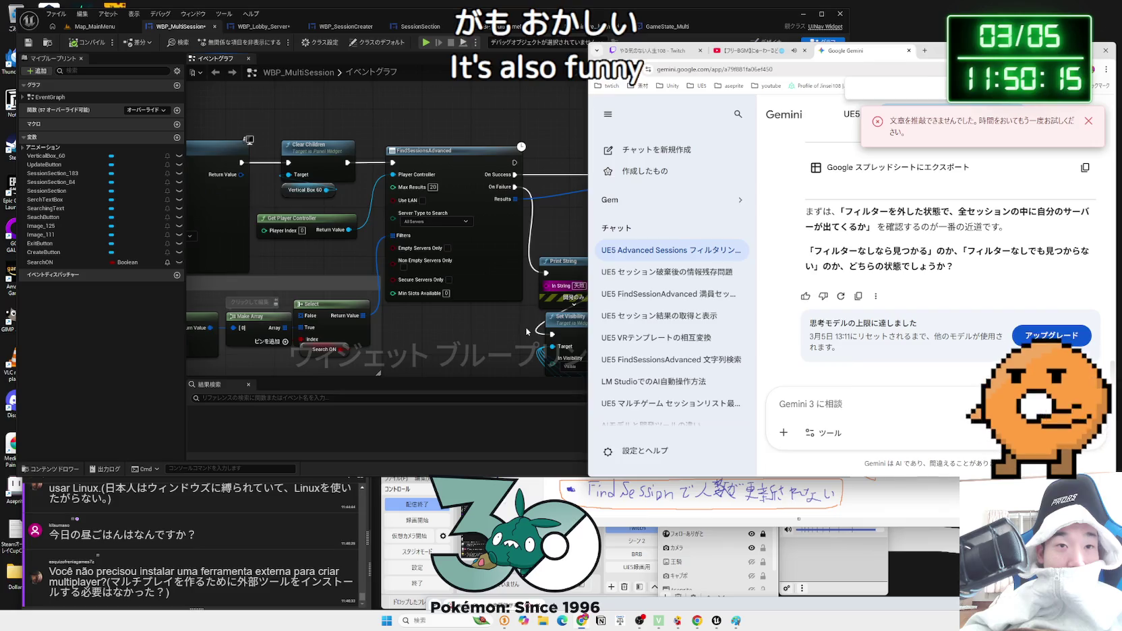
{"action": "left_click", "coordinate": [389, 215]}
{"action": "scroll", "coordinate": [388, 216], "scroll_direction": "down", "scroll_amount": 5}
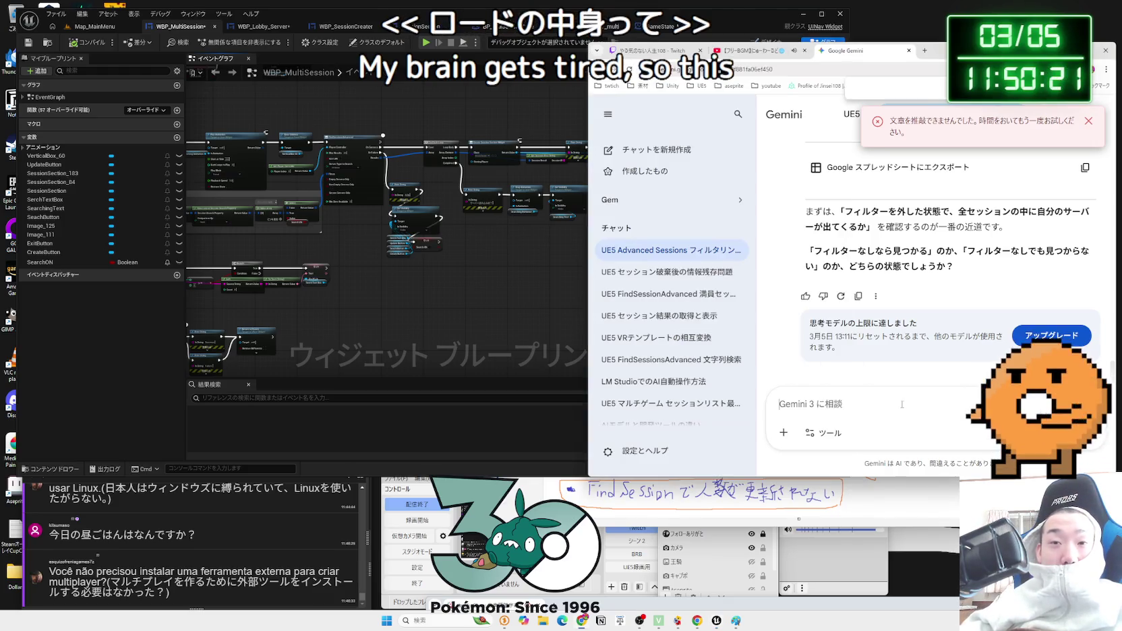
{"action": "left_click", "coordinate": [902, 403]}
{"action": "type", "text": "o-don"}
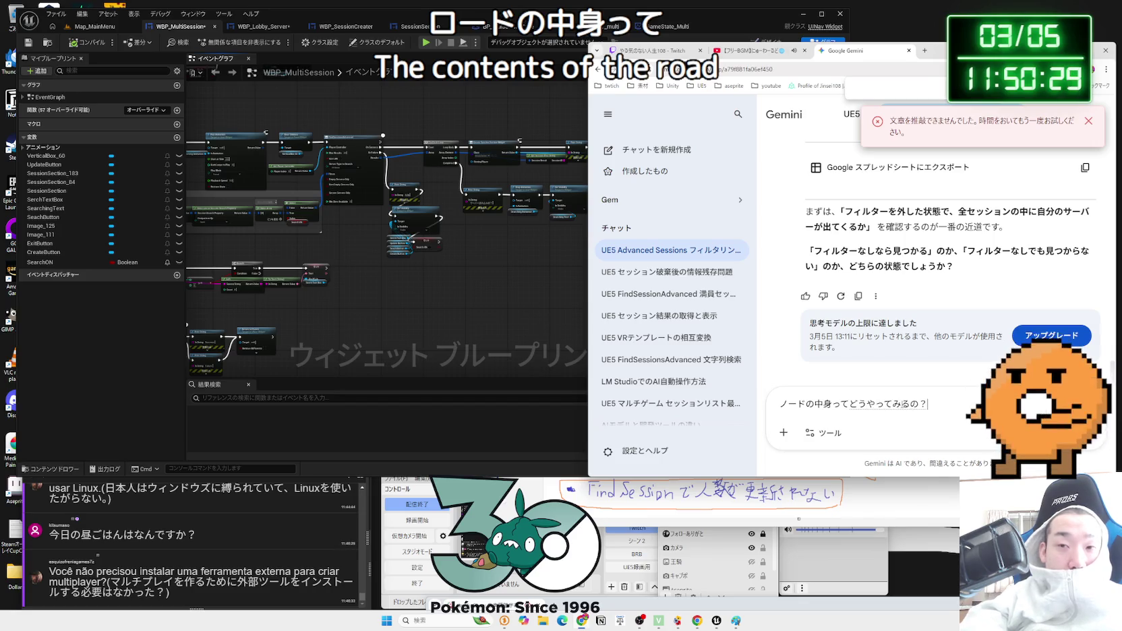
{"action": "type", "text": "uto"}
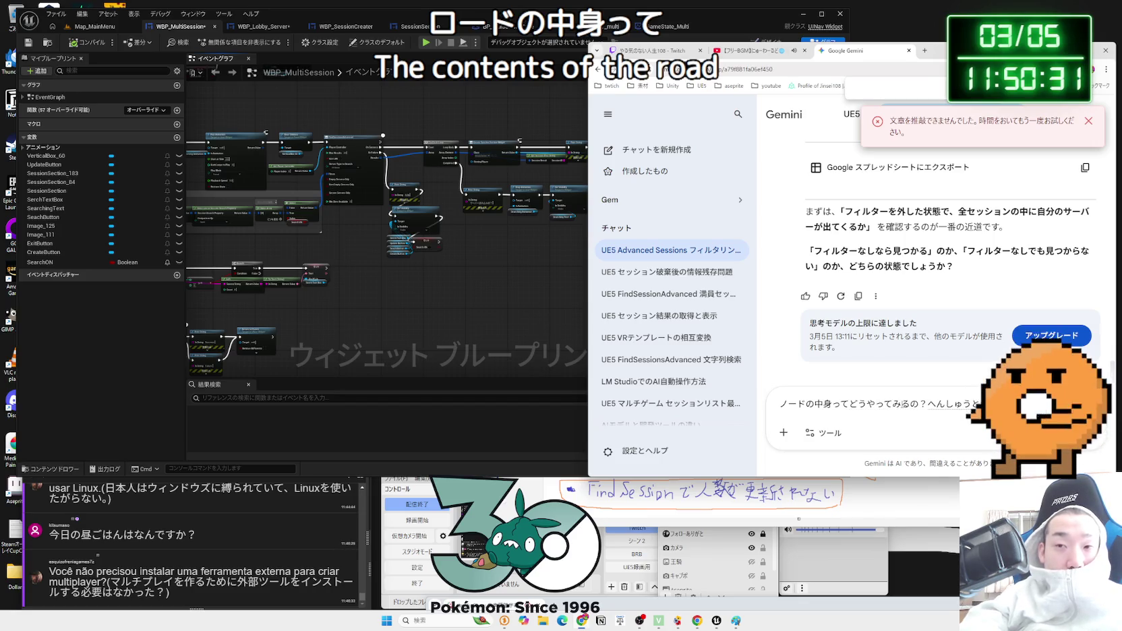
{"action": "key", "text": "Return"}
{"action": "key", "text": "Return"}
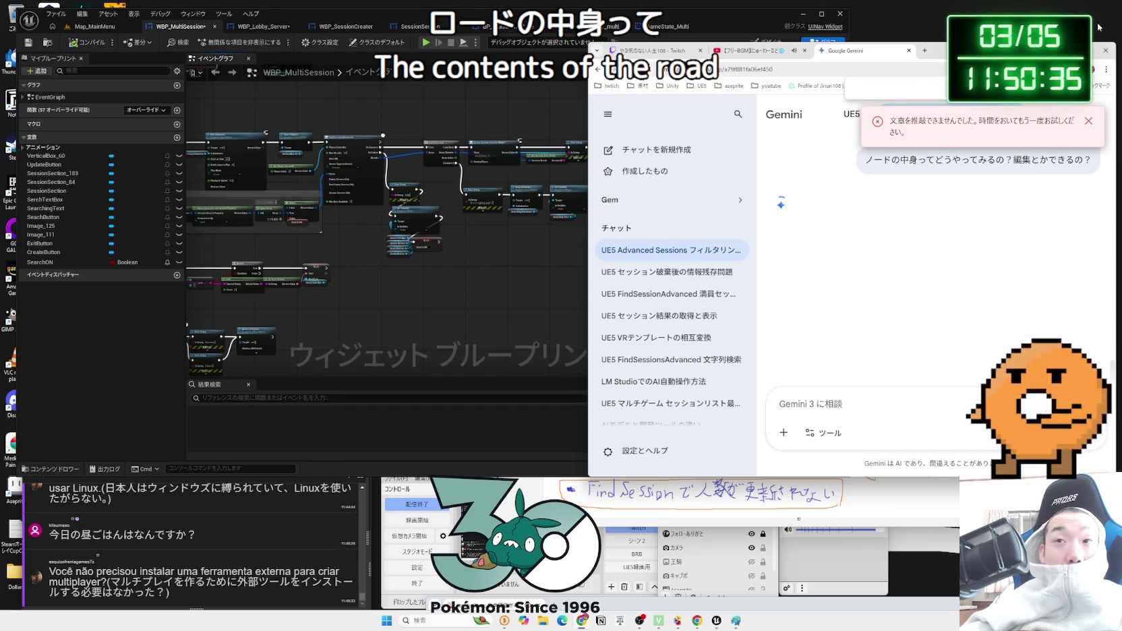
Read Gemini's answer recommending wrapping node internals in a custom Blueprint function
{"action": "left_click", "coordinate": [1078, 111]}
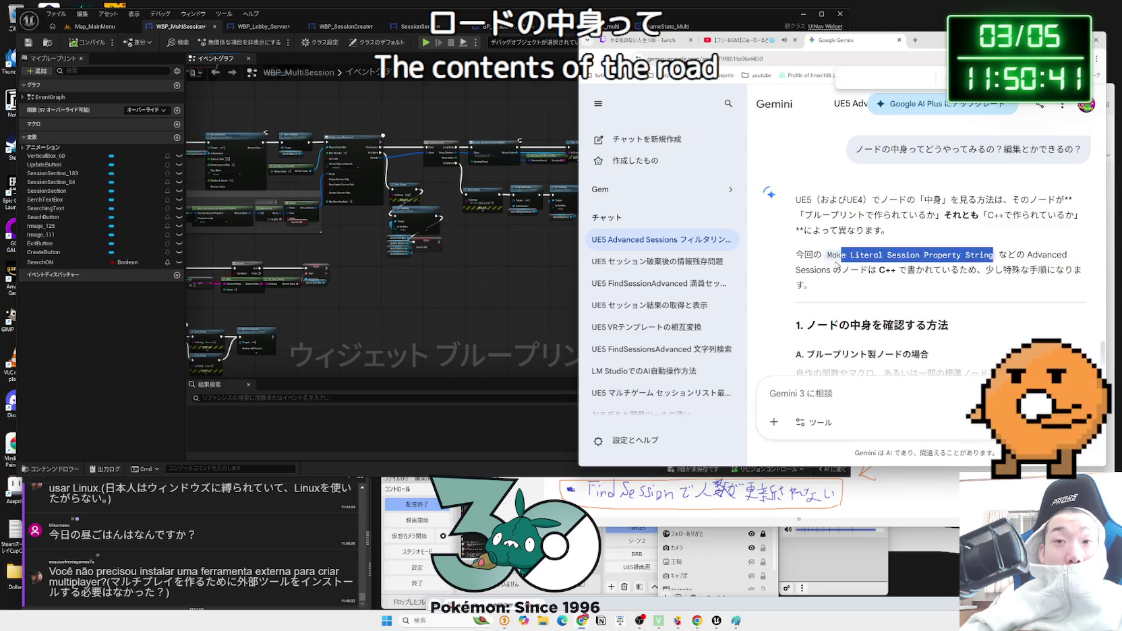
{"action": "scroll", "coordinate": [789, 263], "scroll_direction": "down", "scroll_amount": 2}
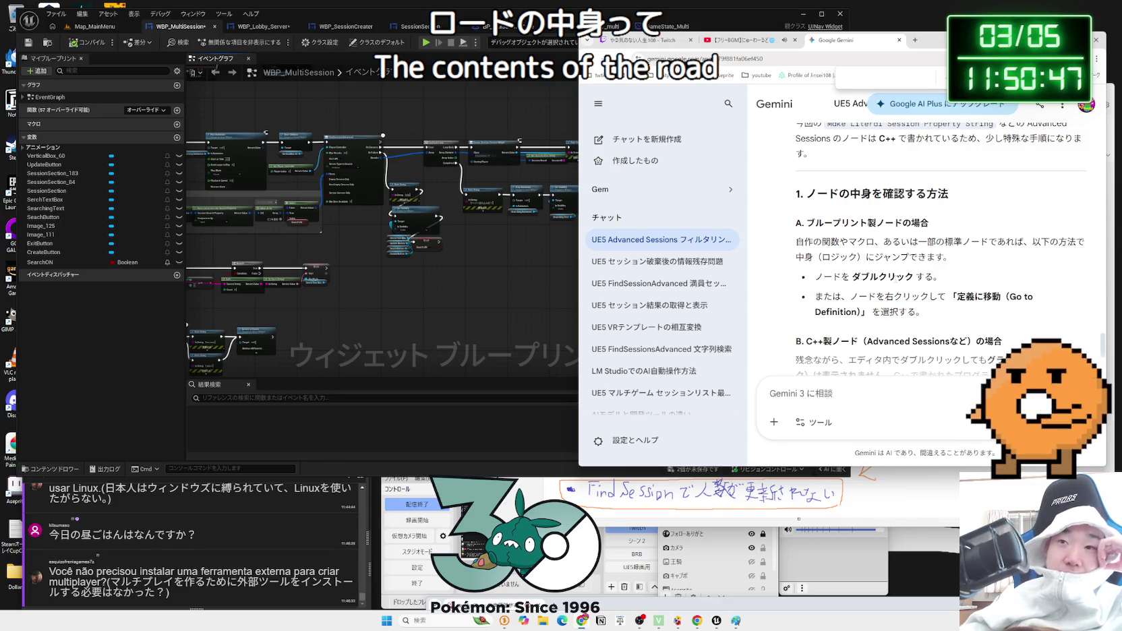
{"action": "scroll", "coordinate": [912, 262], "scroll_direction": "down", "scroll_amount": 1}
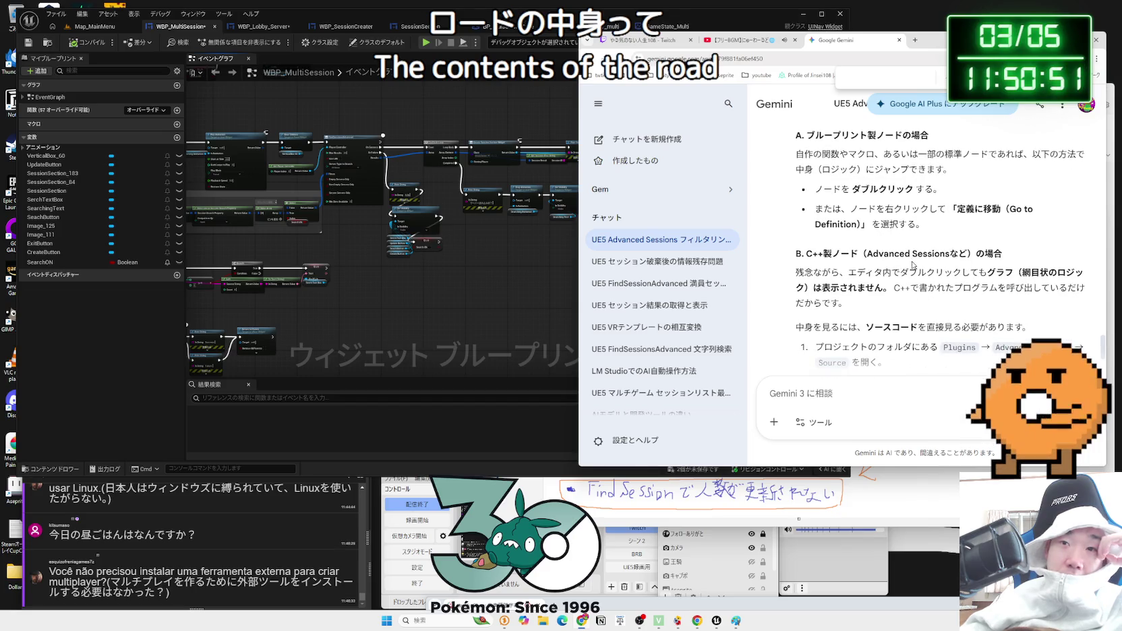
{"action": "scroll", "coordinate": [913, 265], "scroll_direction": "down", "scroll_amount": 1}
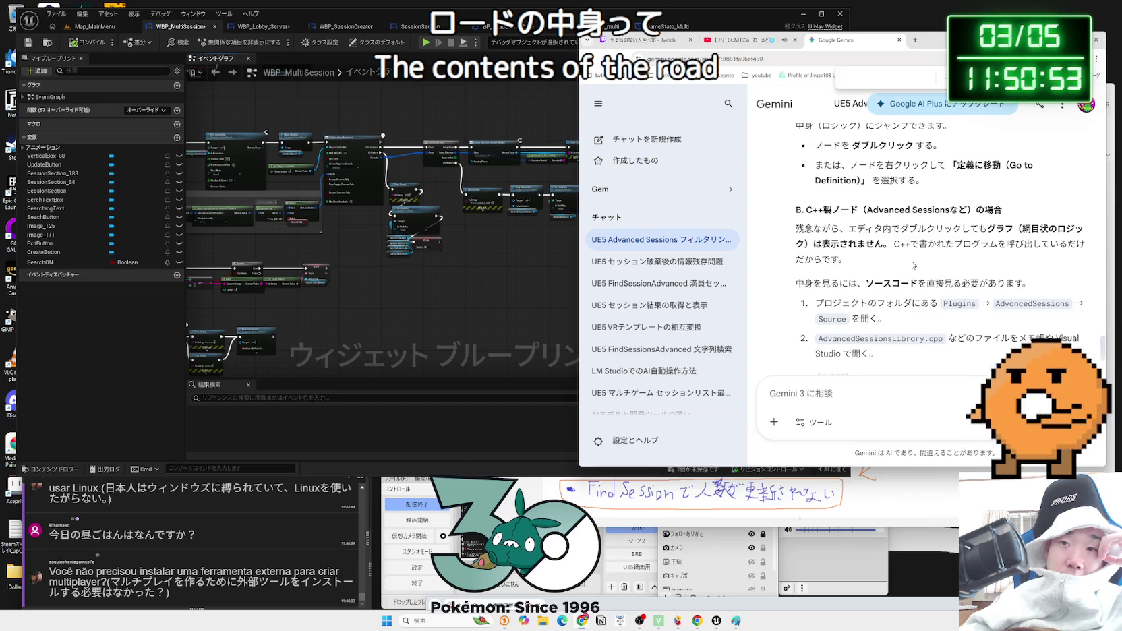
{"action": "scroll", "coordinate": [912, 265], "scroll_direction": "down", "scroll_amount": 1}
{"action": "scroll", "coordinate": [913, 264], "scroll_direction": "down", "scroll_amount": 1}
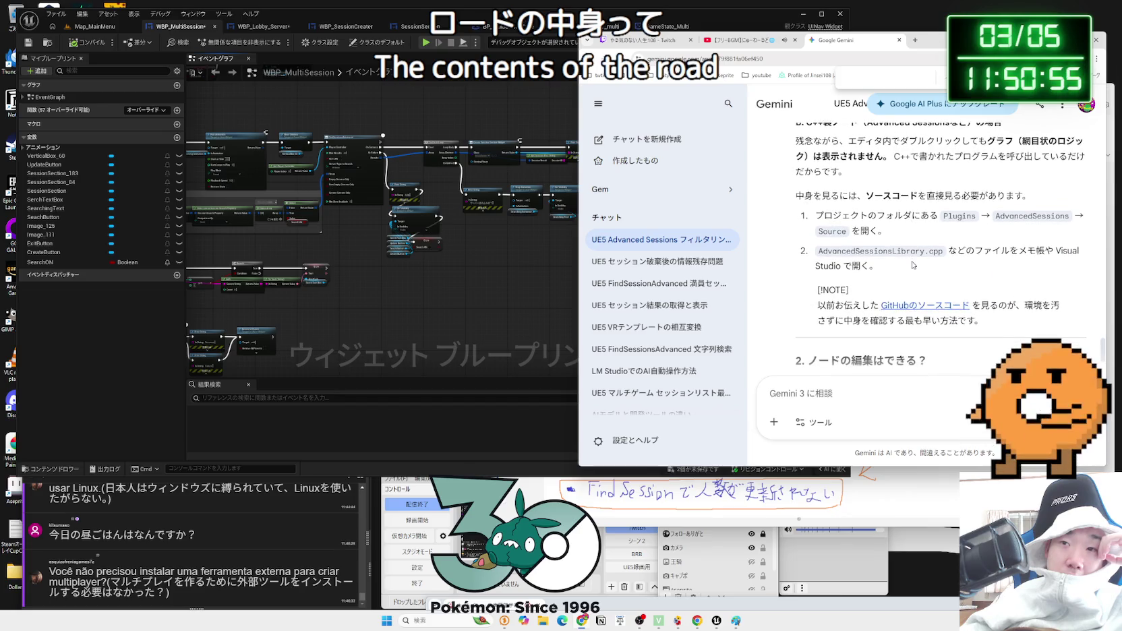
{"action": "scroll", "coordinate": [913, 265], "scroll_direction": "down", "scroll_amount": 1}
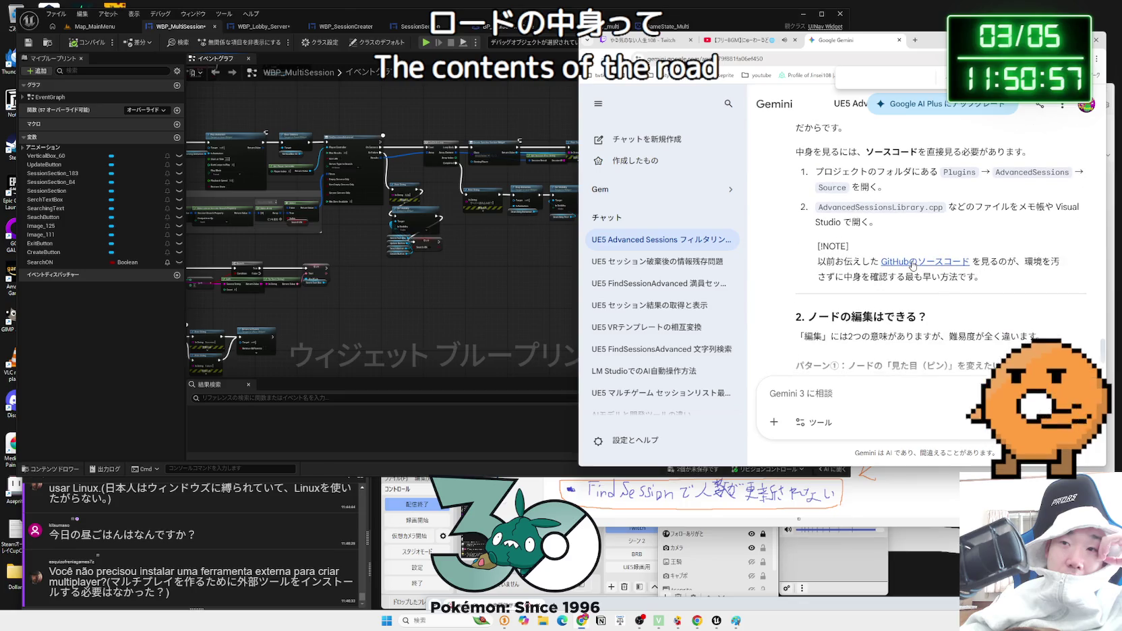
{"action": "scroll", "coordinate": [913, 265], "scroll_direction": "down", "scroll_amount": 3}
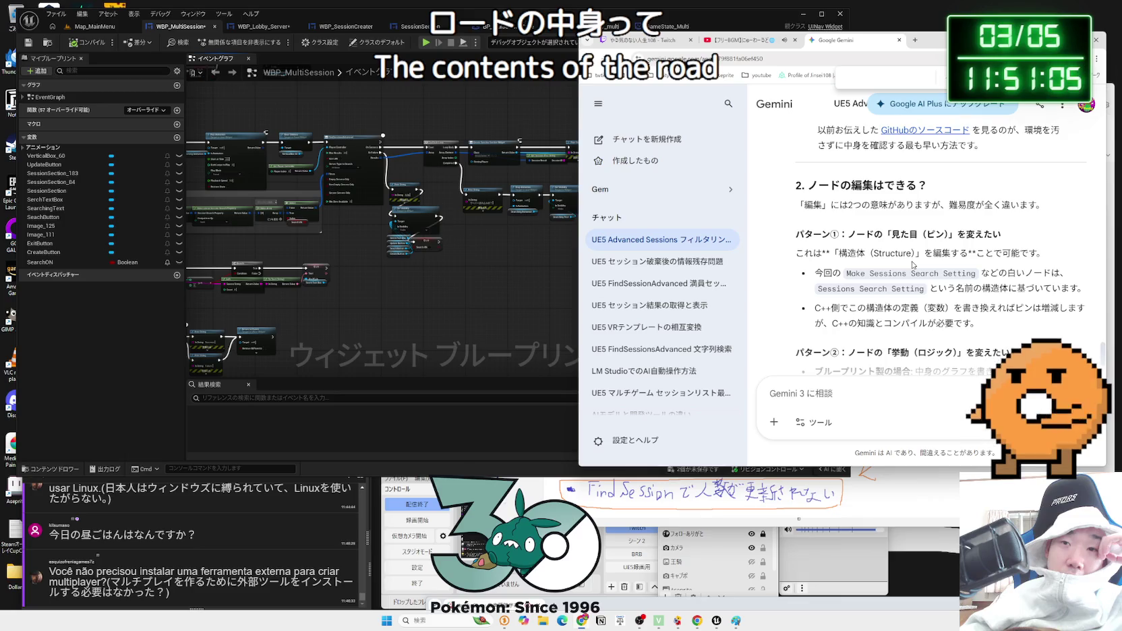
{"action": "scroll", "coordinate": [912, 265], "scroll_direction": "down", "scroll_amount": 3}
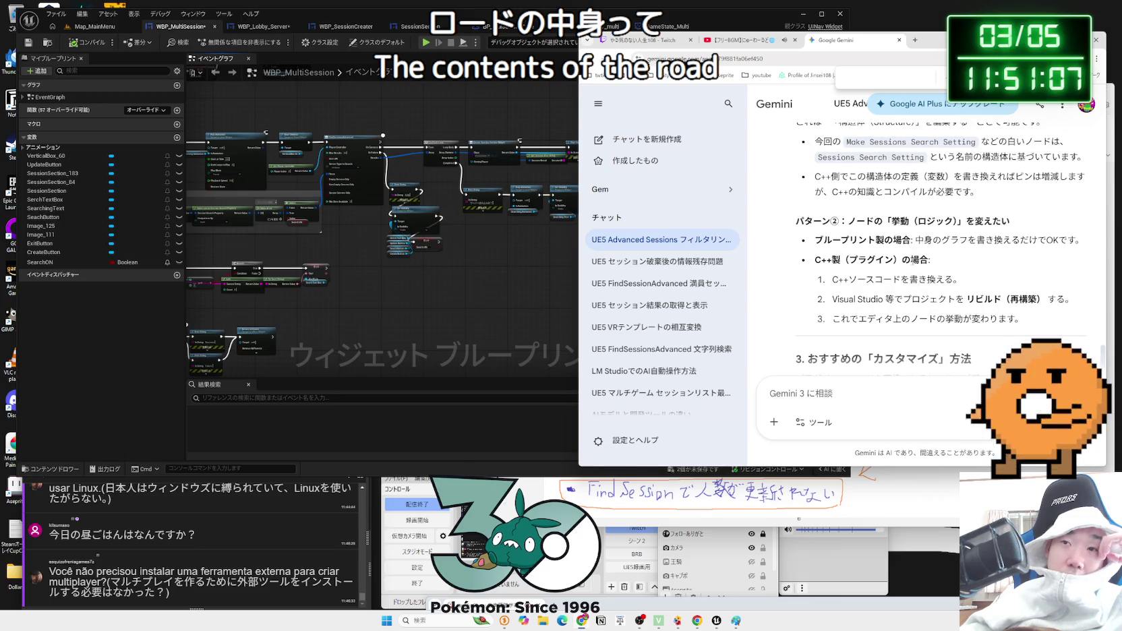
{"action": "scroll", "coordinate": [913, 265], "scroll_direction": "down", "scroll_amount": 5}
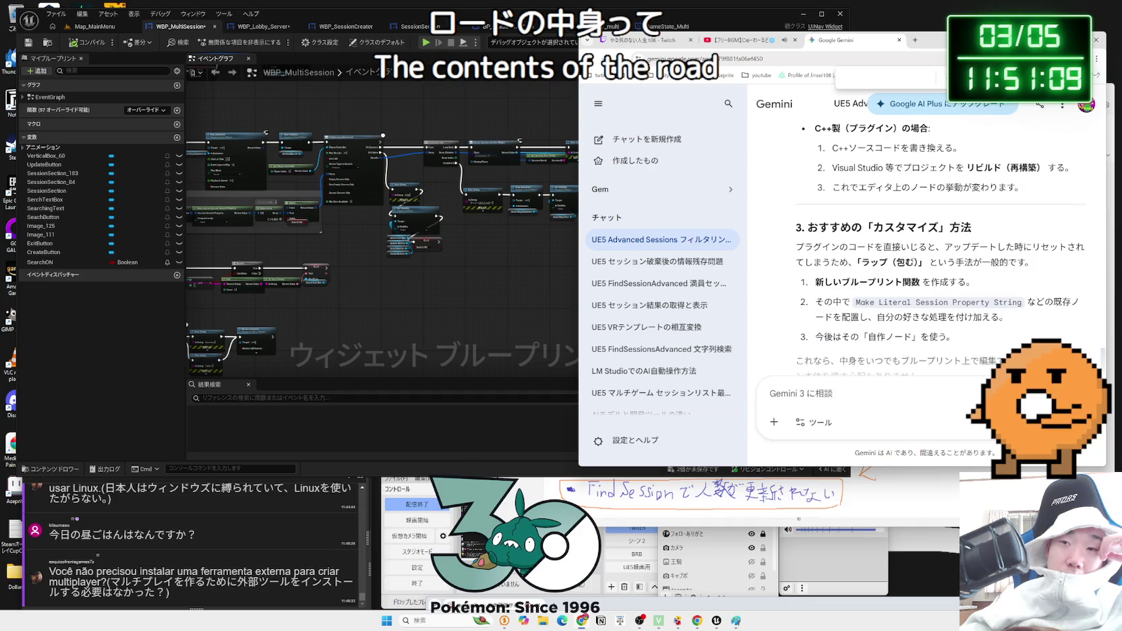
{"action": "left_click", "coordinate": [533, 304]}
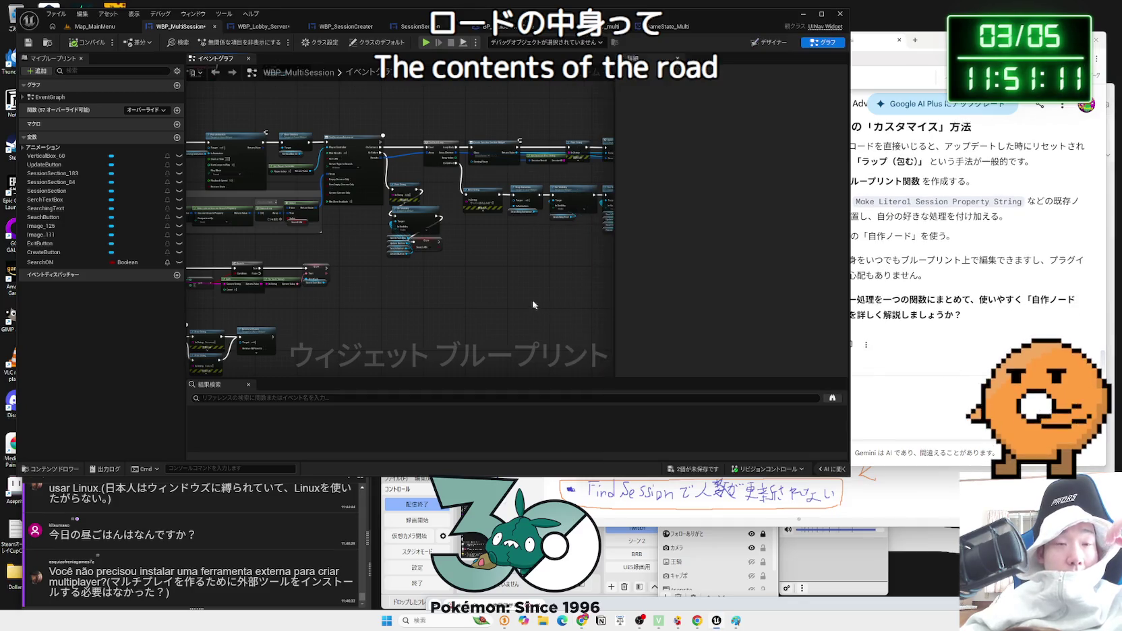
Save the two unsaved assets and pan the Event Graph back toward FindSessionsAdvanced
{"action": "left_click_drag", "start_coordinate": [388, 232], "coordinate": [479, 265]}
{"action": "left_click", "coordinate": [693, 469]}
{"action": "left_click", "coordinate": [621, 410]}
{"action": "left_click_drag", "start_coordinate": [488, 126], "coordinate": [476, 167]}
{"action": "scroll", "coordinate": [480, 177], "scroll_direction": "up", "scroll_amount": 4}
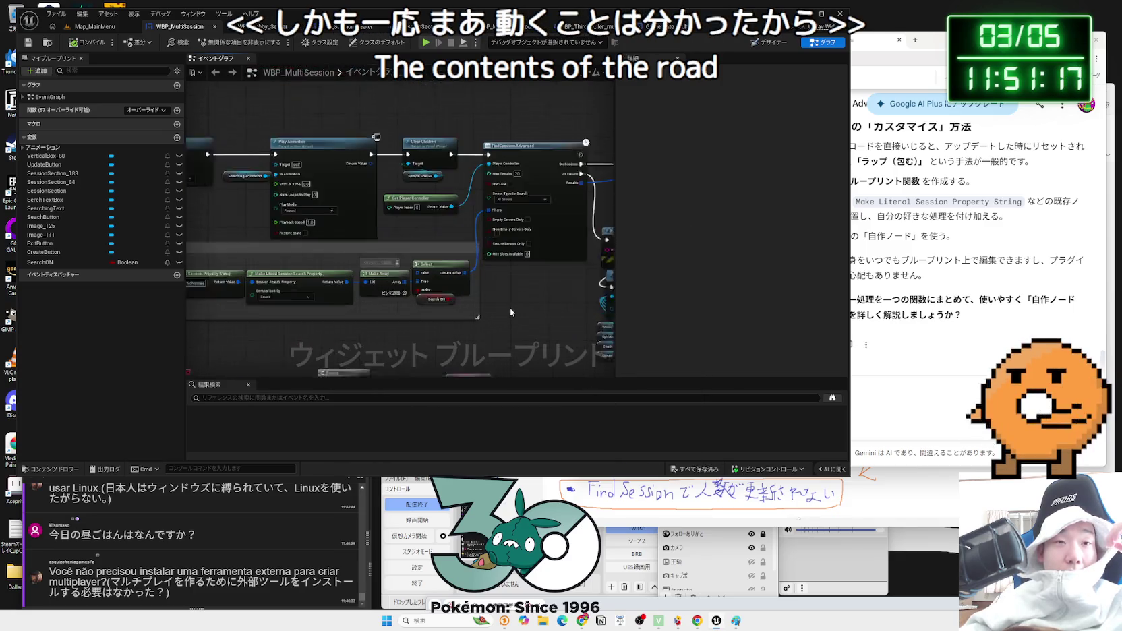
{"action": "scroll", "coordinate": [510, 307], "scroll_direction": "down", "scroll_amount": 2}
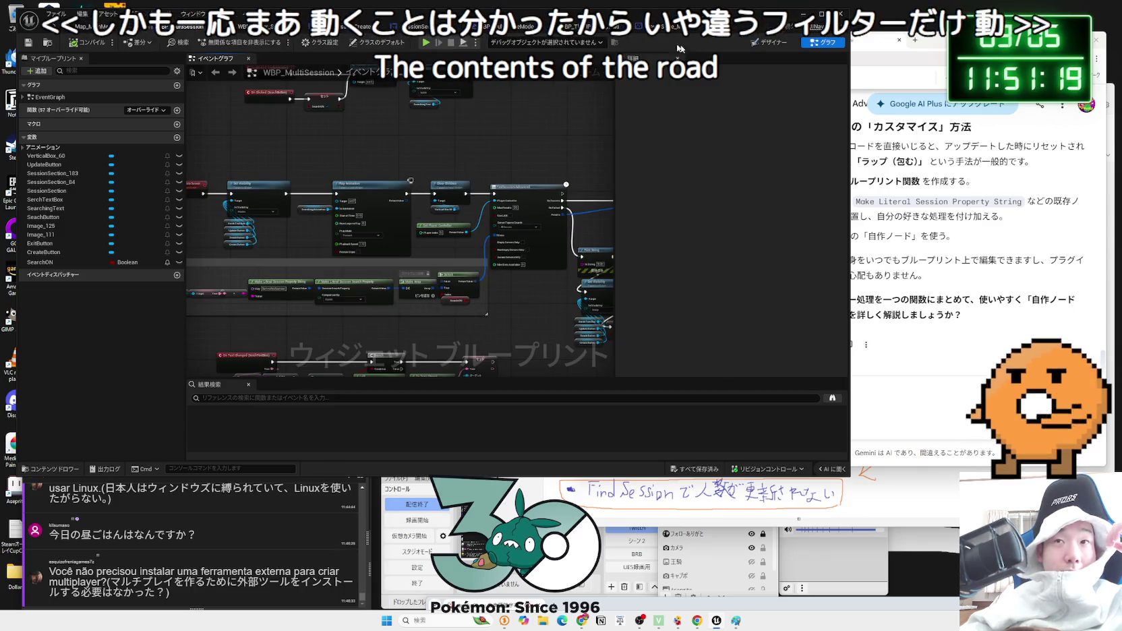
{"action": "left_click", "coordinate": [897, 389]}
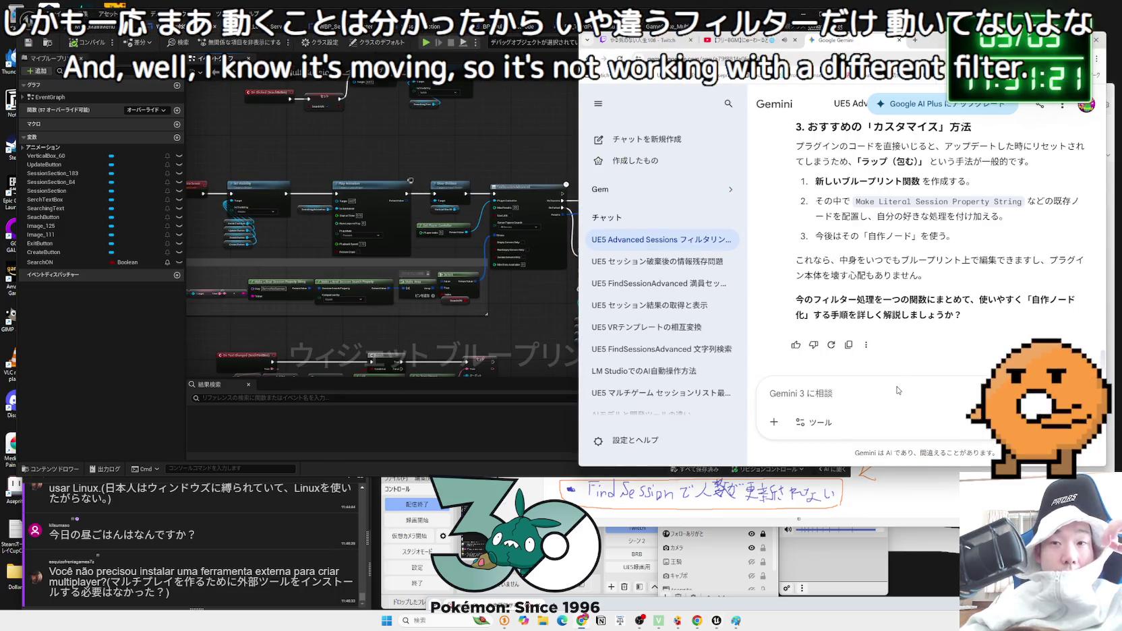
Ask Gemini whether the session search filter will work in a production build
{"action": "type", "text": "ほ"}
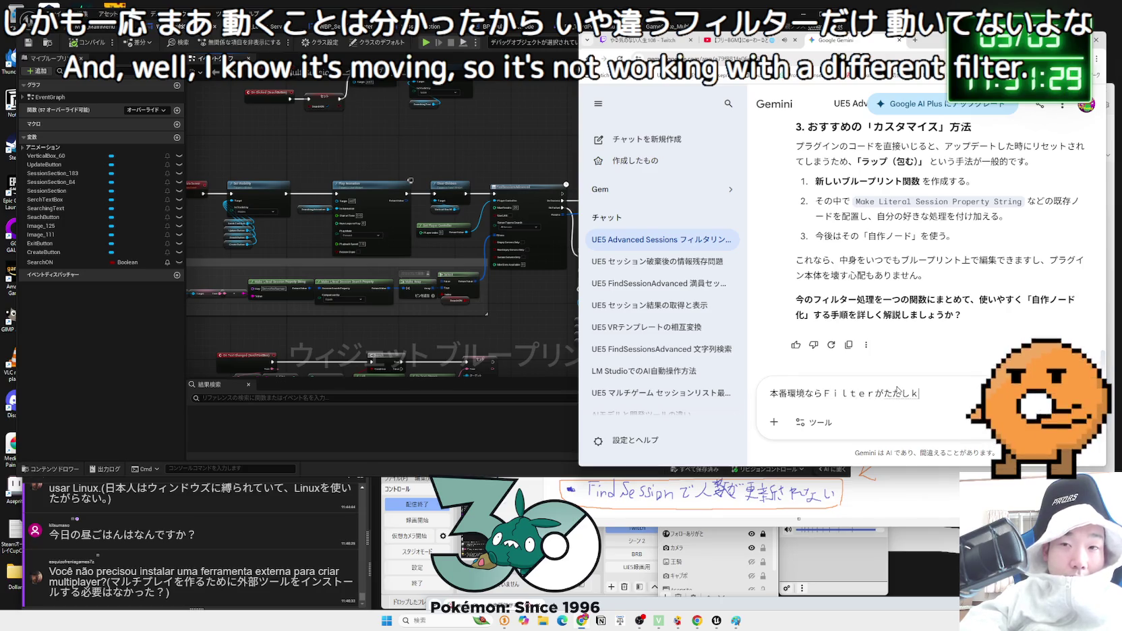
{"action": "type", "text": "のう"}
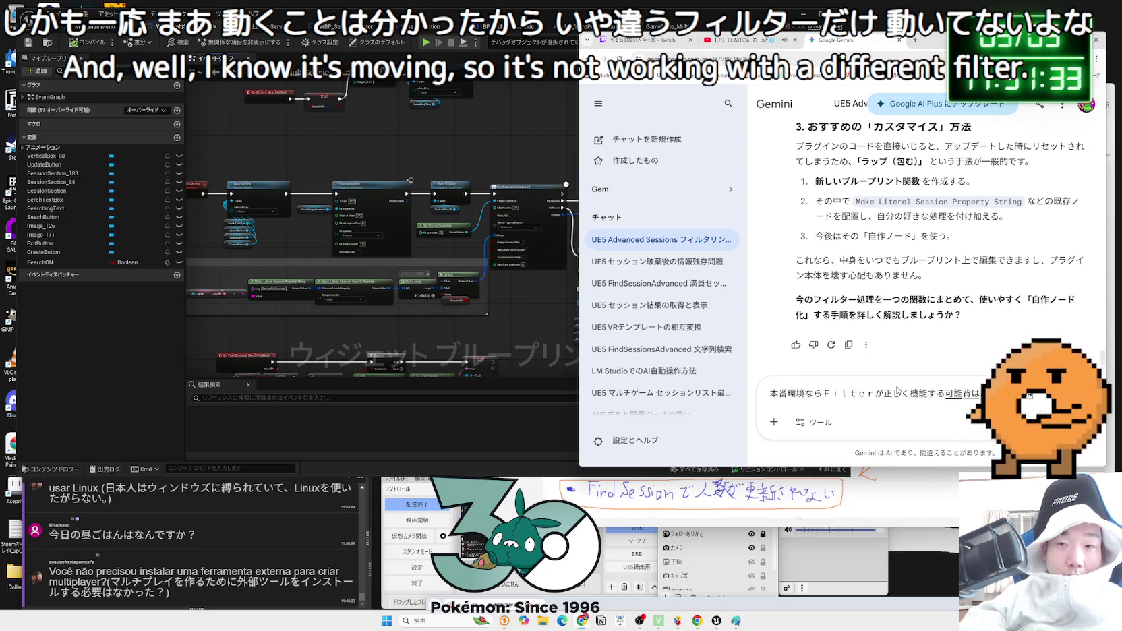
{"action": "key", "text": "Return"}
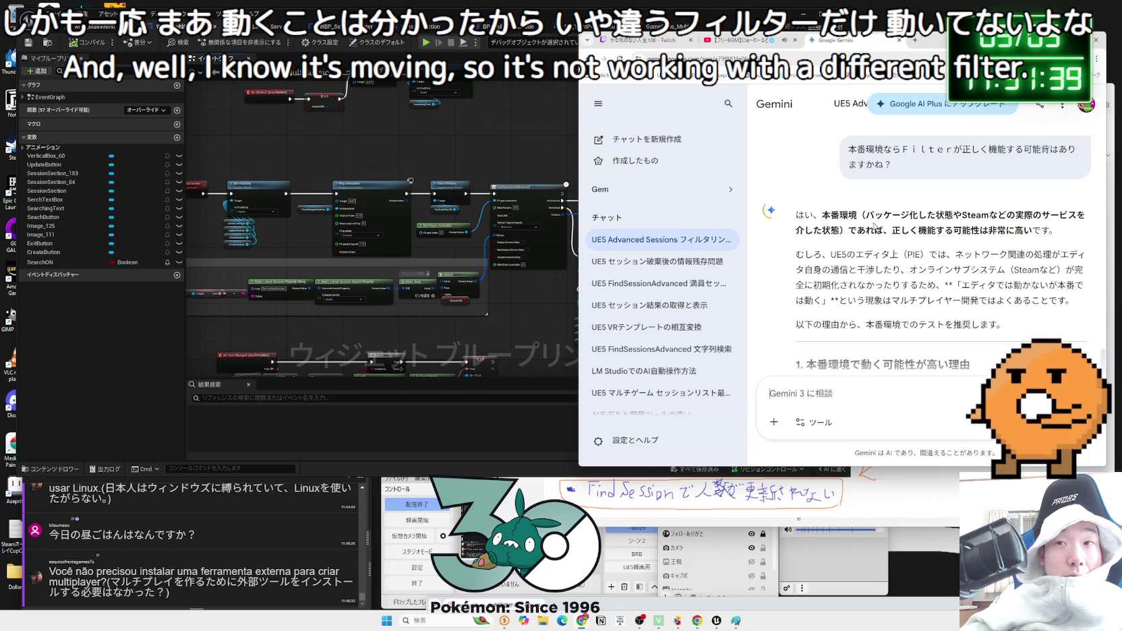
Read Gemini's answer on editor-only network failures and online subsystem behaviour in packaged builds
{"action": "left_click_drag", "start_coordinate": [796, 215], "coordinate": [1046, 228]}
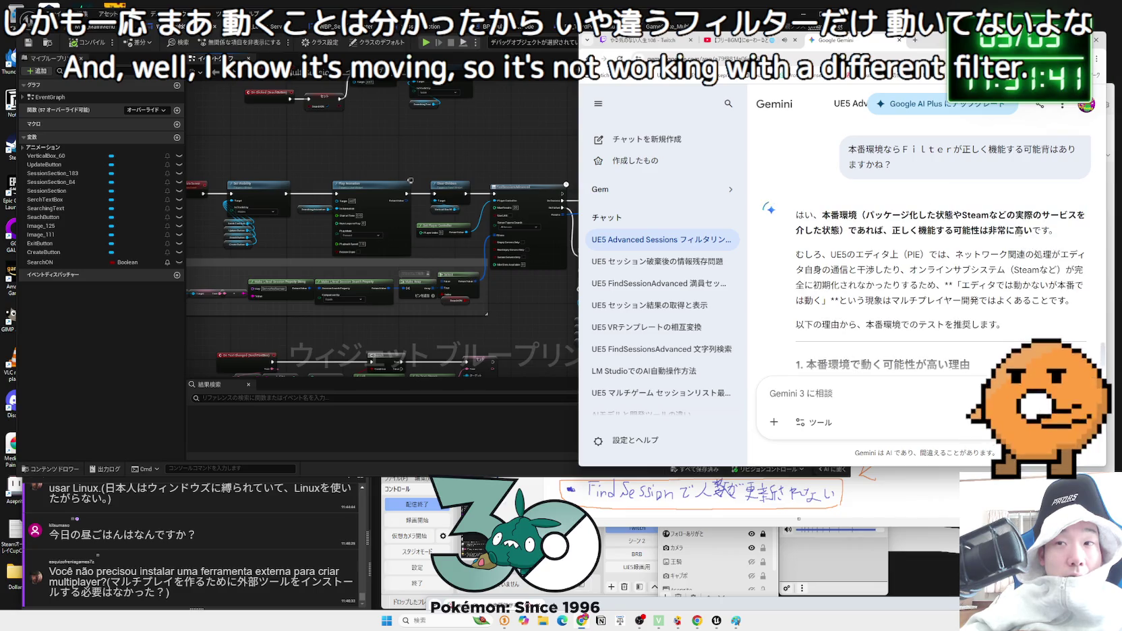
{"action": "scroll", "coordinate": [962, 229], "scroll_direction": "down", "scroll_amount": 2}
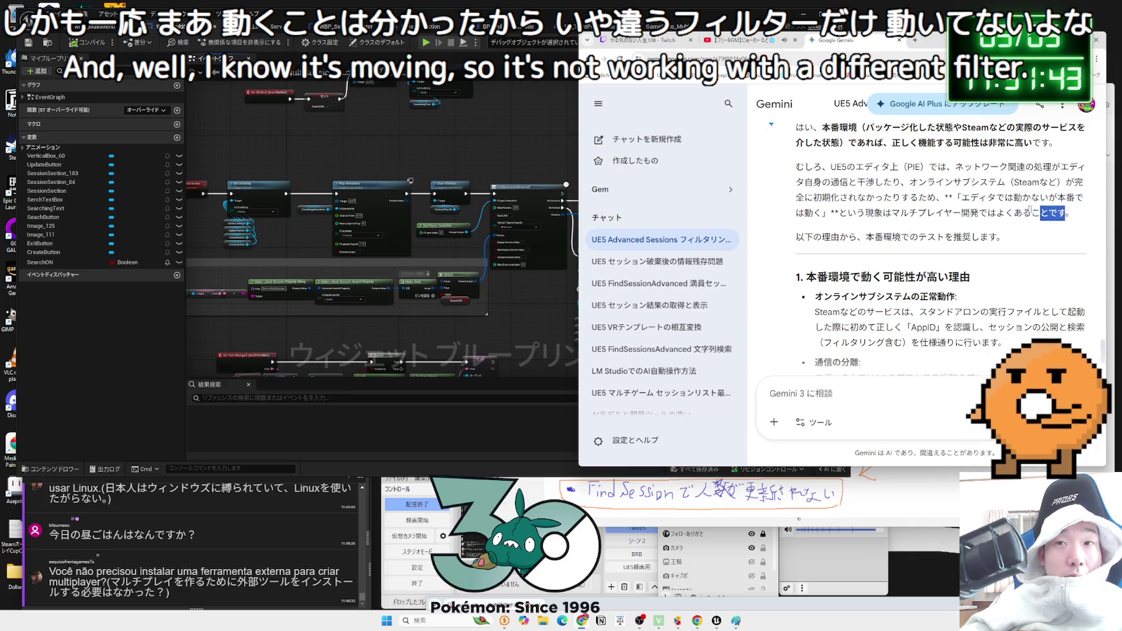
{"action": "mouse_move", "coordinate": [841, 167]}
{"action": "left_mouse_down"}
{"action": "mouse_move", "coordinate": [898, 216]}
{"action": "mouse_move", "coordinate": [952, 236]}
{"action": "left_mouse_up"}
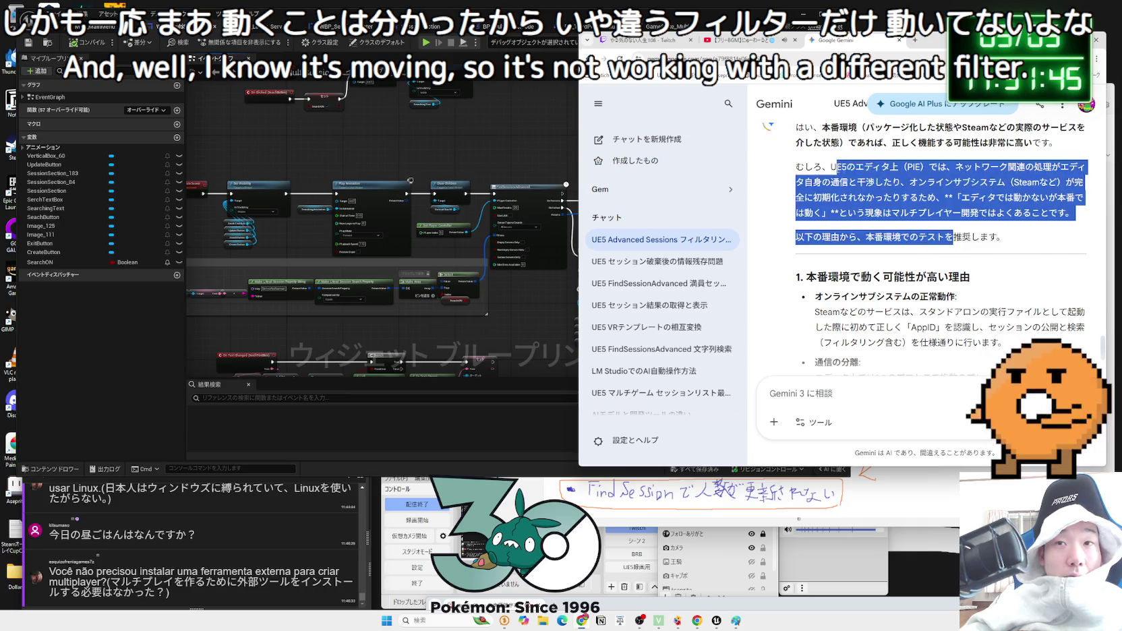
{"action": "left_click", "coordinate": [836, 157]}
{"action": "scroll", "coordinate": [836, 158], "scroll_direction": "down", "scroll_amount": 2}
{"action": "left_click_drag", "start_coordinate": [833, 208], "coordinate": [963, 254]}
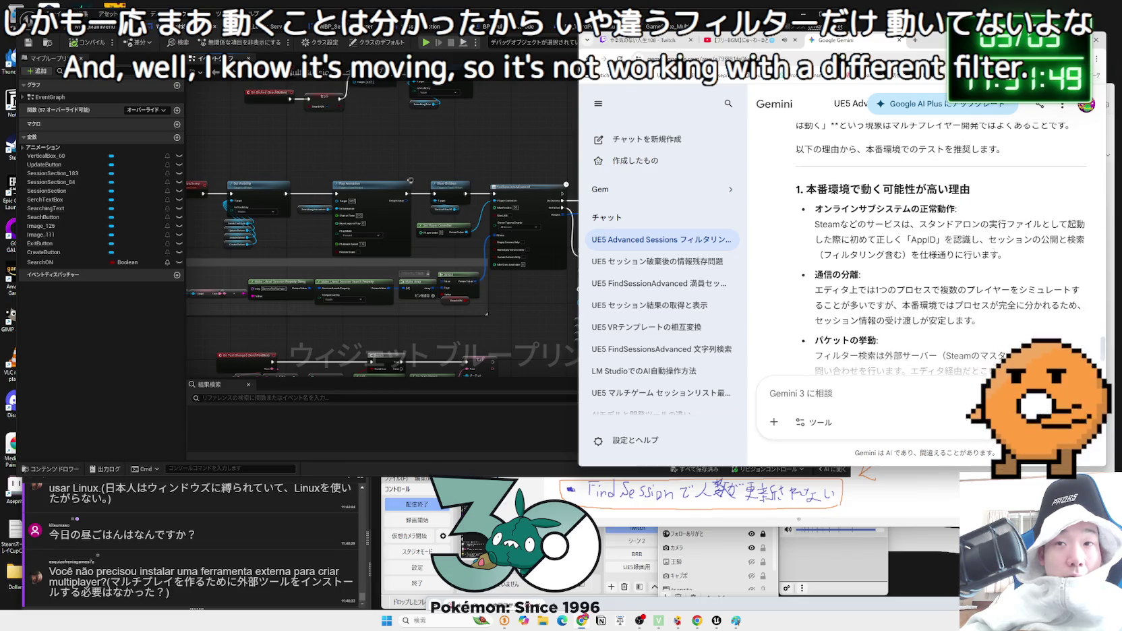
{"action": "triple_click", "coordinate": [1001, 252]}
{"action": "triple_click", "coordinate": [830, 210]}
{"action": "triple_click", "coordinate": [827, 210]}
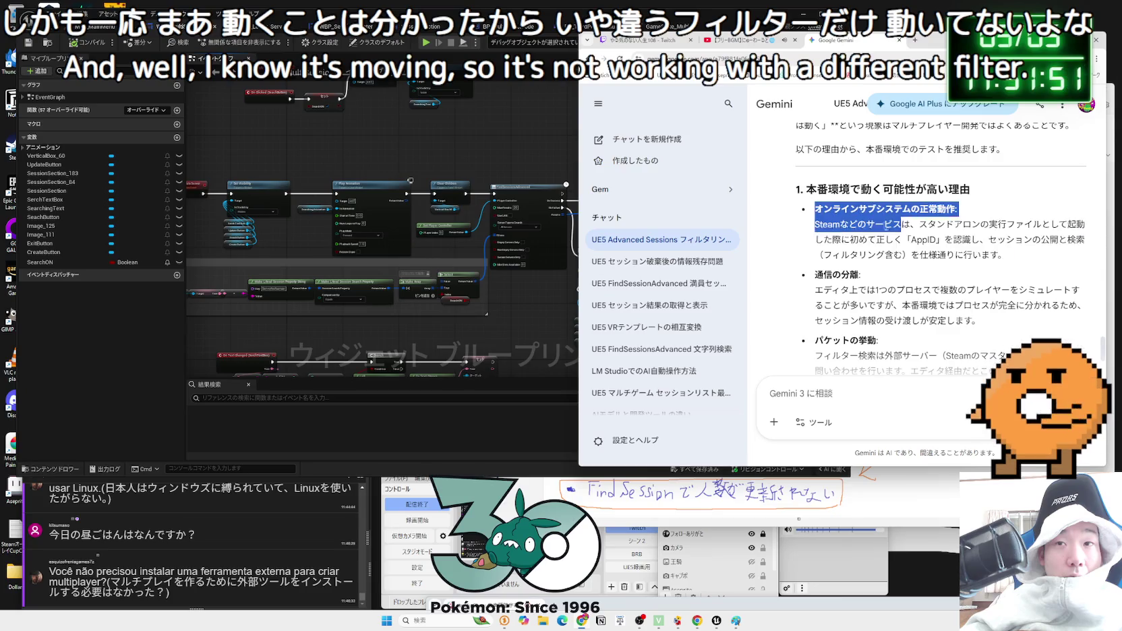
{"action": "triple_click", "coordinate": [827, 209]}
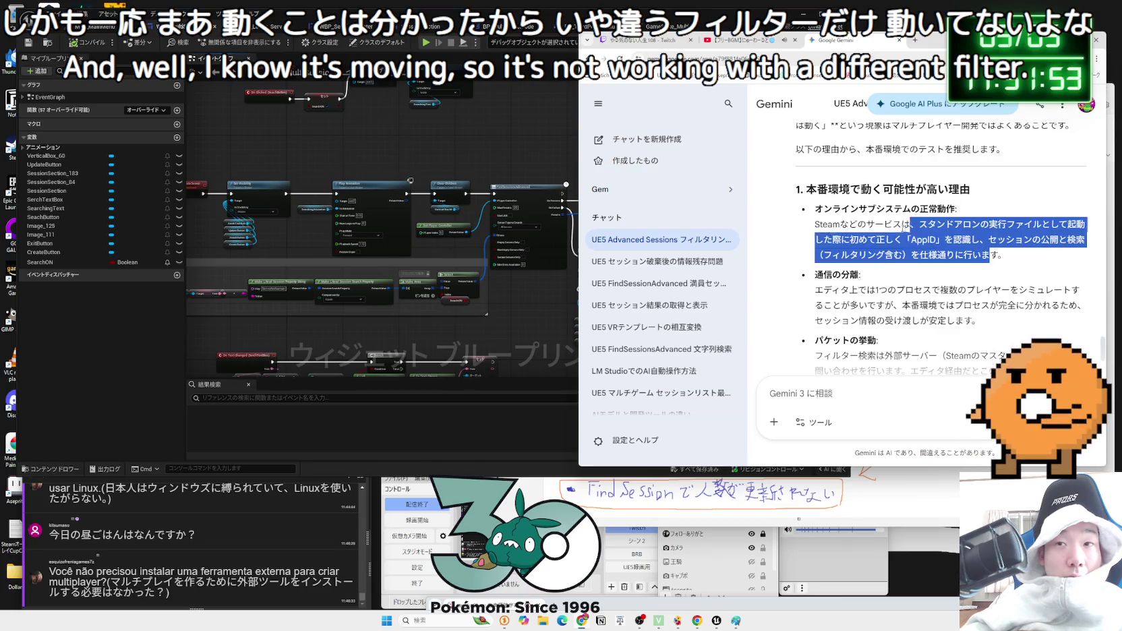
{"action": "left_click", "coordinate": [1004, 254]}
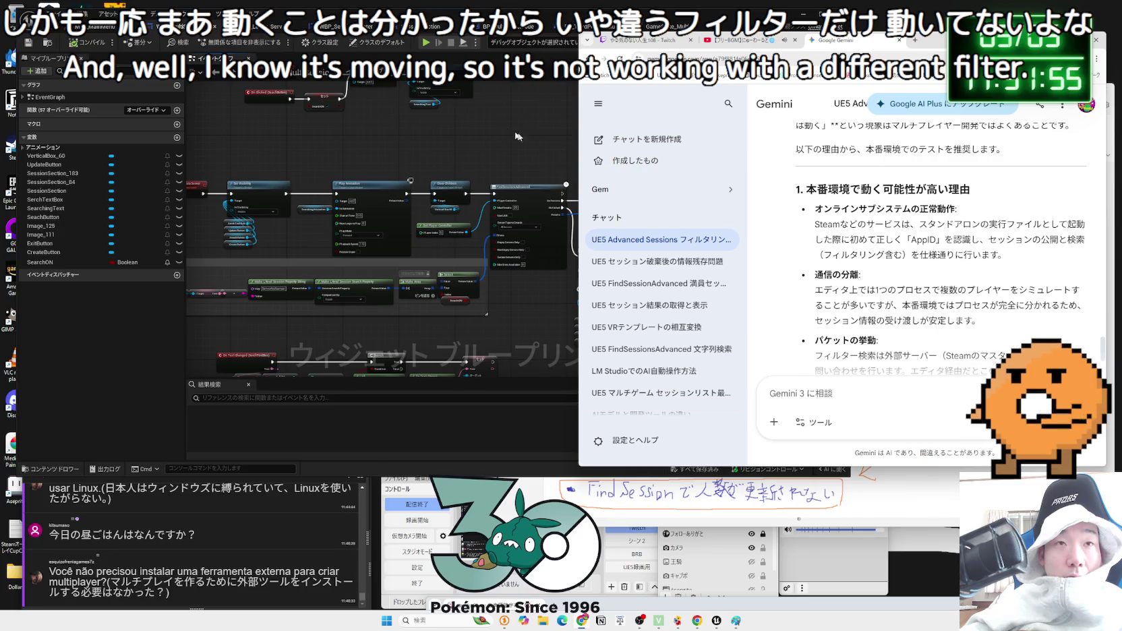
{"action": "left_click", "coordinate": [477, 83]}
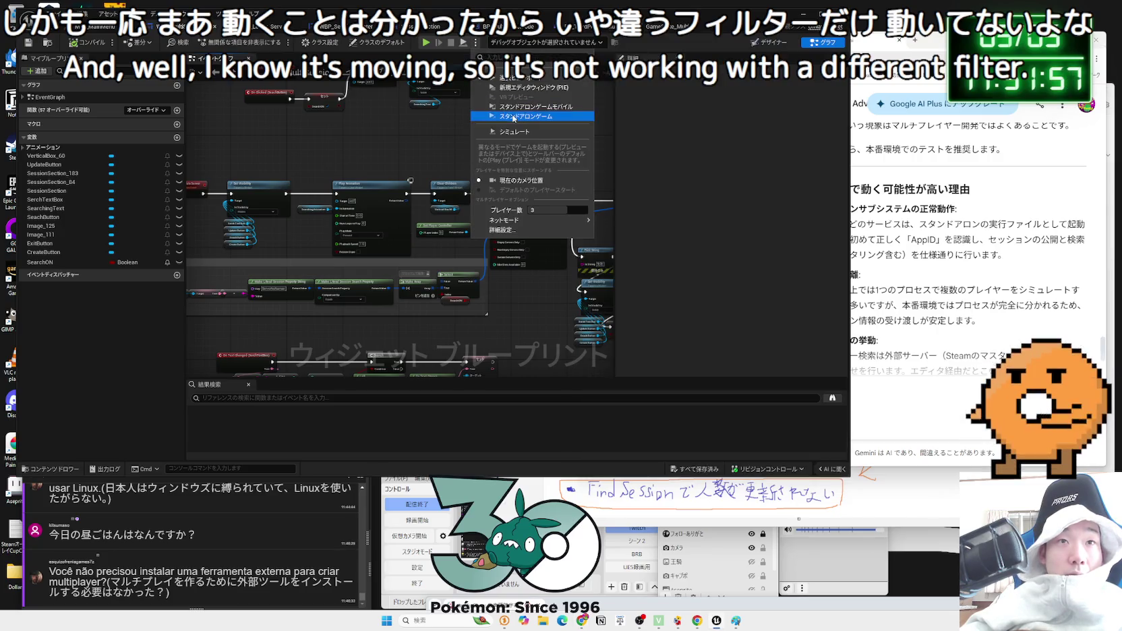
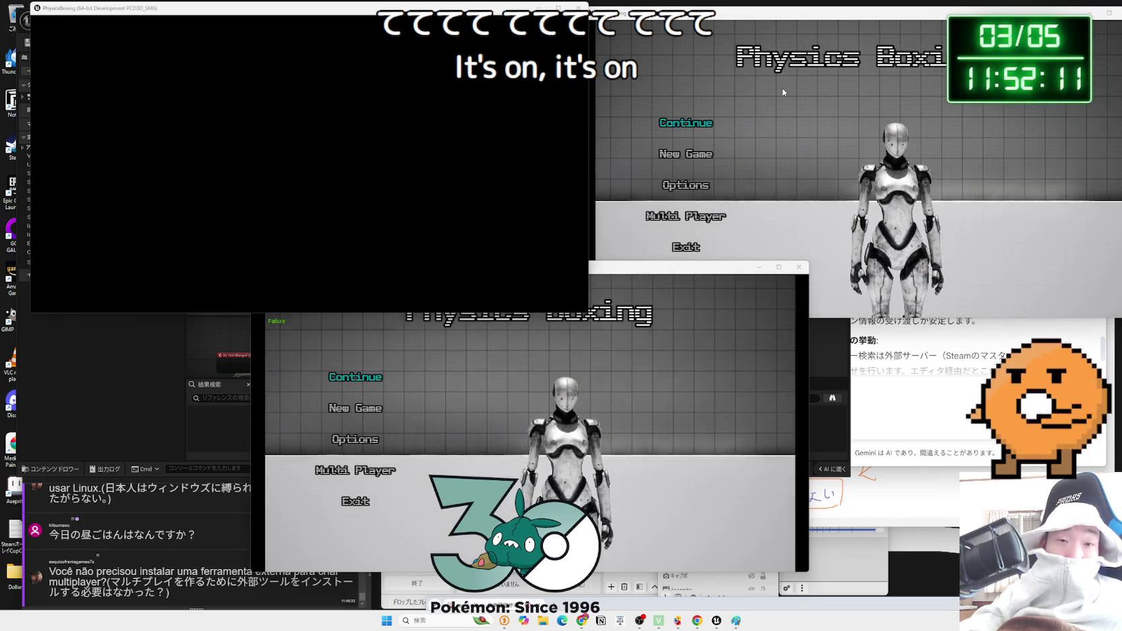
In the right window, start creating a new multiplayer session named 'kaikai'
{"action": "left_click", "coordinate": [688, 217]}
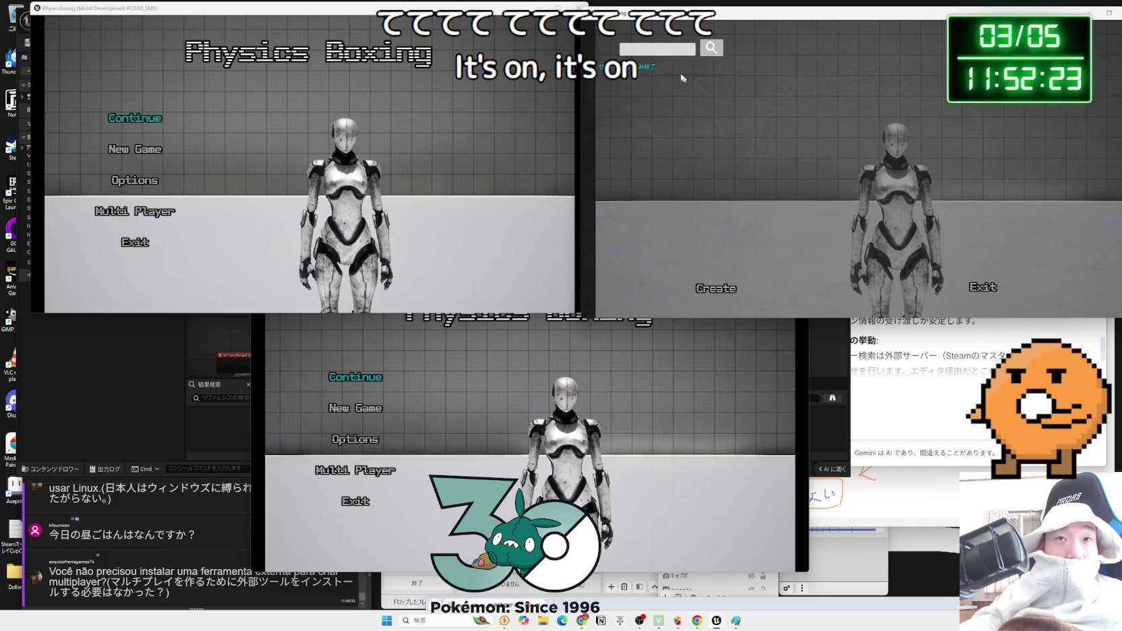
{"action": "left_click", "coordinate": [715, 288]}
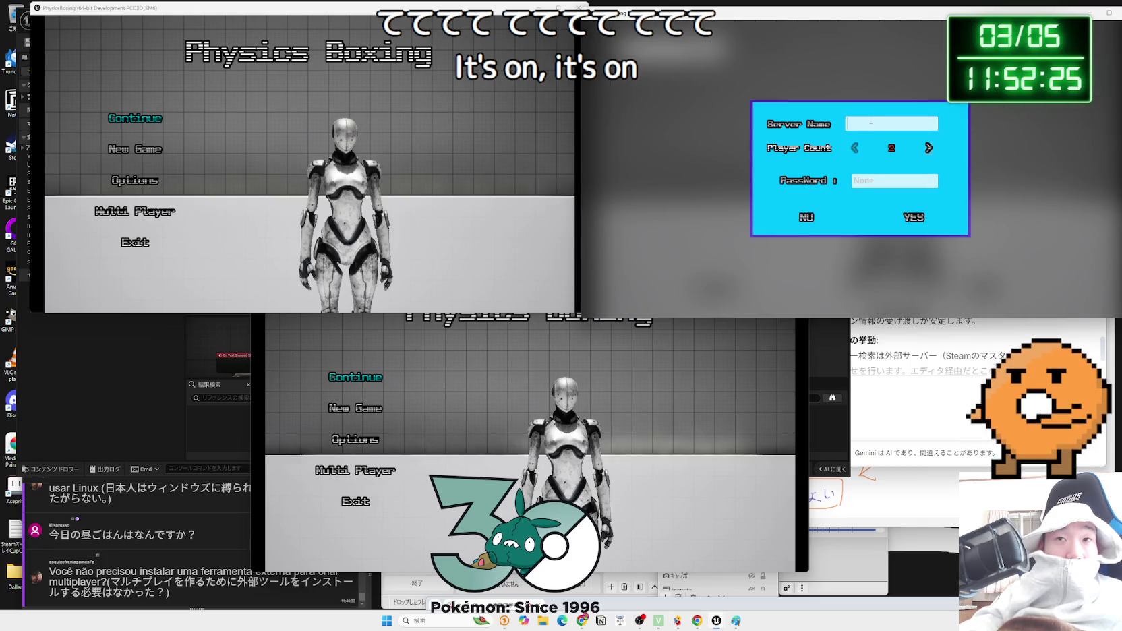
{"action": "type", "text": "kai"}
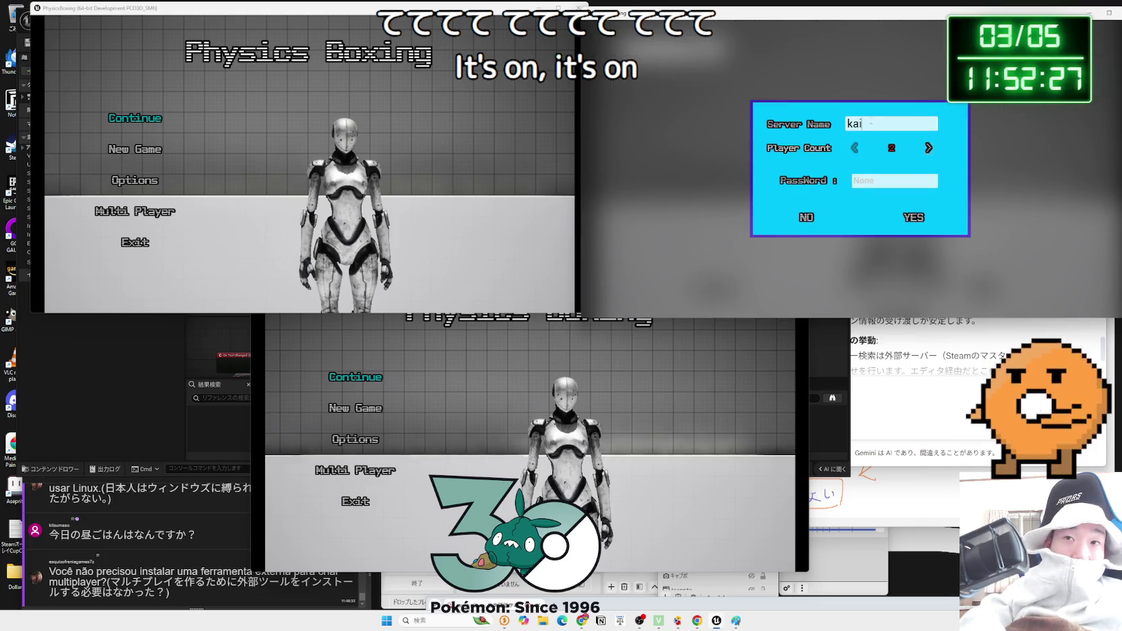
{"action": "type", "text": "kai"}
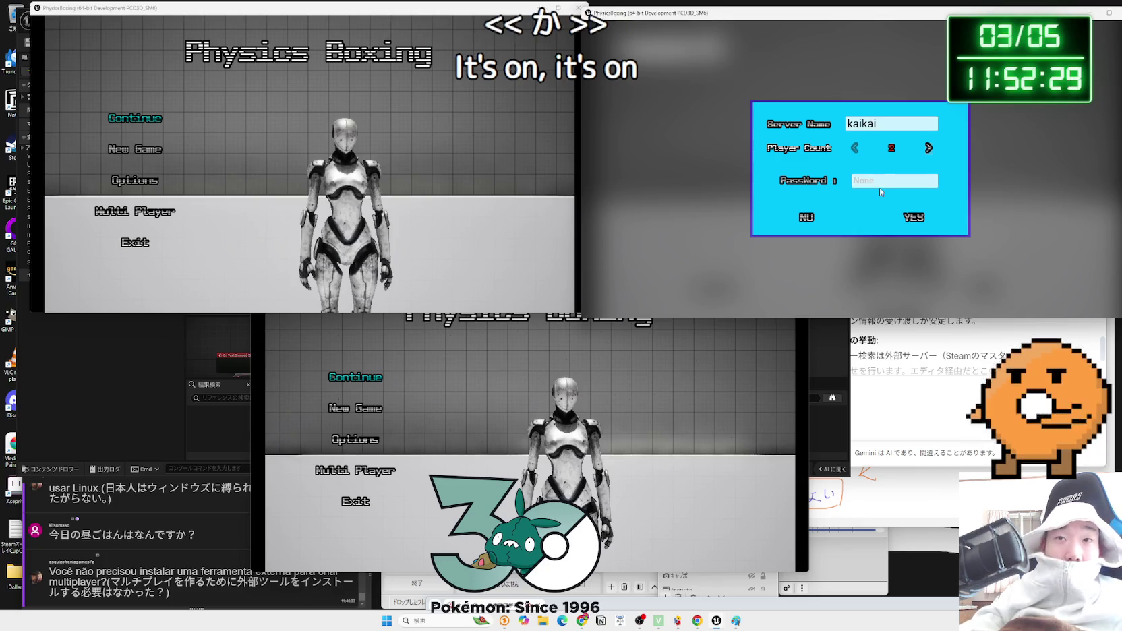
Give the 2-player session a password, host its lobby, and start a session search in another window
{"action": "left_click", "coordinate": [880, 181]}
{"action": "type", "text": "1234"}
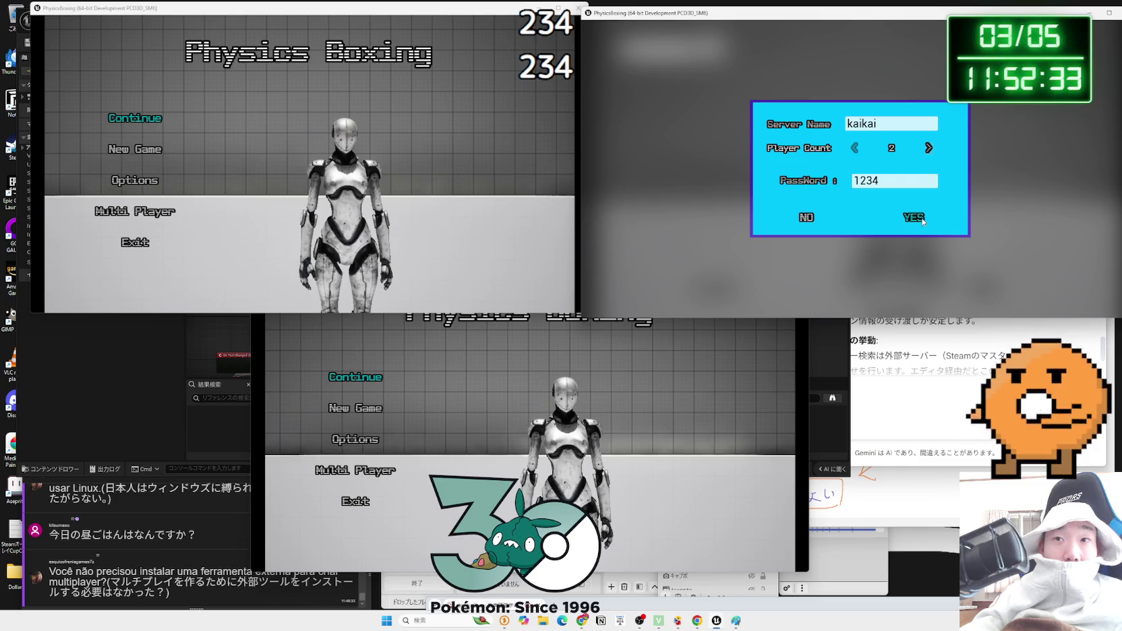
{"action": "left_click", "coordinate": [914, 217]}
{"action": "key", "text": "alt+Tab"}
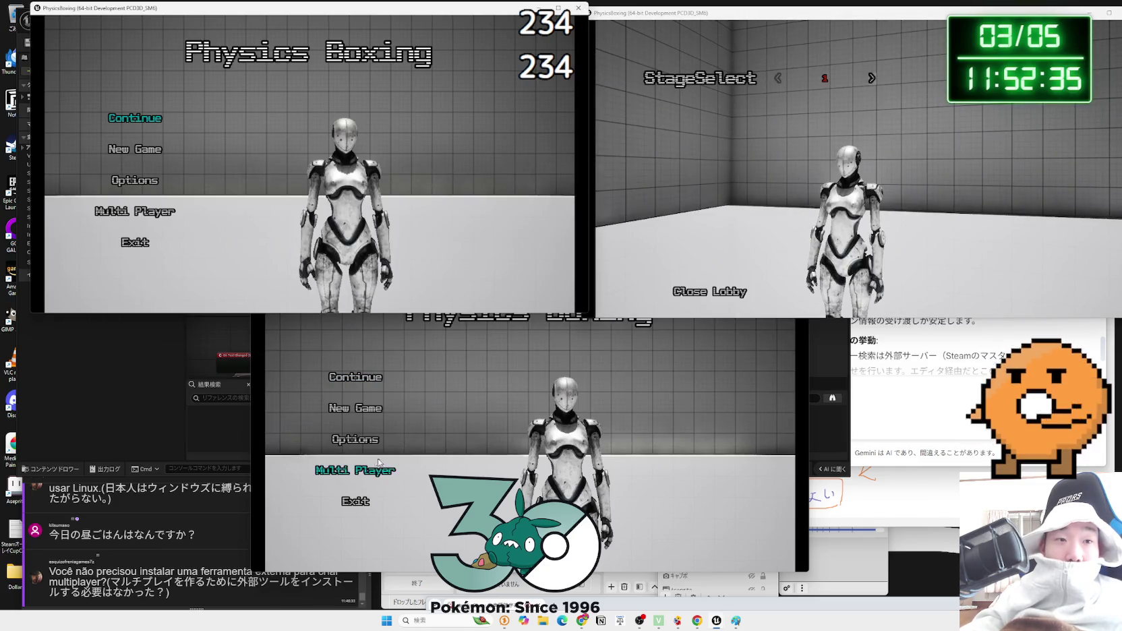
{"action": "left_click", "coordinate": [378, 462]}
Start a session search in the lower window, rearrange the game windows, and rerun the search
{"action": "left_click", "coordinate": [134, 211]}
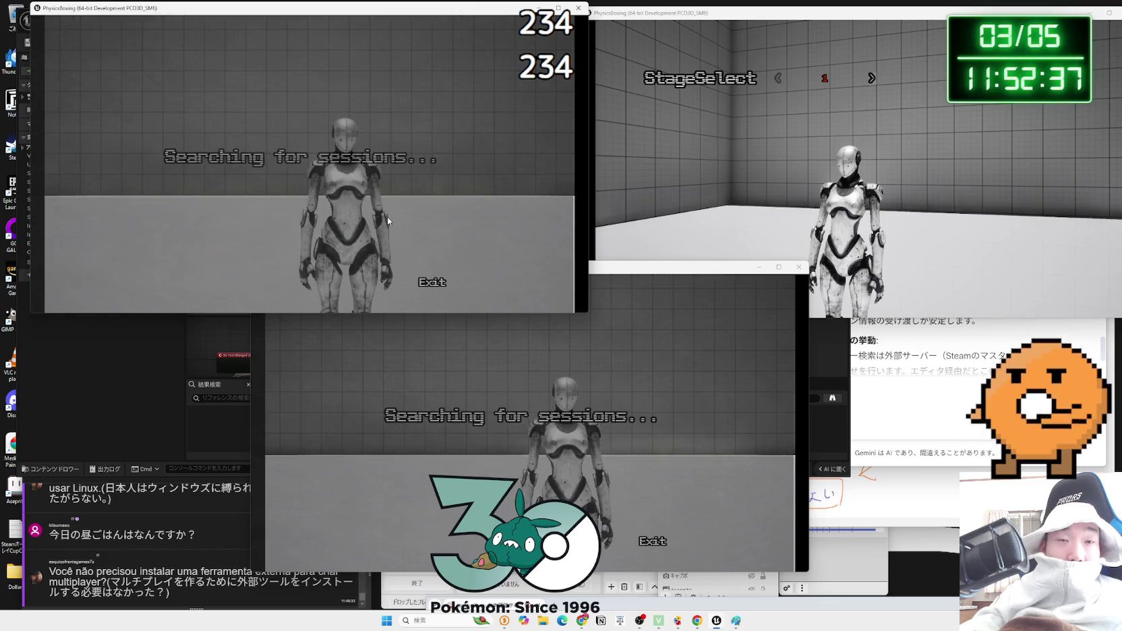
{"action": "mouse_move", "coordinate": [632, 271]}
{"action": "left_mouse_down"}
{"action": "mouse_move", "coordinate": [556, 265]}
{"action": "mouse_move", "coordinate": [617, 284]}
{"action": "left_mouse_up"}
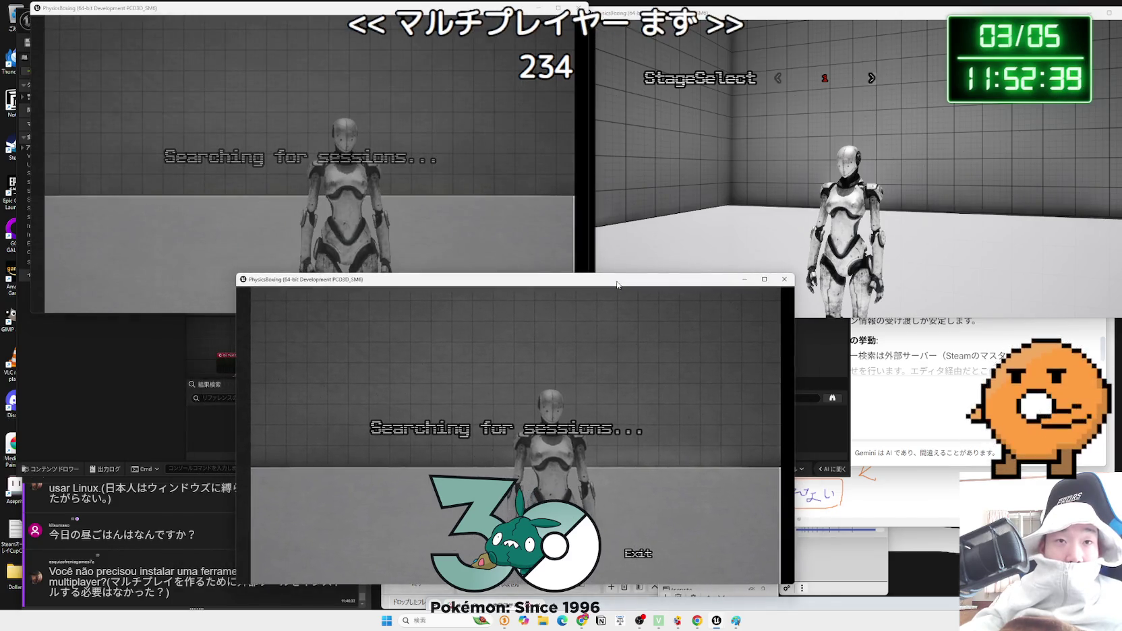
{"action": "left_click", "coordinate": [540, 208]}
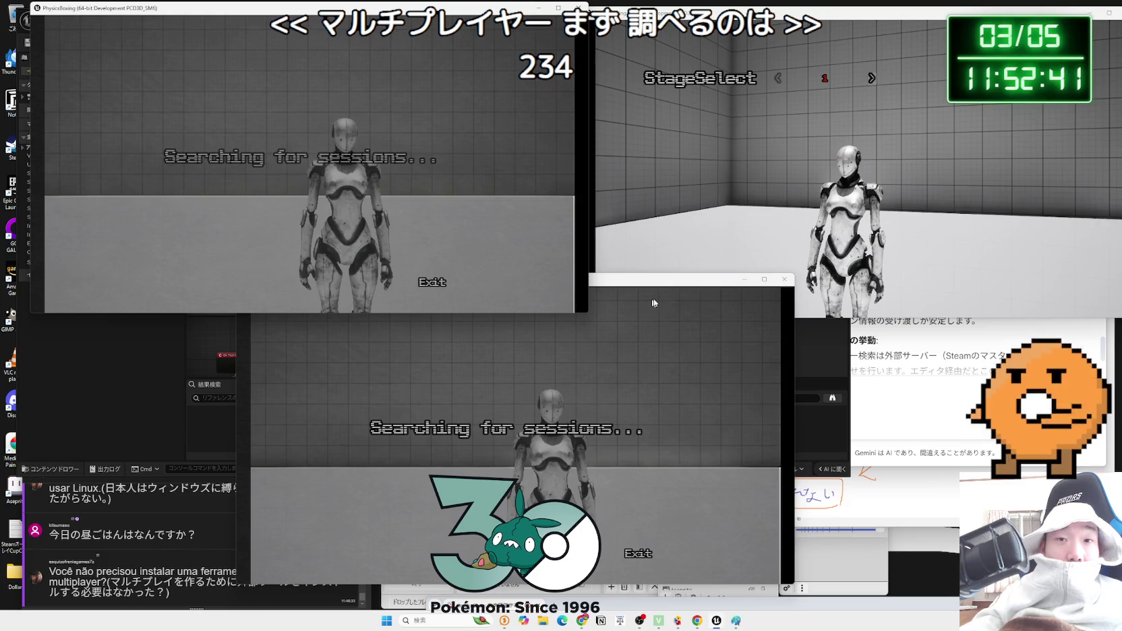
{"action": "left_click", "coordinate": [673, 286]}
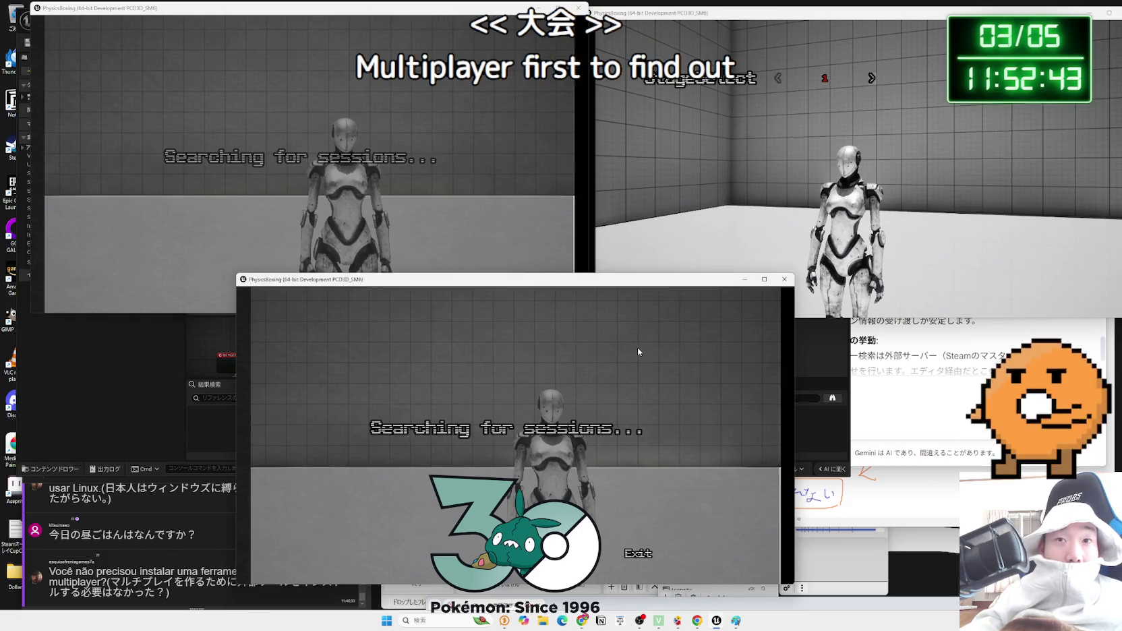
{"action": "mouse_move", "coordinate": [600, 283]}
{"action": "left_mouse_down"}
{"action": "mouse_move", "coordinate": [648, 267]}
{"action": "mouse_move", "coordinate": [613, 244]}
{"action": "left_mouse_up"}
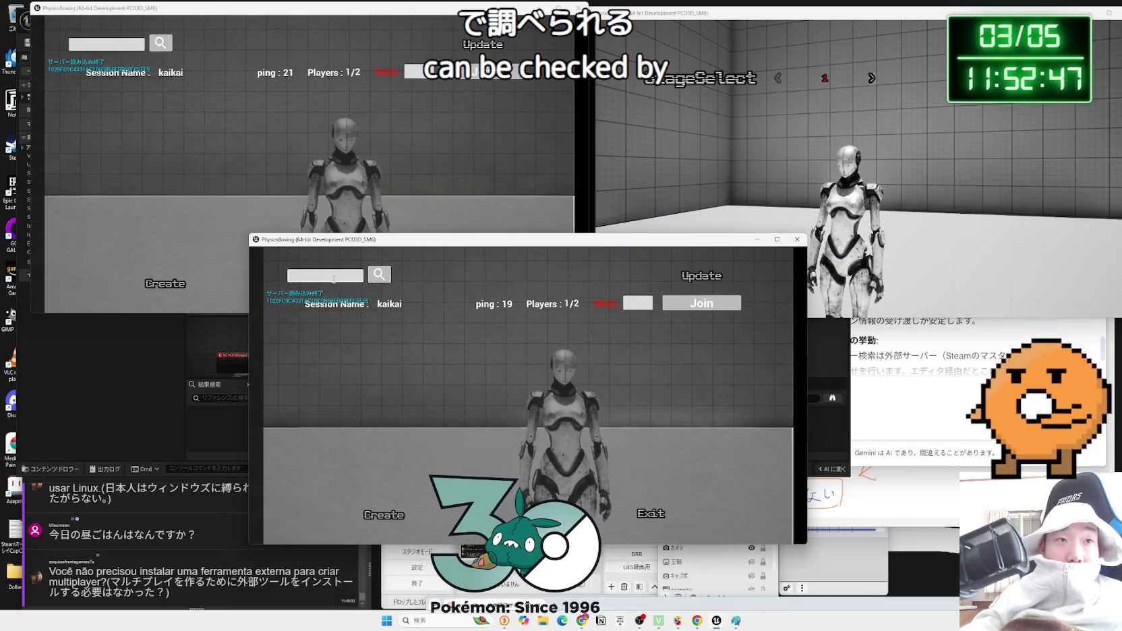
{"action": "type", "text": "1111"}
{"action": "left_click", "coordinate": [379, 275]}
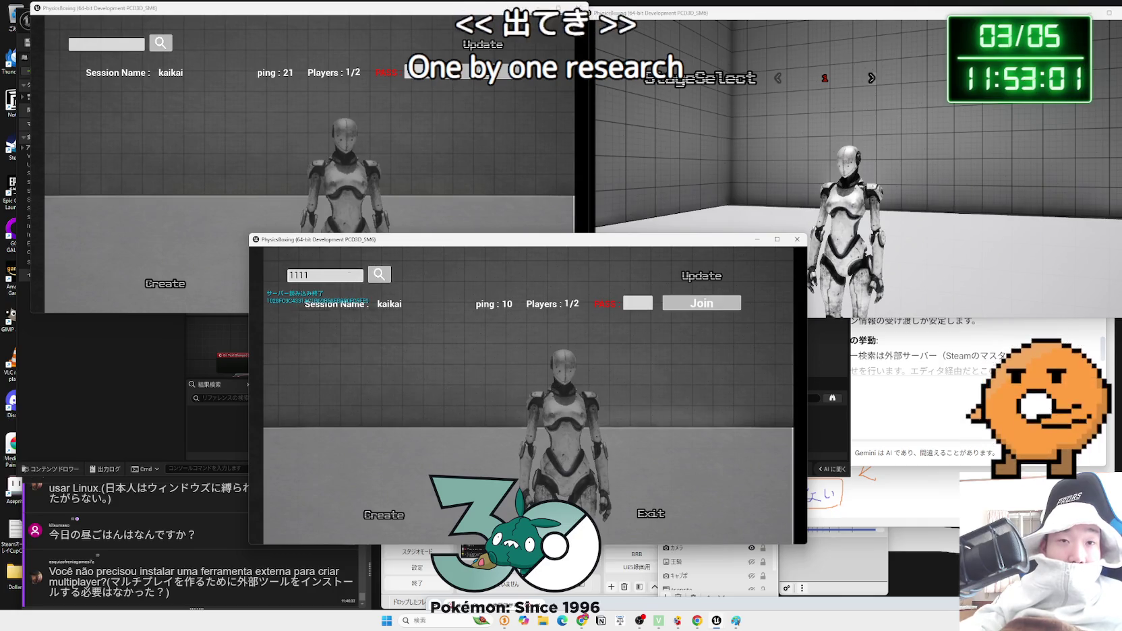
{"action": "key", "text": "Return"}
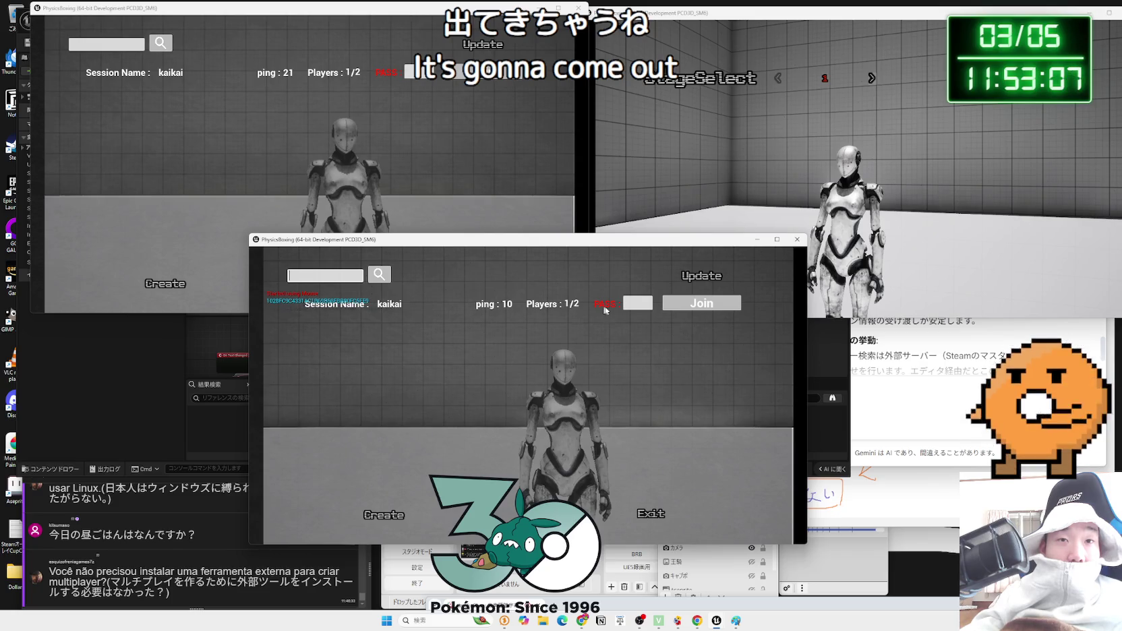
Join 'kaikai' with the session password, retrying after a wrong-password message
{"action": "left_click", "coordinate": [630, 309]}
{"action": "type", "text": "111"}
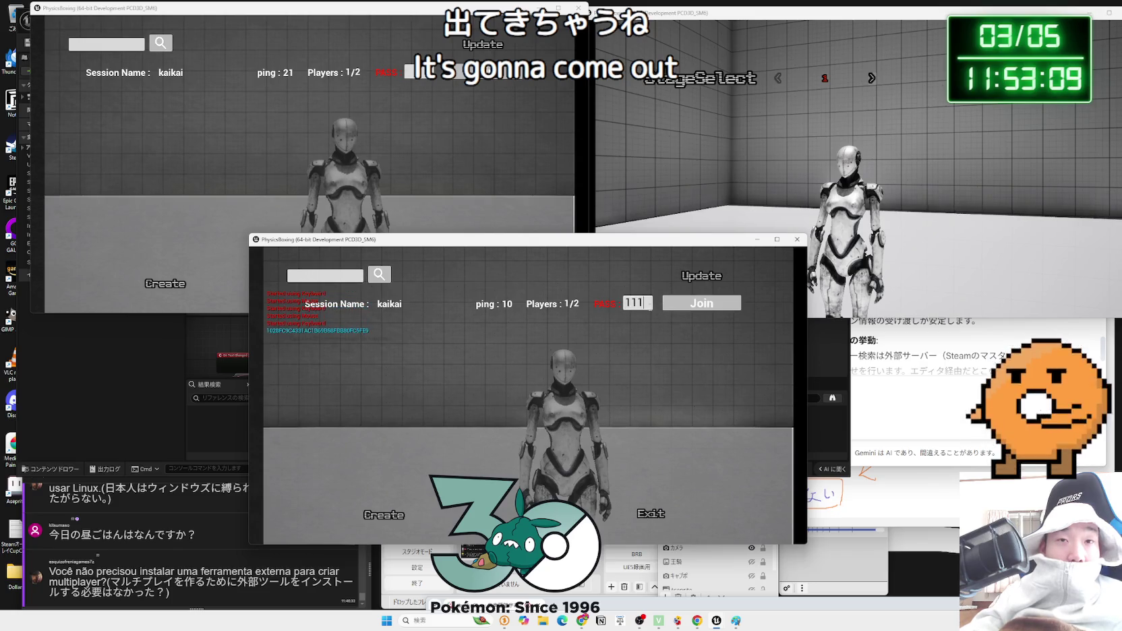
{"action": "left_click", "coordinate": [688, 308]}
{"action": "left_click", "coordinate": [531, 426]}
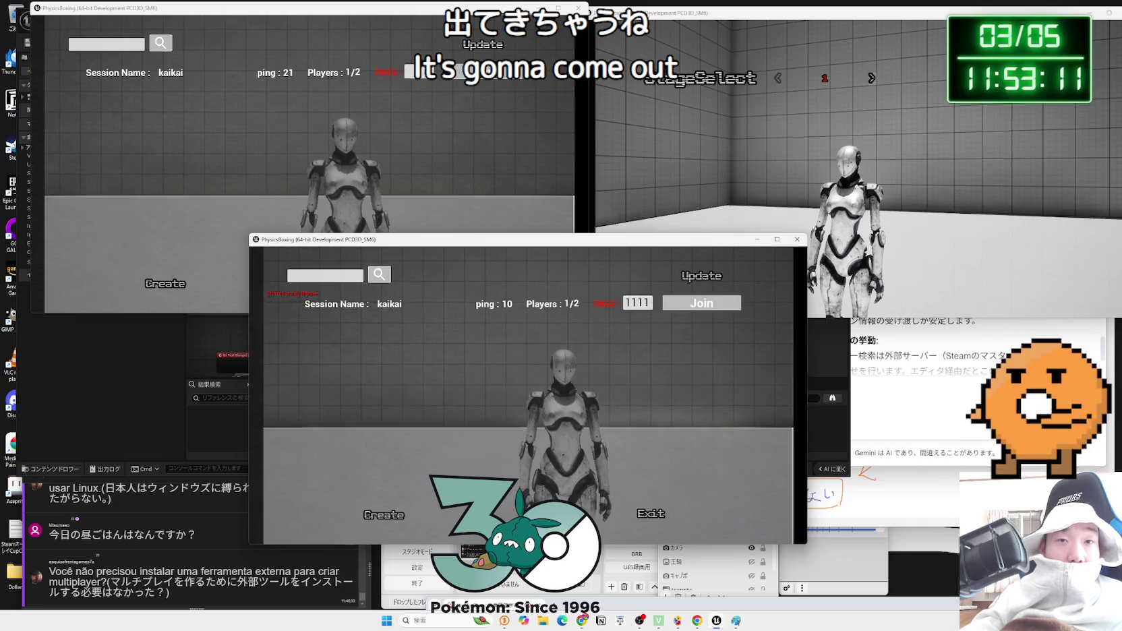
{"action": "type", "text": "4"}
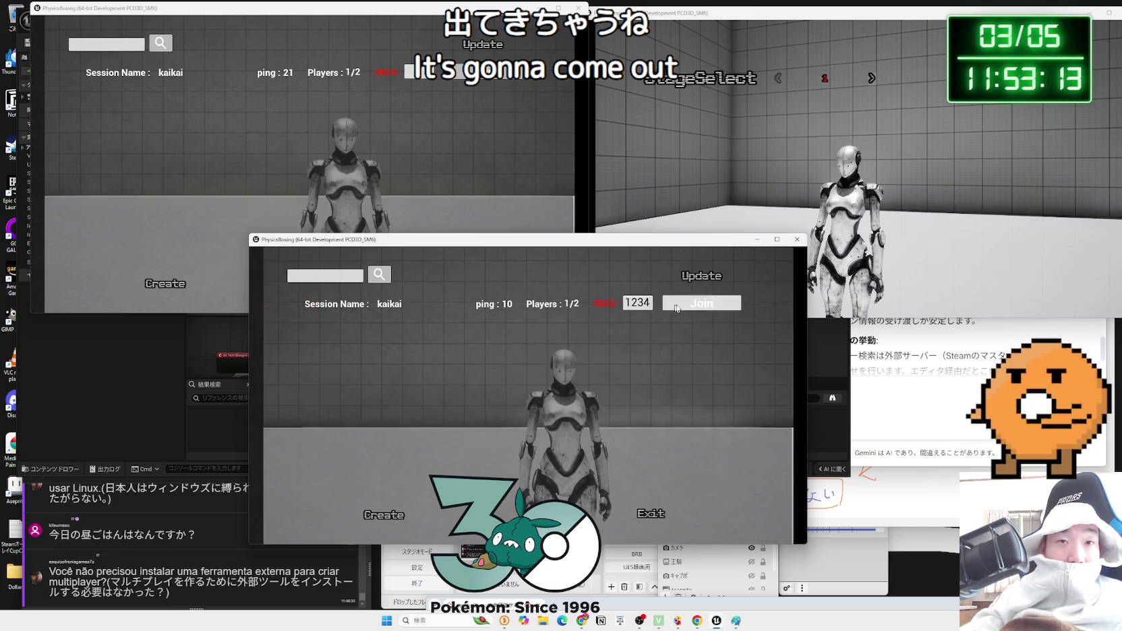
{"action": "key", "text": "alt+Tab"}
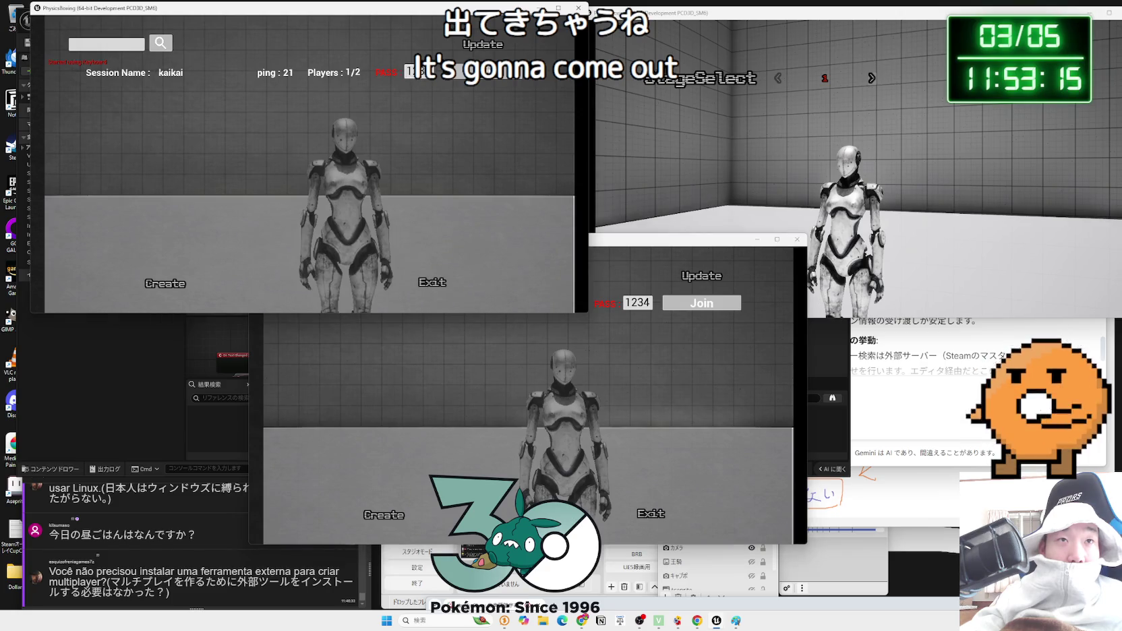
{"action": "left_click_drag", "start_coordinate": [660, 233], "coordinate": [659, 238]}
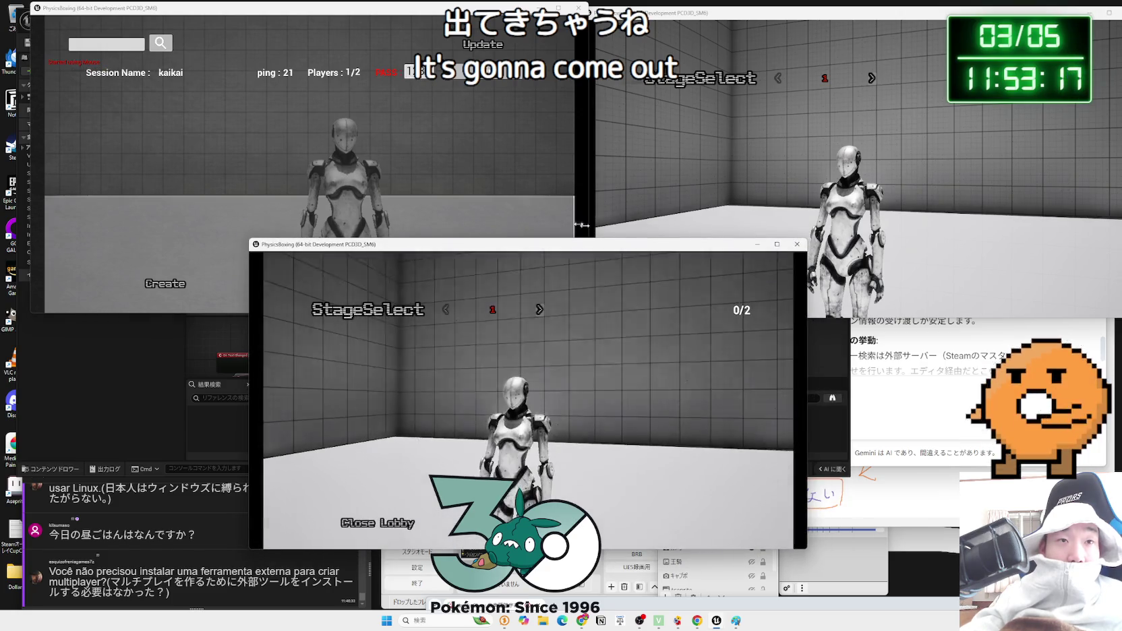
Start session searches in the upper-left and lower windows, repositioning the lower window
{"action": "left_click", "coordinate": [479, 82]}
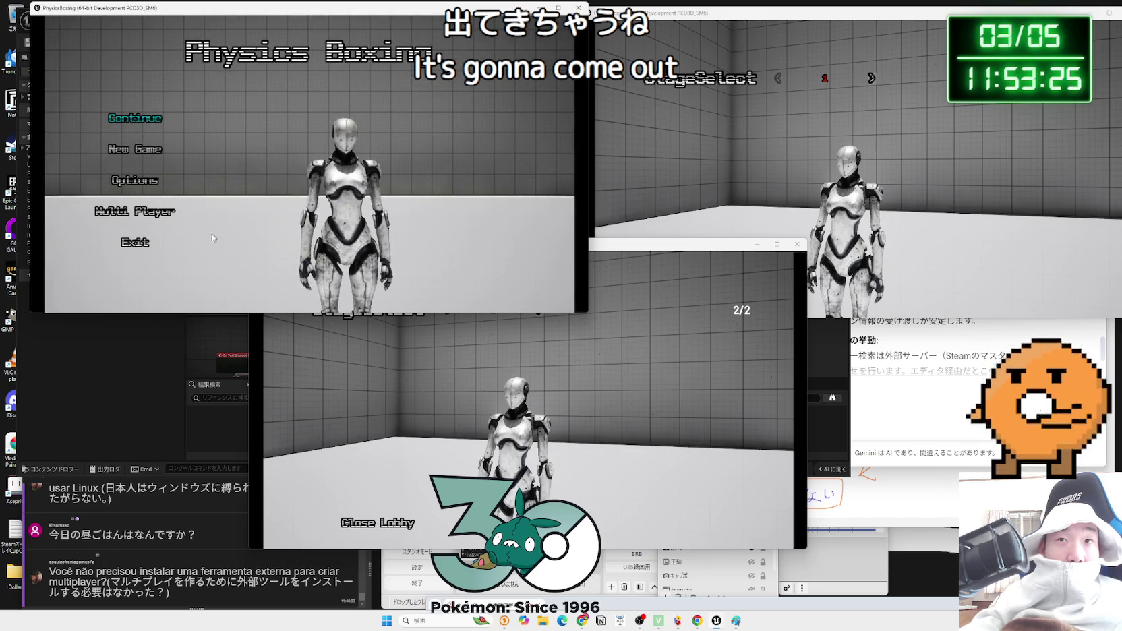
{"action": "left_click", "coordinate": [123, 214]}
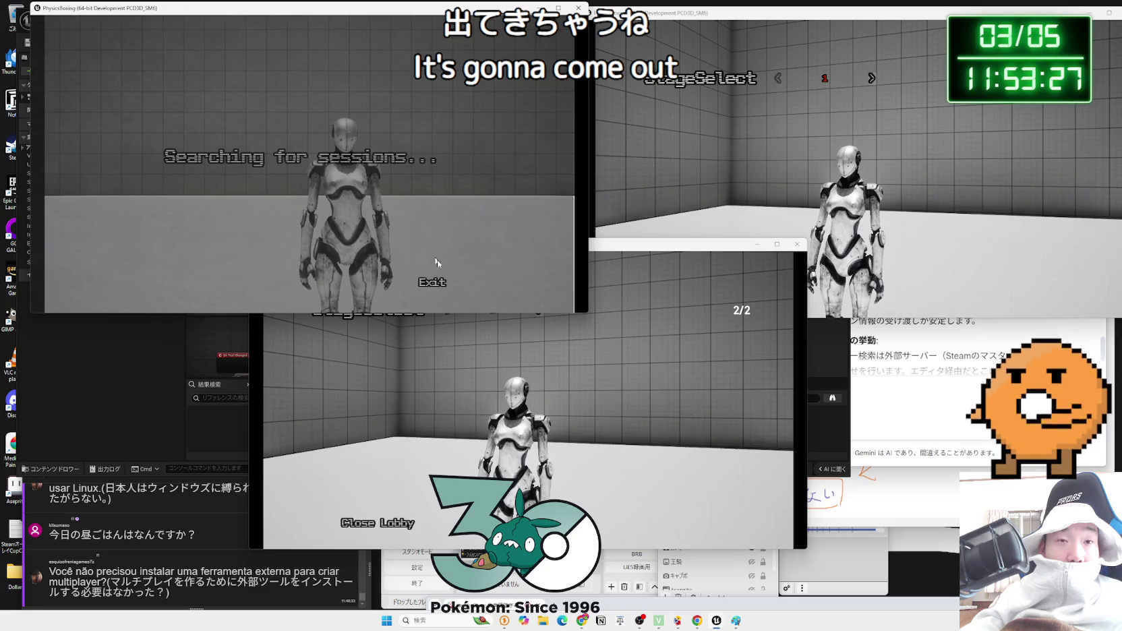
{"action": "mouse_move", "coordinate": [654, 244]}
{"action": "left_mouse_down"}
{"action": "mouse_move", "coordinate": [745, 247]}
{"action": "mouse_move", "coordinate": [721, 248]}
{"action": "left_mouse_up"}
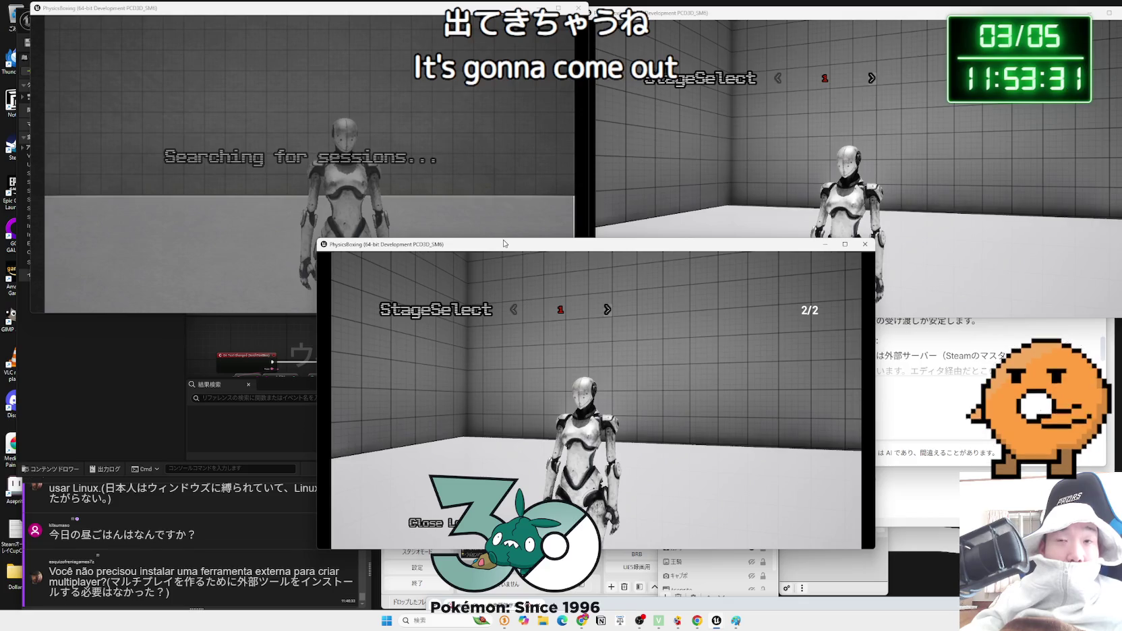
{"action": "left_click_drag", "start_coordinate": [541, 240], "coordinate": [438, 228]}
{"action": "mouse_move", "coordinate": [359, 236]}
{"action": "left_mouse_down"}
{"action": "mouse_move", "coordinate": [387, 245]}
{"action": "mouse_move", "coordinate": [365, 253]}
{"action": "left_mouse_up"}
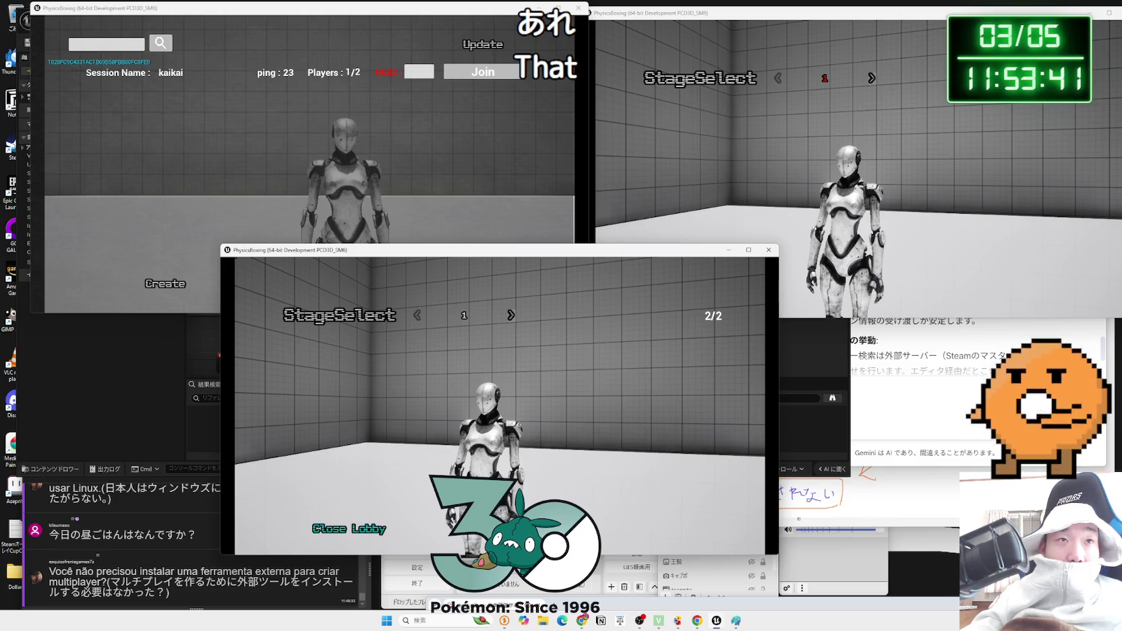
{"action": "left_click_drag", "start_coordinate": [533, 257], "coordinate": [591, 250]}
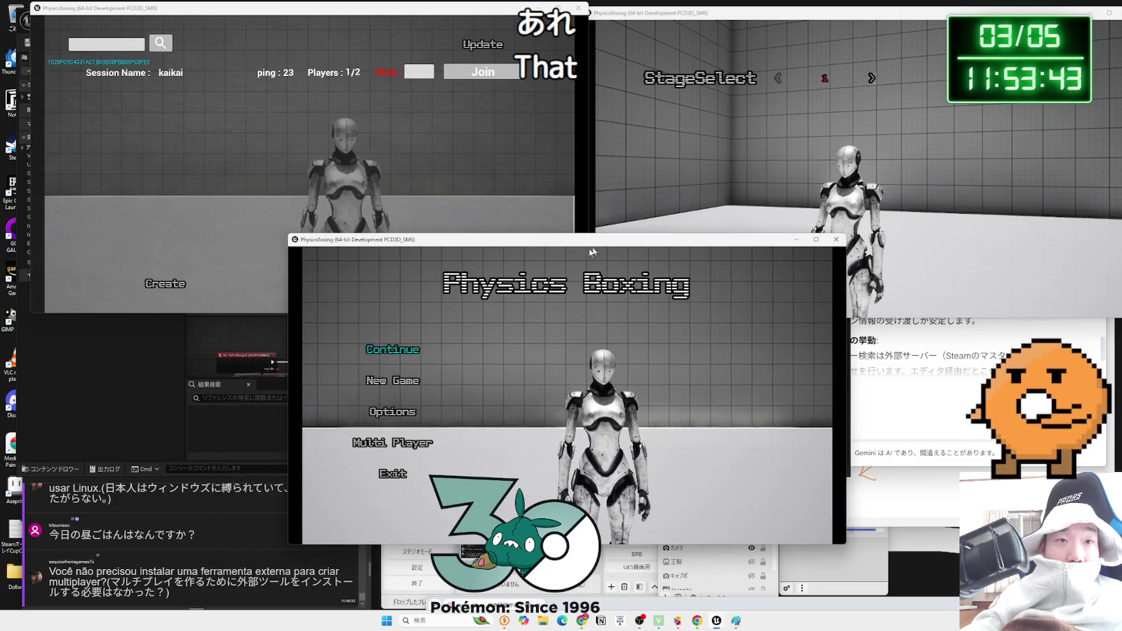
{"action": "left_click", "coordinate": [413, 444]}
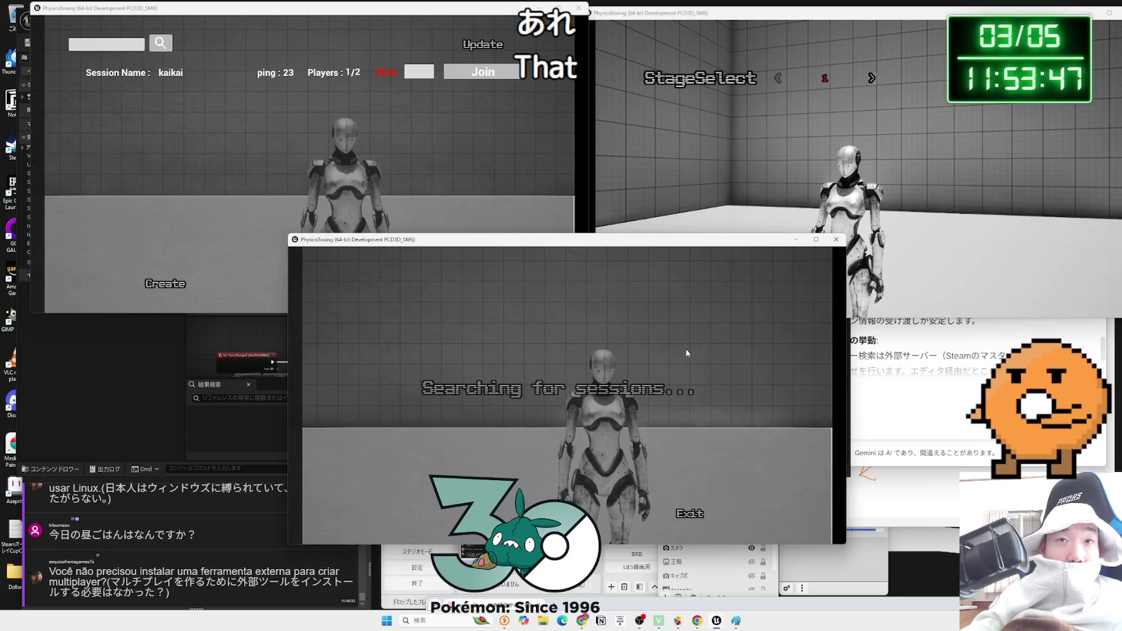
Join 'kaikai' with the session password from the upper-left window, then from the lower window
{"action": "left_click", "coordinate": [419, 71]}
{"action": "type", "text": "123"}
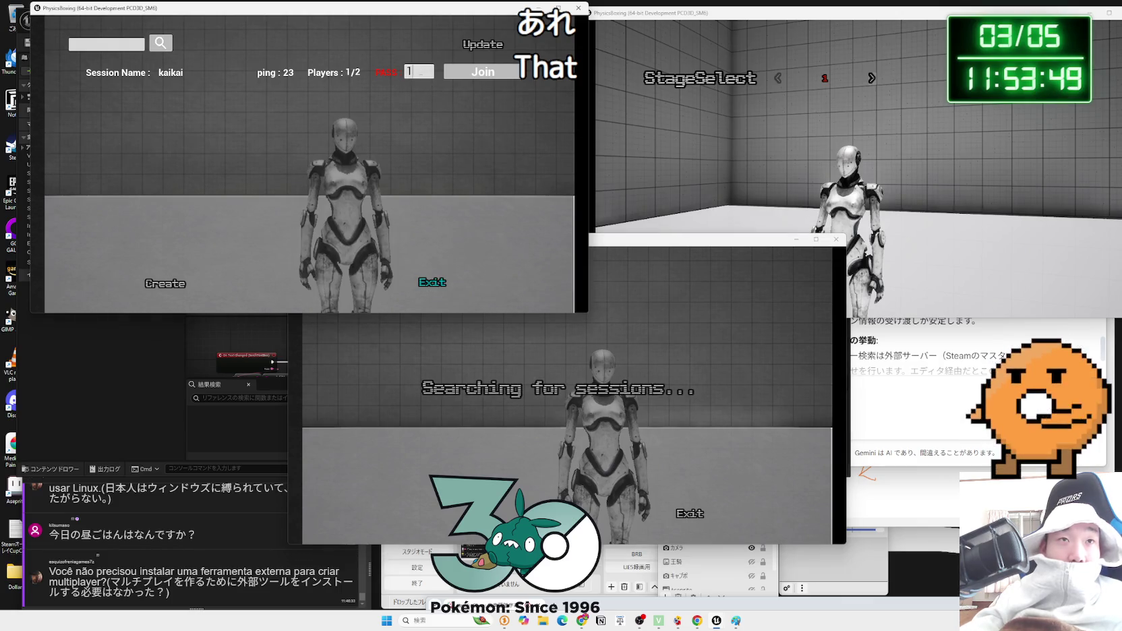
{"action": "type", "text": "4"}
{"action": "left_click", "coordinate": [479, 73]}
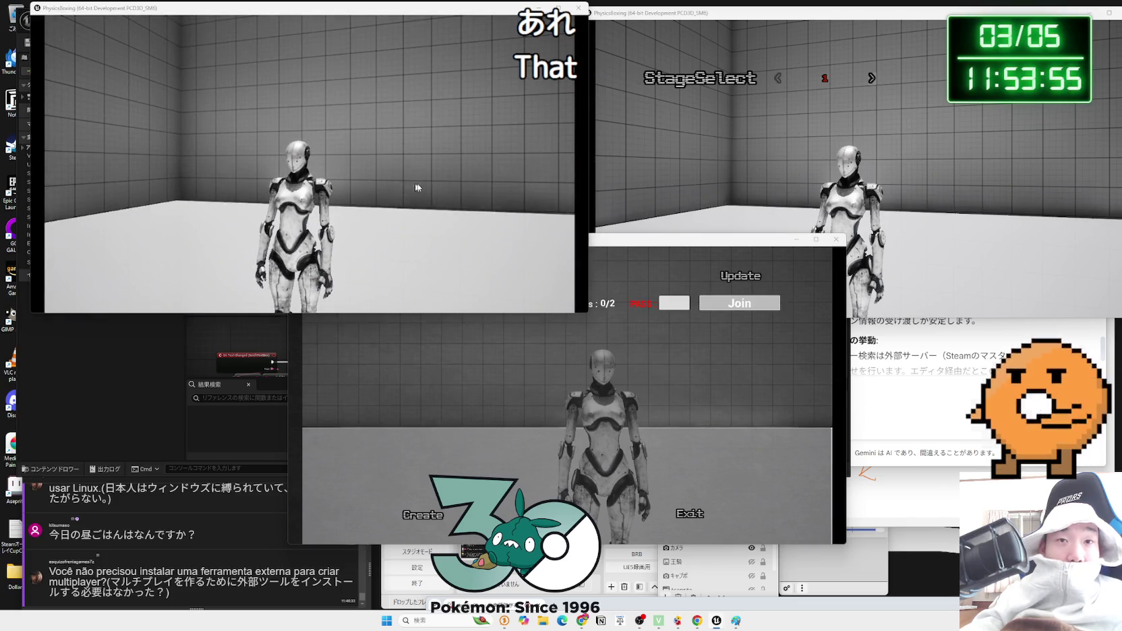
{"action": "key", "text": "alt+Tab"}
{"action": "type", "text": "1234"}
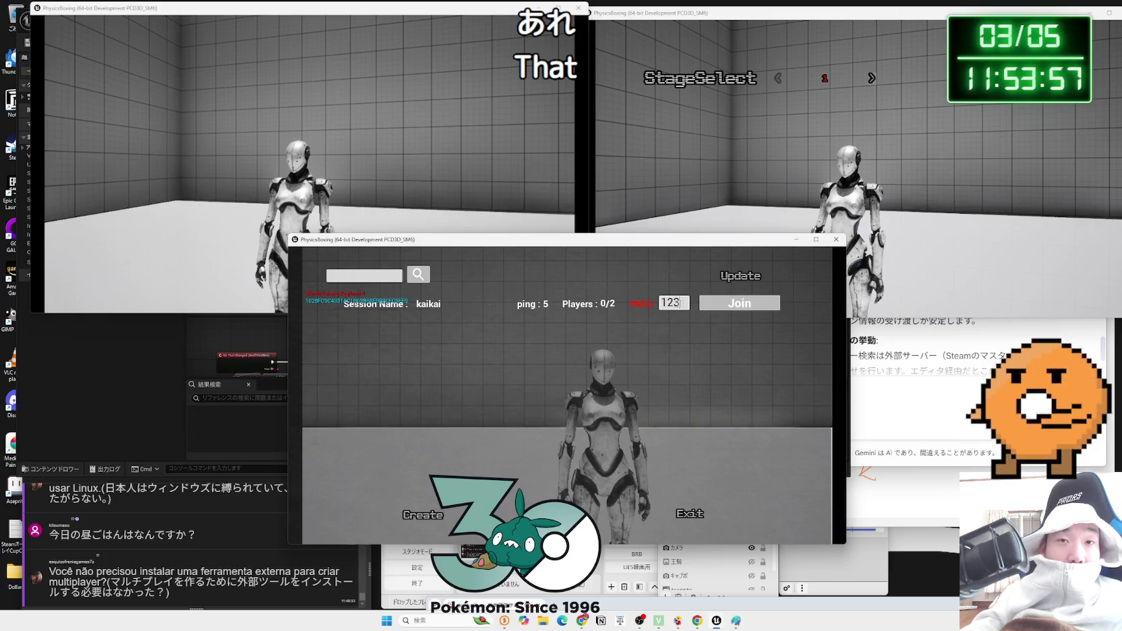
{"action": "left_click", "coordinate": [732, 304]}
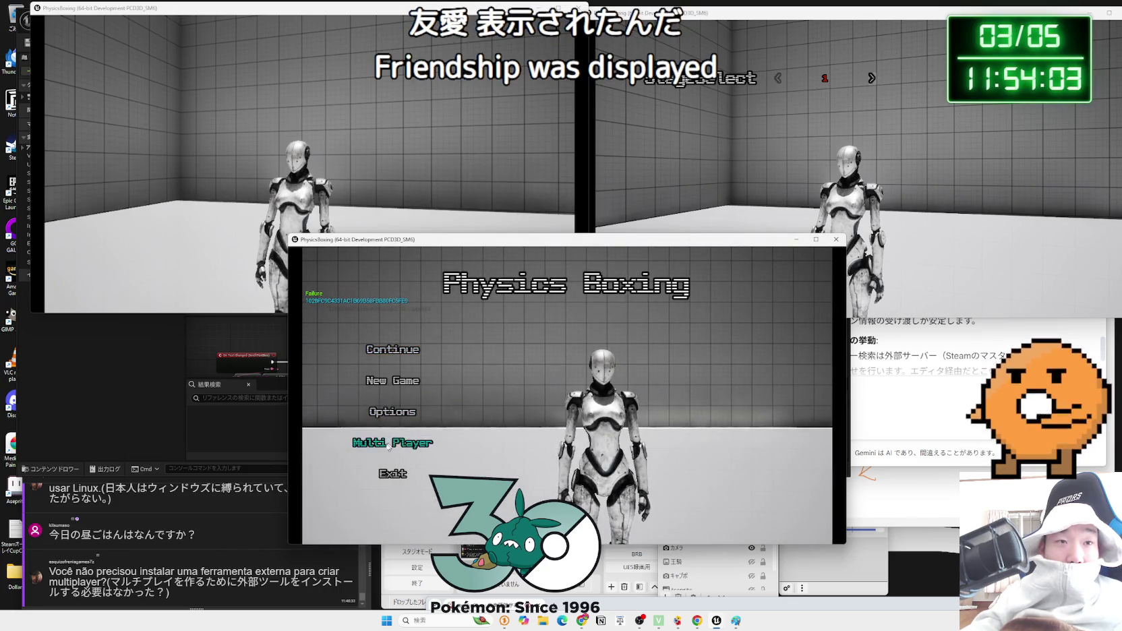
Close the host's lobby in the top-right window and start a new session search there
{"action": "left_click", "coordinate": [427, 432]}
{"action": "left_click", "coordinate": [715, 164]}
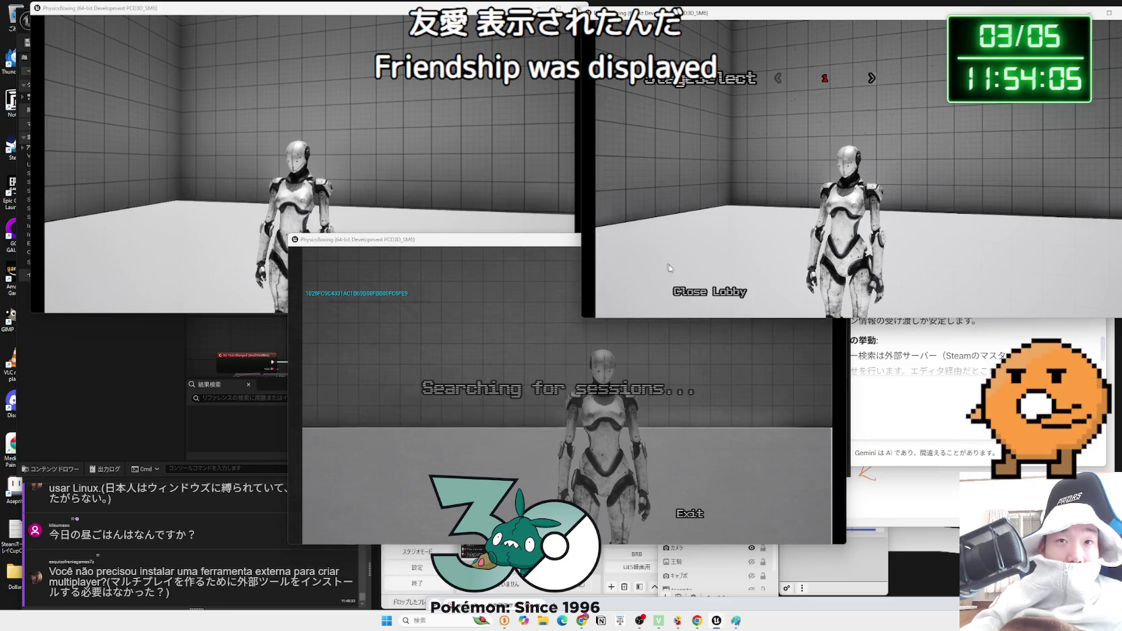
{"action": "left_click", "coordinate": [703, 292]}
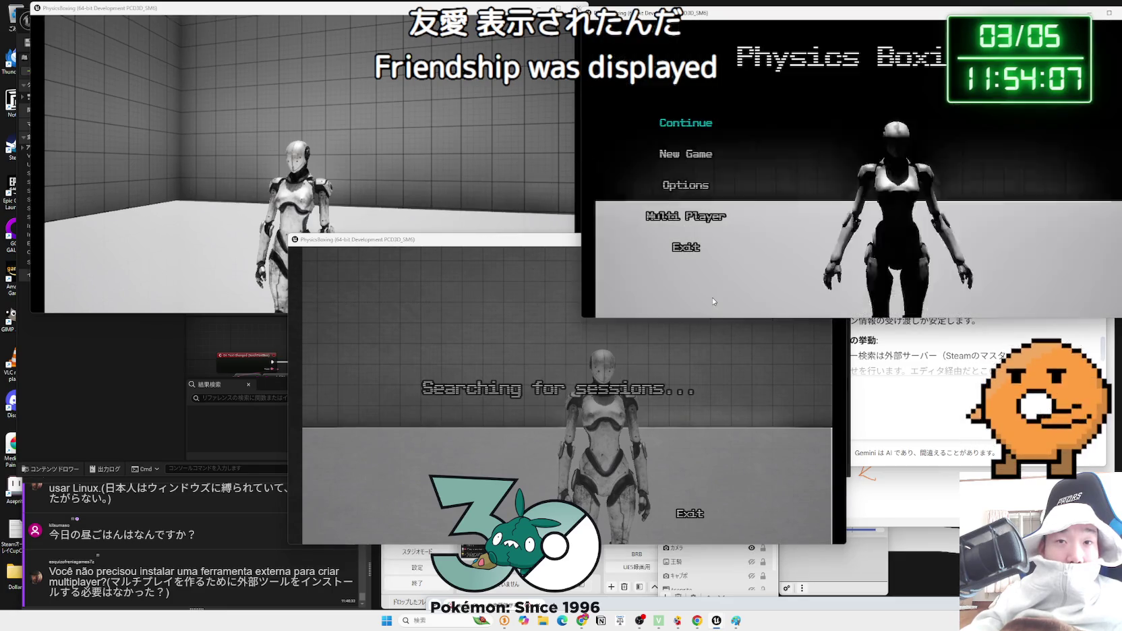
{"action": "left_click", "coordinate": [698, 214]}
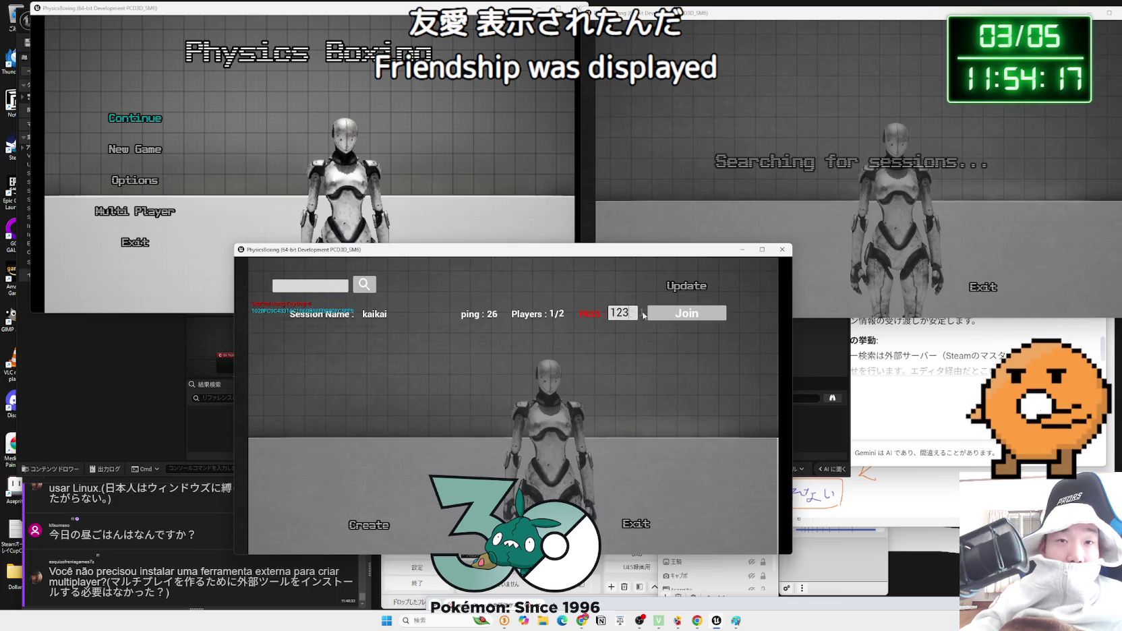
Repeatedly try joining the kaikai session with the session password
{"action": "left_click", "coordinate": [677, 318]}
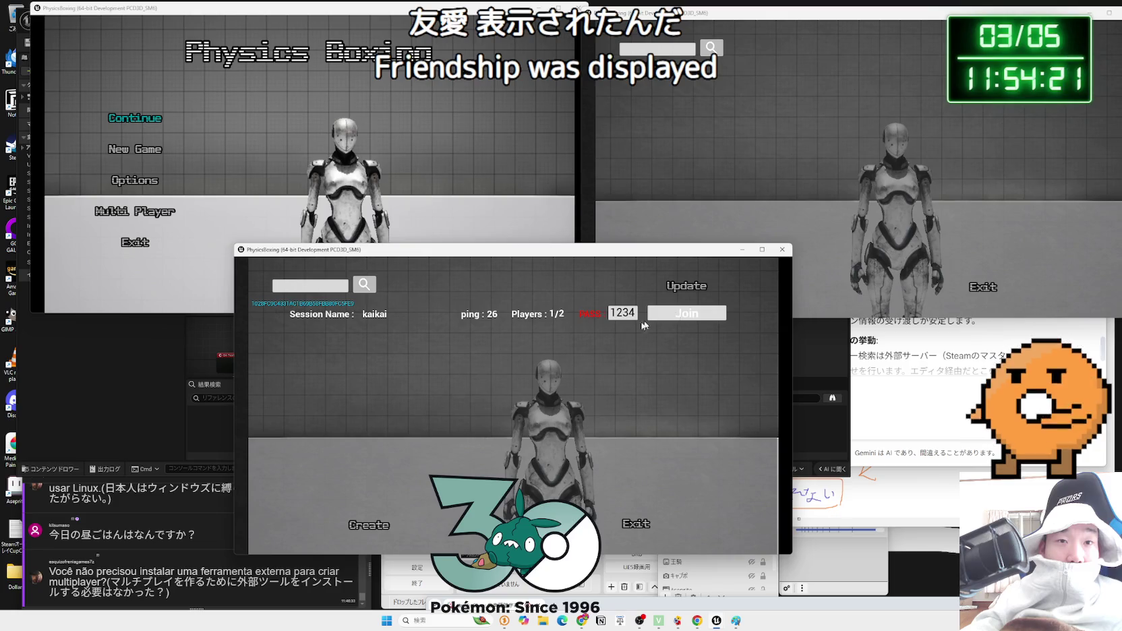
{"action": "left_click", "coordinate": [674, 314]}
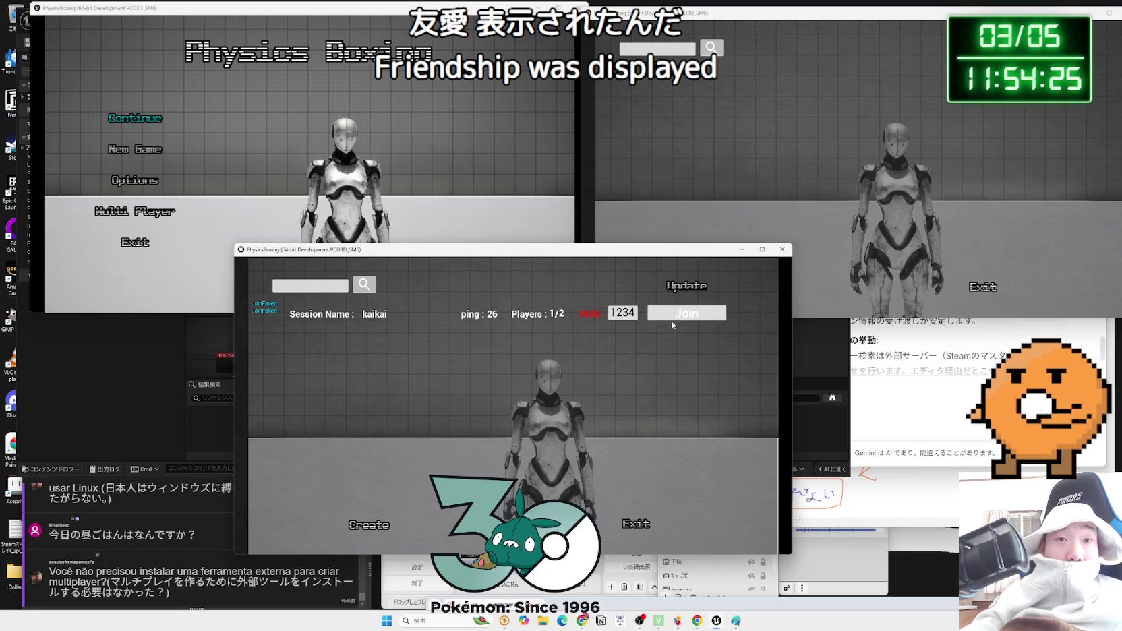
{"action": "left_click", "coordinate": [665, 317]}
{"action": "left_click", "coordinate": [664, 317]}
{"action": "left_click", "coordinate": [665, 316]}
{"action": "left_click", "coordinate": [664, 317]}
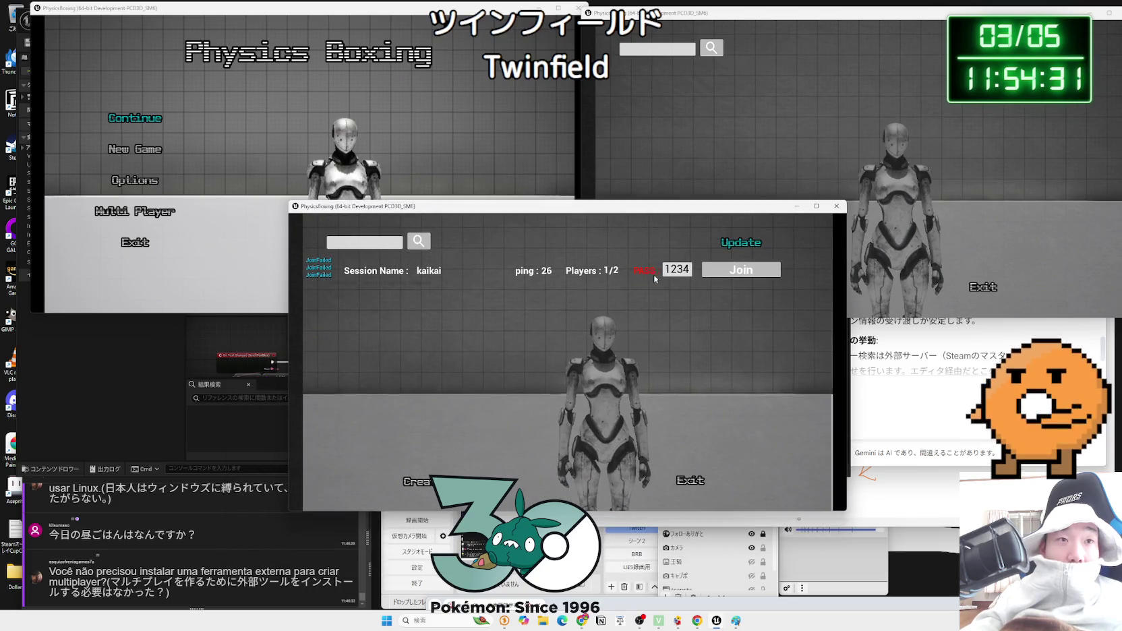
{"action": "left_click", "coordinate": [735, 270]}
Leave the session list and run a fresh multiplayer session search
{"action": "left_click", "coordinate": [689, 479]}
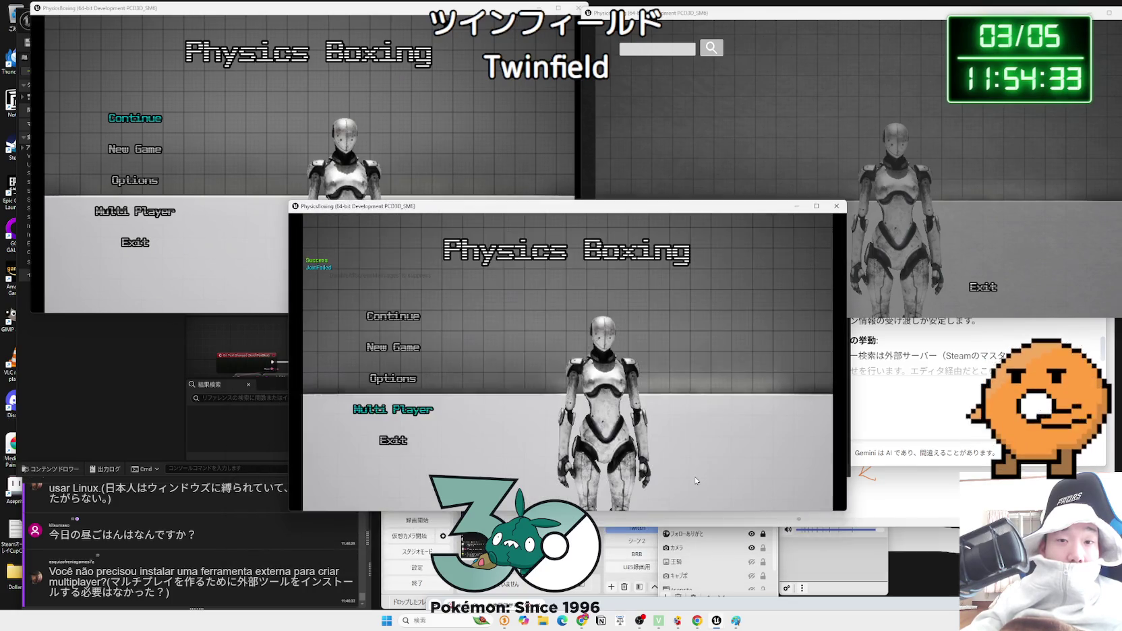
{"action": "left_click", "coordinate": [415, 405]}
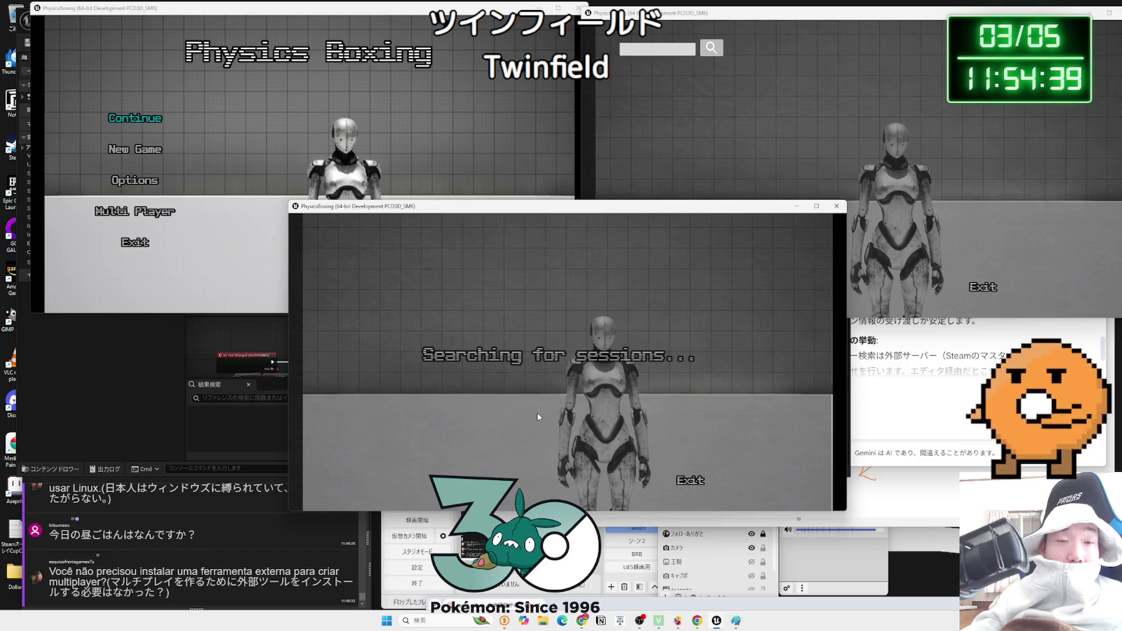
{"action": "left_click", "coordinate": [408, 411]}
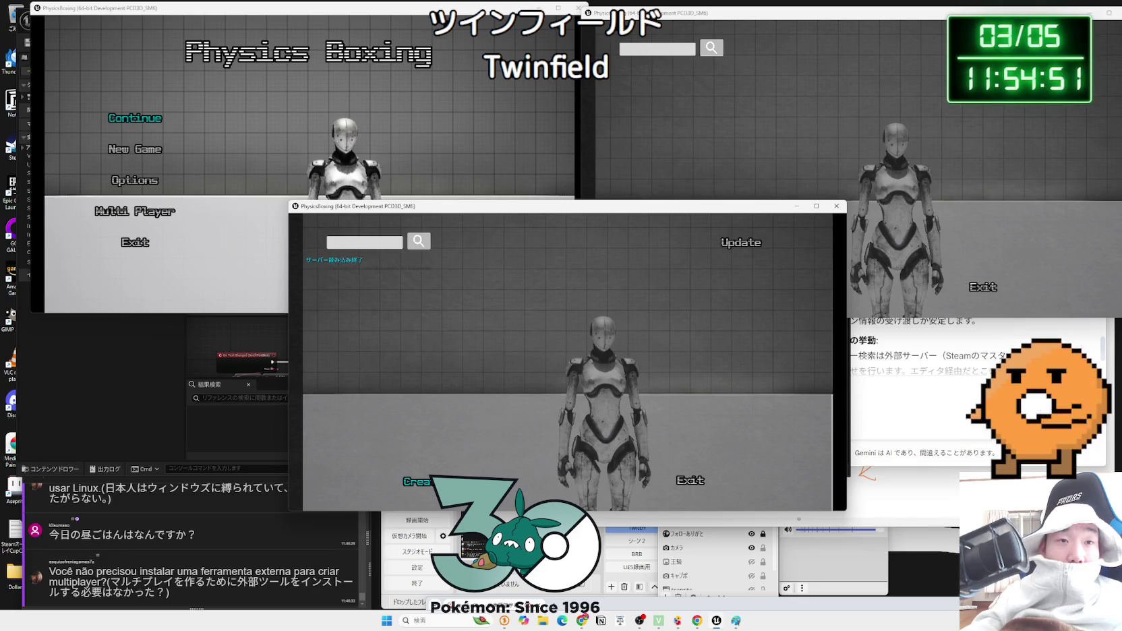
Host a new two-player server lobby and close it again
{"action": "left_click", "coordinate": [418, 483]}
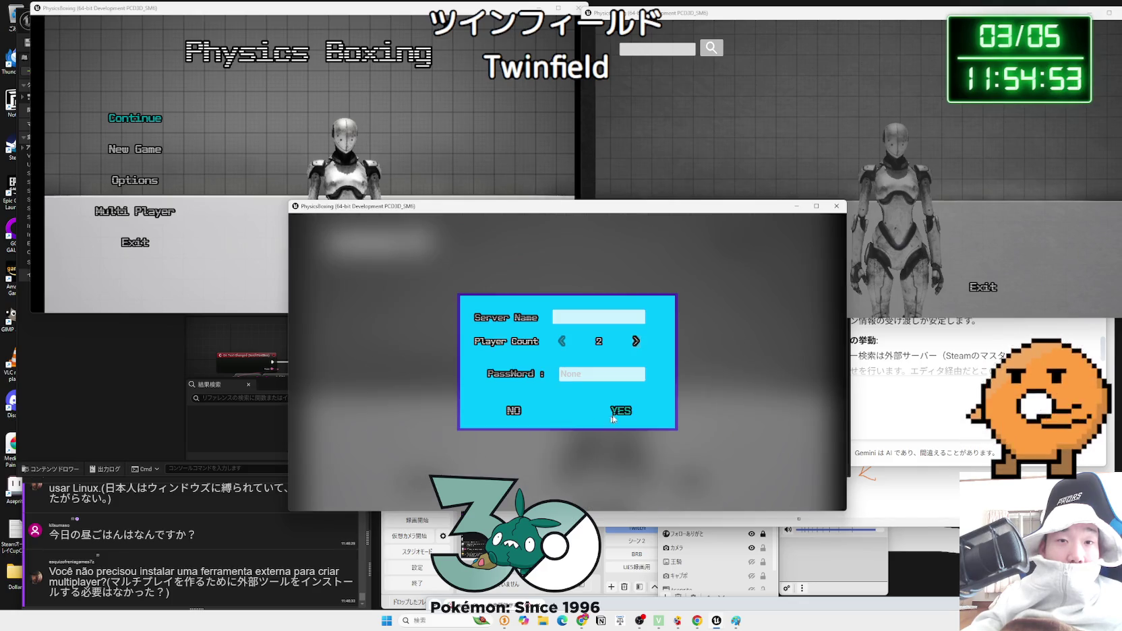
{"action": "left_click", "coordinate": [639, 409]}
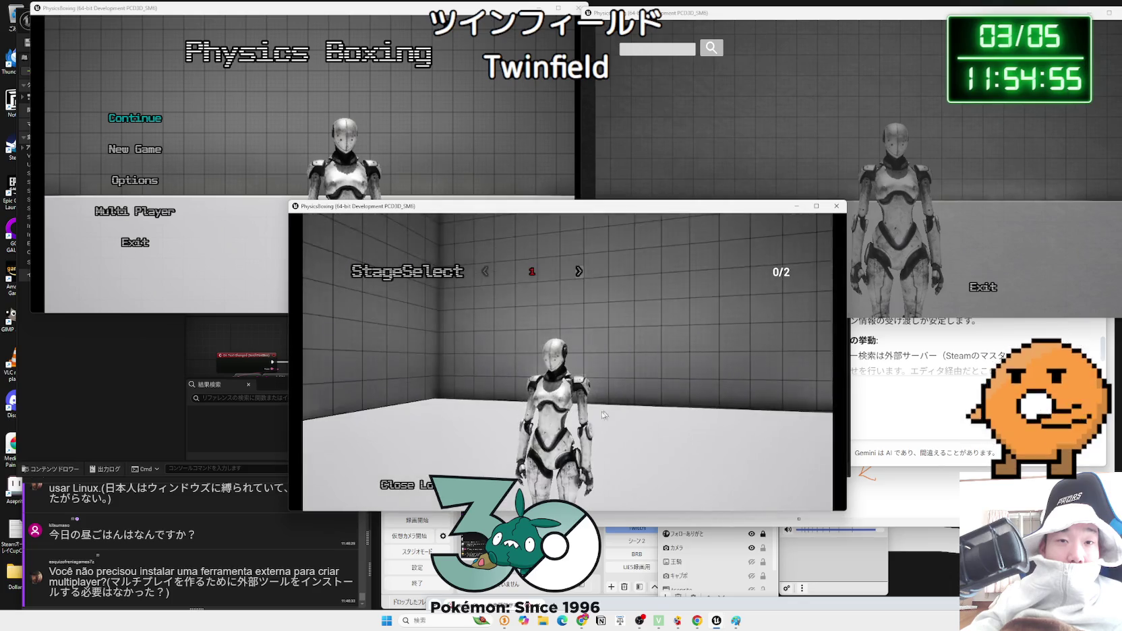
{"action": "left_click", "coordinate": [405, 485]}
Search sessions, exit to the main menu, quit the lower game instance, and return the right game to its menu
{"action": "left_click", "coordinate": [460, 401]}
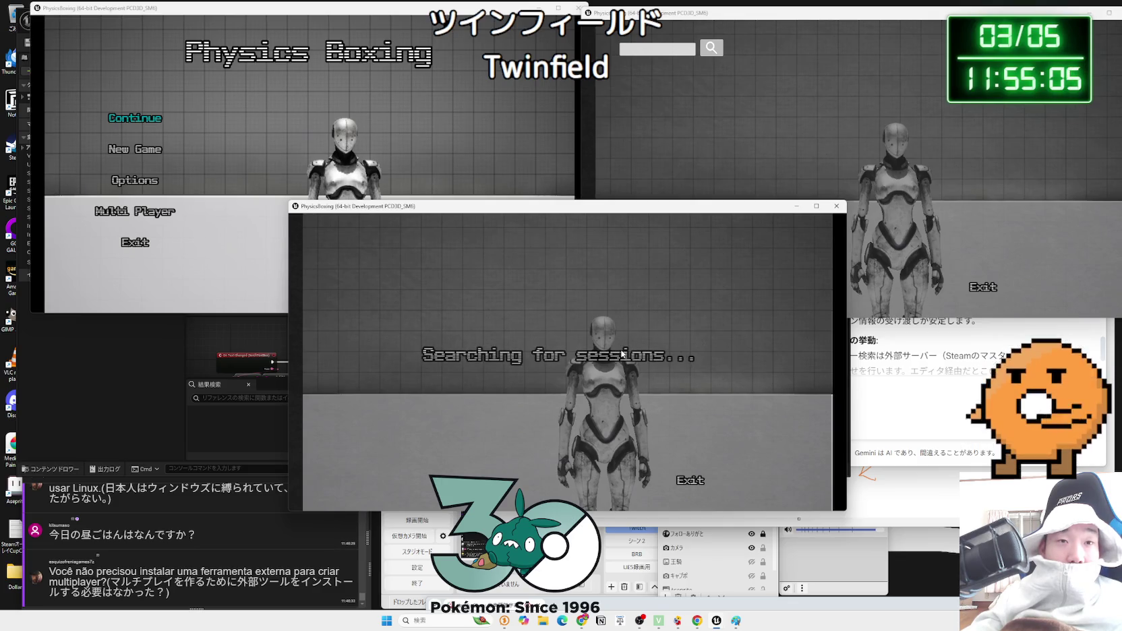
{"action": "left_click", "coordinate": [689, 484]}
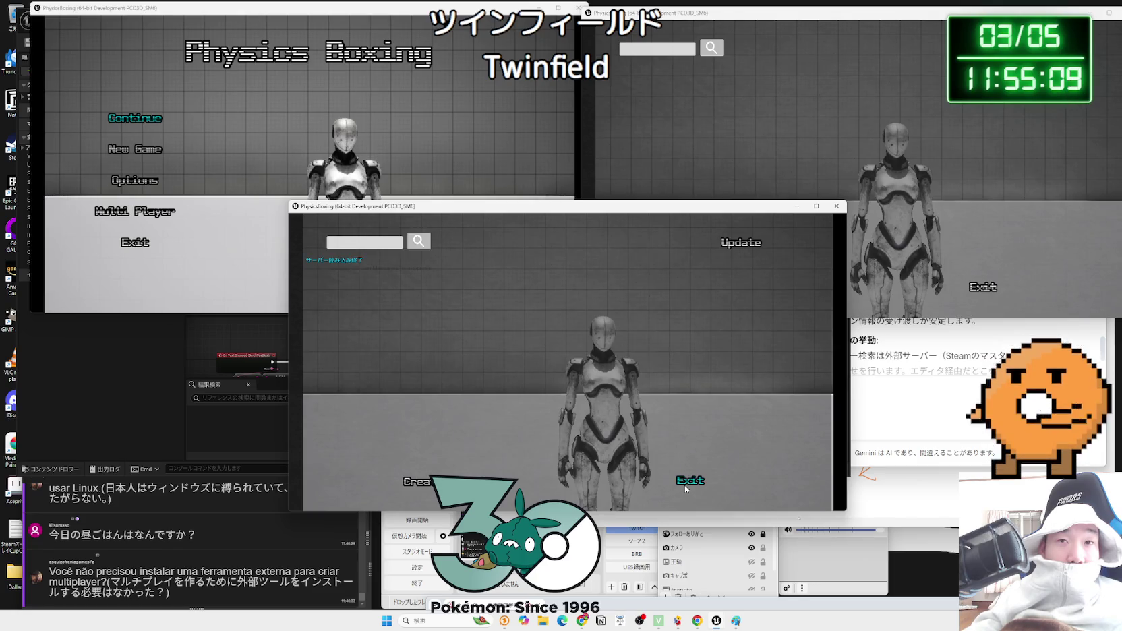
{"action": "left_click", "coordinate": [408, 439]}
{"action": "left_click", "coordinate": [606, 384]}
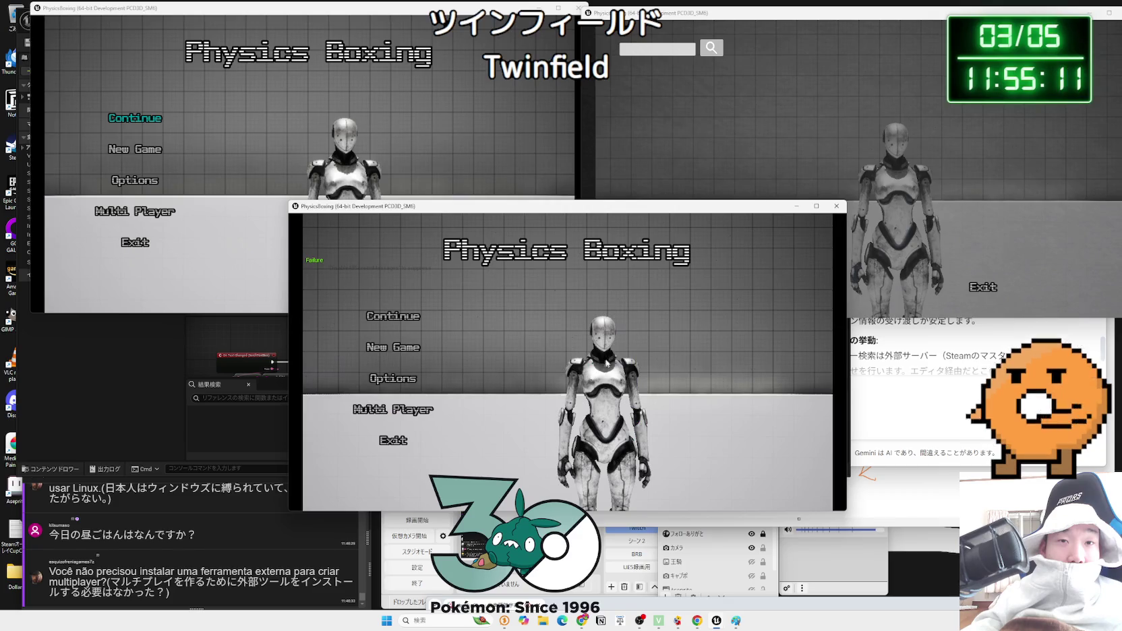
{"action": "left_click", "coordinate": [985, 293]}
Keep the right game running but quit the remaining game instance
{"action": "left_click", "coordinate": [686, 246]}
{"action": "left_click", "coordinate": [817, 209]}
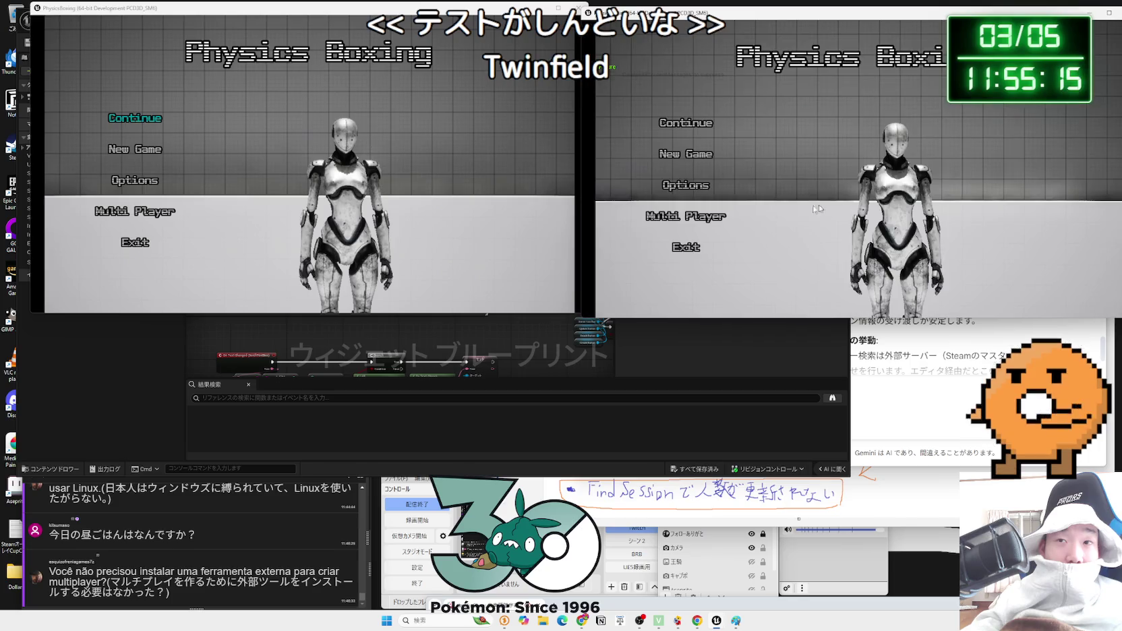
{"action": "left_click", "coordinate": [117, 236]}
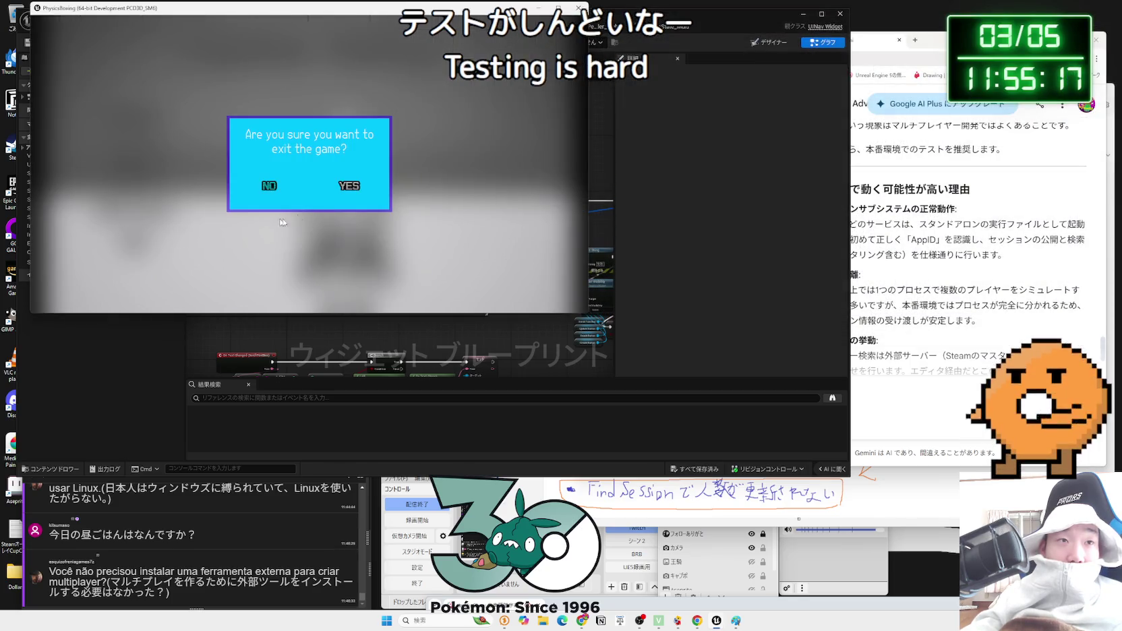
{"action": "left_click", "coordinate": [349, 186]}
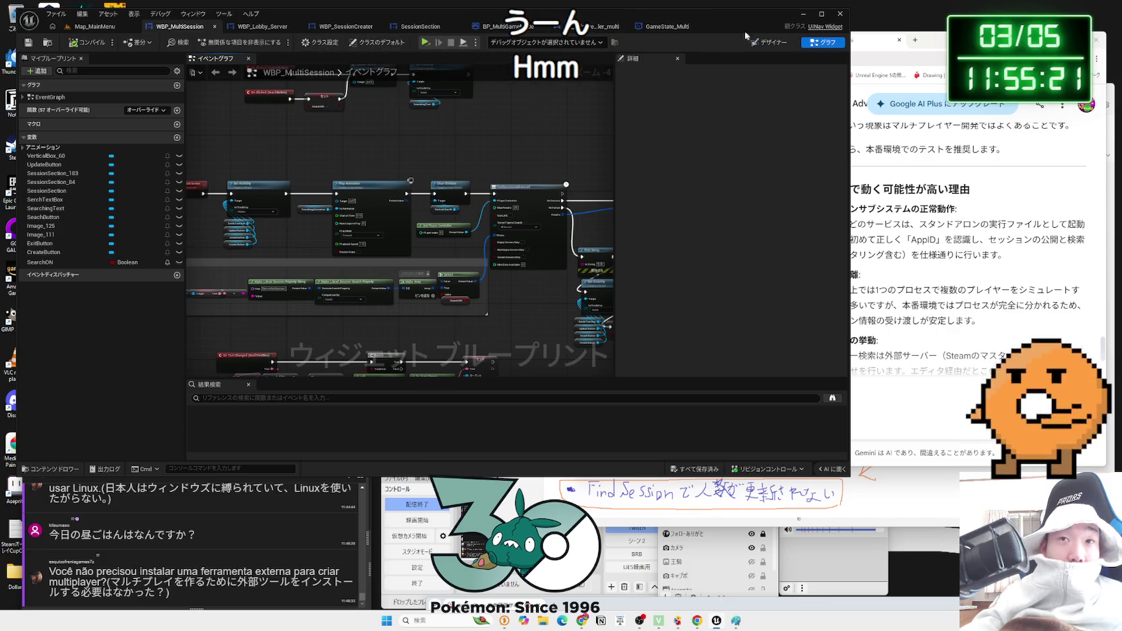
From Map_MainMenu and WBP_SessionCreater, launch the game in a New Editor Window (PIE)
{"action": "left_click", "coordinate": [94, 26]}
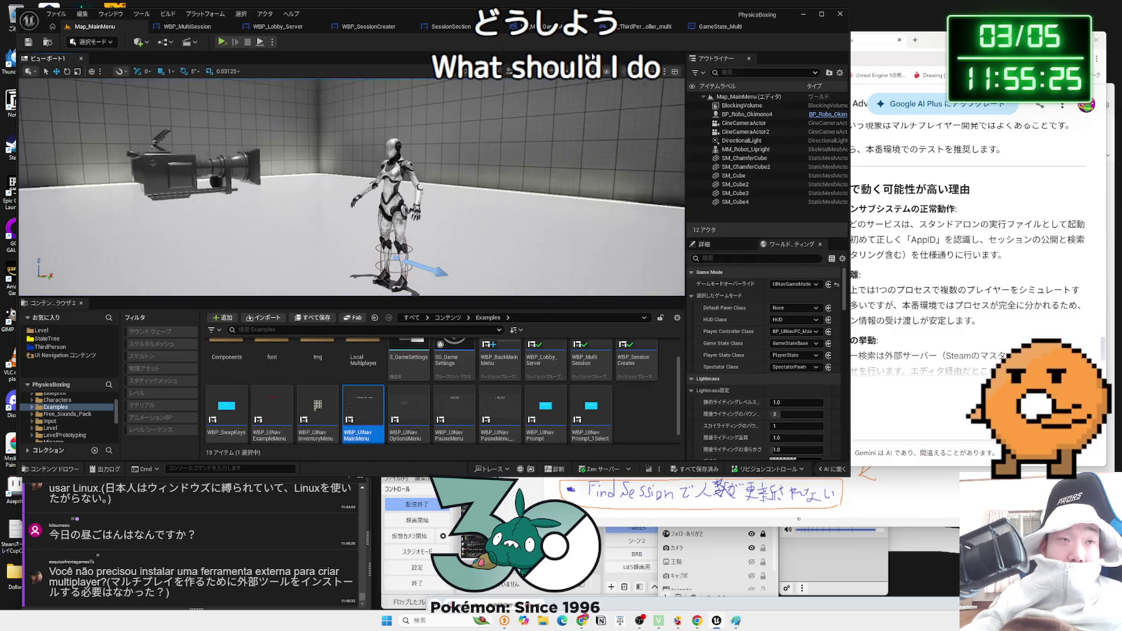
{"action": "key", "text": "ctrl+Tab"}
{"action": "key", "text": "ctrl+Tab"}
{"action": "key", "text": "ctrl+Tab"}
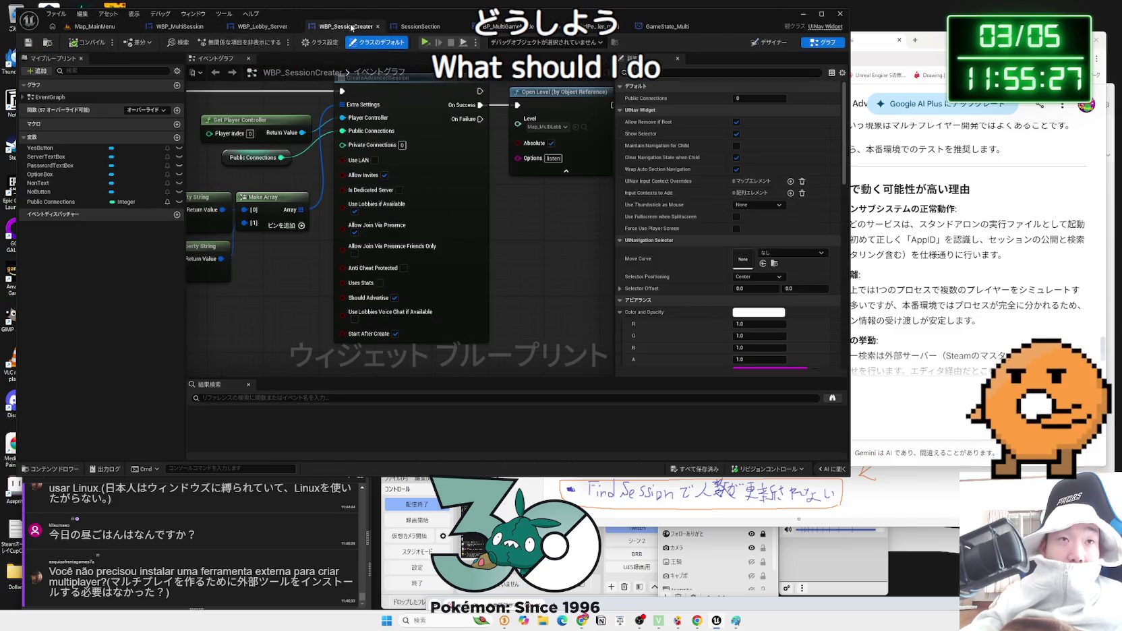
{"action": "left_click", "coordinate": [476, 42]}
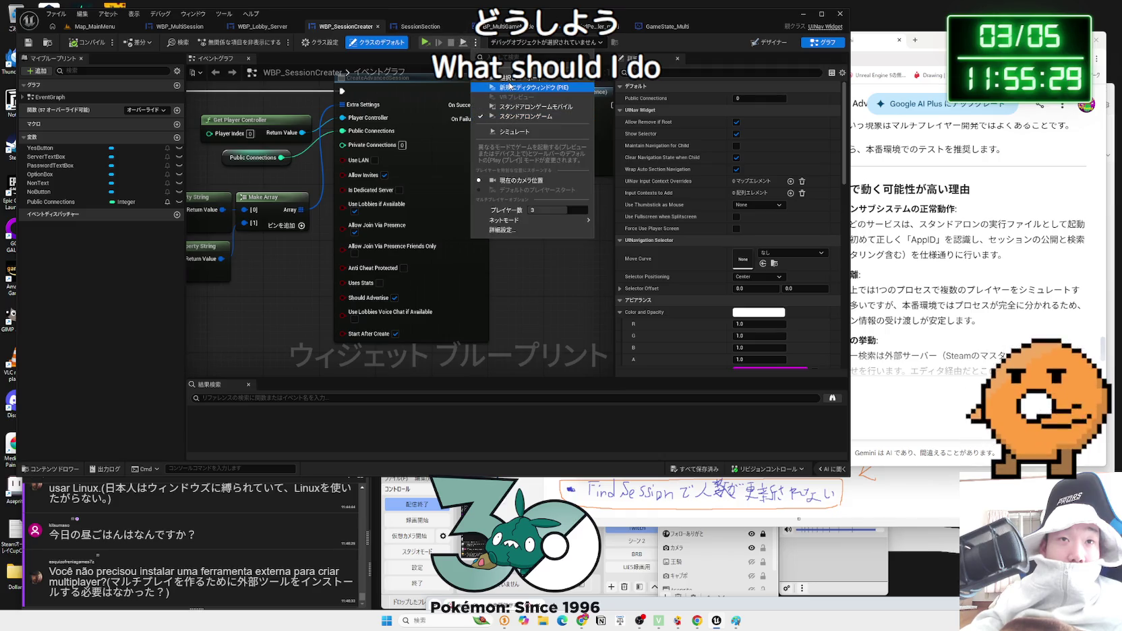
{"action": "left_click", "coordinate": [510, 86]}
{"action": "key", "text": "Escape"}
{"action": "key", "text": "Escape"}
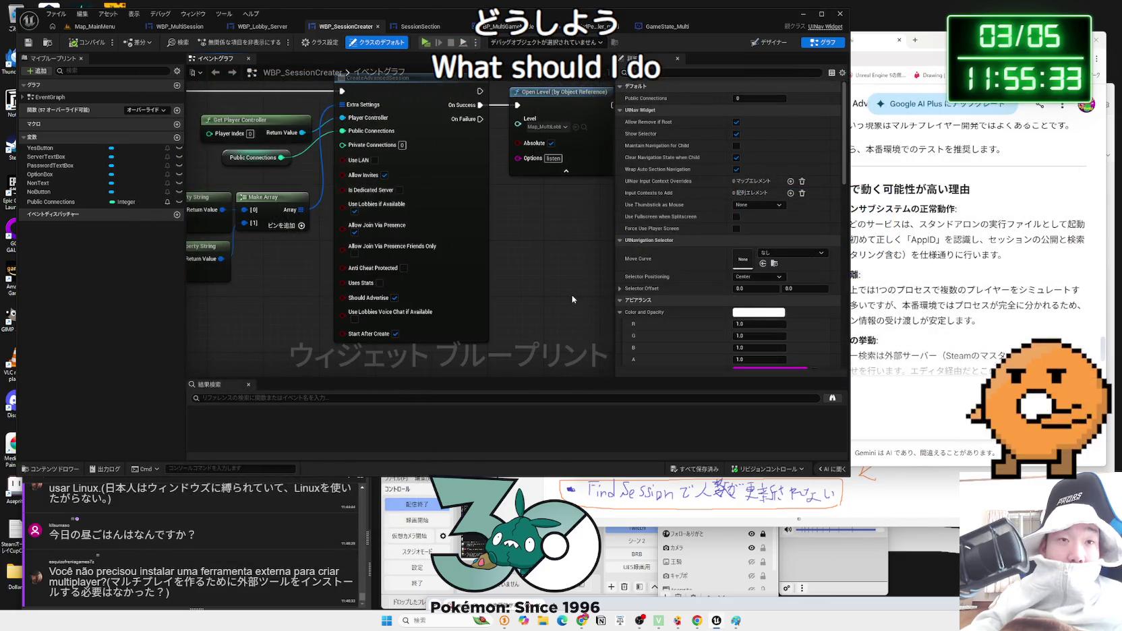
Read through the Gemini chat notes, then open the GameState_Multi blueprint's event graph
{"action": "scroll", "coordinate": [486, 308], "scroll_direction": "down", "scroll_amount": 1}
{"action": "scroll", "coordinate": [576, 285], "scroll_direction": "down", "scroll_amount": 2}
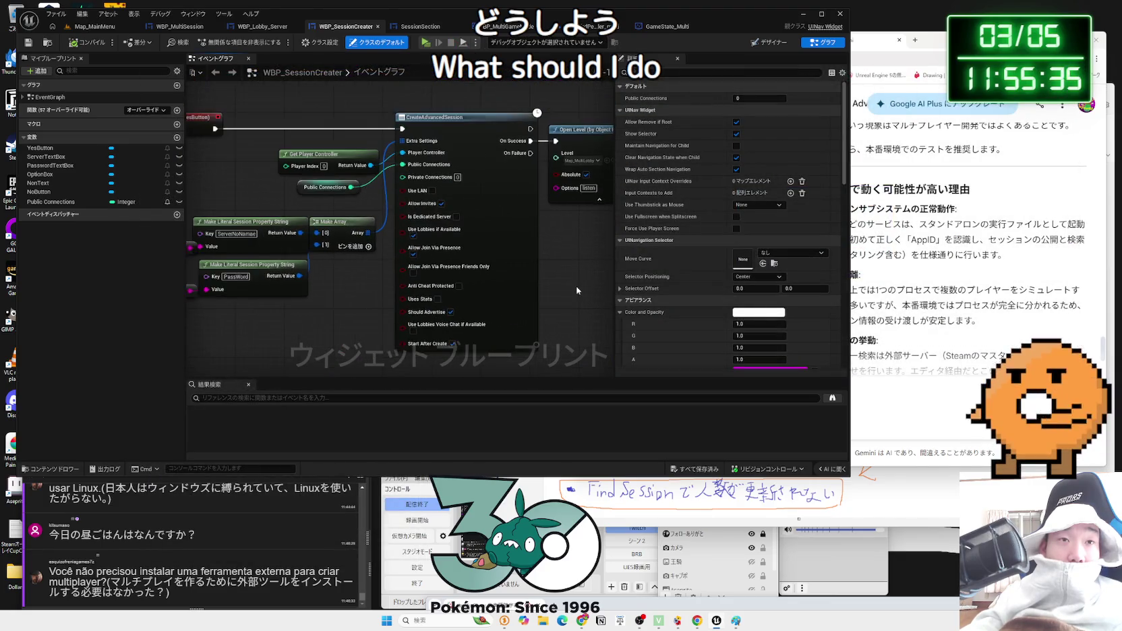
{"action": "left_click", "coordinate": [975, 238]}
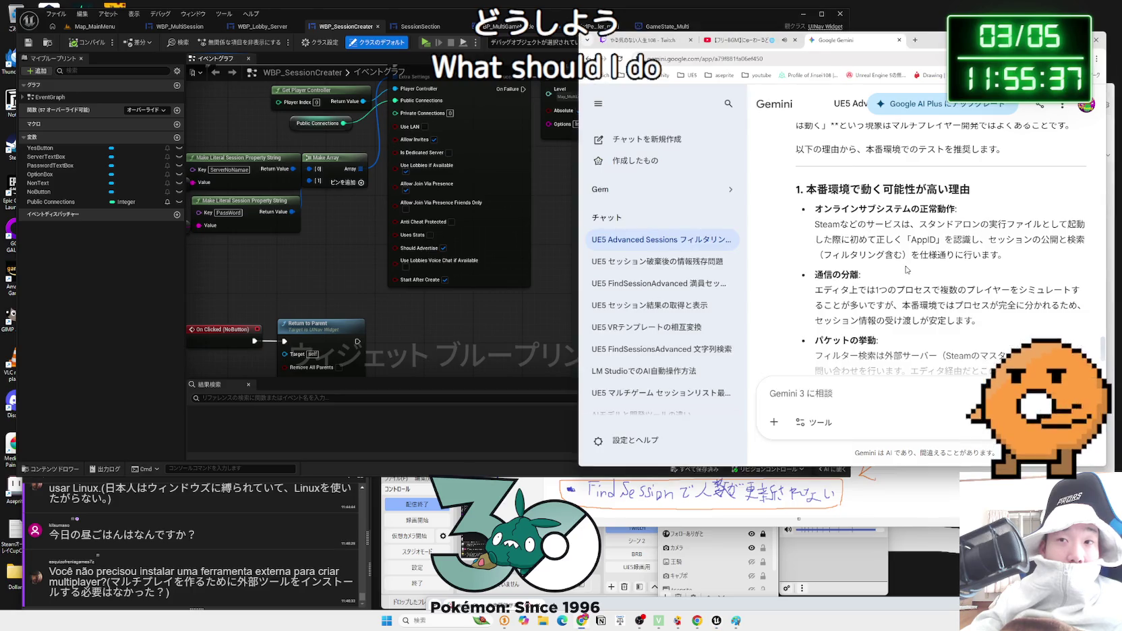
{"action": "scroll", "coordinate": [907, 269], "scroll_direction": "down", "scroll_amount": 10}
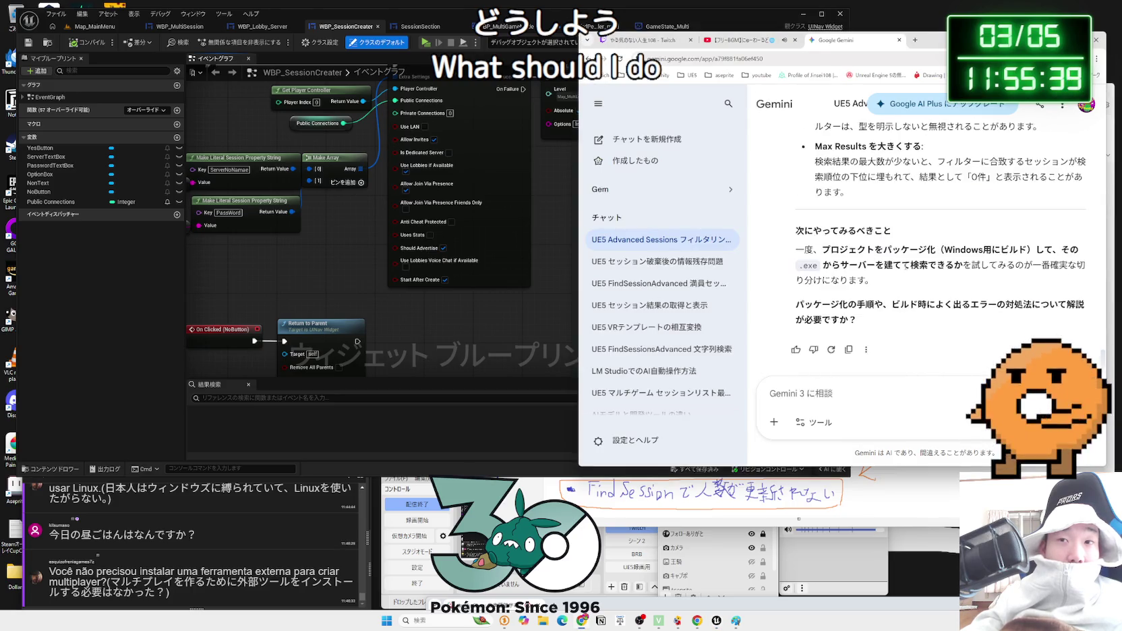
{"action": "left_click", "coordinate": [315, 275]}
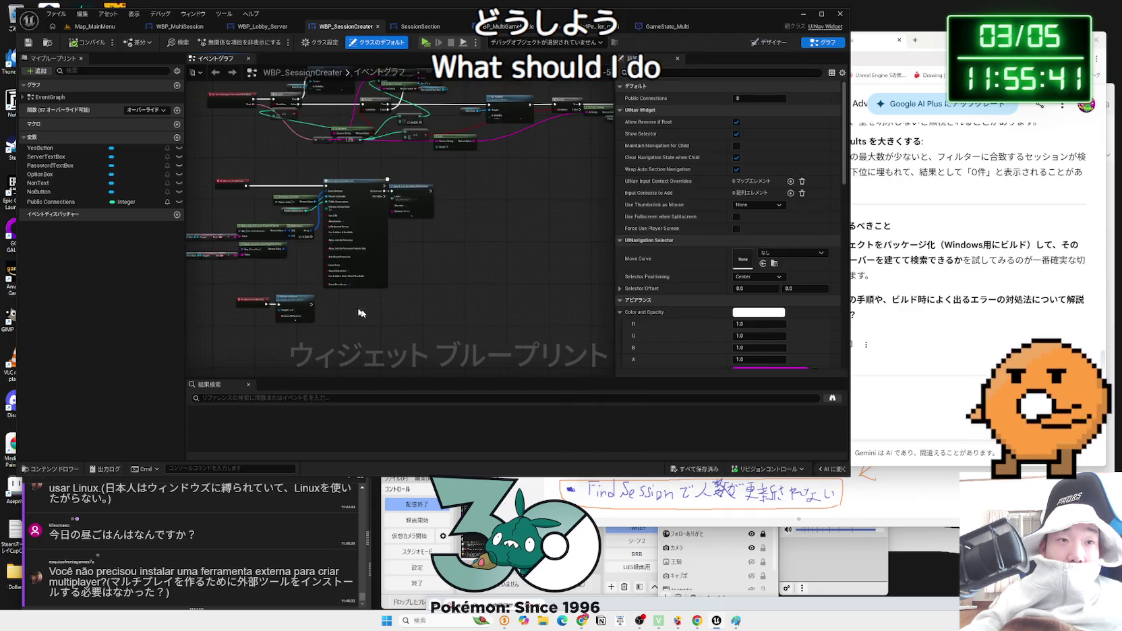
{"action": "scroll", "coordinate": [428, 282], "scroll_direction": "down", "scroll_amount": 5}
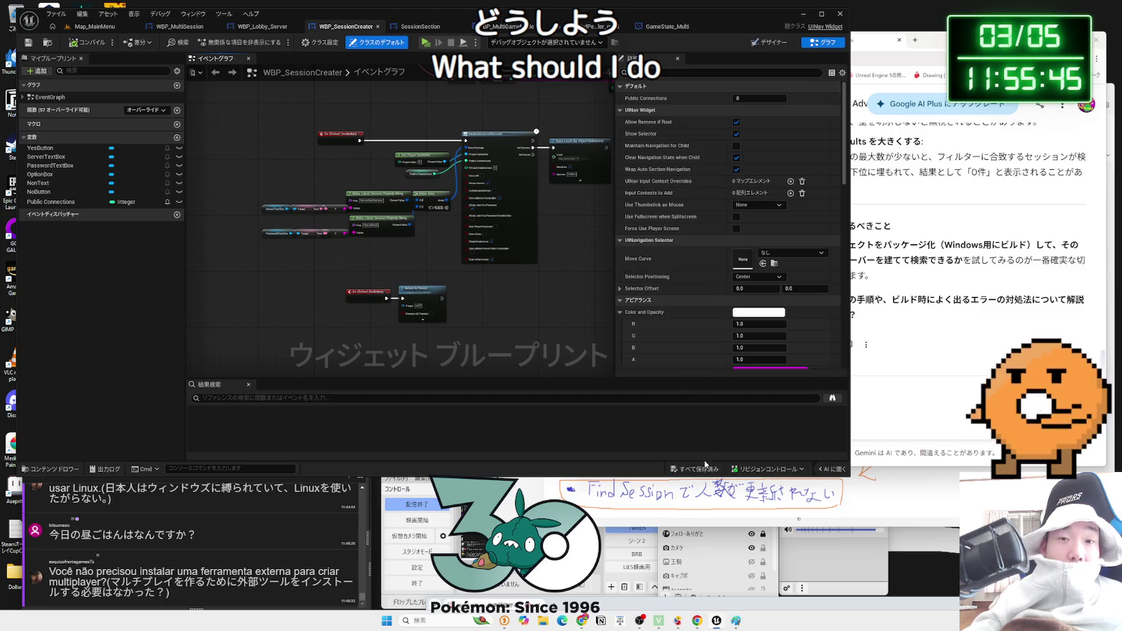
{"action": "left_click", "coordinate": [595, 26]}
{"action": "left_click", "coordinate": [658, 25]}
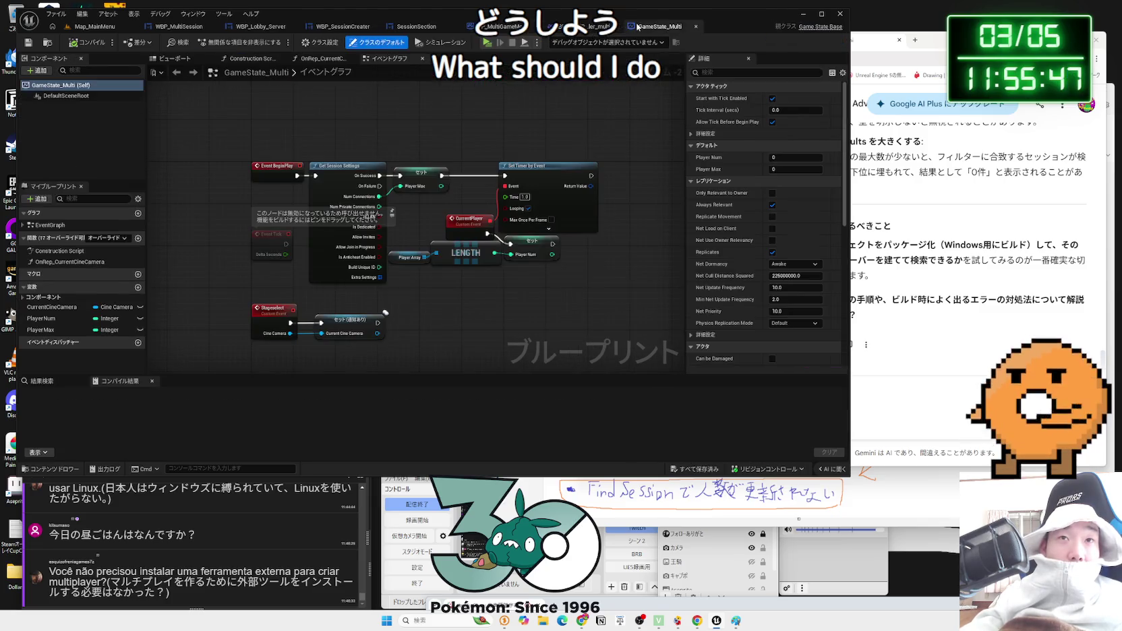
Cycle through the WBP_SessionCreater, Map_MainMenu and WBP_MultiSession tabs to the WBP_Lobby_Server event graph
{"action": "left_click", "coordinate": [595, 26]}
{"action": "left_click", "coordinate": [416, 25]}
{"action": "left_click", "coordinate": [343, 26]}
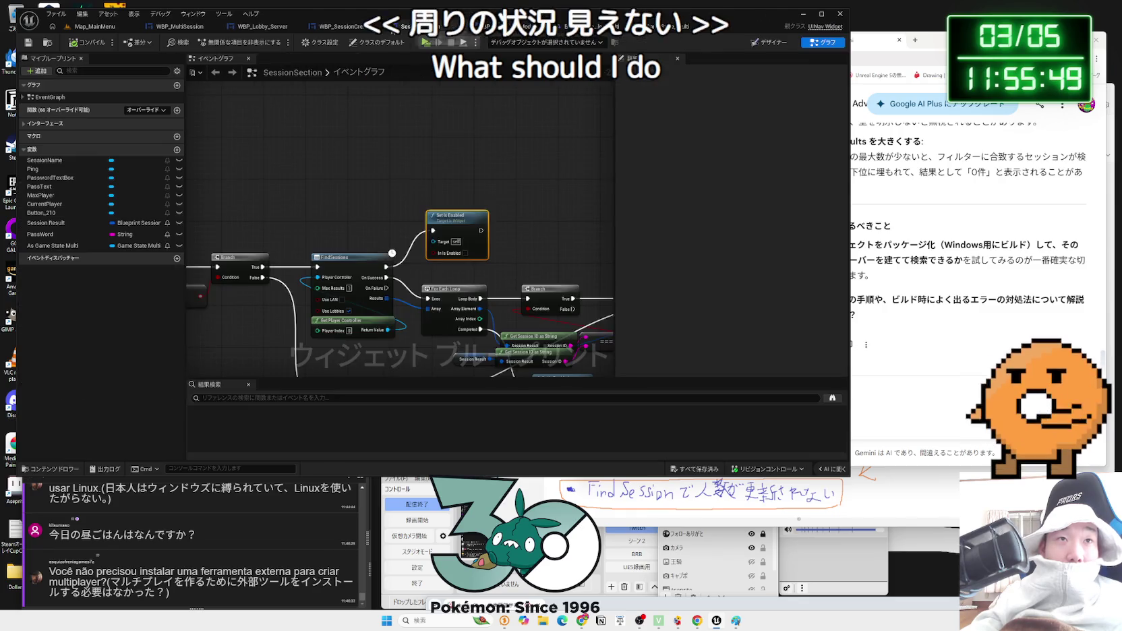
{"action": "left_click", "coordinate": [182, 26]}
{"action": "left_click", "coordinate": [94, 26]}
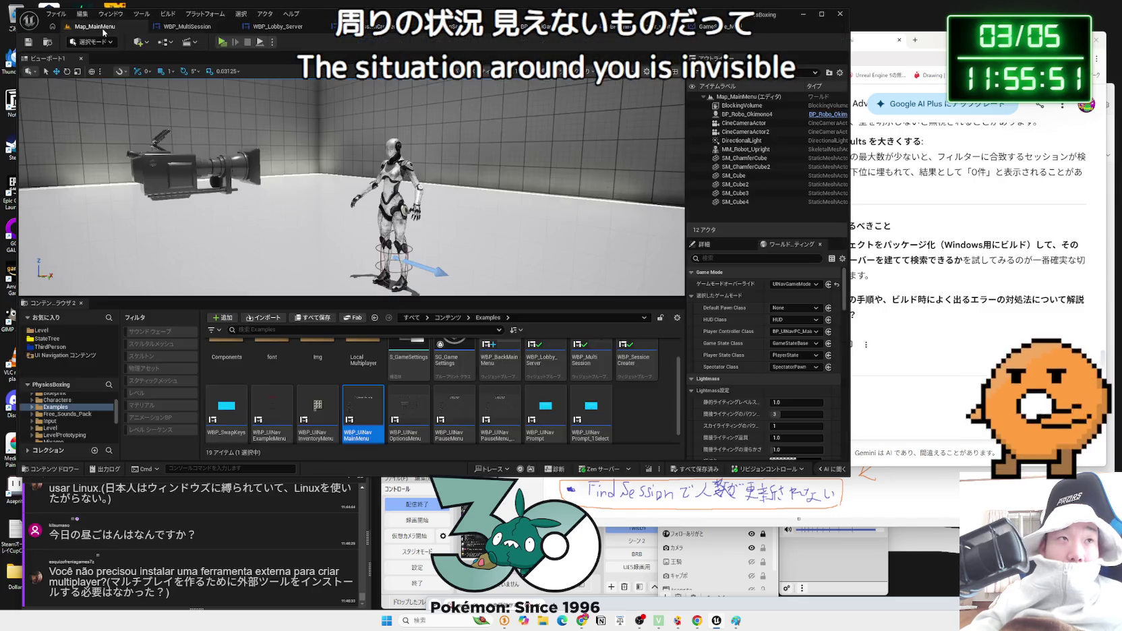
{"action": "left_click", "coordinate": [182, 29]}
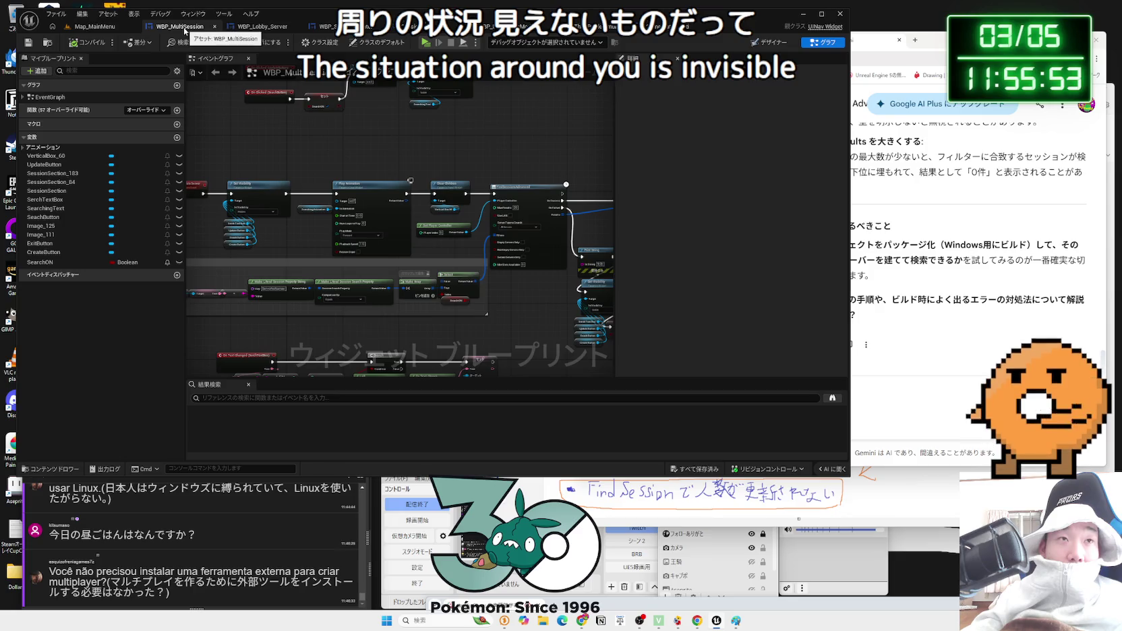
{"action": "left_click", "coordinate": [94, 26]}
{"action": "left_click", "coordinate": [262, 26]}
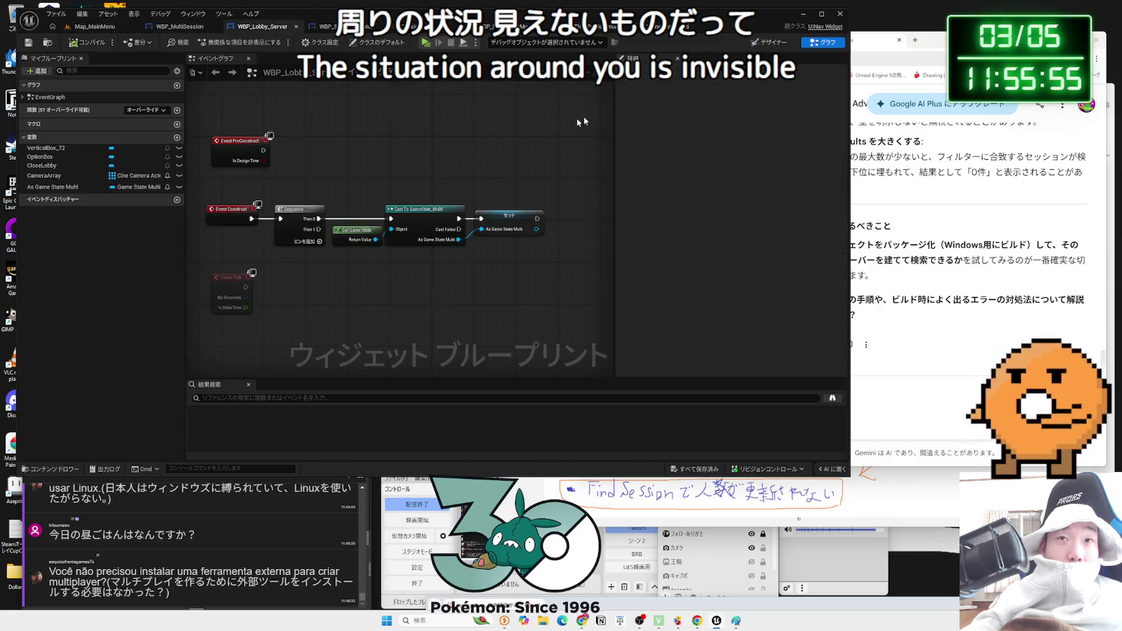
Inspect WBP_Lobby_Server's Designer layout, selecting its vertical box
{"action": "left_click", "coordinate": [769, 42]}
{"action": "scroll", "coordinate": [512, 170], "scroll_direction": "up", "scroll_amount": 2}
{"action": "left_click", "coordinate": [514, 157]}
{"action": "scroll", "coordinate": [499, 164], "scroll_direction": "up", "scroll_amount": 3}
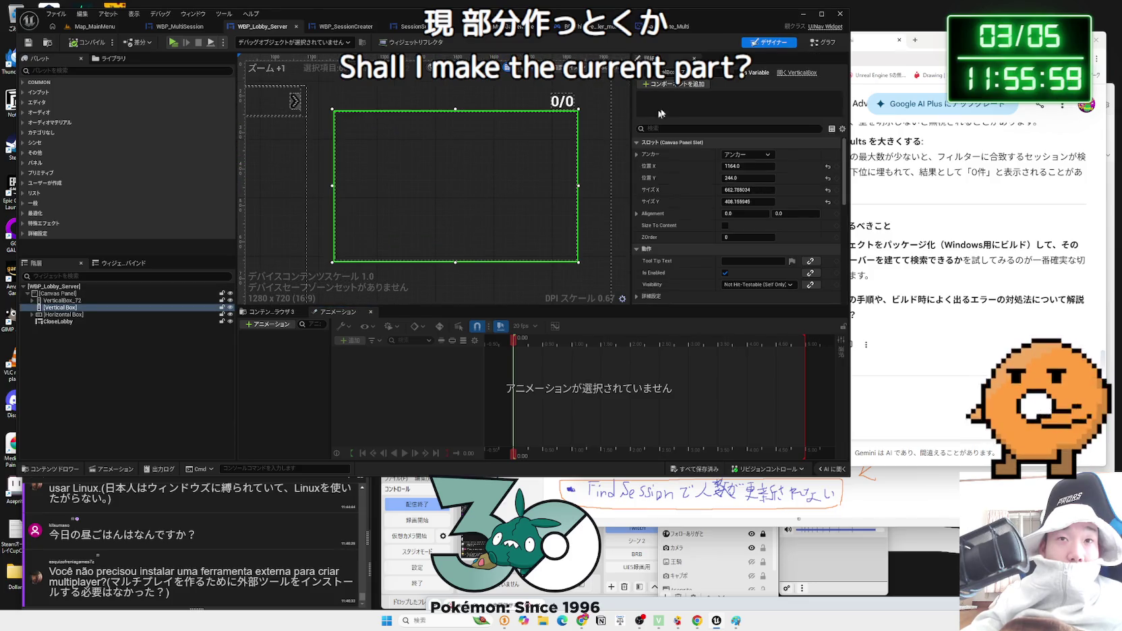
Back in the lobby graph, view the OnClicked and OpenLevel nodes, then open BP_MultiGameMode
{"action": "left_click", "coordinate": [829, 42]}
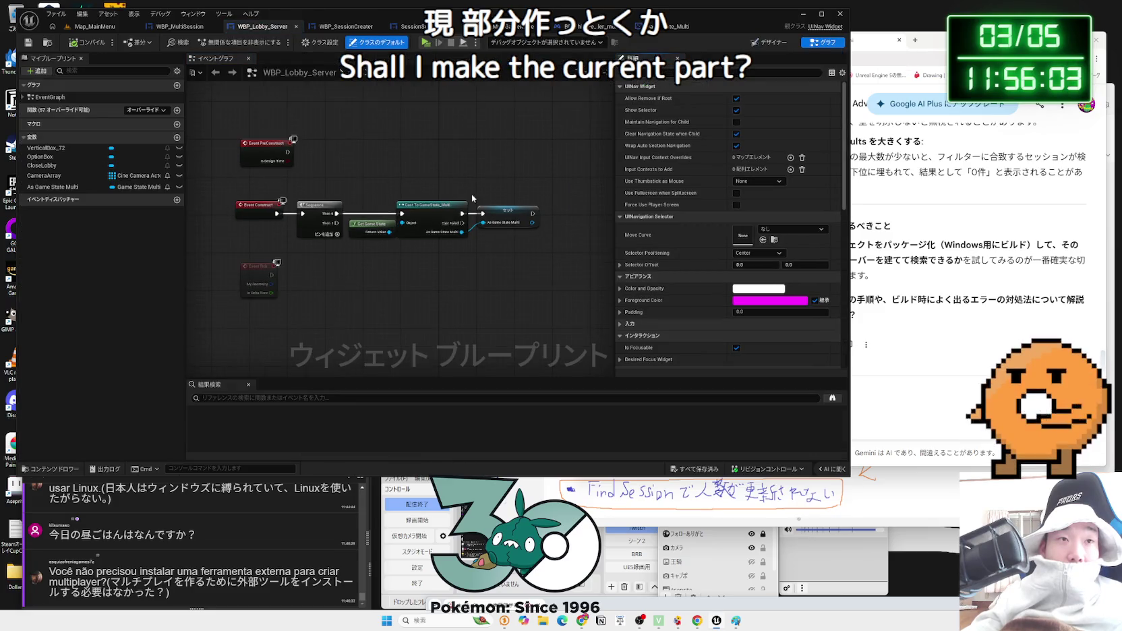
{"action": "scroll", "coordinate": [472, 199], "scroll_direction": "down", "scroll_amount": 2}
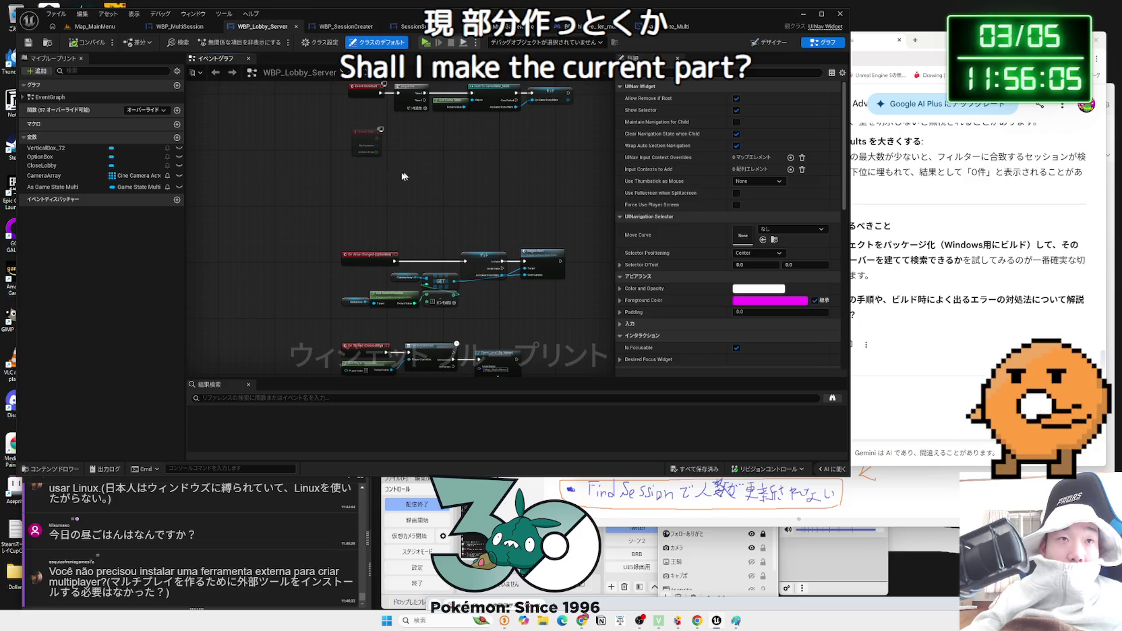
{"action": "left_click_drag", "start_coordinate": [371, 191], "coordinate": [388, 154]}
{"action": "scroll", "coordinate": [366, 156], "scroll_direction": "up", "scroll_amount": 3}
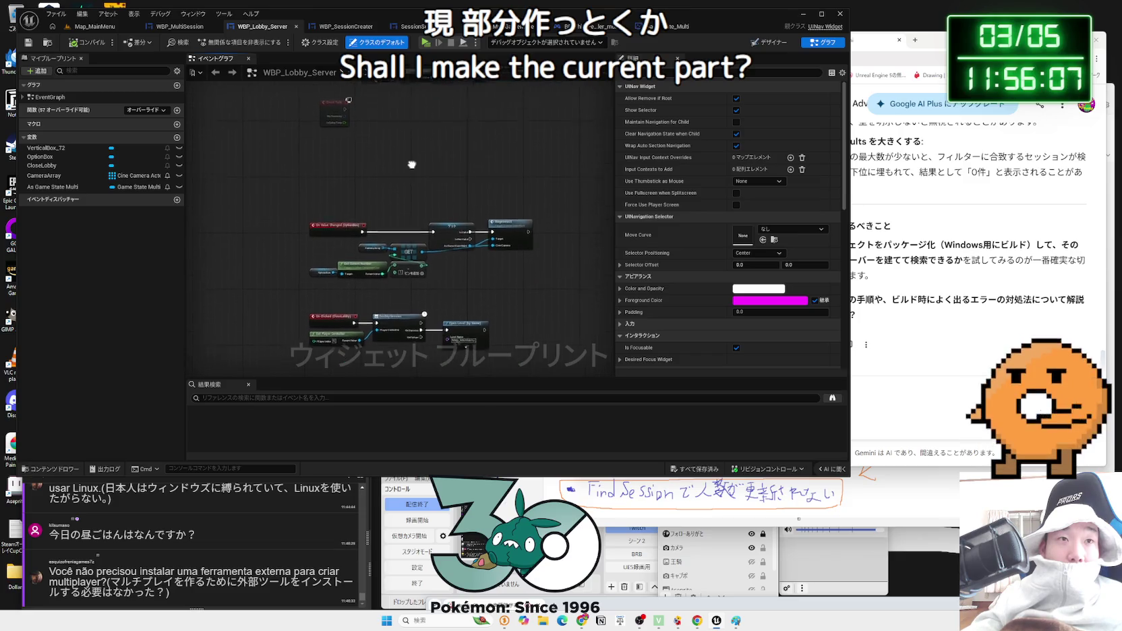
{"action": "scroll", "coordinate": [341, 179], "scroll_direction": "down", "scroll_amount": 1}
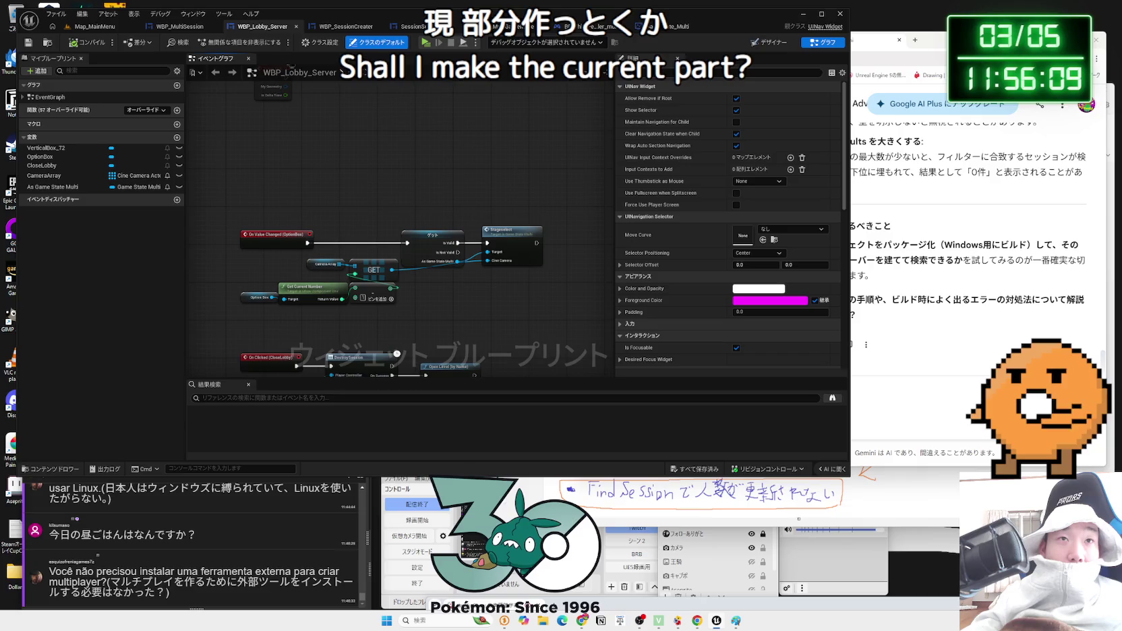
{"action": "left_click", "coordinate": [532, 30]}
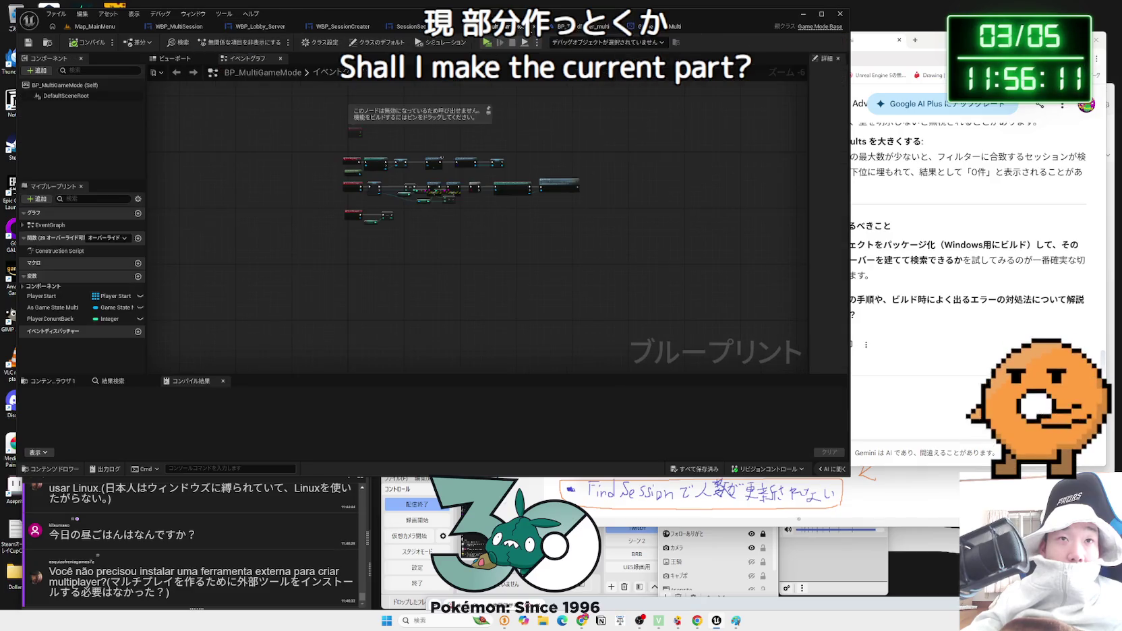
Zoom into BP_MultiGameMode's graph, box-select then deselect the OnPostLogin nodes, and center the login logic
{"action": "scroll", "coordinate": [418, 187], "scroll_direction": "up", "scroll_amount": 5}
{"action": "left_click_drag", "start_coordinate": [212, 169], "coordinate": [306, 239]}
{"action": "left_click", "coordinate": [308, 166]}
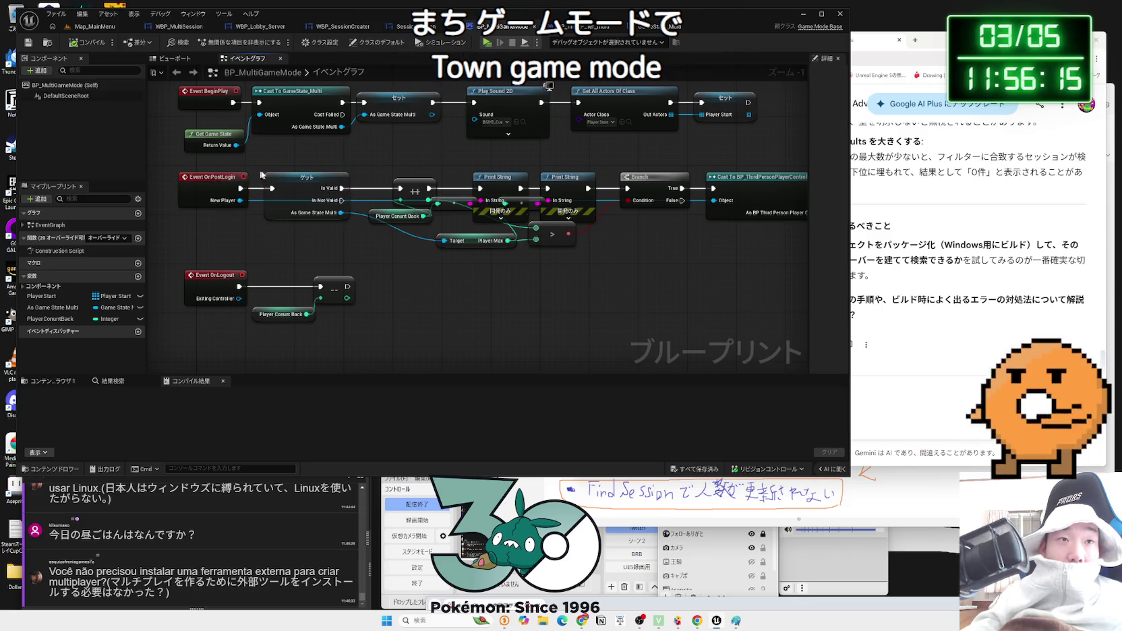
{"action": "left_click_drag", "start_coordinate": [307, 167], "coordinate": [335, 218]}
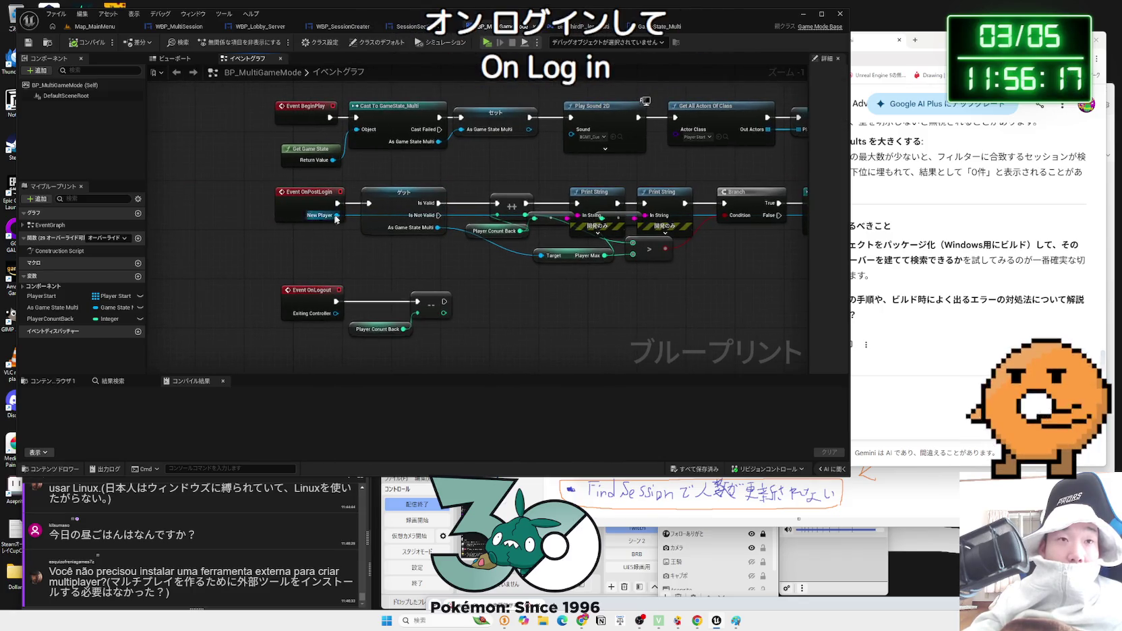